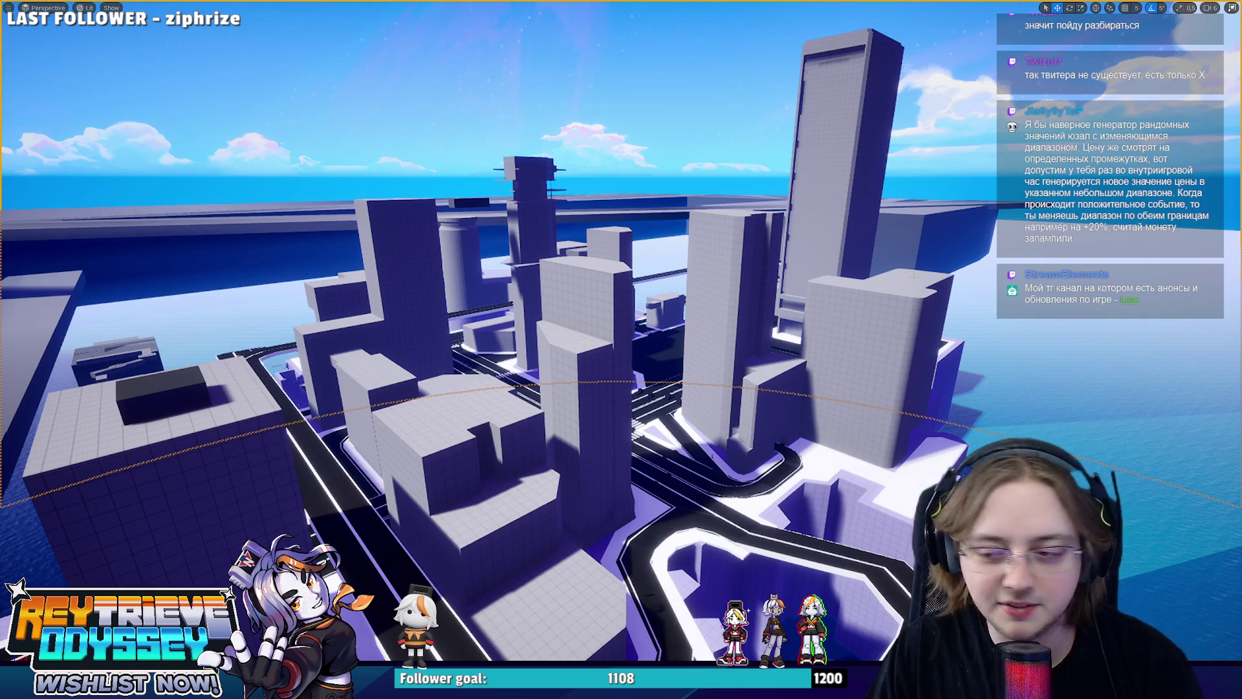
Fly the Unreal camera higher over the city, then return to Blender and select the small square block.
{"action": "left_click_drag", "start_coordinate": [713, 311], "coordinate": [670, 366]}
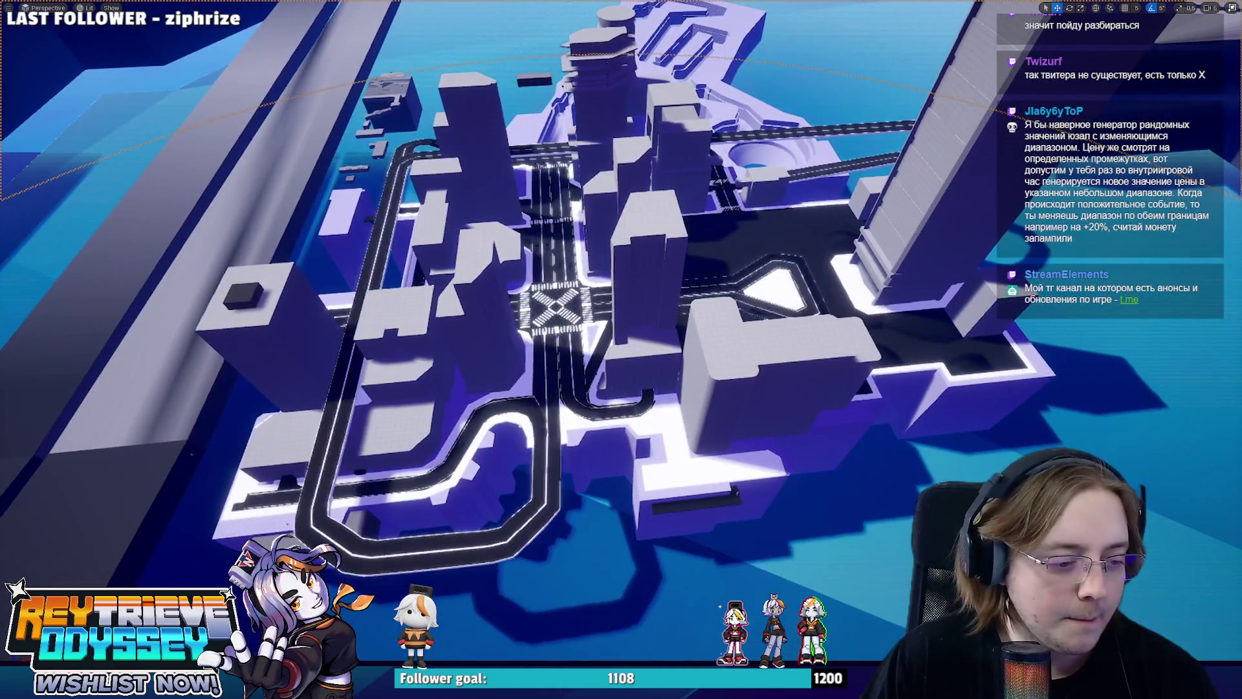
{"action": "key", "text": "alt+Tab"}
{"action": "left_click_drag", "start_coordinate": [621, 310], "coordinate": [605, 321]}
{"action": "left_click", "coordinate": [637, 318]}
In top view, move the small square block along X and set its origin to geometry.
{"action": "key", "text": "KP_7"}
{"action": "key", "text": "g"}
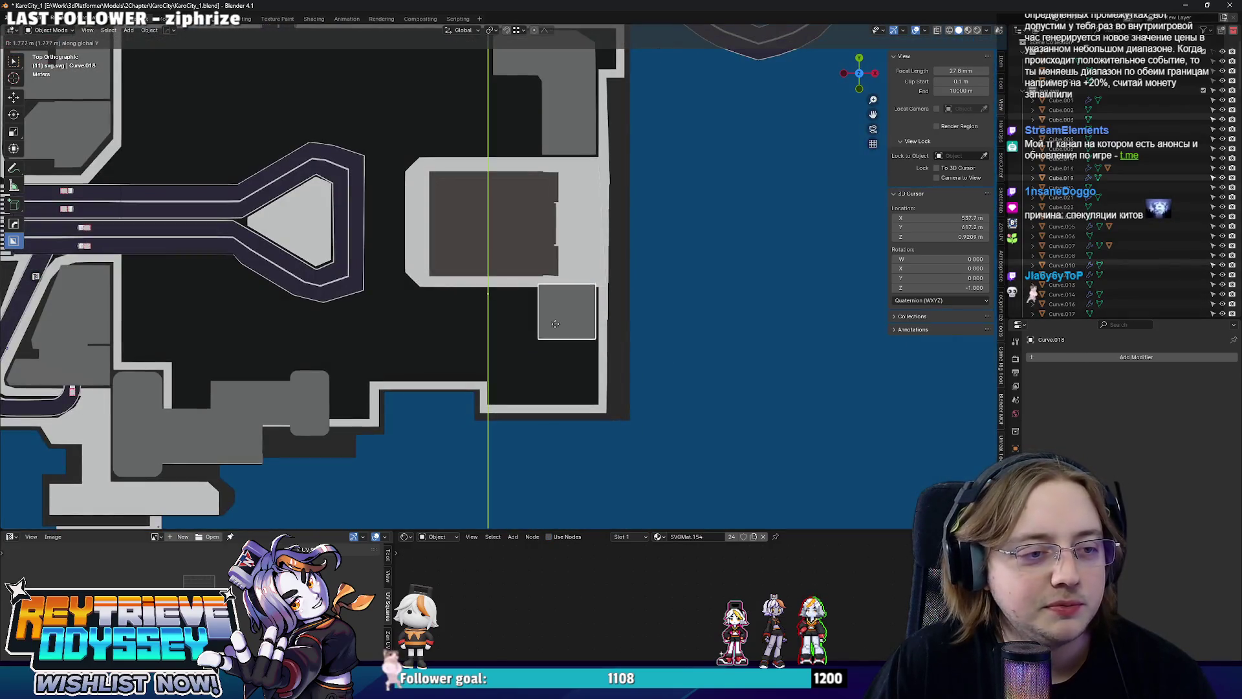
{"action": "key", "text": "x"}
{"action": "left_click", "coordinate": [527, 323]}
{"action": "right_click", "coordinate": [527, 322]}
{"action": "mouse_move", "coordinate": [527, 322]}
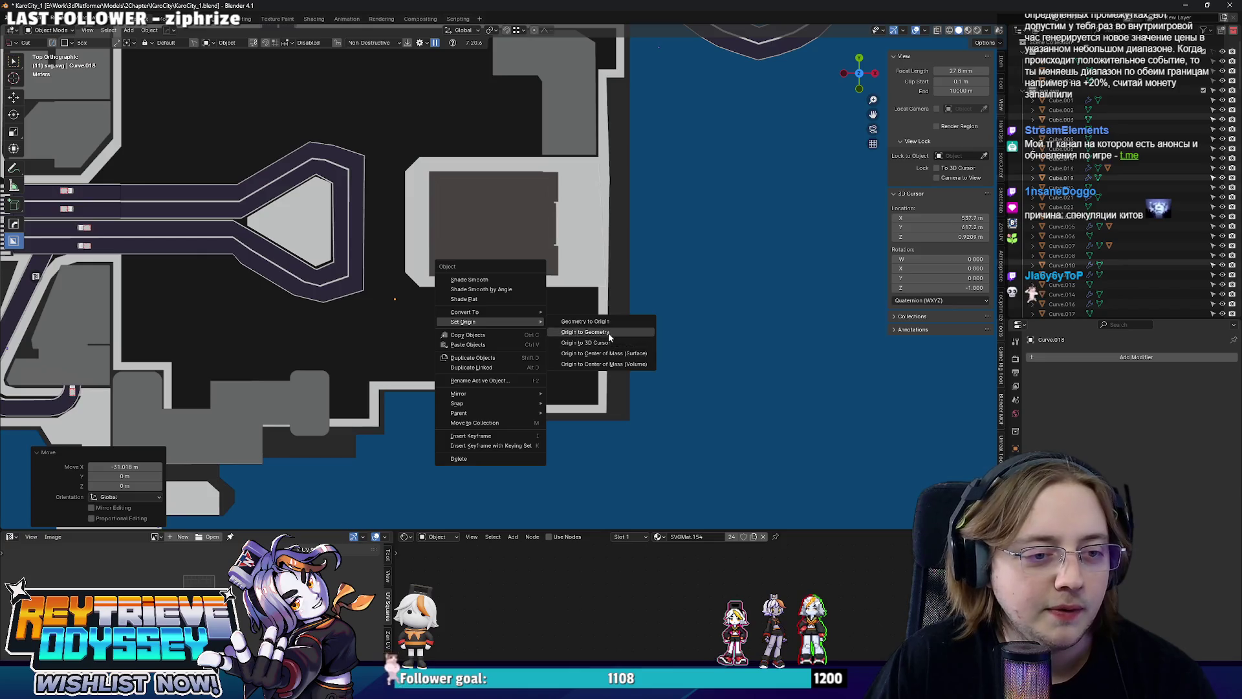
{"action": "left_click", "coordinate": [579, 332]}
{"action": "key", "text": "g"}
{"action": "key", "text": "x"}
{"action": "left_click", "coordinate": [535, 267]}
Move the L-shaped block left along the X axis.
{"action": "left_click_drag", "start_coordinate": [534, 267], "coordinate": [550, 452]}
{"action": "scroll", "scroll_direction": "up", "scroll_amount": 3}
{"action": "left_click", "coordinate": [614, 321]}
{"action": "key", "text": "g"}
{"action": "key", "text": "y"}
{"action": "key", "text": "x"}
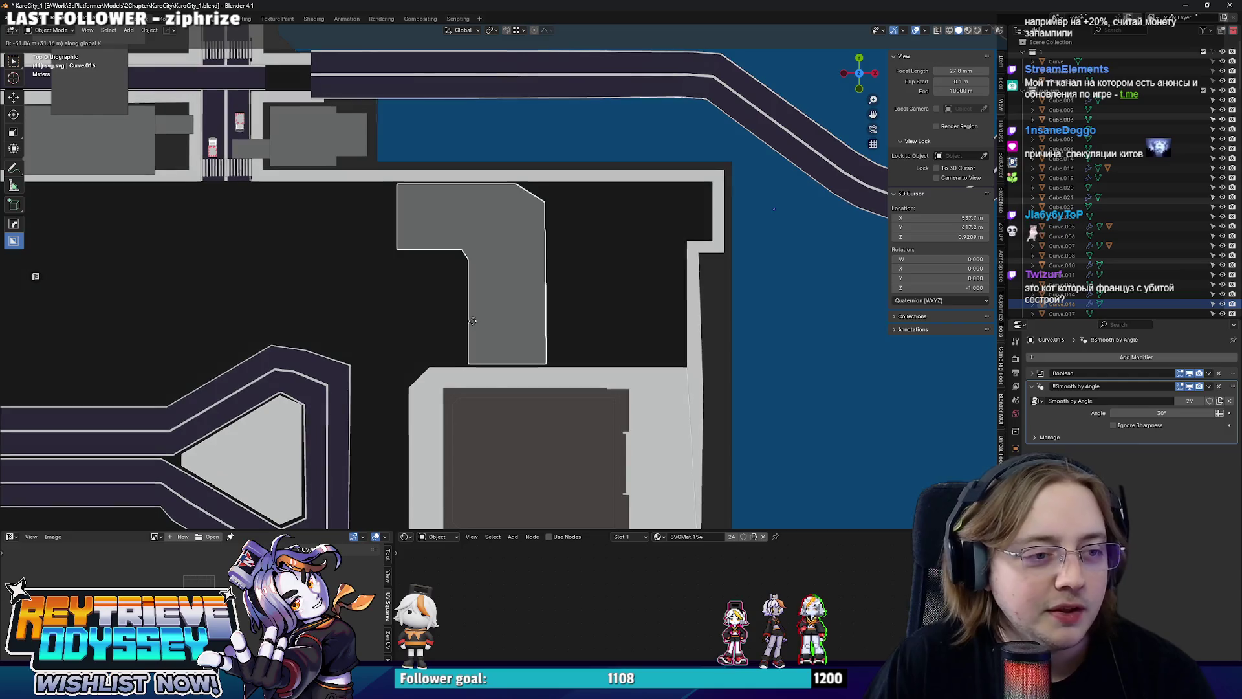
{"action": "left_click", "coordinate": [460, 324]}
{"action": "left_click_drag", "start_coordinate": [459, 324], "coordinate": [577, 307]}
{"action": "scroll", "scroll_direction": "up", "scroll_amount": 3}
Select the outline curve Curve.007 in top view and enter Edit Mode.
{"action": "left_click", "coordinate": [579, 313]}
{"action": "key", "text": "Tab"}
{"action": "scroll", "scroll_direction": "up", "scroll_amount": 3}
{"action": "key", "text": "KP_7"}
{"action": "key", "text": "Tab"}
{"action": "left_click", "coordinate": [580, 309]}
{"action": "key", "text": "Tab"}
{"action": "scroll", "scroll_direction": "up", "scroll_amount": 3}
Box-select the outline's right-edge vertices and move them about 34 m left along X.
{"action": "left_click_drag", "start_coordinate": [676, 491], "coordinate": [561, 217]}
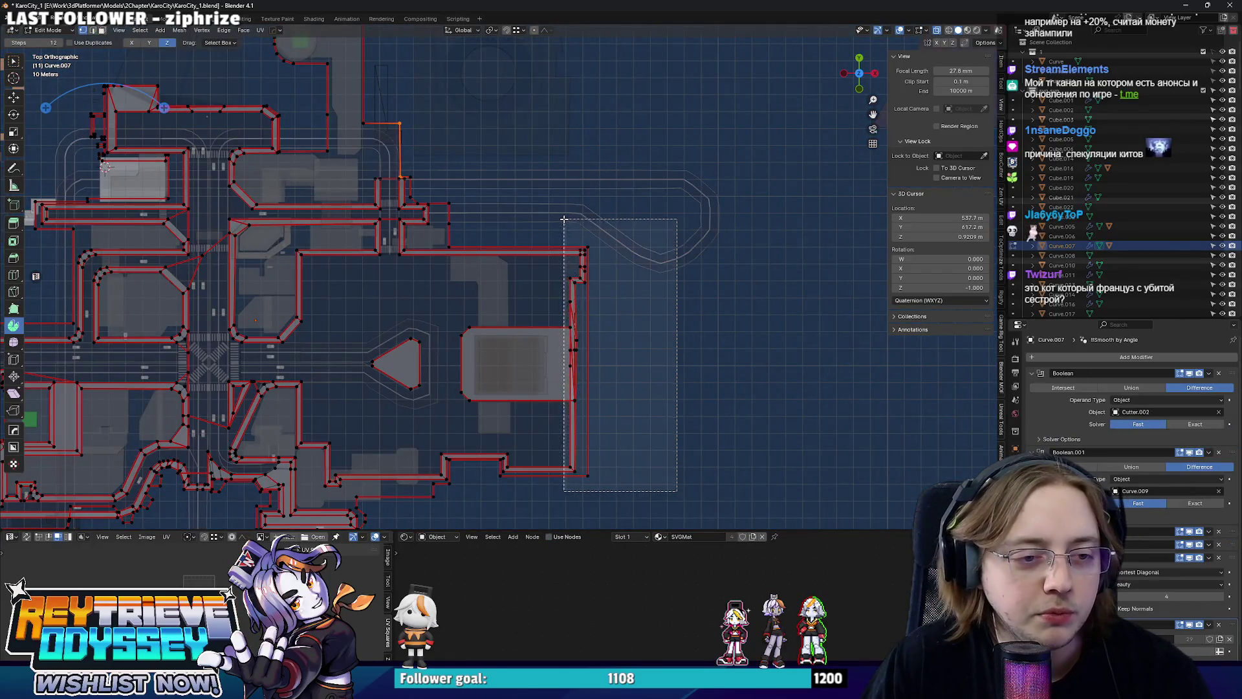
{"action": "scroll", "scroll_direction": "up", "scroll_amount": 3}
{"action": "key", "text": "g"}
{"action": "key", "text": "y"}
{"action": "key", "text": "x"}
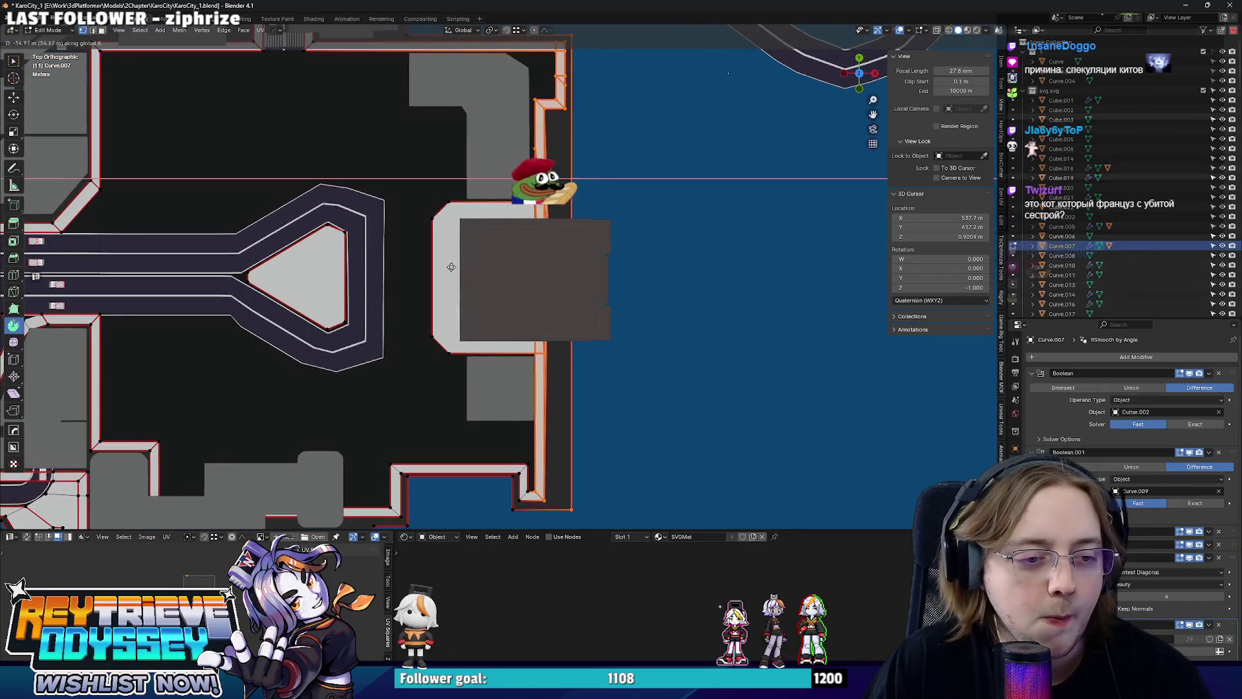
{"action": "left_click", "coordinate": [452, 267]}
{"action": "left_click_drag", "start_coordinate": [453, 267], "coordinate": [527, 292]}
{"action": "key", "text": "Tab"}
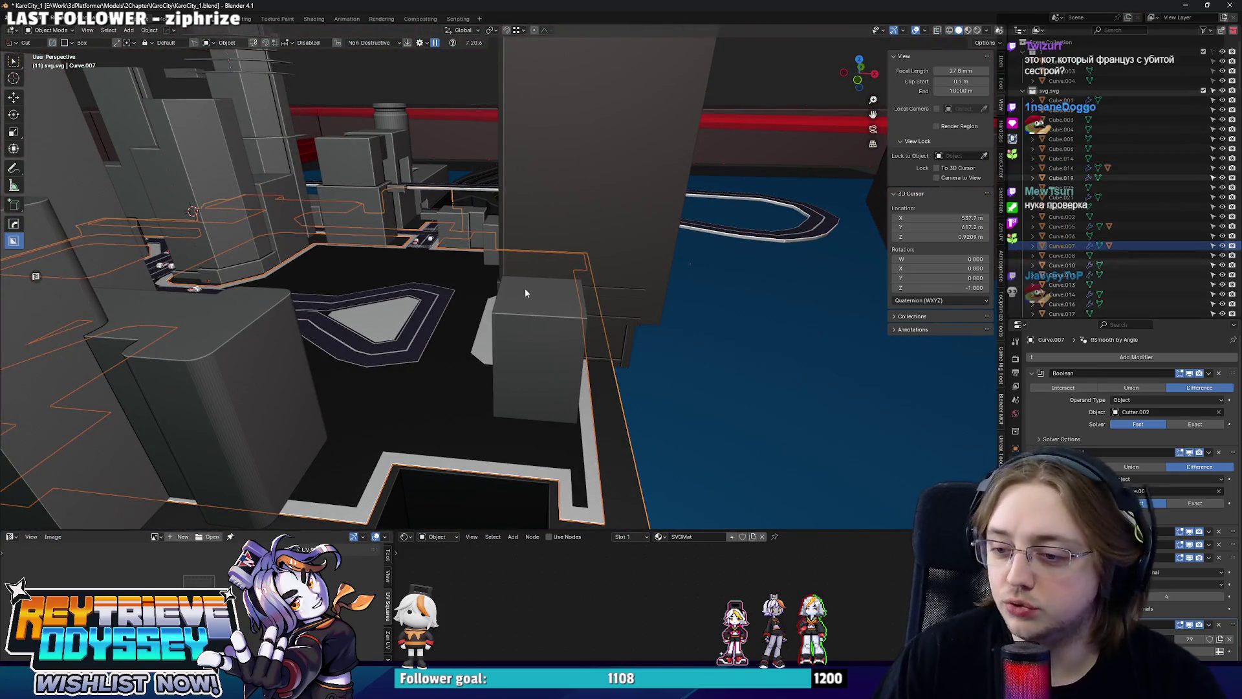
Loop-cut the square box block and extrude its left face about 10 m.
{"action": "left_click_drag", "start_coordinate": [525, 292], "coordinate": [671, 295]}
{"action": "left_click_drag", "start_coordinate": [758, 285], "coordinate": [638, 286]}
{"action": "left_click", "coordinate": [639, 291]}
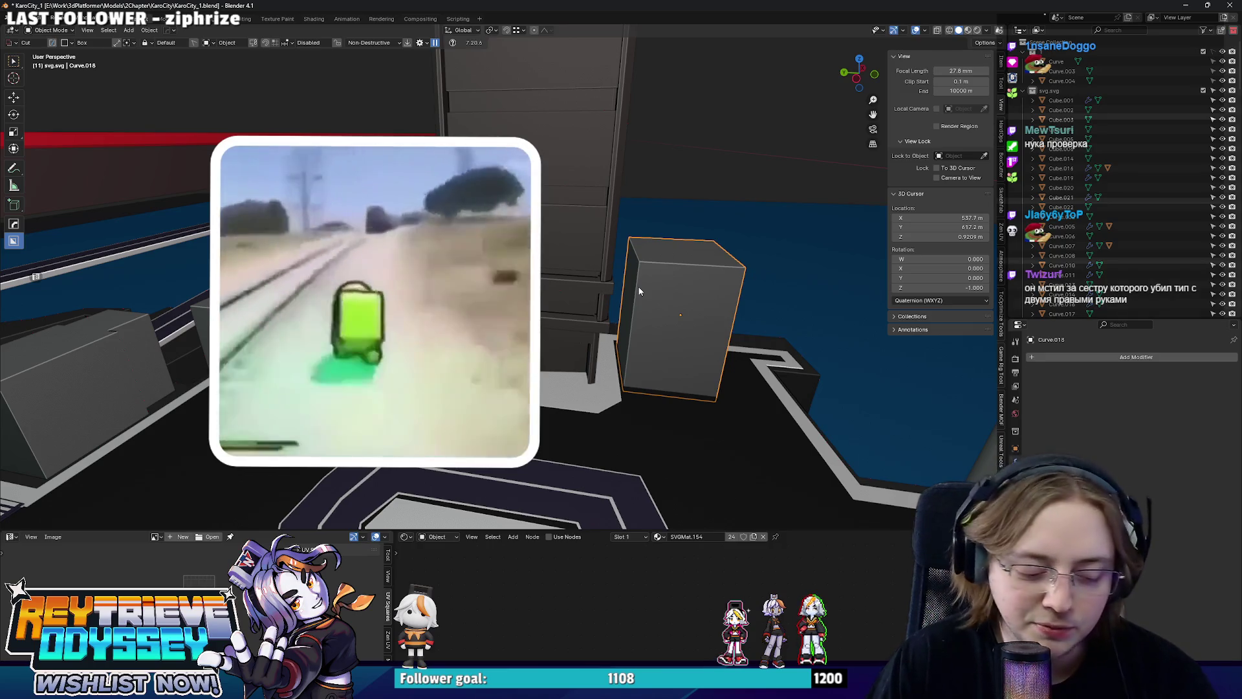
{"action": "left_click_drag", "start_coordinate": [638, 285], "coordinate": [552, 272]}
{"action": "key", "text": "Tab"}
{"action": "left_click", "coordinate": [553, 265]}
{"action": "left_click", "coordinate": [552, 262]}
{"action": "key", "text": "3"}
{"action": "left_click", "coordinate": [517, 304]}
{"action": "left_click_drag", "start_coordinate": [517, 304], "coordinate": [637, 275]}
{"action": "key", "text": "e"}
{"action": "left_click", "coordinate": [464, 283]}
Apply Shade Smooth by Angle to the box, then select the L-shaped block Curve.016.
{"action": "key", "text": "Tab"}
{"action": "right_click", "coordinate": [612, 258]}
{"action": "left_click", "coordinate": [604, 239]}
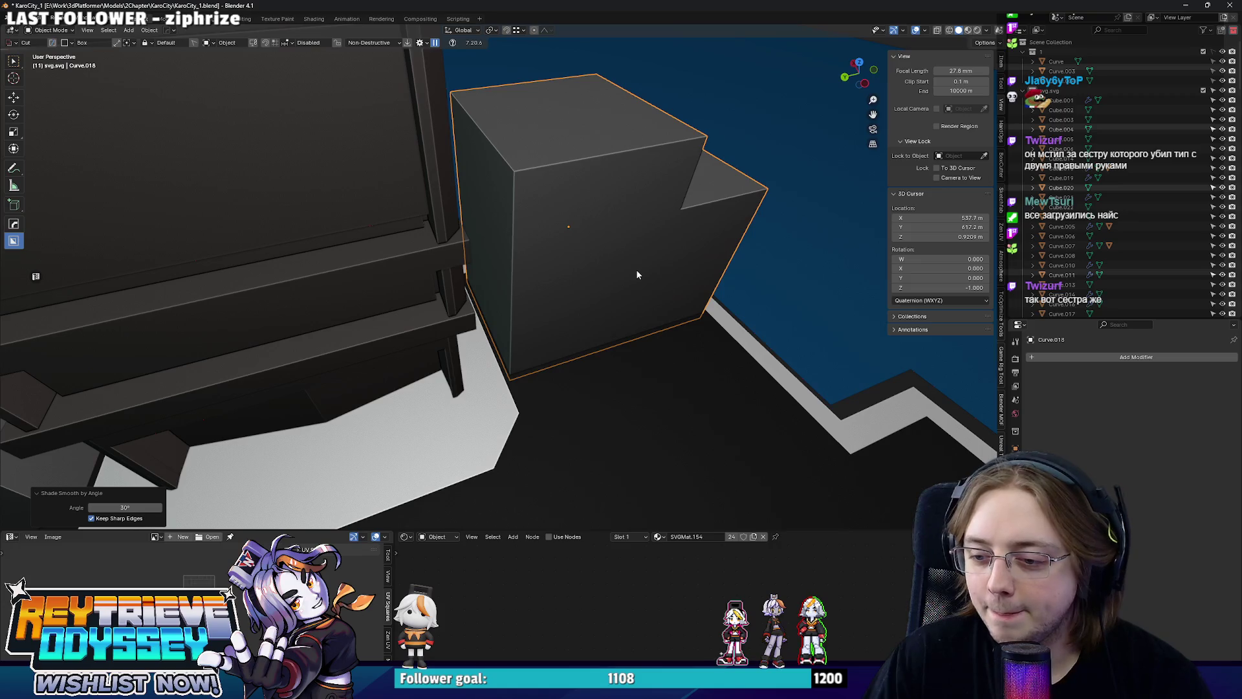
{"action": "scroll", "scroll_direction": "down", "scroll_amount": 3}
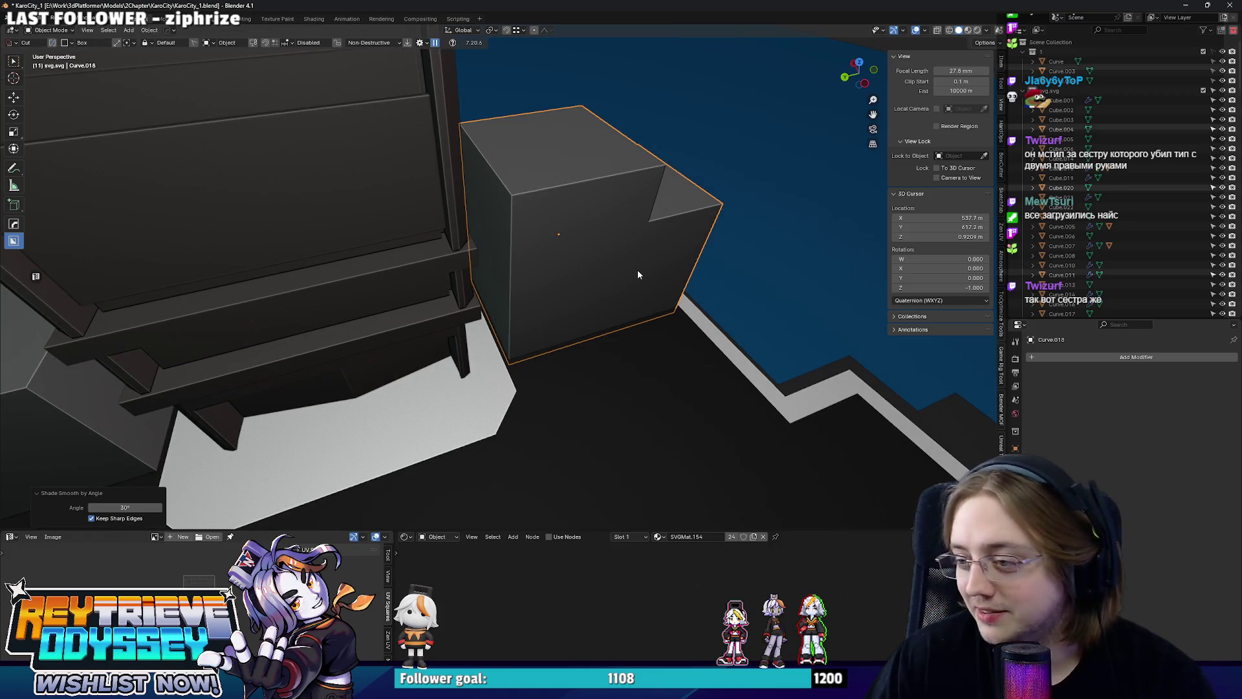
{"action": "left_click_drag", "start_coordinate": [638, 269], "coordinate": [637, 264]}
{"action": "key", "text": "Tab"}
{"action": "key", "text": "Tab"}
{"action": "left_click", "coordinate": [569, 279]}
Move the block along X and set its origin to geometry.
{"action": "key", "text": "g"}
{"action": "key", "text": "x"}
{"action": "right_click", "coordinate": [645, 264]}
{"action": "right_click", "coordinate": [650, 262]}
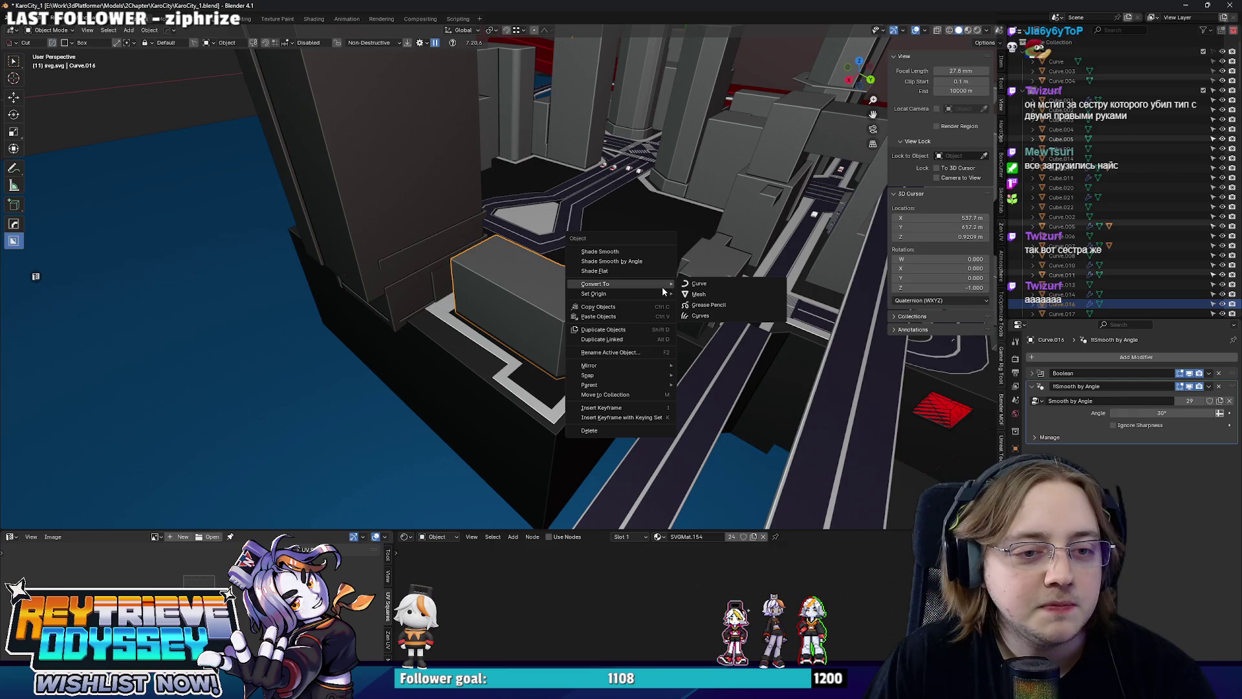
{"action": "mouse_move", "coordinate": [656, 296]}
{"action": "left_click", "coordinate": [693, 304]}
{"action": "left_click_drag", "start_coordinate": [673, 290], "coordinate": [841, 264]}
Add the middle dark and right grey blocks, then shift their geometry and the outline along X.
{"action": "key", "text": "KP_7"}
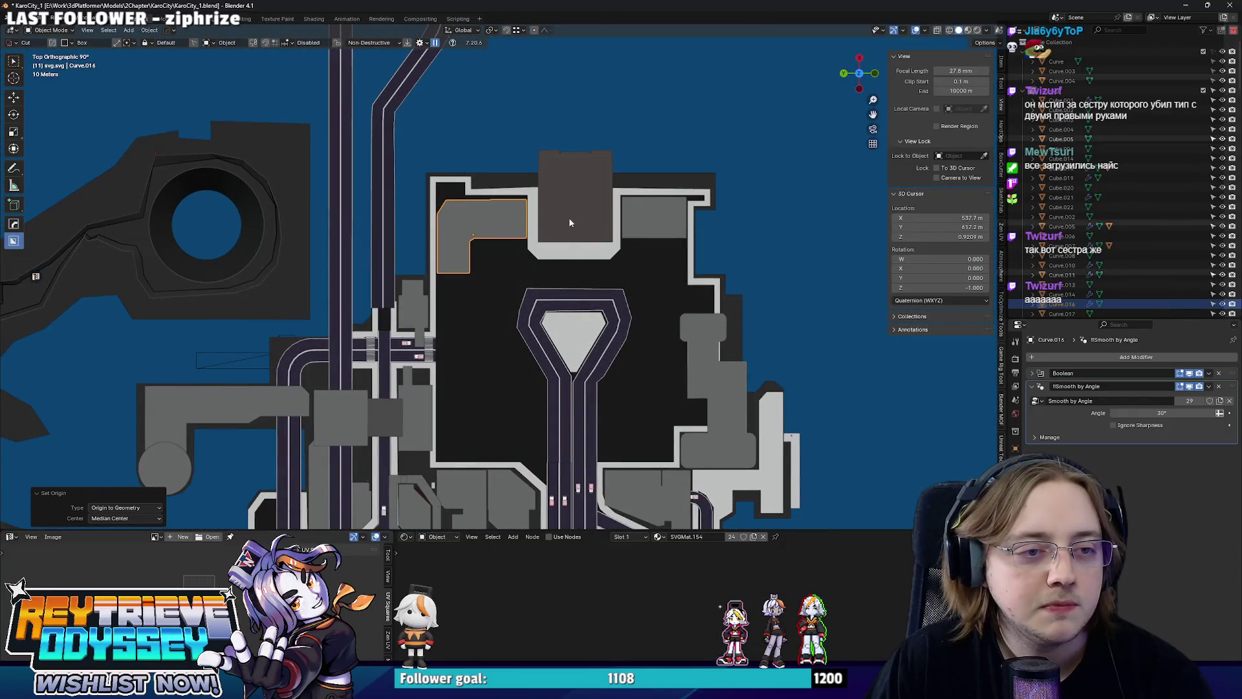
{"action": "left_click", "coordinate": [570, 224]}
{"action": "left_click", "coordinate": [688, 197]}
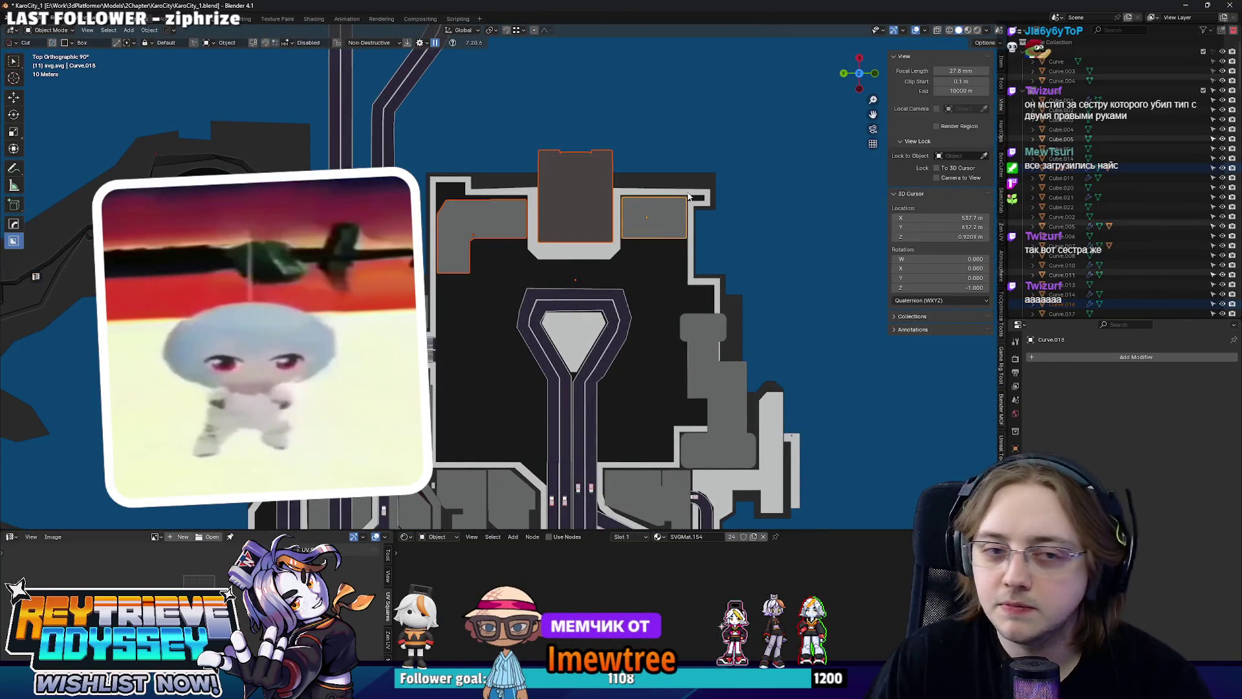
{"action": "key", "text": "Tab"}
{"action": "left_click_drag", "start_coordinate": [416, 141], "coordinate": [770, 254]}
{"action": "left_click_drag", "start_coordinate": [651, 328], "coordinate": [432, 268]}
{"action": "key", "text": "g"}
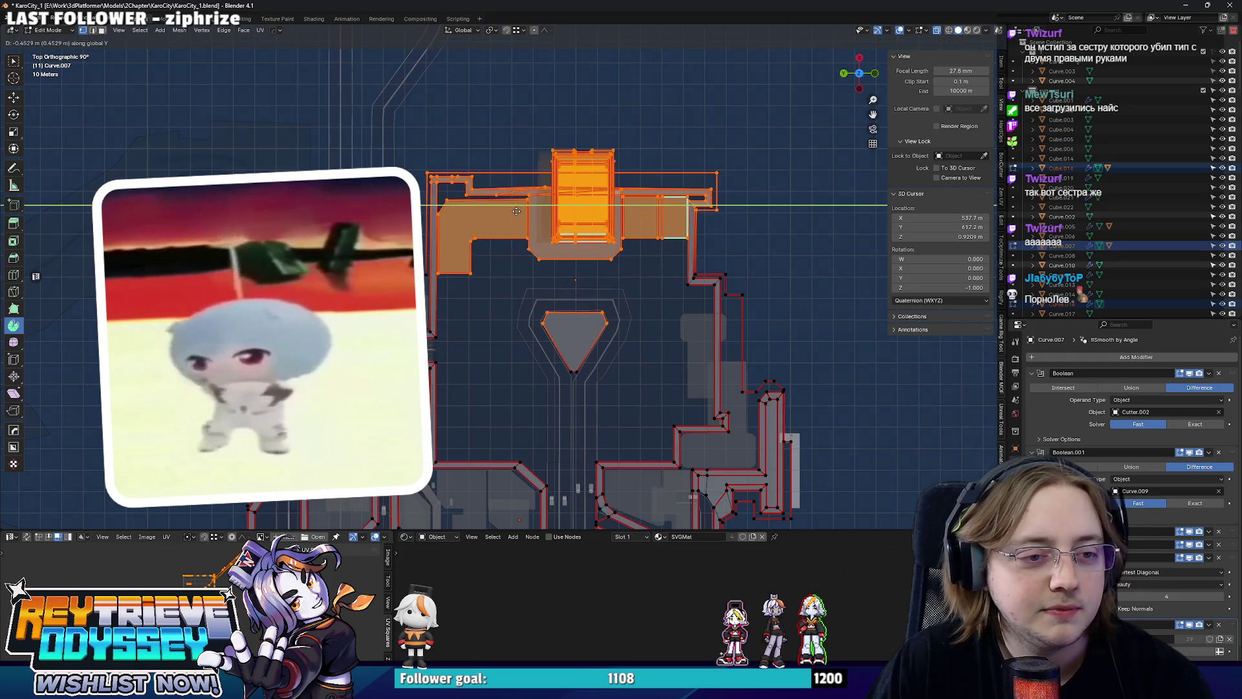
{"action": "key", "text": "y"}
{"action": "key", "text": "x"}
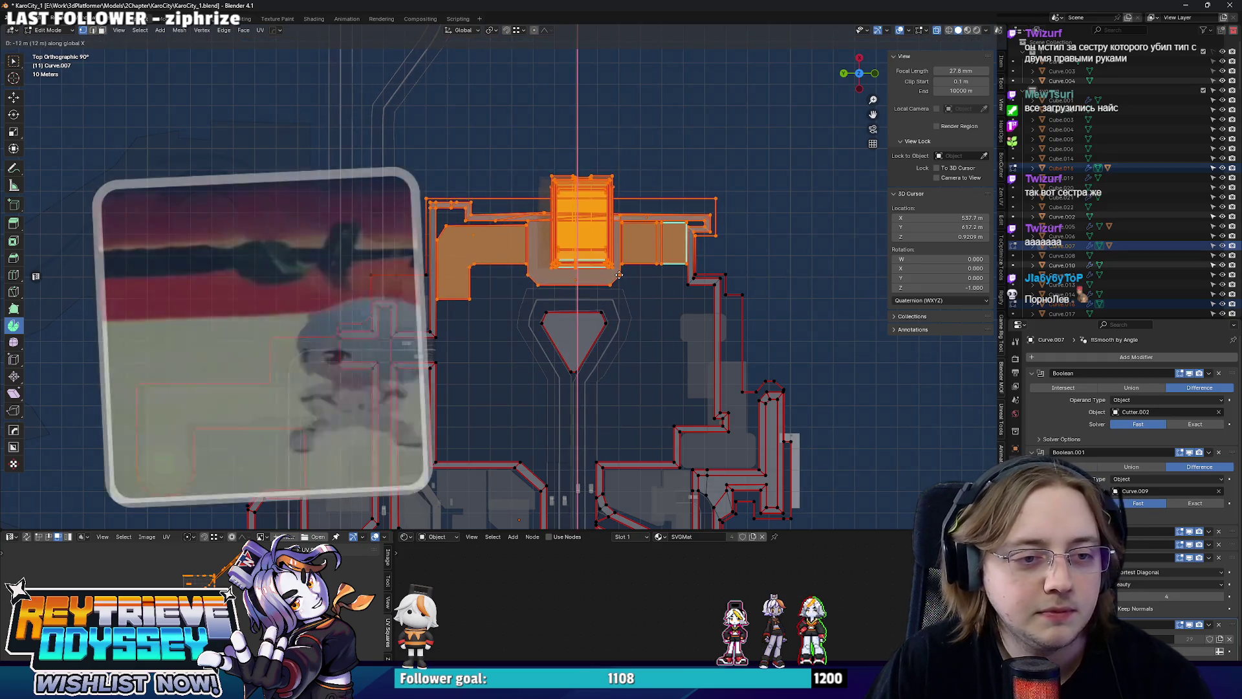
{"action": "left_click", "coordinate": [617, 277]}
{"action": "key", "text": "Tab"}
Slide one wall face of outline Curve.007 about 20 m along X.
{"action": "left_click_drag", "start_coordinate": [614, 278], "coordinate": [603, 285]}
{"action": "left_click", "coordinate": [619, 274]}
{"action": "left_click", "coordinate": [534, 323]}
{"action": "key", "text": "Tab"}
{"action": "left_click", "coordinate": [504, 375]}
{"action": "key", "text": "g"}
{"action": "key", "text": "x"}
{"action": "left_click", "coordinate": [522, 346]}
{"action": "key", "text": "Tab"}
Shift the lower front faces of building Curve.035 along the X axis.
{"action": "left_click_drag", "start_coordinate": [607, 264], "coordinate": [572, 343]}
{"action": "left_click", "coordinate": [496, 313]}
{"action": "key", "text": "Tab"}
{"action": "scroll", "scroll_direction": "up", "scroll_amount": 3}
{"action": "left_click", "coordinate": [509, 392]}
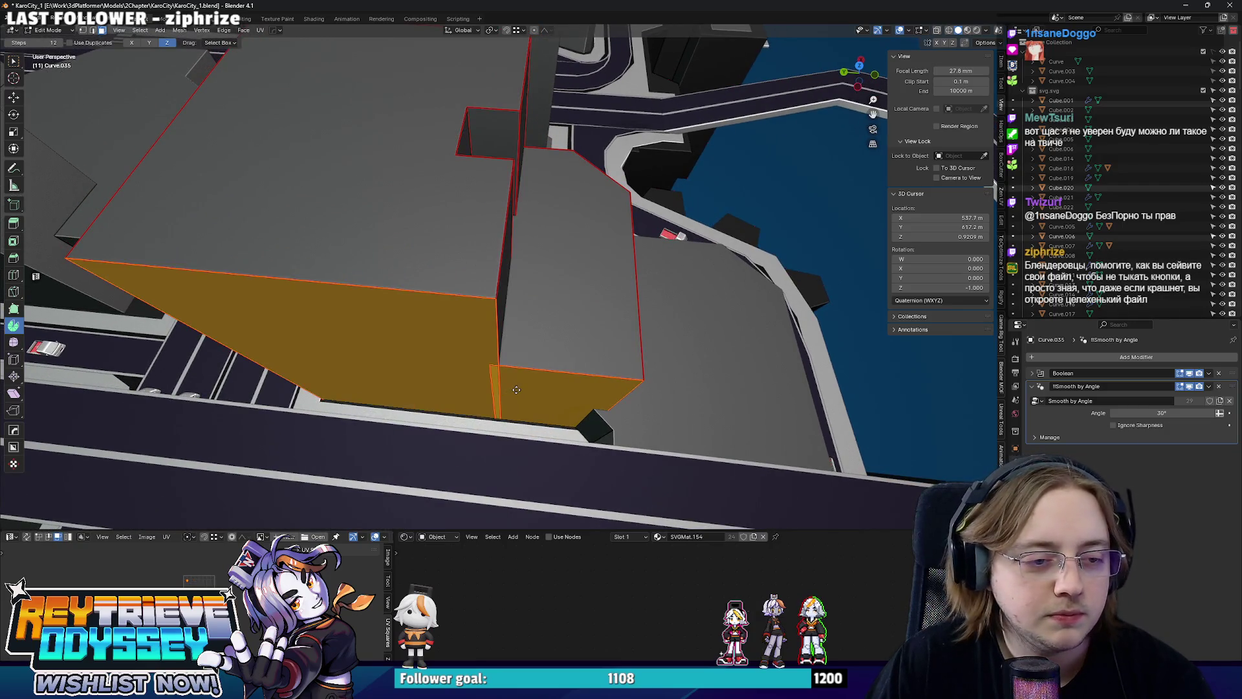
{"action": "key", "text": "g"}
{"action": "key", "text": "x"}
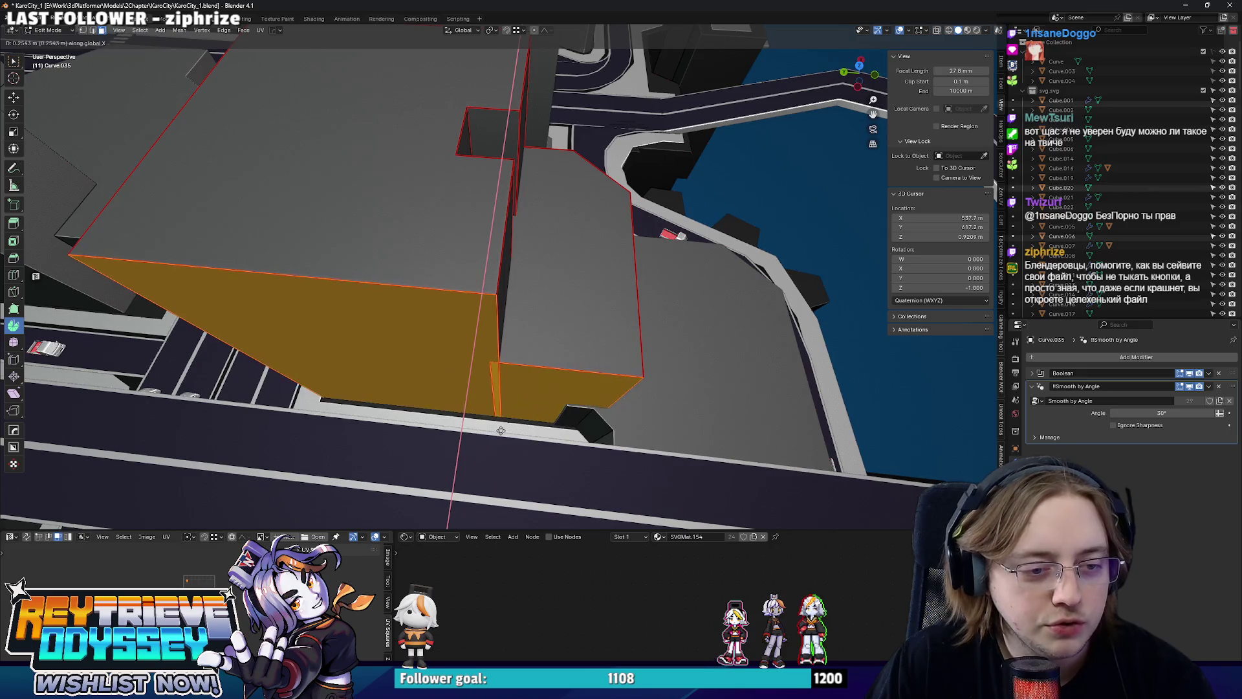
{"action": "left_click", "coordinate": [540, 412]}
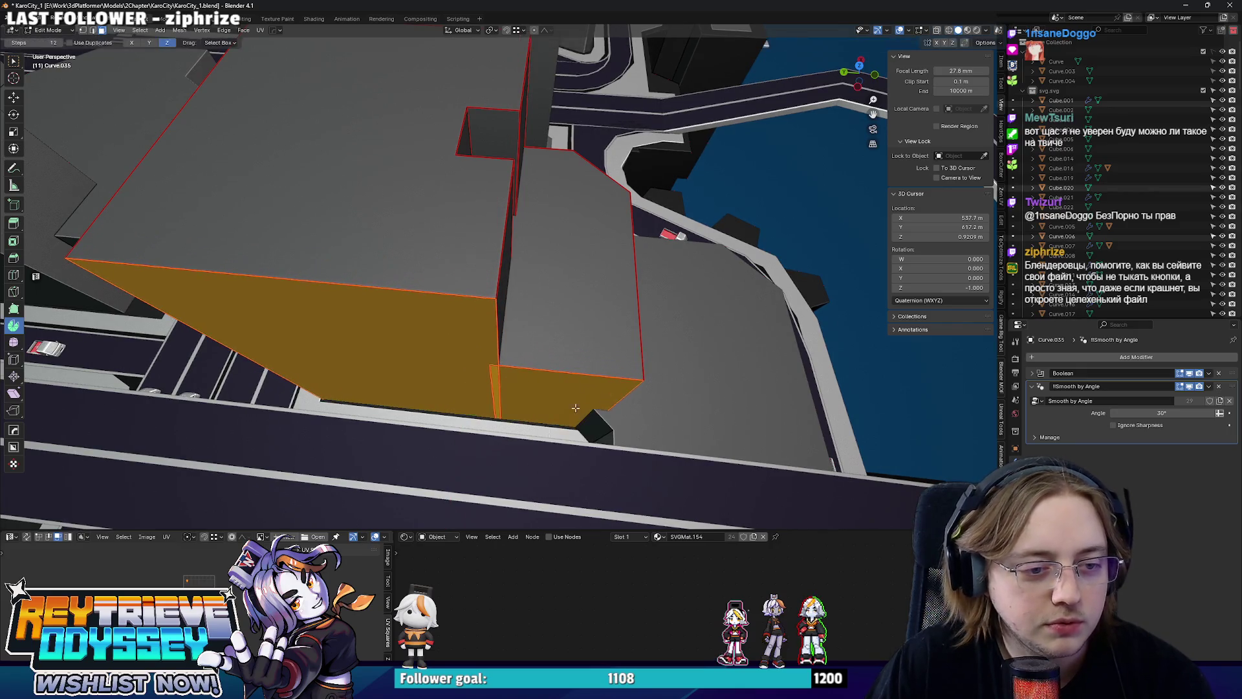
{"action": "key", "text": "Tab"}
Select neighbouring building Curve.005, look over the street, and save as KaroCity_1.blend.
{"action": "left_click", "coordinate": [637, 413]}
{"action": "left_click_drag", "start_coordinate": [642, 410], "coordinate": [589, 397]}
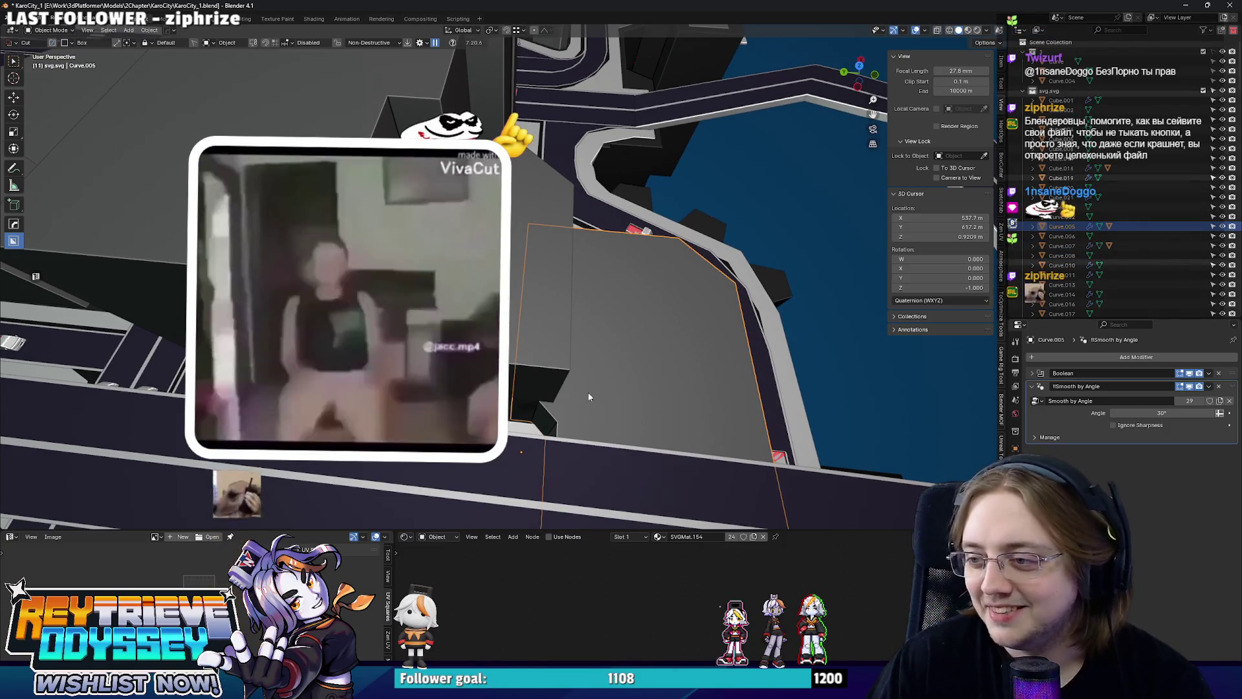
{"action": "left_click_drag", "start_coordinate": [537, 309], "coordinate": [590, 268]}
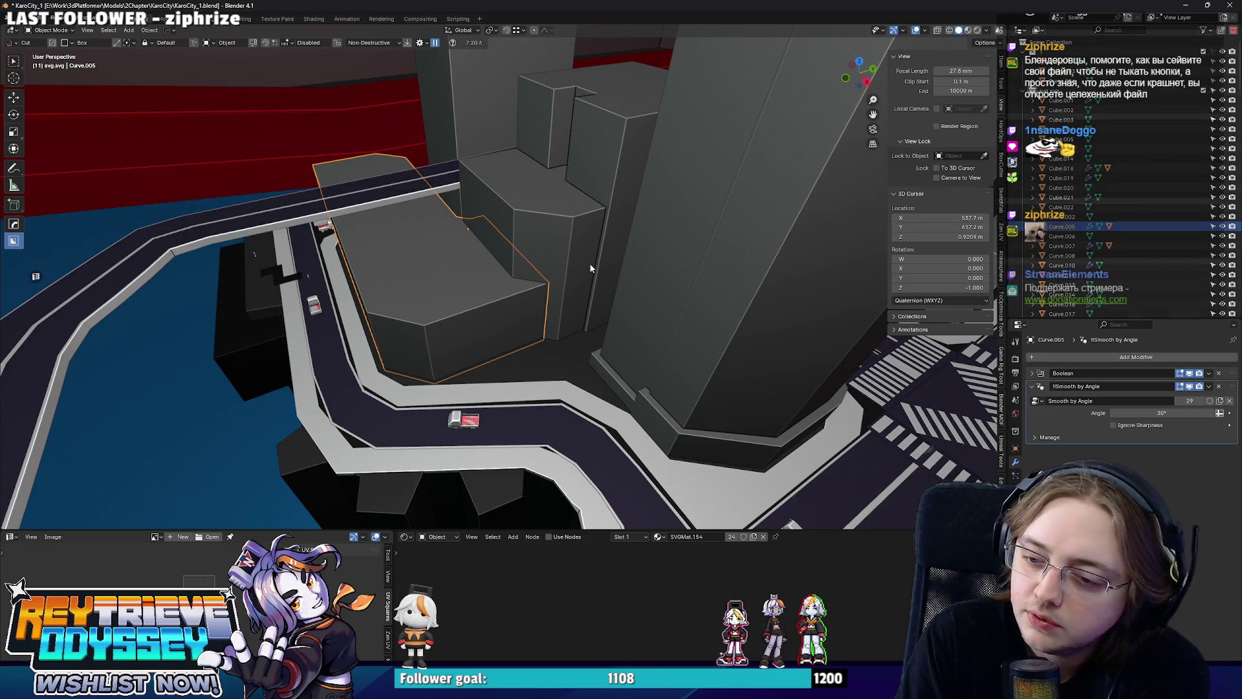
{"action": "left_click_drag", "start_coordinate": [586, 235], "coordinate": [533, 230]}
{"action": "key", "text": "ctrl+shift+s"}
{"action": "key", "text": "Return"}
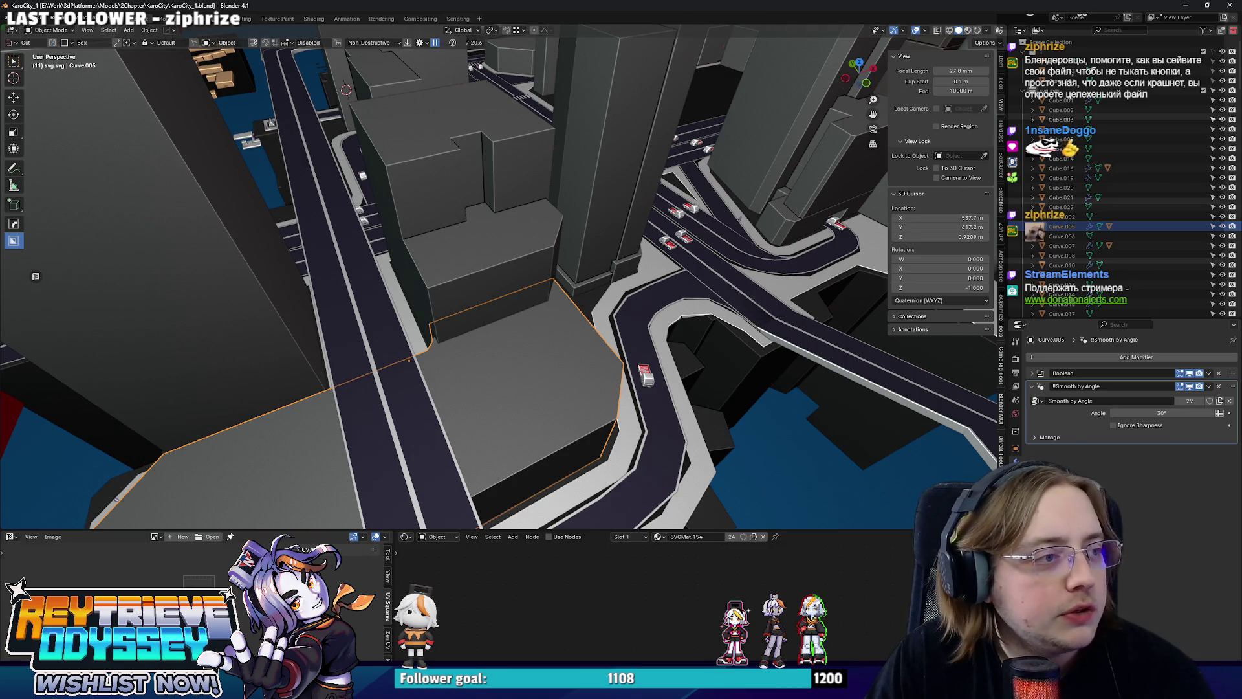
{"action": "left_click", "coordinate": [24, 18]}
{"action": "mouse_move", "coordinate": [75, 66]}
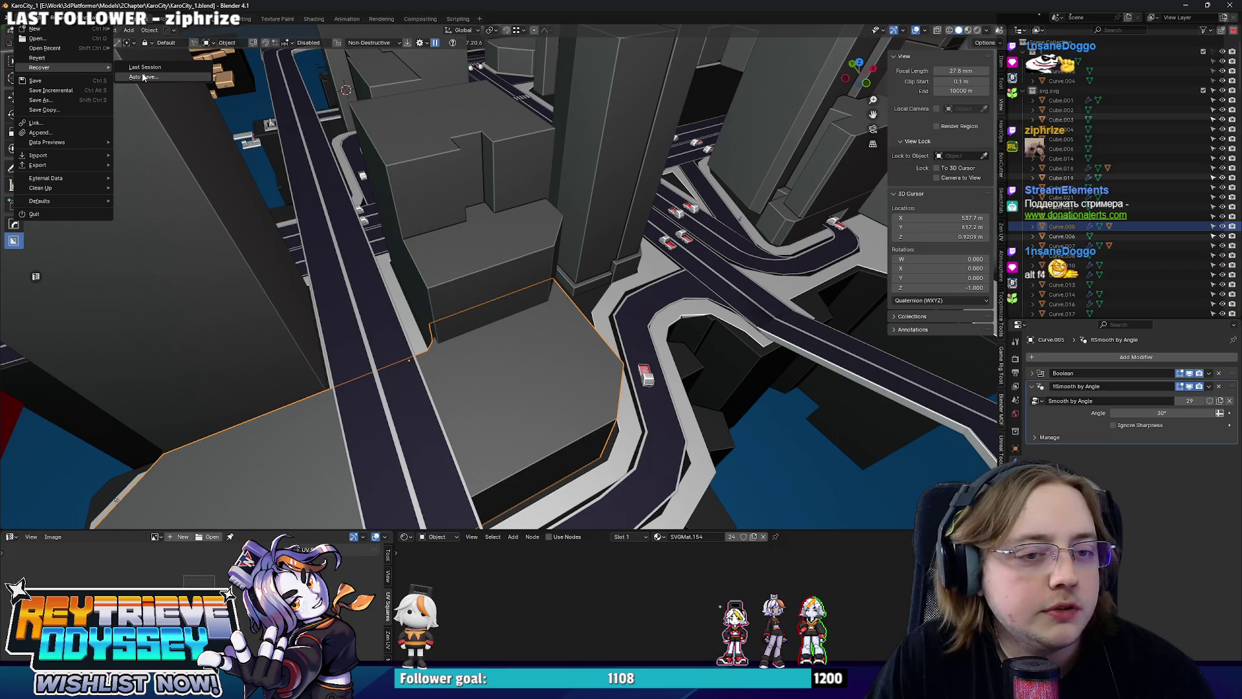
{"action": "left_click", "coordinate": [144, 77]}
{"action": "left_click_drag", "start_coordinate": [592, 87], "coordinate": [625, 50]}
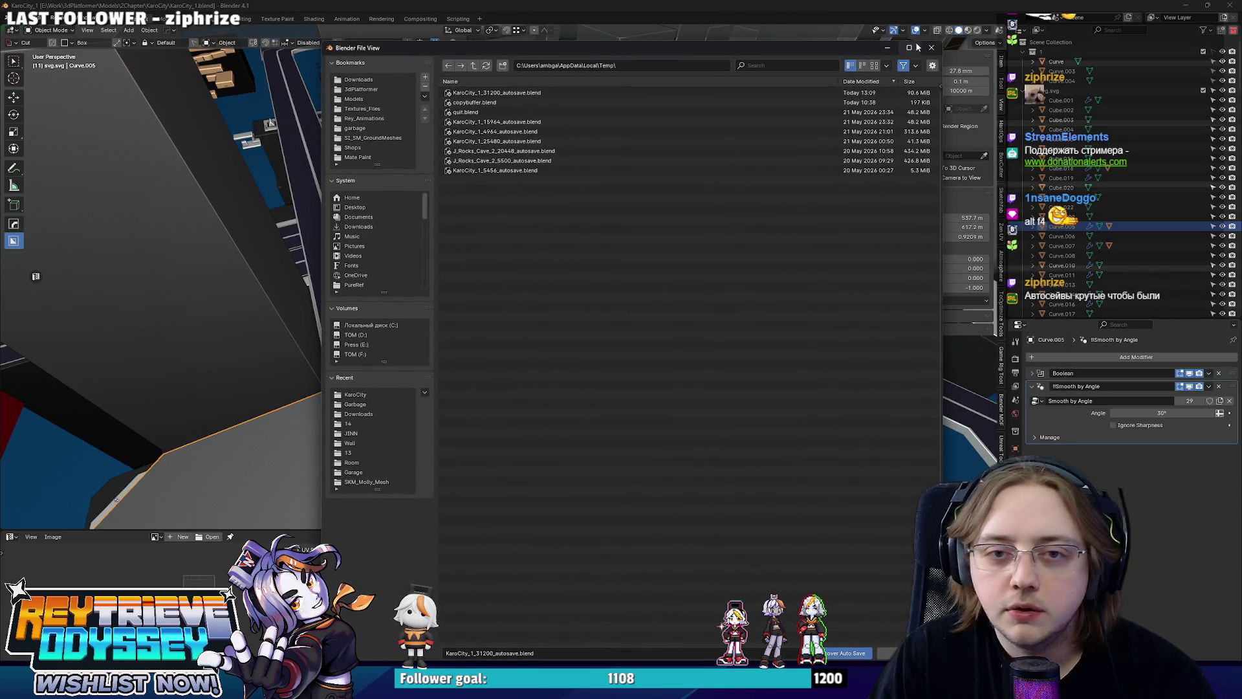
{"action": "left_click", "coordinate": [930, 51]}
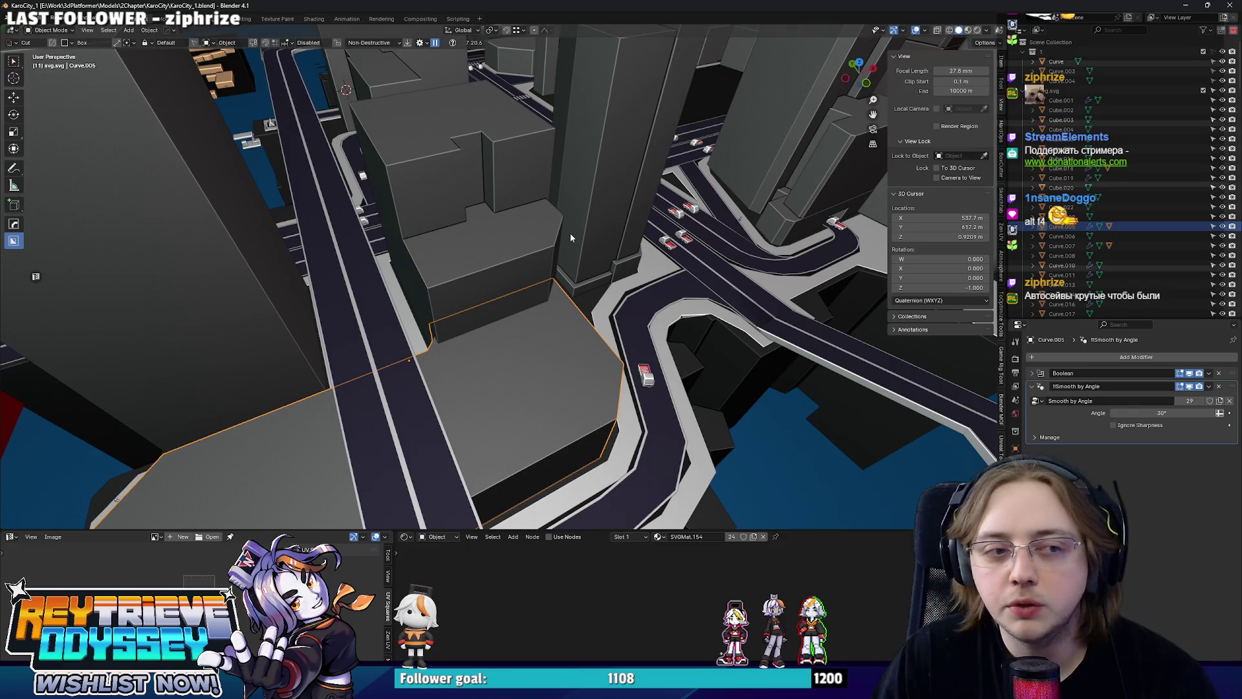
{"action": "left_click_drag", "start_coordinate": [567, 232], "coordinate": [524, 231]}
{"action": "left_click", "coordinate": [39, 19]}
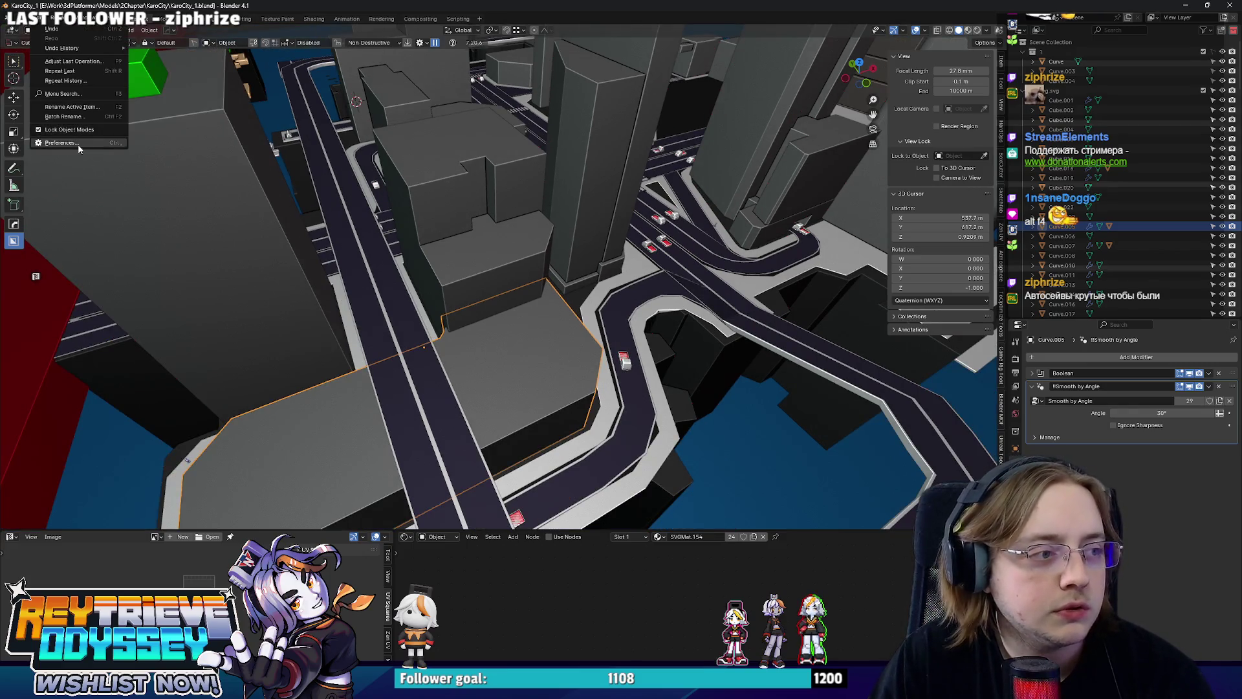
{"action": "left_click", "coordinate": [78, 143]}
{"action": "left_click", "coordinate": [32, 177]}
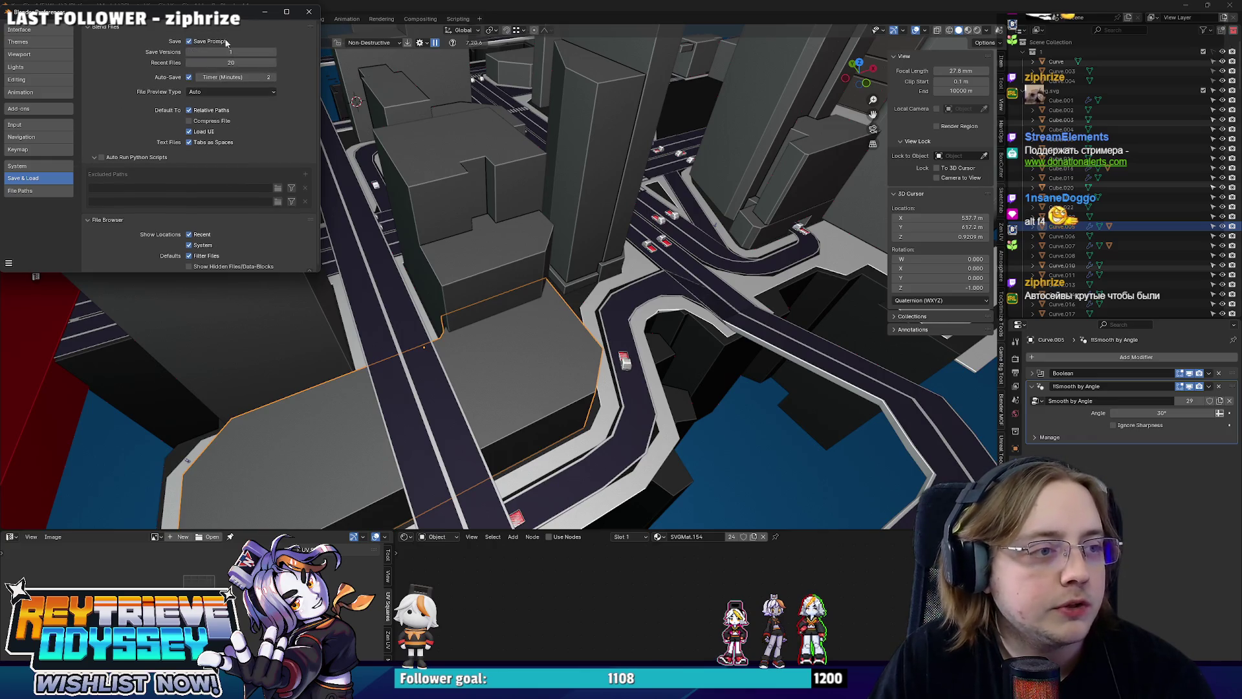
{"action": "left_click", "coordinate": [308, 11]}
{"action": "scroll", "scroll_direction": "down", "scroll_amount": 3}
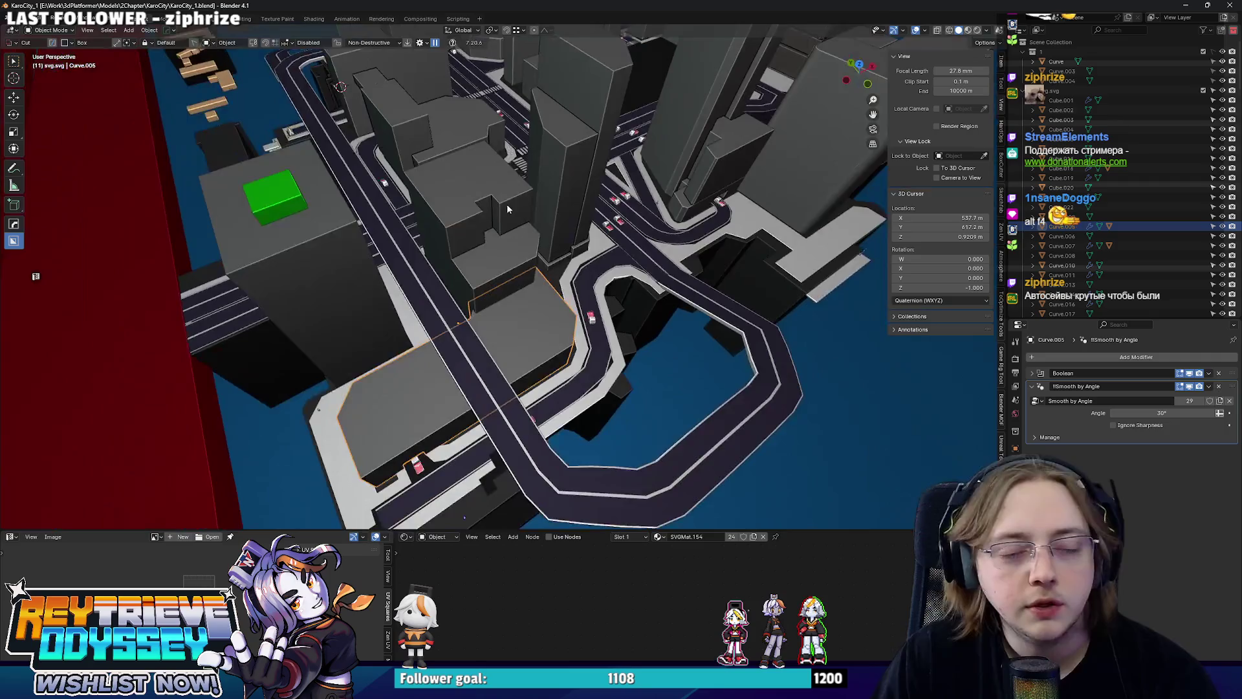
Move the selected geometry of Curve.005 2.1737 m along Y.
{"action": "scroll", "scroll_direction": "up", "scroll_amount": 3}
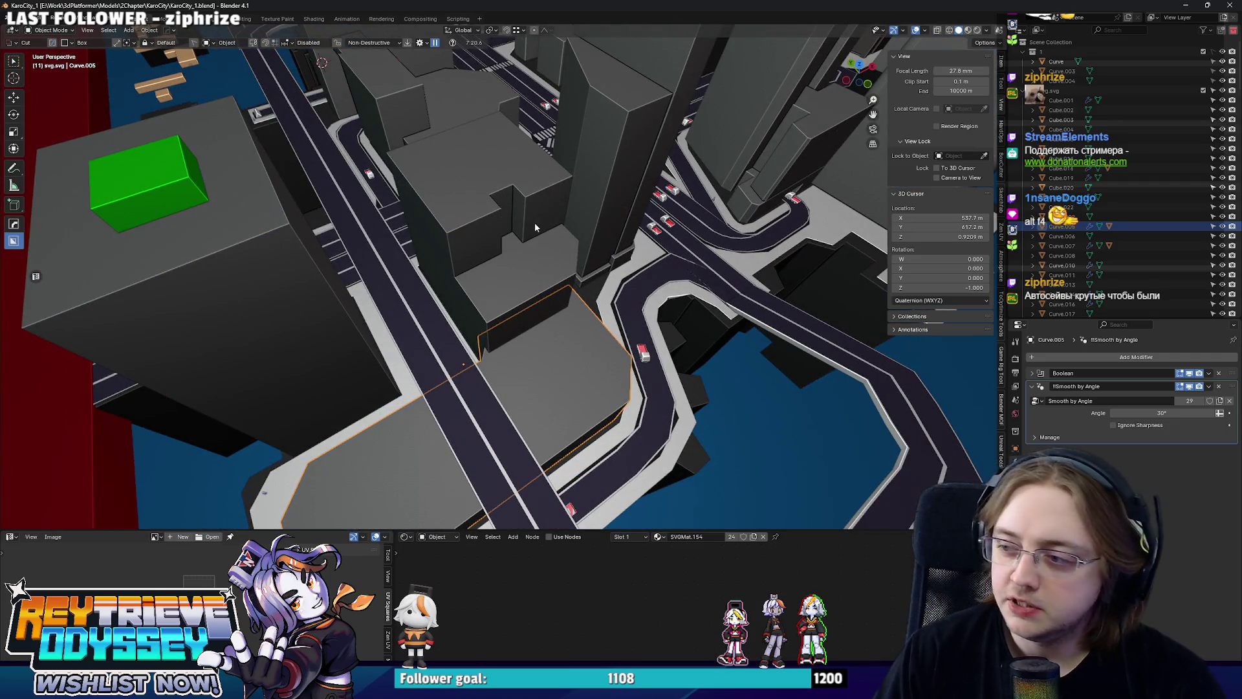
{"action": "left_click_drag", "start_coordinate": [533, 258], "coordinate": [678, 292]}
{"action": "key", "text": "Tab"}
{"action": "key", "text": "alt+z"}
{"action": "key", "text": "alt+z"}
{"action": "key", "text": "g"}
{"action": "key", "text": "y"}
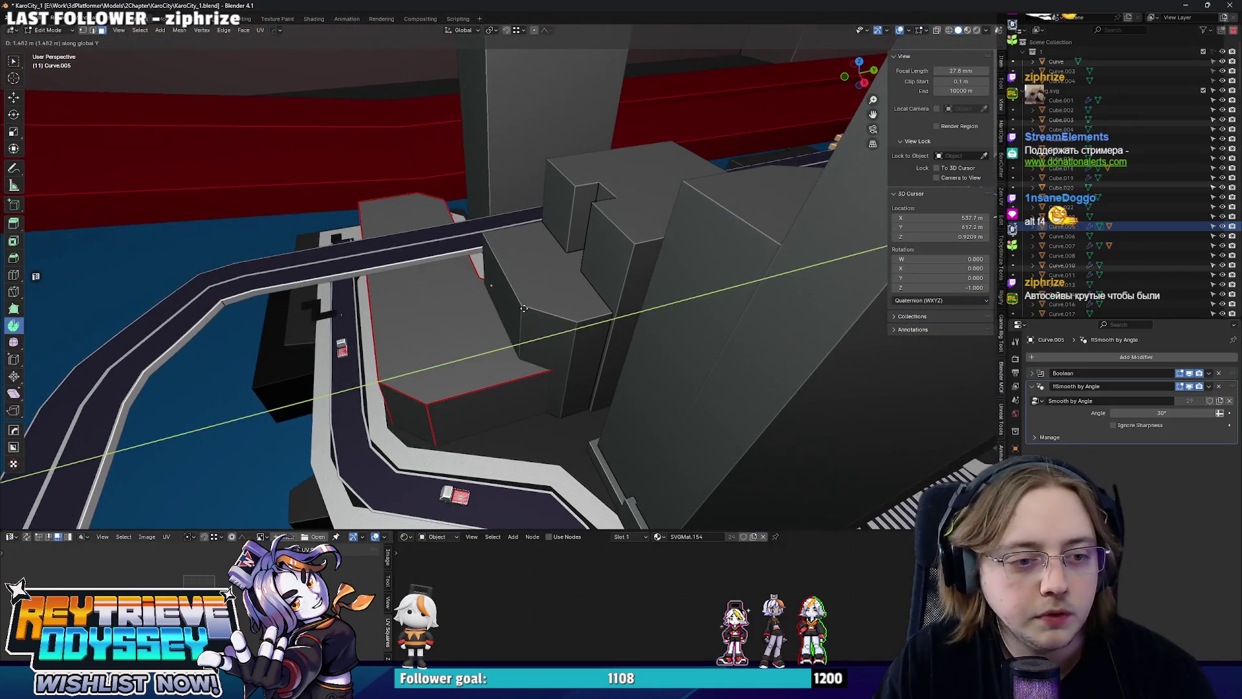
{"action": "left_click", "coordinate": [527, 309]}
{"action": "key", "text": "Tab"}
{"action": "left_click_drag", "start_coordinate": [527, 309], "coordinate": [541, 293]}
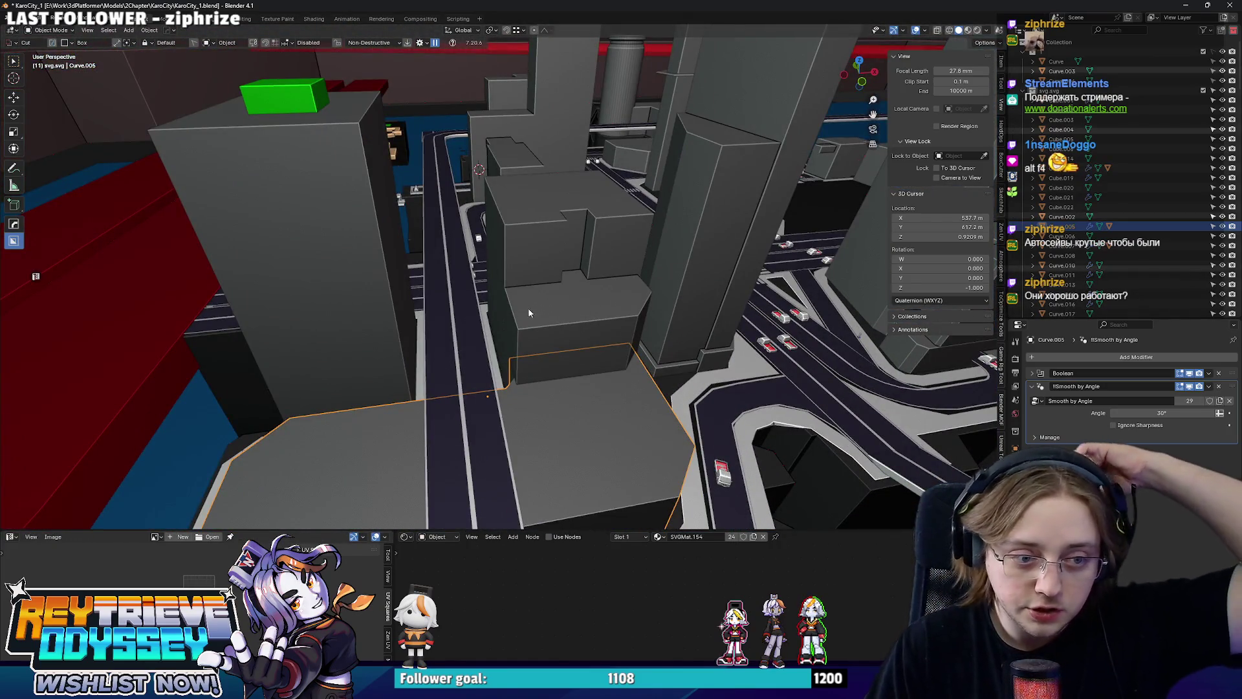
{"action": "left_click_drag", "start_coordinate": [523, 313], "coordinate": [582, 304]}
Select the tall building topped by the green cube and switch to edge selection in Edit Mode.
{"action": "left_click", "coordinate": [495, 297]}
{"action": "key", "text": "Tab"}
{"action": "scroll", "scroll_direction": "up", "scroll_amount": 3}
{"action": "key", "text": "2"}
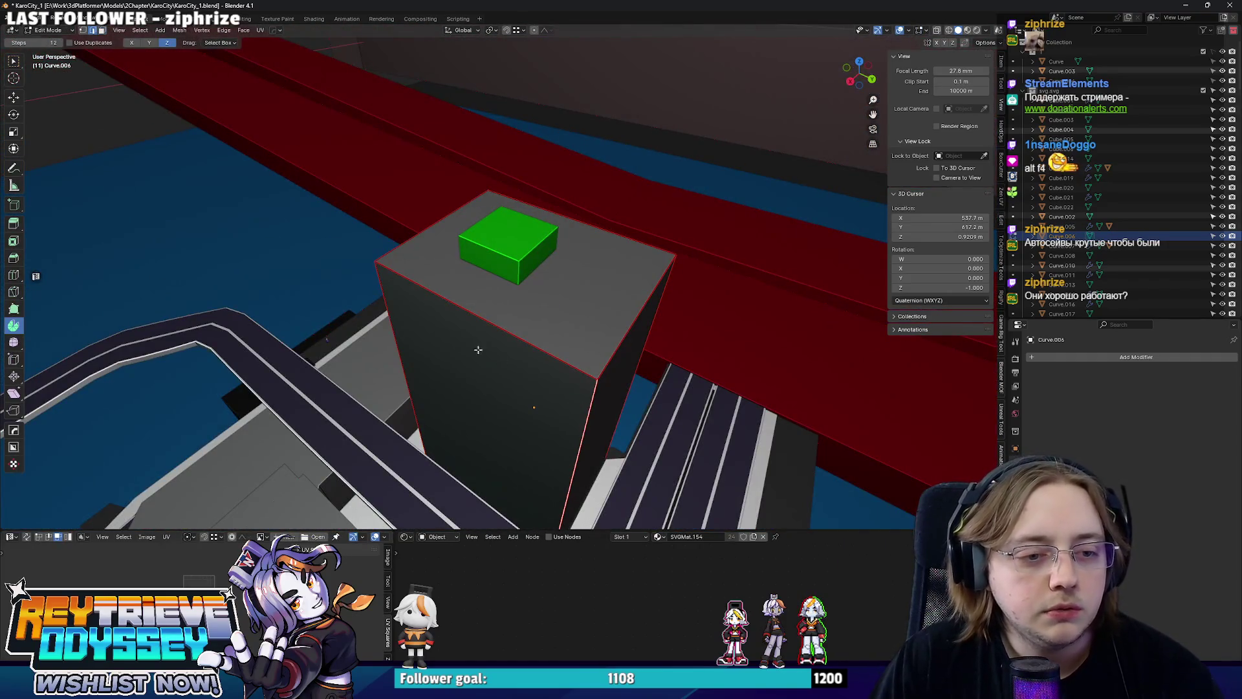
{"action": "left_click_drag", "start_coordinate": [443, 304], "coordinate": [526, 245]}
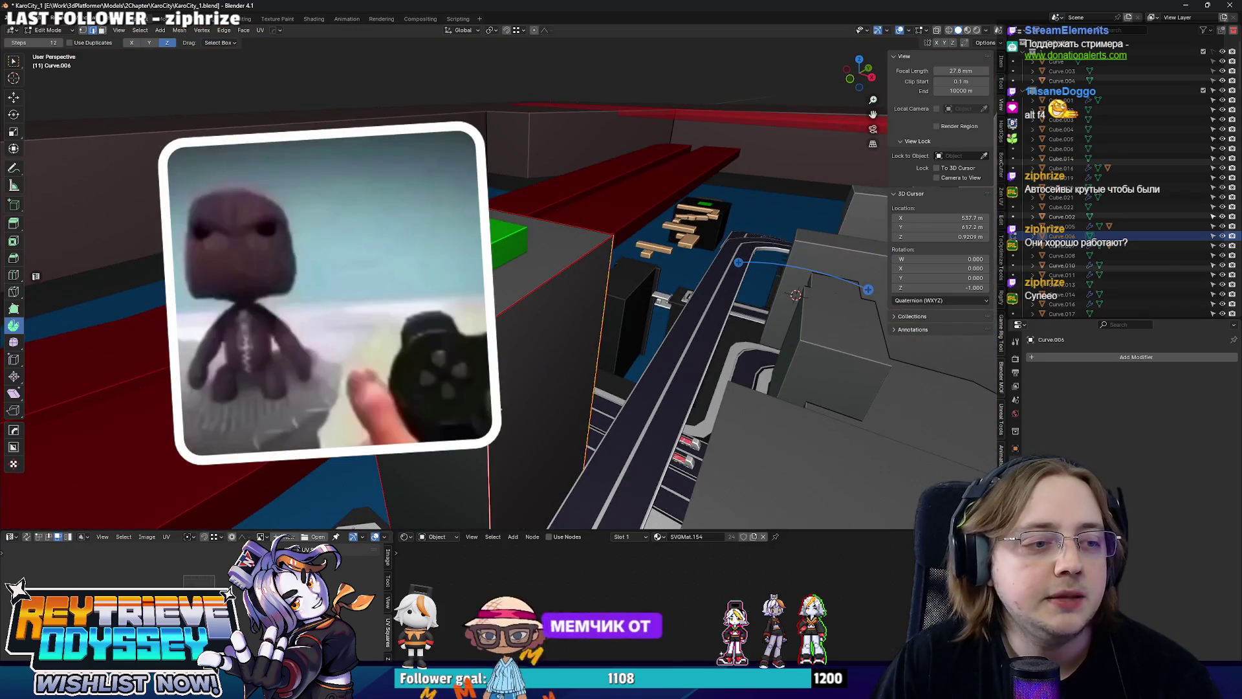
{"action": "left_click_drag", "start_coordinate": [385, 302], "coordinate": [592, 285]}
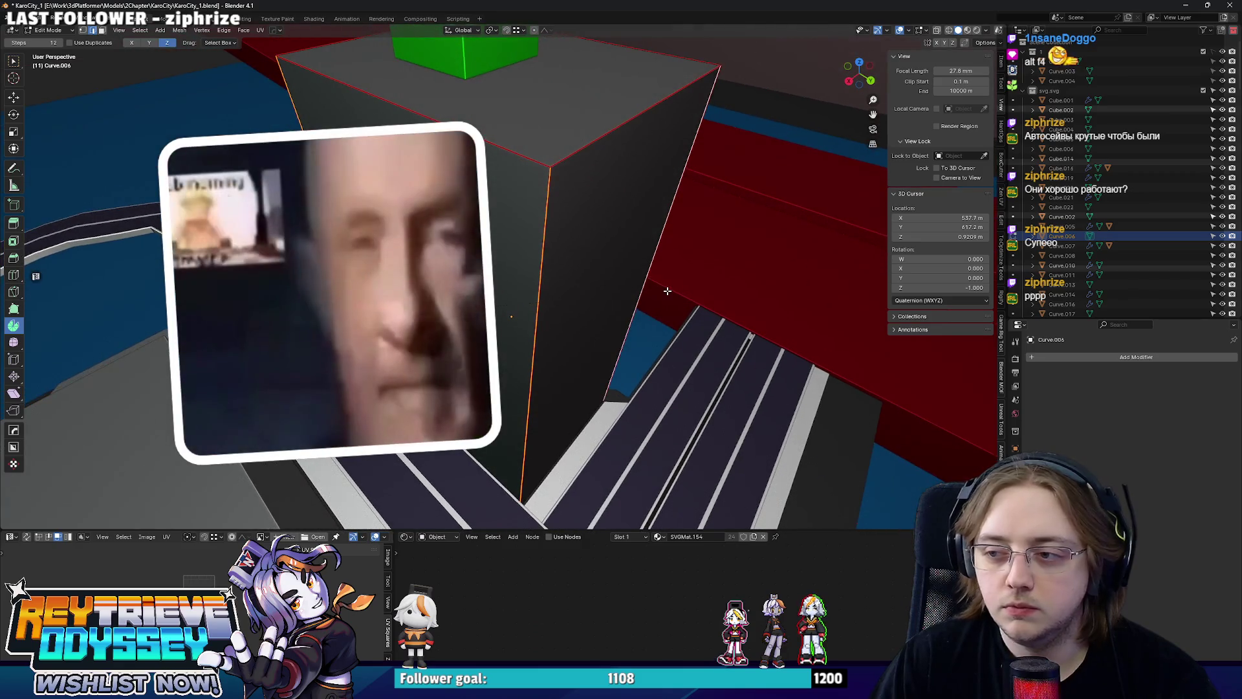
Bevel the building's vertical corner edge with Ctrl+B to chamfer it.
{"action": "key", "text": "ctrl+b"}
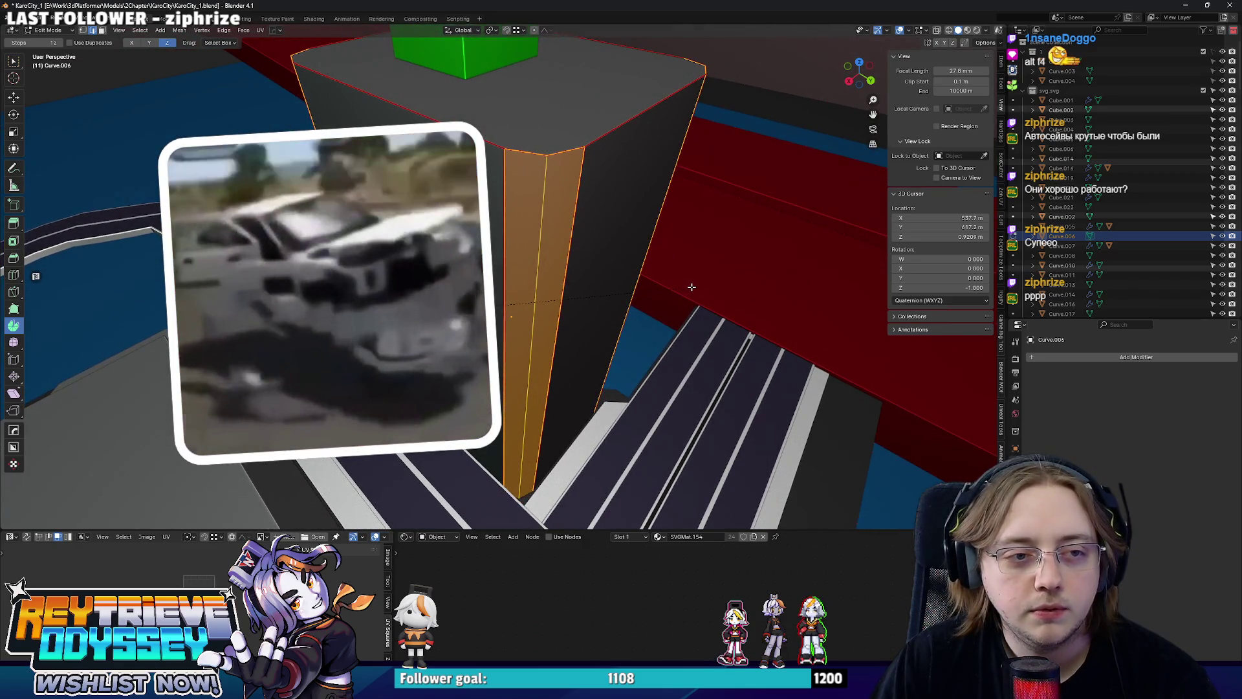
{"action": "key", "text": "Escape"}
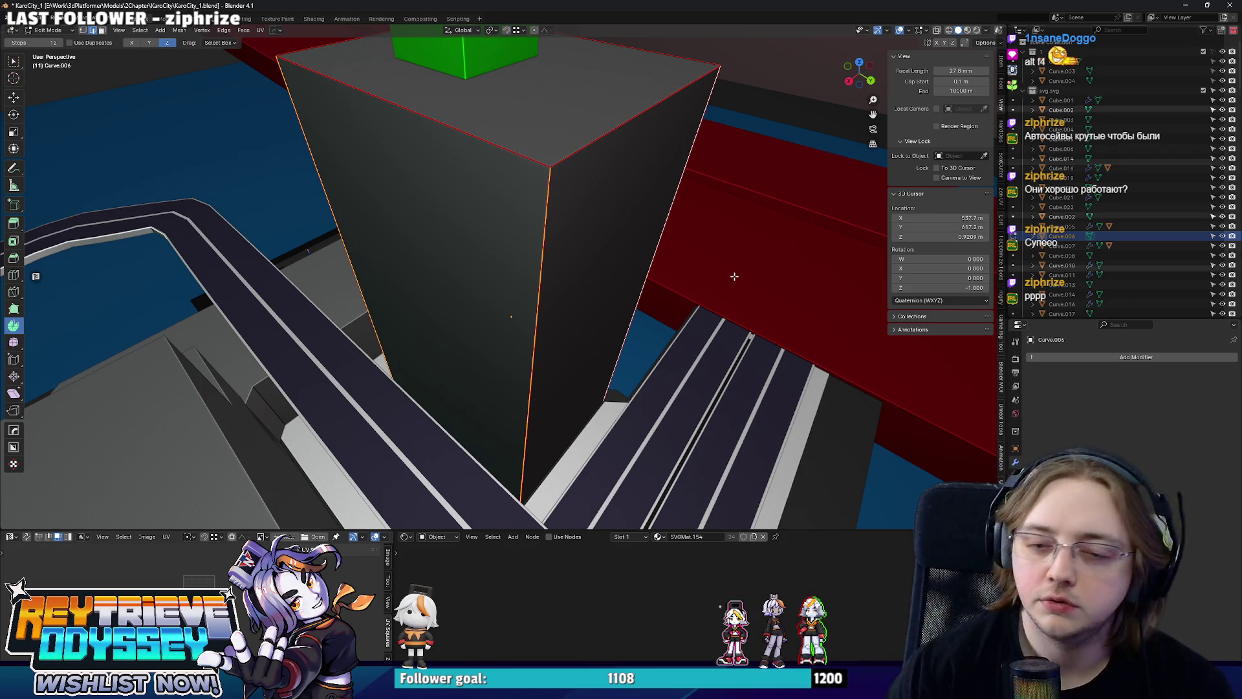
{"action": "left_click_drag", "start_coordinate": [735, 276], "coordinate": [698, 236]}
{"action": "key", "text": "ctrl+b"}
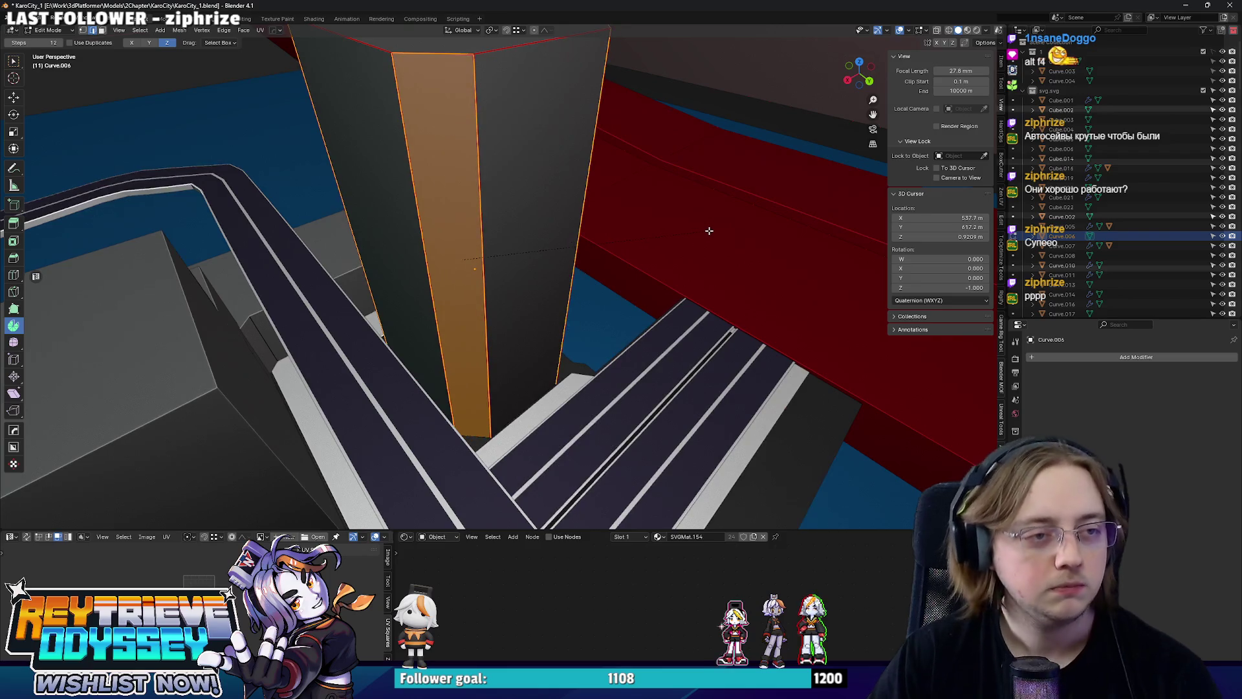
{"action": "left_click", "coordinate": [705, 230]}
{"action": "key", "text": "Tab"}
{"action": "left_click_drag", "start_coordinate": [514, 203], "coordinate": [482, 279]}
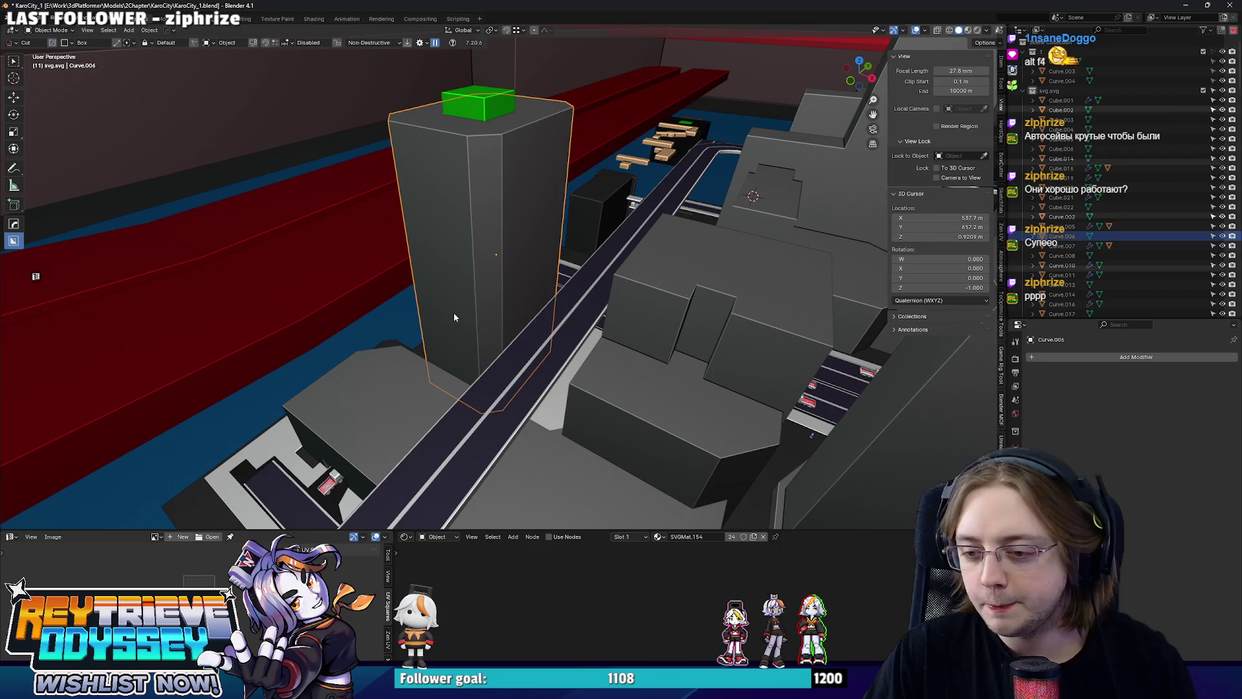
Select the sidewalk cube and box-select its bottom-right corner vertices in top X-ray view.
{"action": "left_click_drag", "start_coordinate": [464, 316], "coordinate": [498, 376]}
{"action": "left_click", "coordinate": [493, 378]}
{"action": "key", "text": "KP_7"}
{"action": "key", "text": "Tab"}
{"action": "key", "text": "alt+z"}
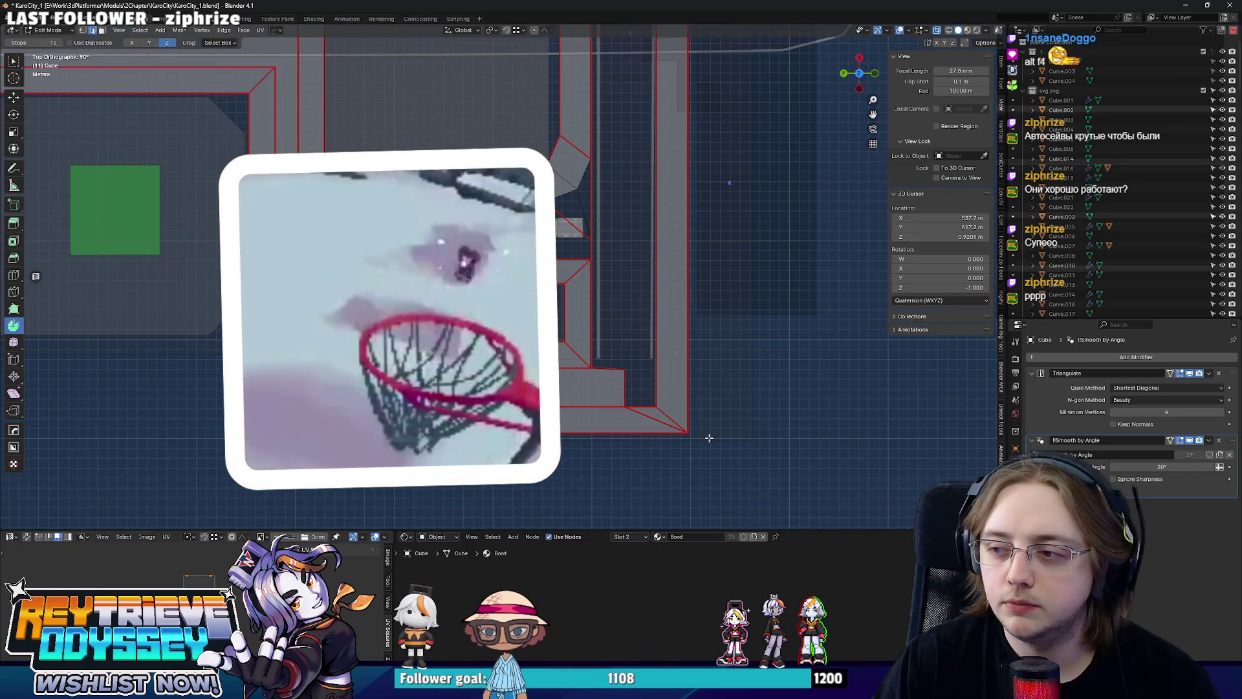
{"action": "key", "text": "1"}
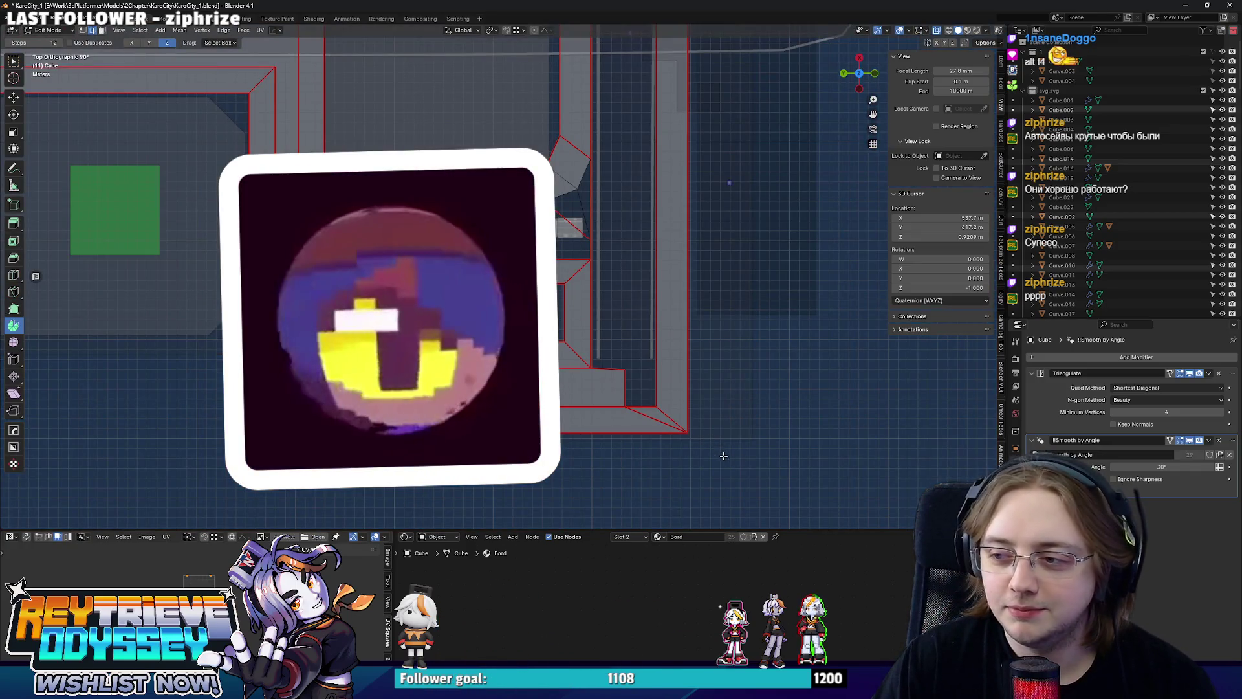
{"action": "left_click_drag", "start_coordinate": [736, 492], "coordinate": [558, 396]}
Move the selected corner vertices 3.6335 m along X.
{"action": "key", "text": "g"}
{"action": "key", "text": "y"}
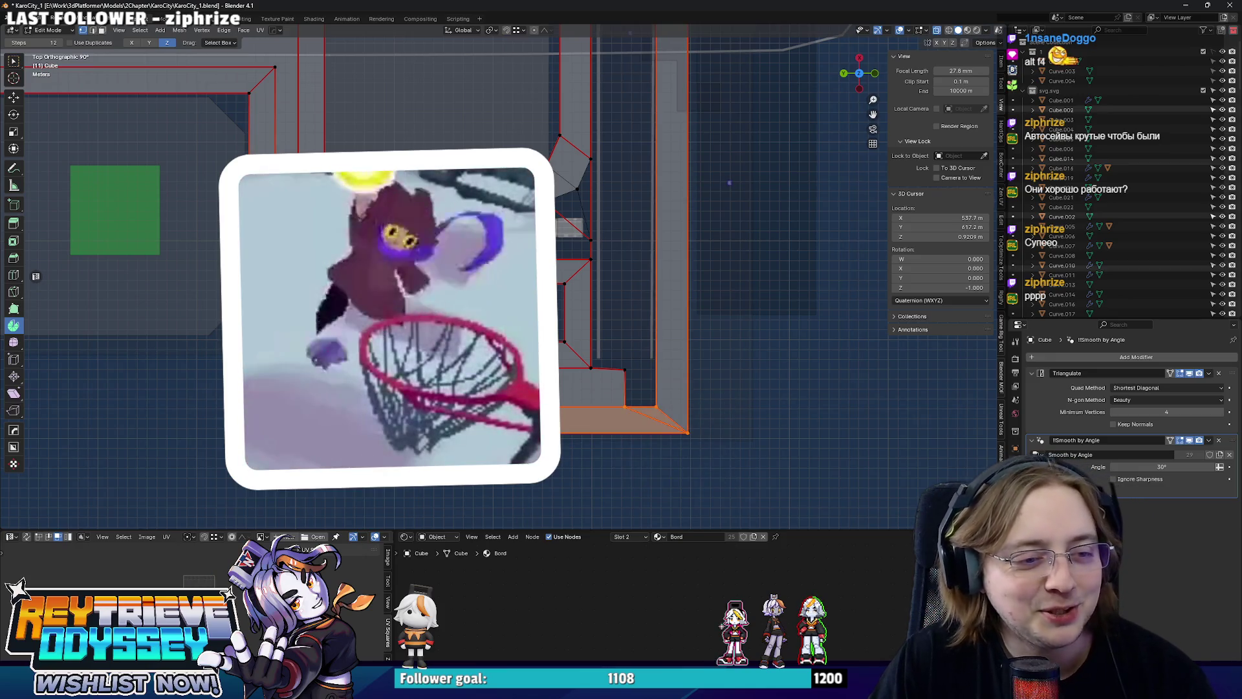
{"action": "key", "text": "x"}
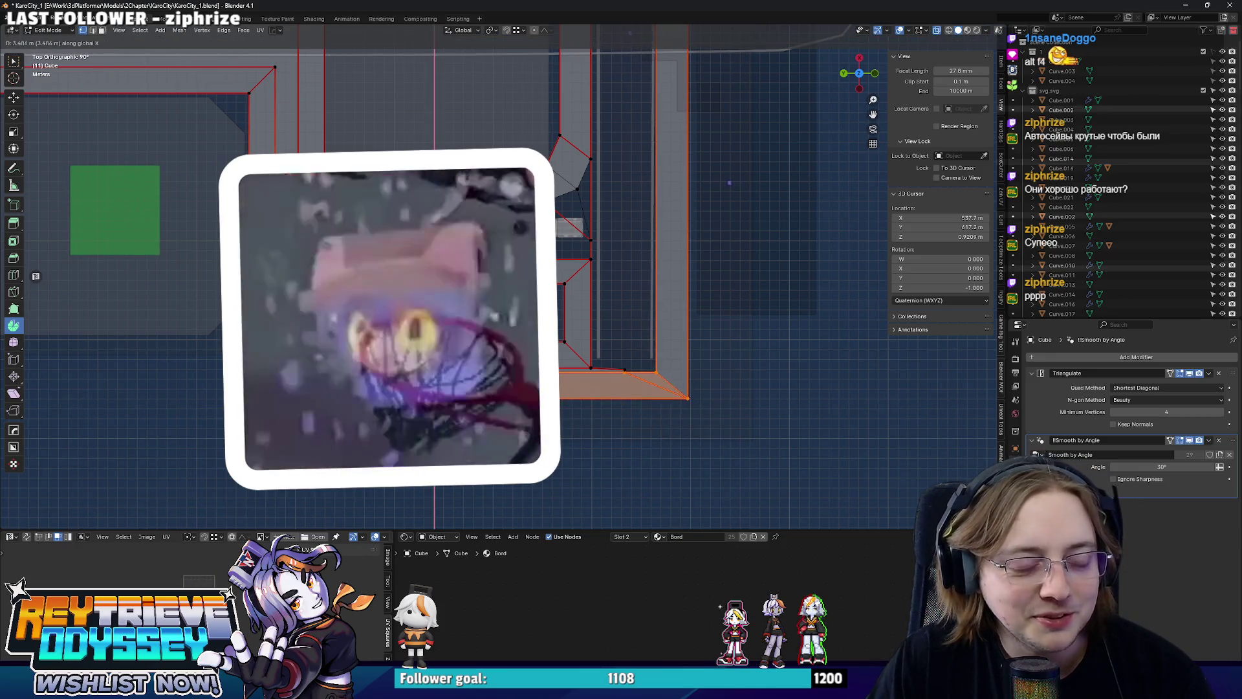
{"action": "left_click", "coordinate": [537, 357]}
{"action": "scroll", "scroll_direction": "down", "scroll_amount": 3}
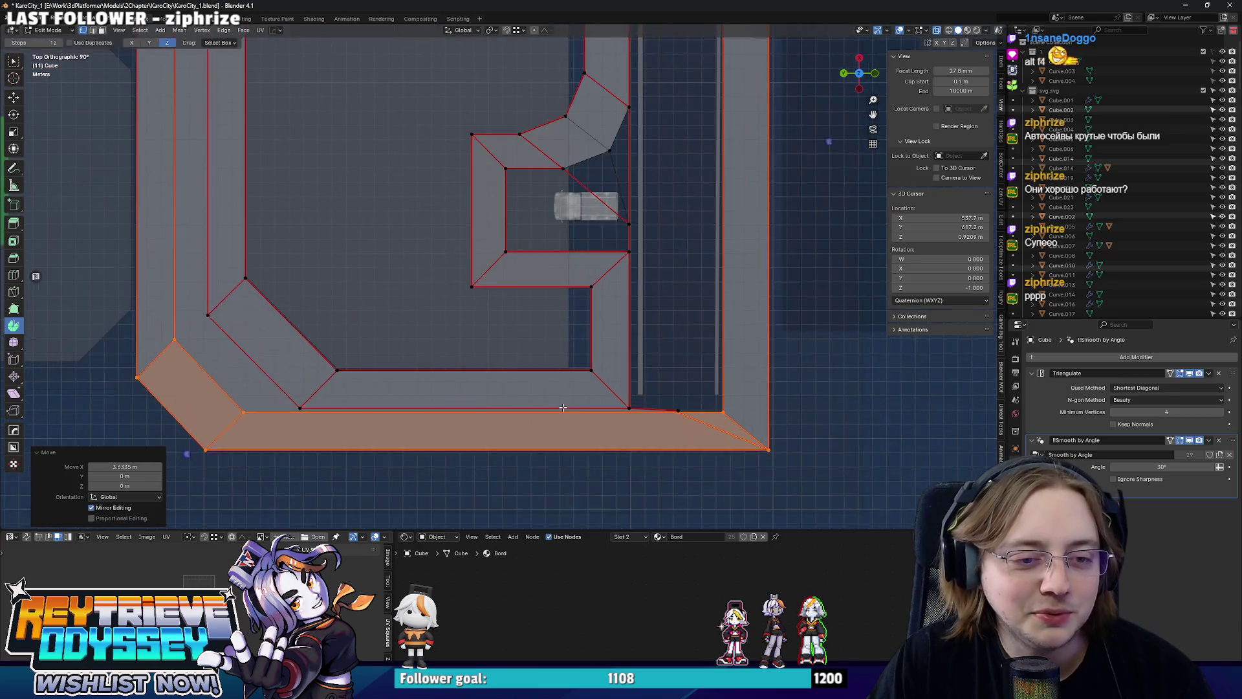
{"action": "scroll", "scroll_direction": "up", "scroll_amount": 3}
{"action": "scroll", "scroll_direction": "down", "scroll_amount": 3}
{"action": "scroll", "scroll_direction": "up", "scroll_amount": 3}
{"action": "scroll", "scroll_direction": "down", "scroll_amount": 3}
Readjust the corner so it sits -2.3323 m along X, then return to object mode.
{"action": "key", "text": "g"}
{"action": "key", "text": "x"}
{"action": "key", "text": "y"}
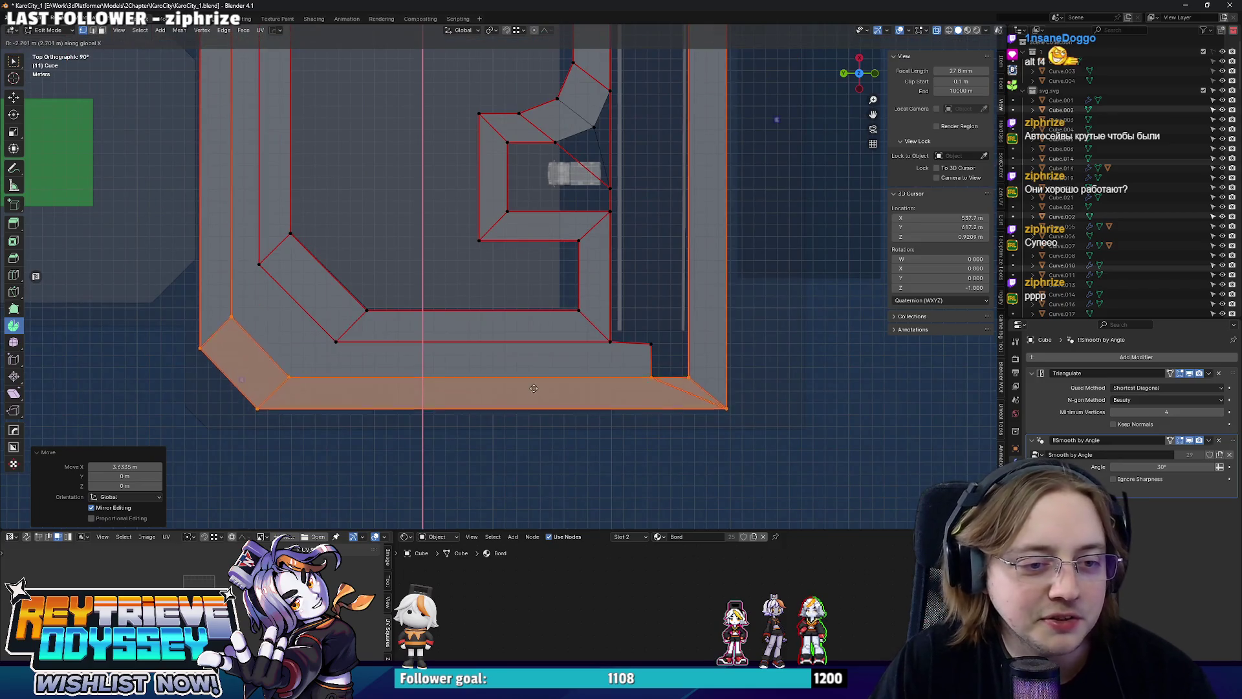
{"action": "key", "text": "x"}
{"action": "left_click", "coordinate": [537, 382]}
{"action": "left_click_drag", "start_coordinate": [537, 382], "coordinate": [652, 383]}
{"action": "key", "text": "KP_7"}
{"action": "left_click_drag", "start_coordinate": [369, 295], "coordinate": [531, 287]}
{"action": "key", "text": "Tab"}
Place the 3D cursor on the road beside the green-cube building and add a cube there.
{"action": "scroll", "scroll_direction": "down", "scroll_amount": 3}
{"action": "scroll", "scroll_direction": "up", "scroll_amount": 3}
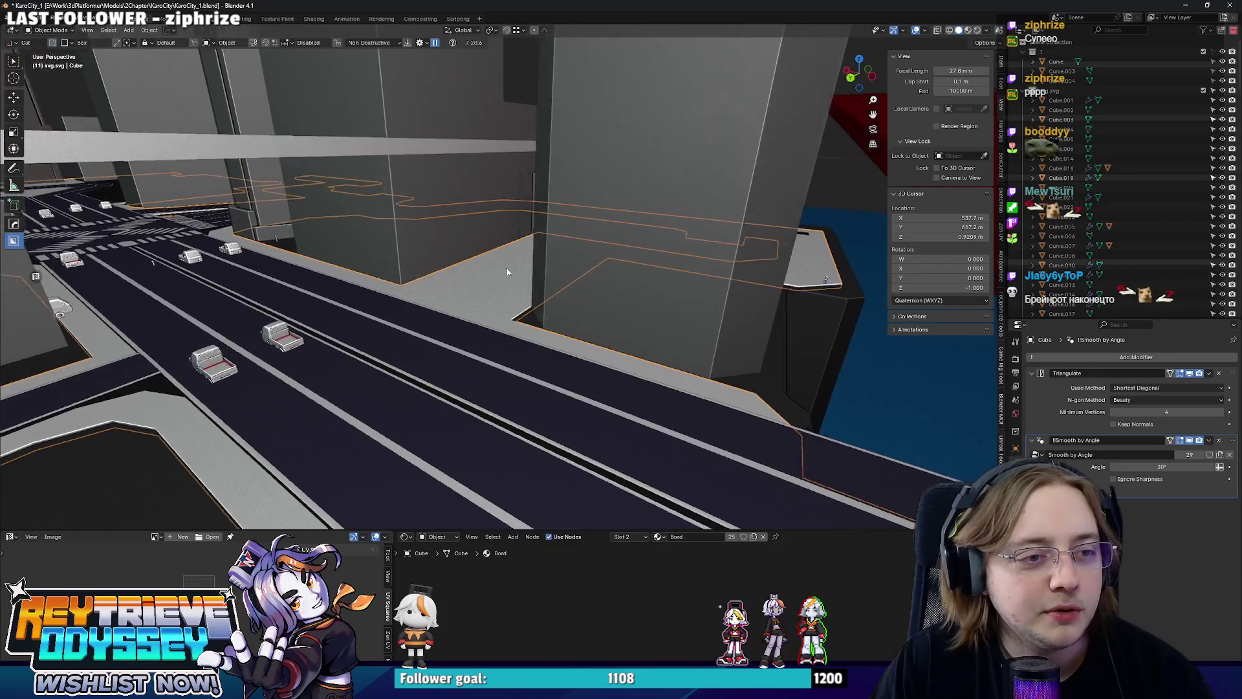
{"action": "scroll", "scroll_direction": "down", "scroll_amount": 3}
{"action": "left_click_drag", "start_coordinate": [529, 271], "coordinate": [565, 221]}
{"action": "scroll", "scroll_direction": "up", "scroll_amount": 3}
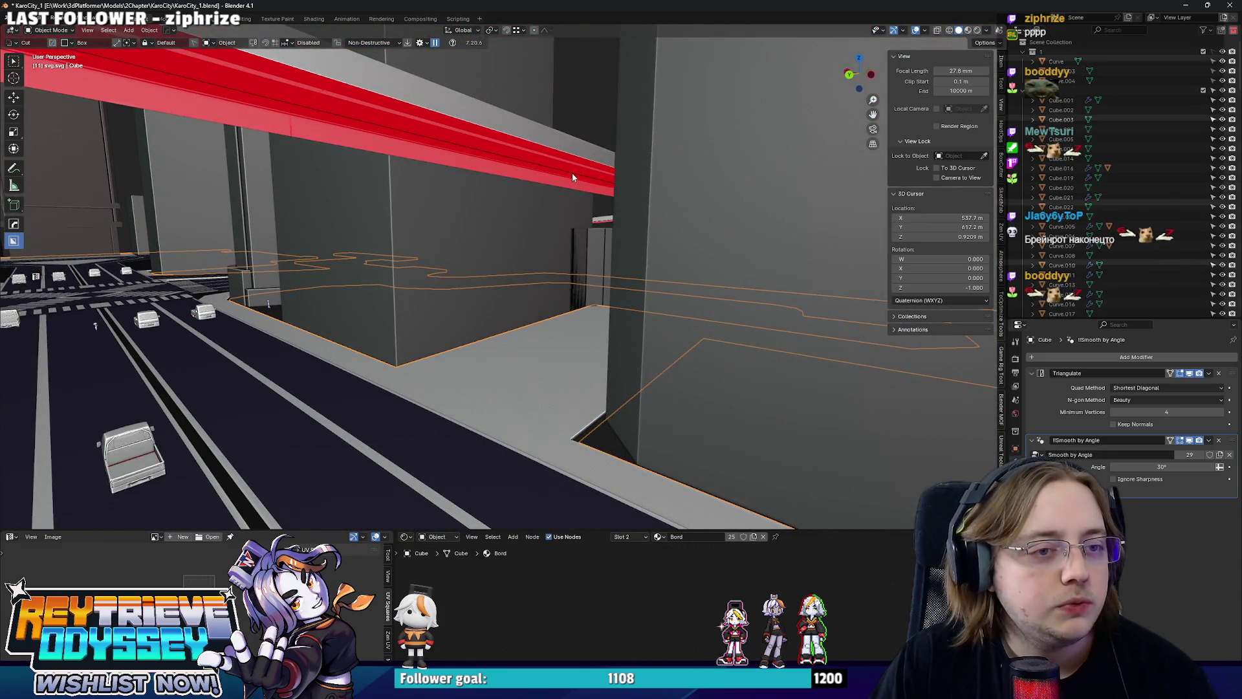
{"action": "scroll", "scroll_direction": "down", "scroll_amount": 3}
{"action": "left_click_drag", "start_coordinate": [468, 280], "coordinate": [452, 331]}
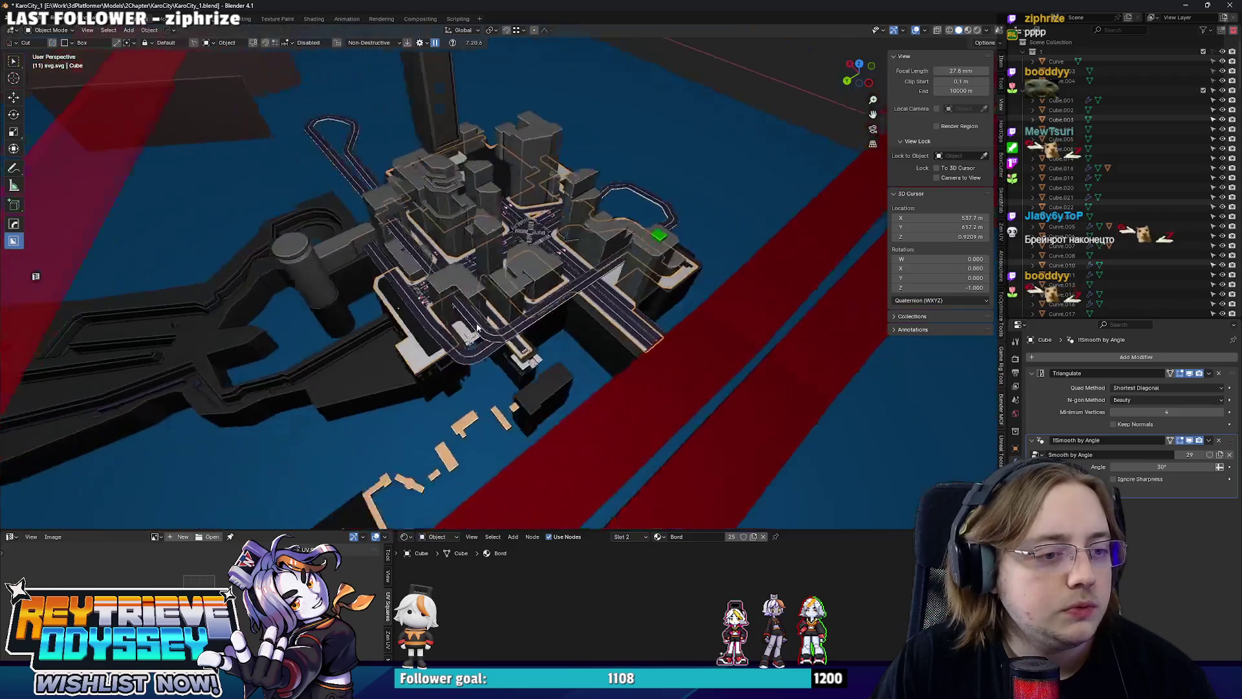
{"action": "scroll", "scroll_direction": "up", "scroll_amount": 3}
{"action": "scroll", "scroll_direction": "down", "scroll_amount": 3}
{"action": "left_click_drag", "start_coordinate": [391, 282], "coordinate": [498, 315]}
{"action": "scroll", "scroll_direction": "up", "scroll_amount": 3}
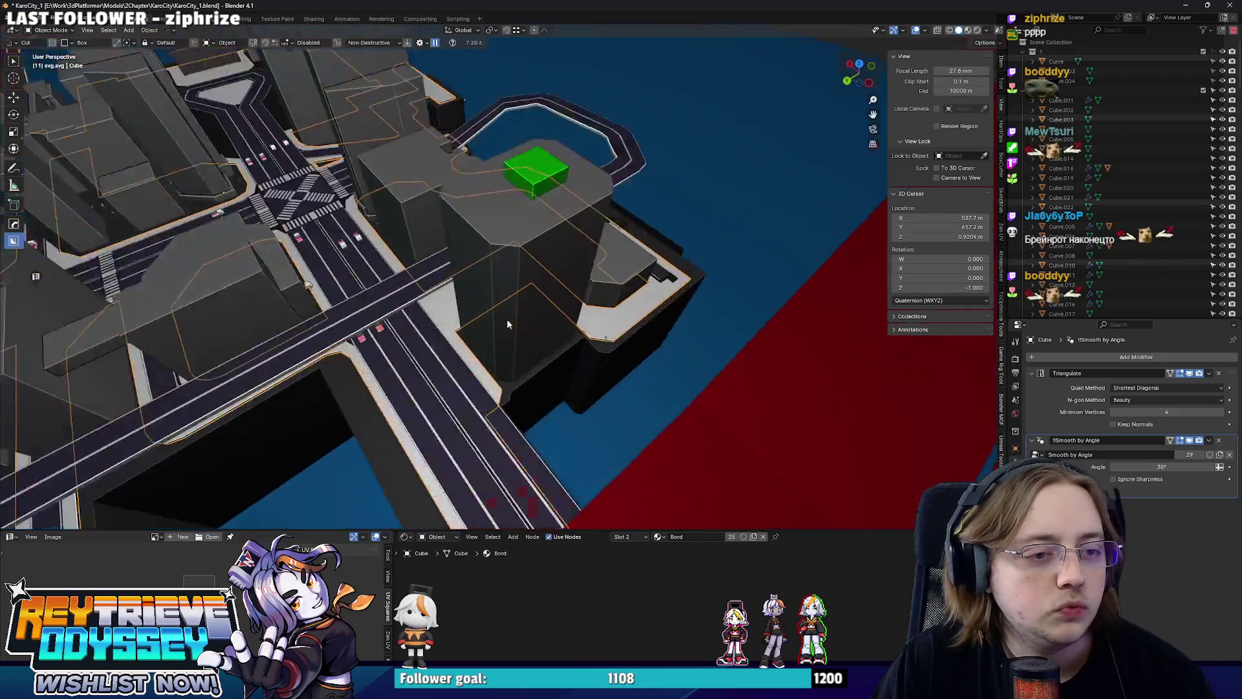
{"action": "scroll", "scroll_direction": "up", "scroll_amount": 3}
{"action": "right_click", "coordinate": [472, 413]}
{"action": "key", "text": "shift+a"}
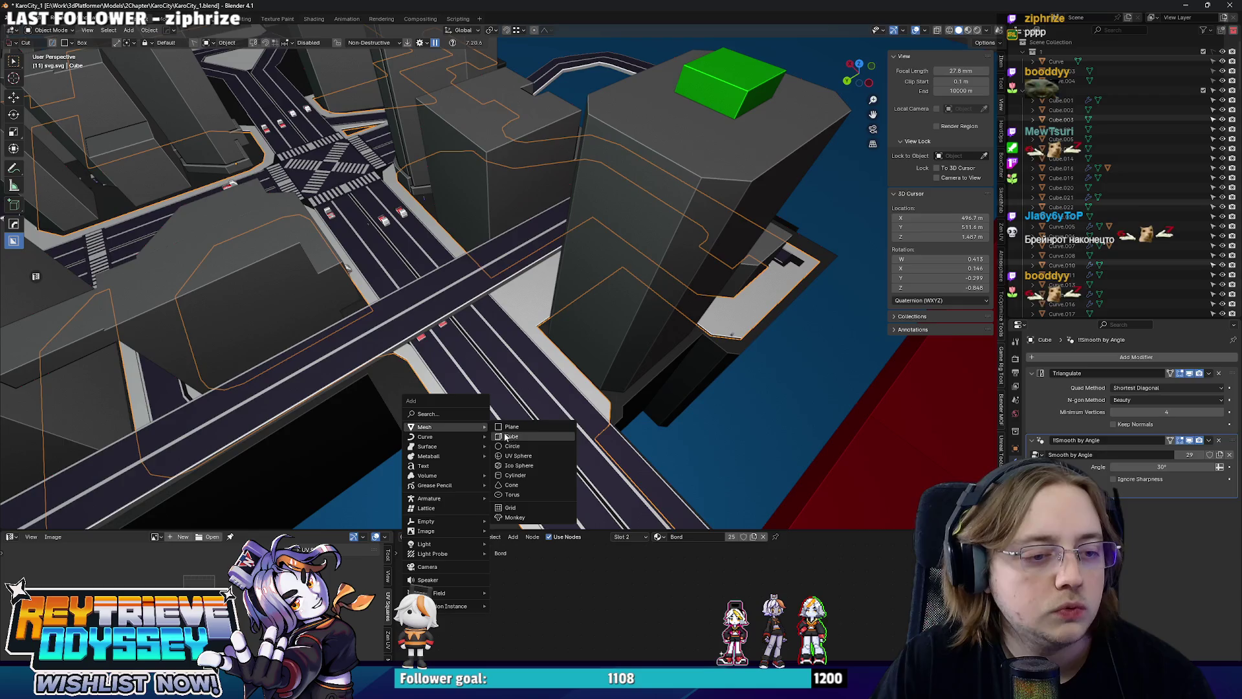
{"action": "left_click", "coordinate": [500, 435]}
Scale the cube to 1.605, raise it 8.6367 m, then lower its base 6.2592 m into a pillar.
{"action": "key", "text": "s"}
{"action": "left_click", "coordinate": [482, 420]}
{"action": "key", "text": "s"}
{"action": "key", "text": "z"}
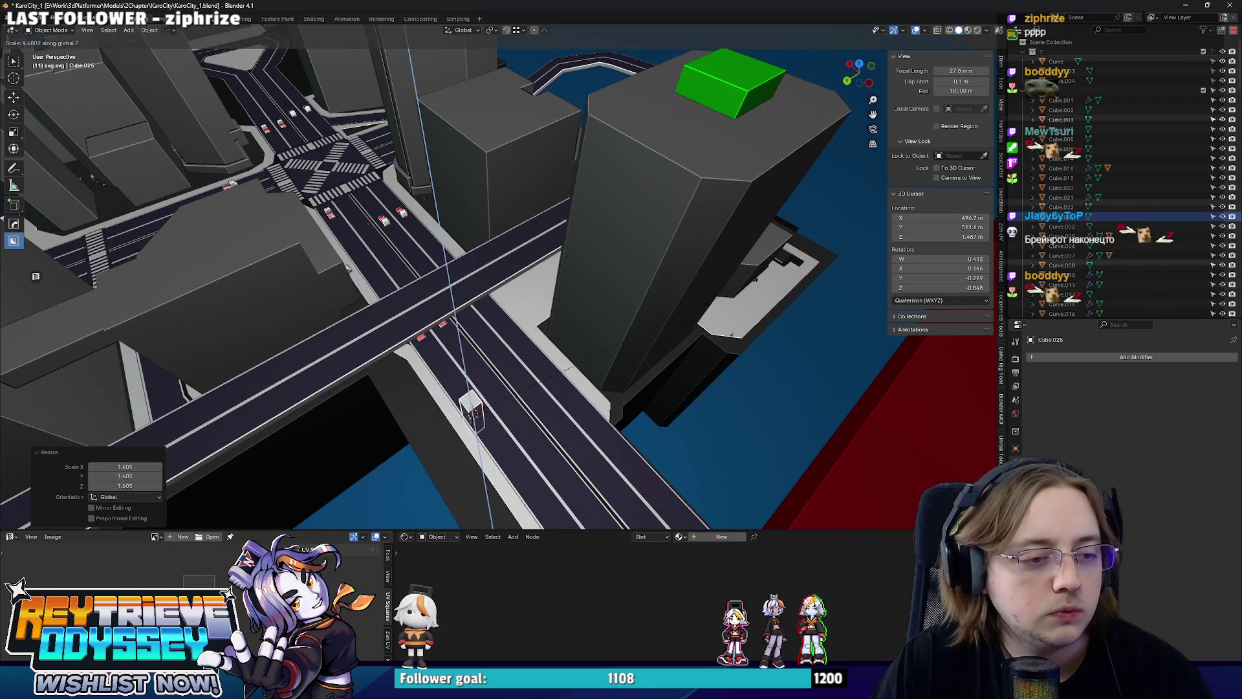
{"action": "key", "text": "g"}
{"action": "left_click_drag", "start_coordinate": [569, 370], "coordinate": [833, 346]}
{"action": "left_click", "coordinate": [569, 370]}
{"action": "key", "text": "Tab"}
{"action": "key", "text": "g"}
{"action": "key", "text": "z"}
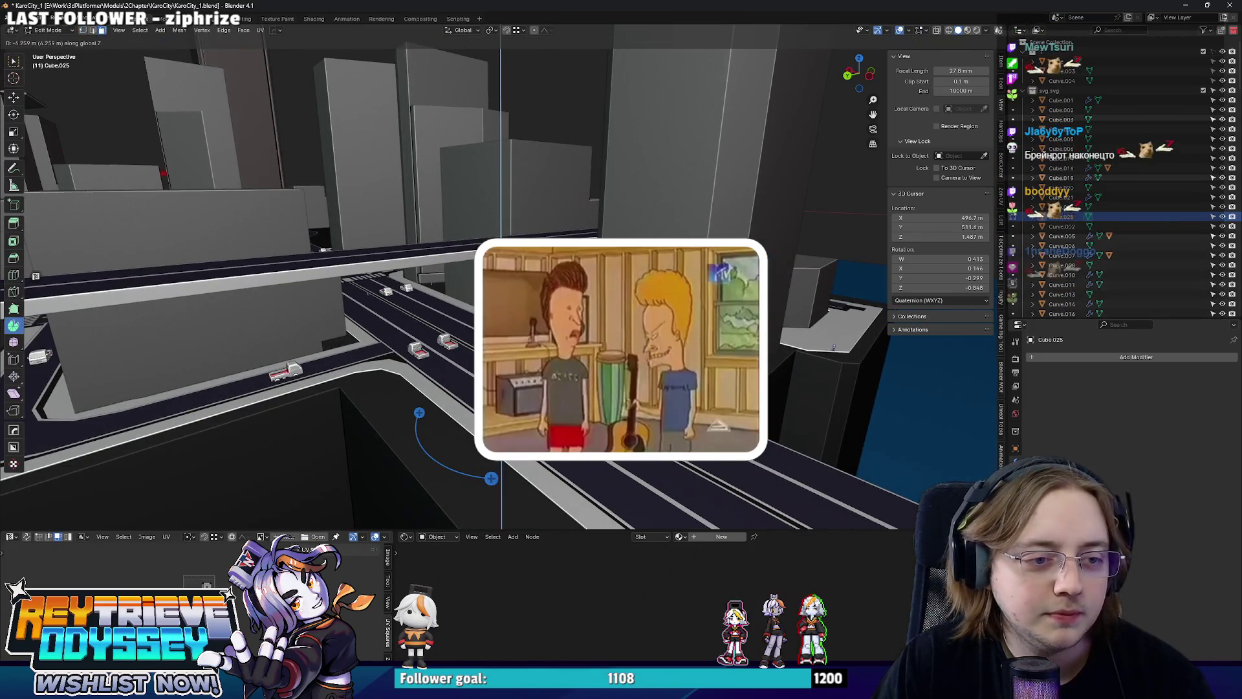
{"action": "left_click", "coordinate": [834, 347]}
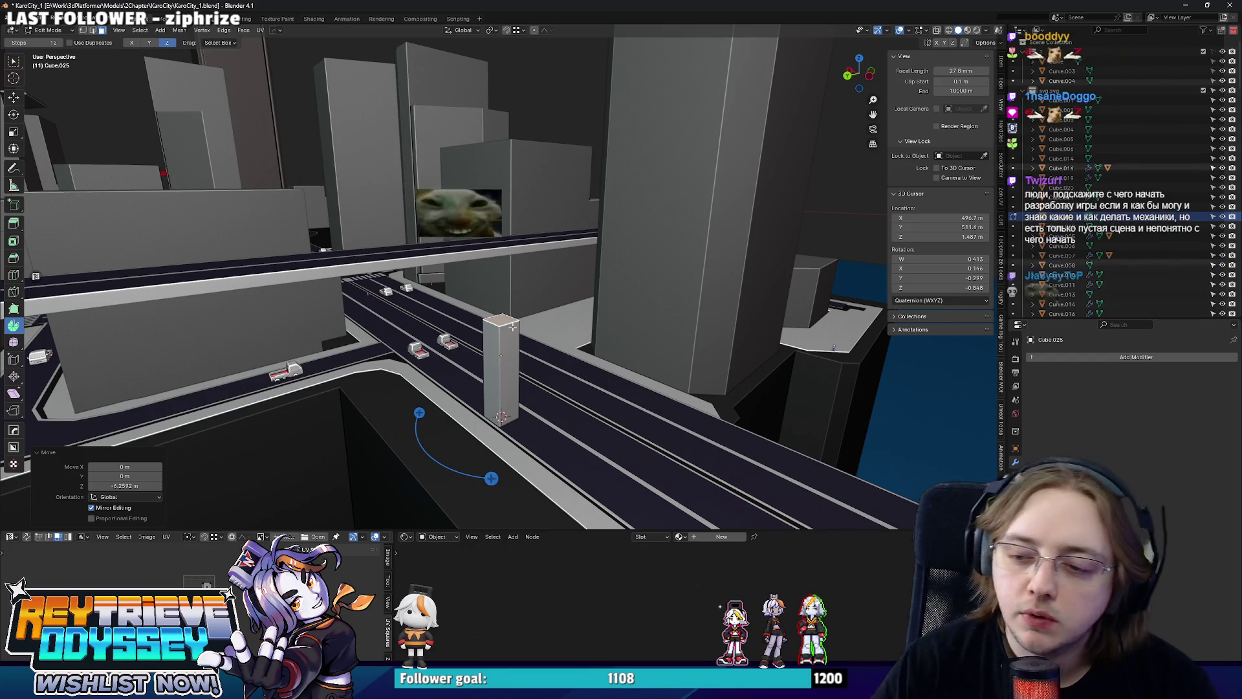
Widen the pillar's top face and extrude it upward into a wider top block.
{"action": "scroll", "scroll_direction": "up", "scroll_amount": 3}
{"action": "left_click", "coordinate": [495, 304]}
{"action": "key", "text": "s"}
{"action": "left_click", "coordinate": [549, 331]}
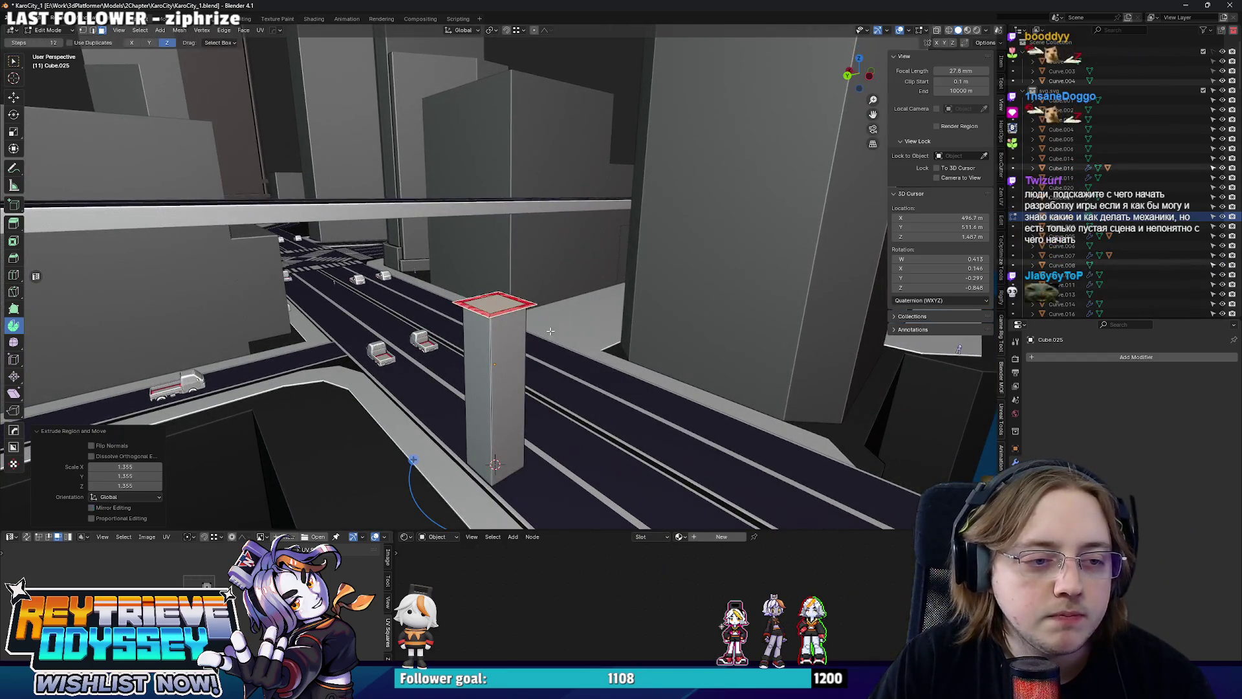
{"action": "key", "text": "e"}
{"action": "left_click", "coordinate": [499, 274]}
{"action": "scroll", "scroll_direction": "up", "scroll_amount": 3}
{"action": "left_click_drag", "start_coordinate": [500, 273], "coordinate": [285, 505]}
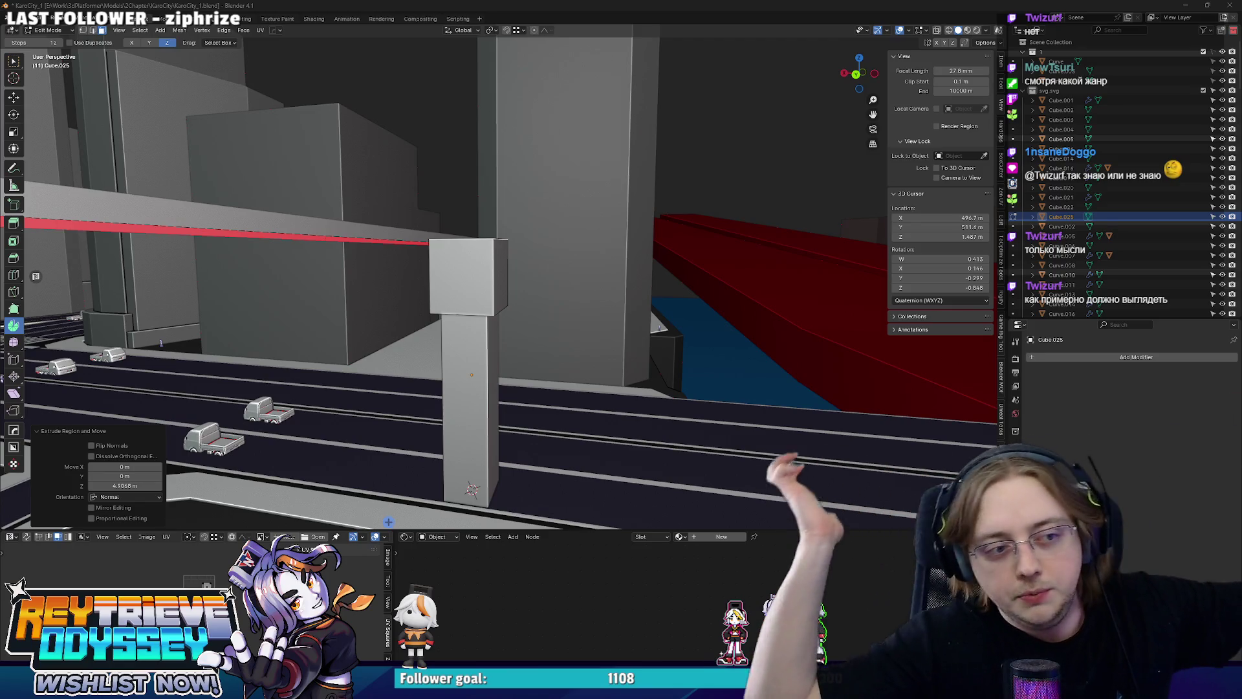
{"action": "left_click_drag", "start_coordinate": [662, 238], "coordinate": [543, 262]}
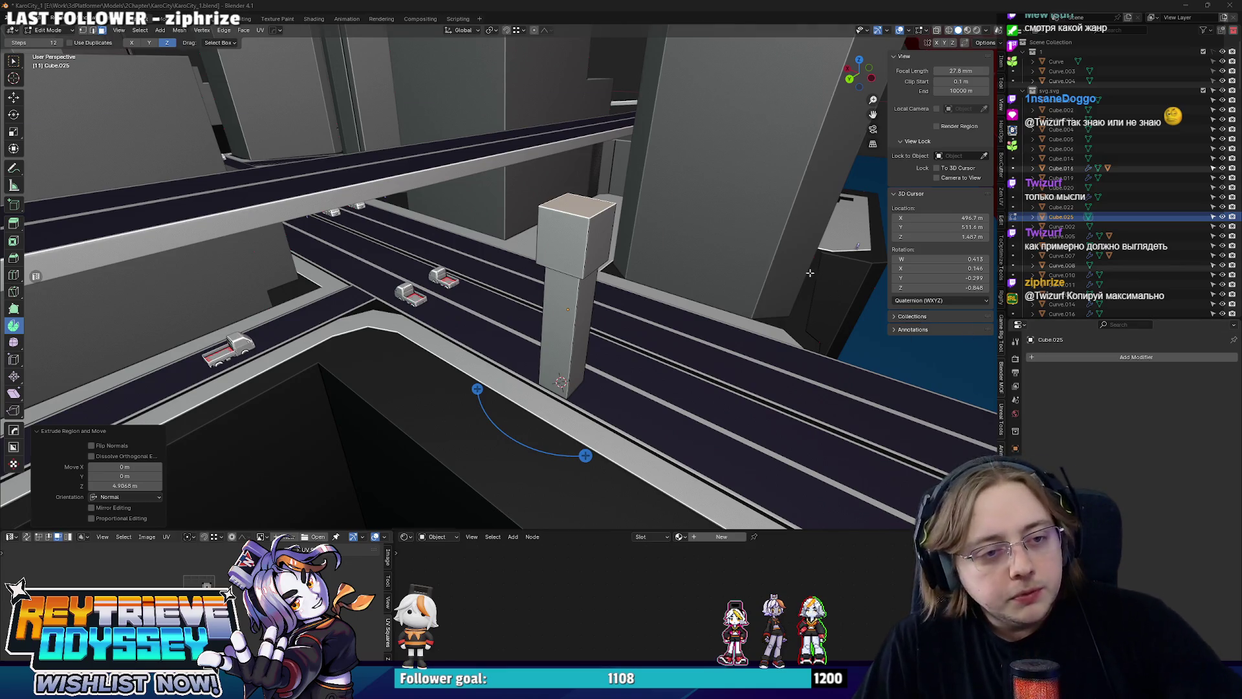
{"action": "scroll", "scroll_direction": "up", "scroll_amount": 3}
{"action": "scroll", "scroll_direction": "down", "scroll_amount": 3}
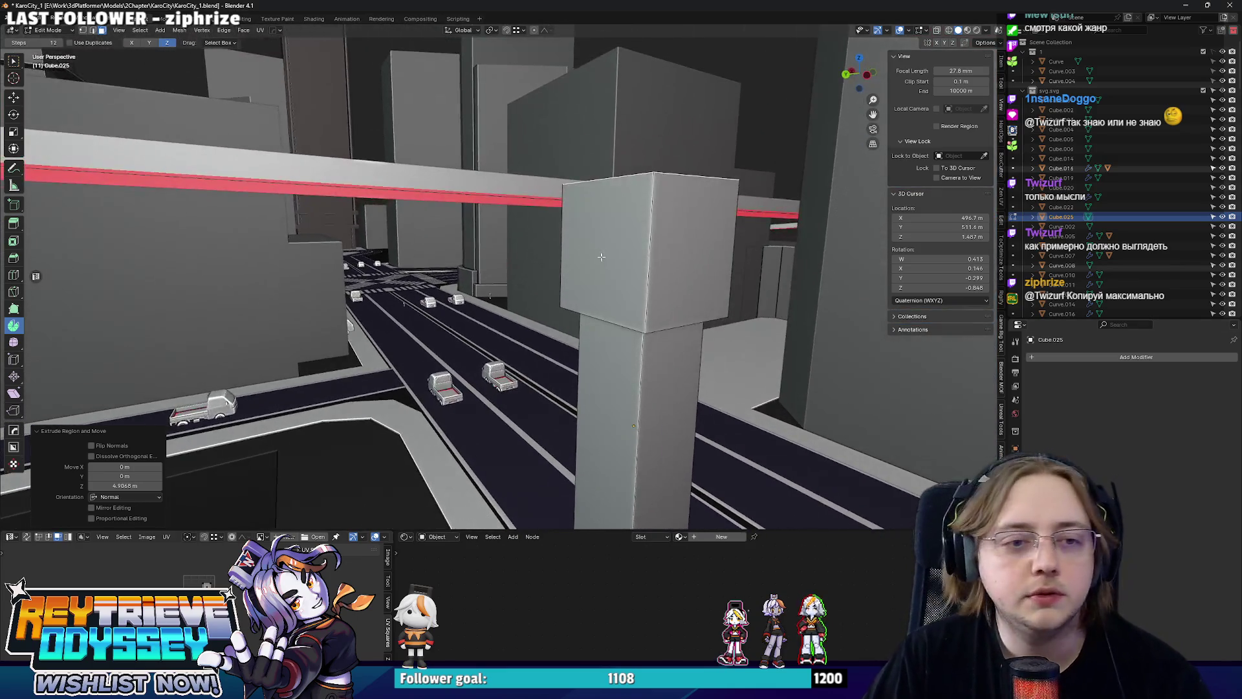
{"action": "key", "text": "Tab"}
{"action": "left_click_drag", "start_coordinate": [601, 258], "coordinate": [527, 325]}
Replace the square pillar with a cylinder stretched tall along Z and lowered 2.44 m.
{"action": "key", "text": "Delete"}
{"action": "key", "text": "shift+a"}
{"action": "mouse_move", "coordinate": [527, 325]}
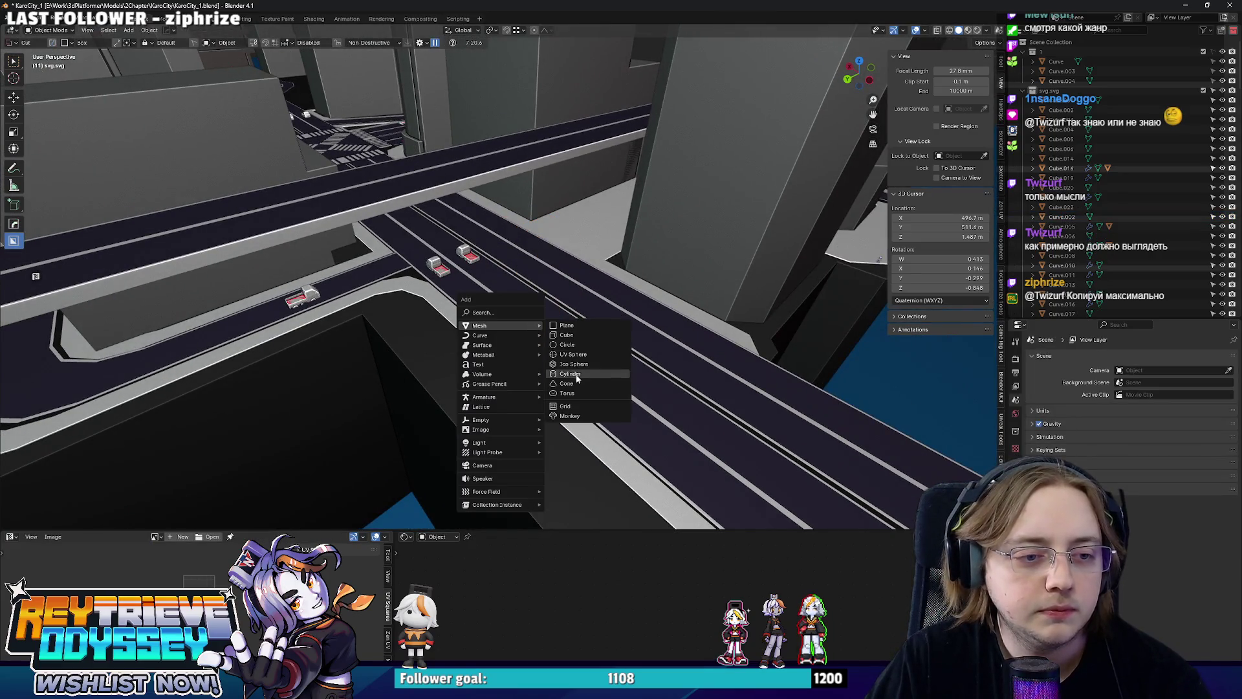
{"action": "left_click", "coordinate": [570, 373]}
{"action": "key", "text": "s"}
{"action": "key", "text": "z"}
{"action": "left_click", "coordinate": [511, 333]}
{"action": "key", "text": "g"}
{"action": "key", "text": "z"}
{"action": "left_click", "coordinate": [511, 337]}
{"action": "left_click_drag", "start_coordinate": [511, 337], "coordinate": [559, 284]}
Scale the cylinder's top face and extrude it upward to lengthen the pillar.
{"action": "key", "text": "ctrl+Tab"}
{"action": "left_click", "coordinate": [579, 286]}
{"action": "key", "text": "alt+a"}
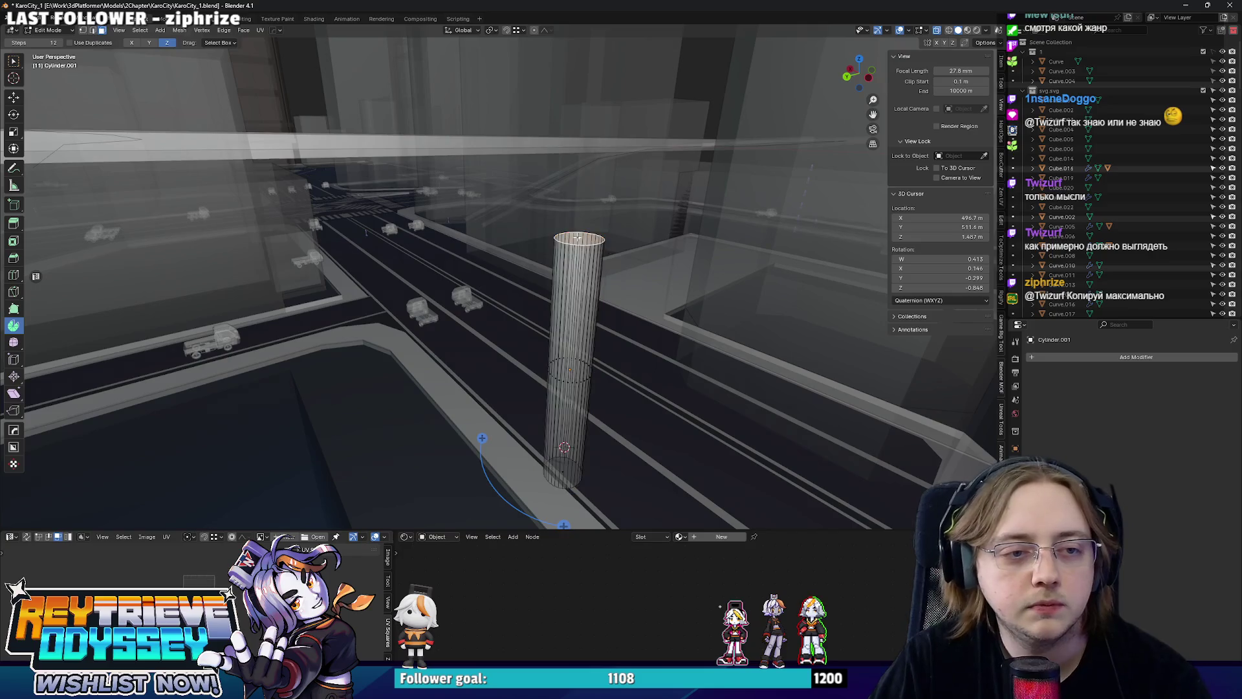
{"action": "left_click", "coordinate": [579, 238]}
{"action": "key", "text": "s"}
{"action": "left_click", "coordinate": [626, 252]}
{"action": "key", "text": "e"}
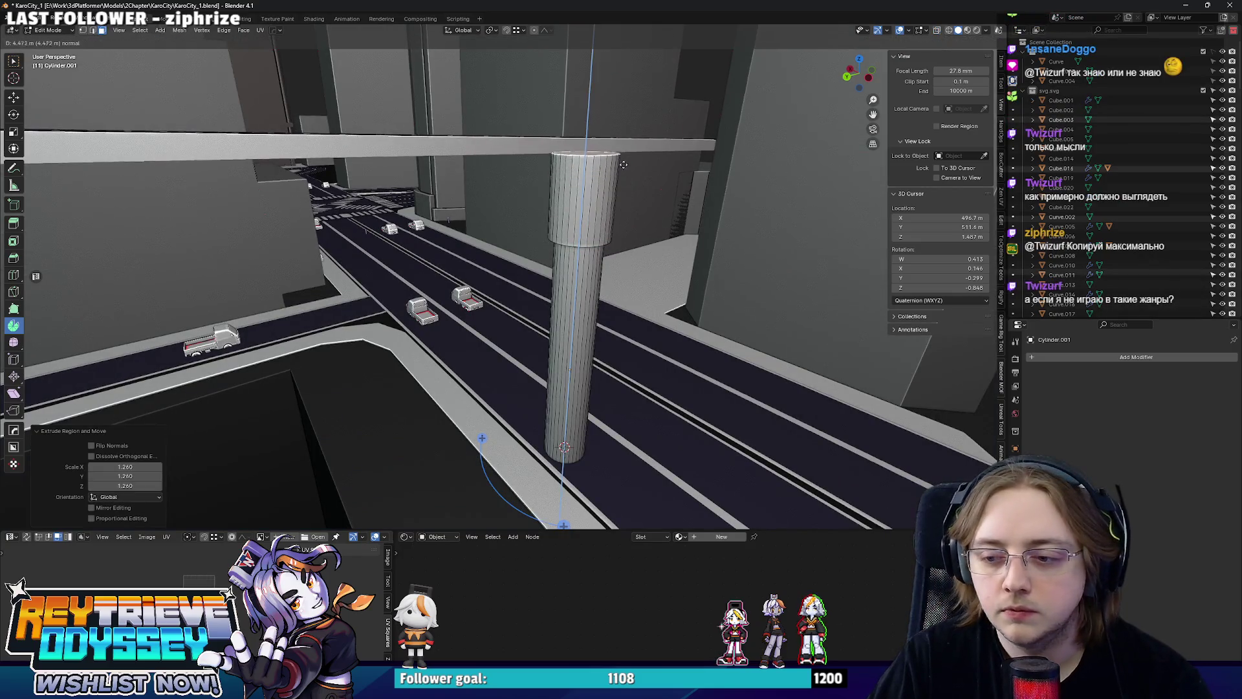
{"action": "left_click", "coordinate": [626, 155]}
{"action": "left_click_drag", "start_coordinate": [626, 155], "coordinate": [530, 283]}
{"action": "key", "text": "Tab"}
{"action": "key", "text": "Tab"}
Add a cube at the pillar top and stretch it along X into a crossbar.
{"action": "key", "text": "KP_Decimal"}
{"action": "scroll", "scroll_direction": "up", "scroll_amount": 3}
{"action": "left_click", "coordinate": [575, 292]}
{"action": "left_click_drag", "start_coordinate": [564, 324], "coordinate": [537, 259]}
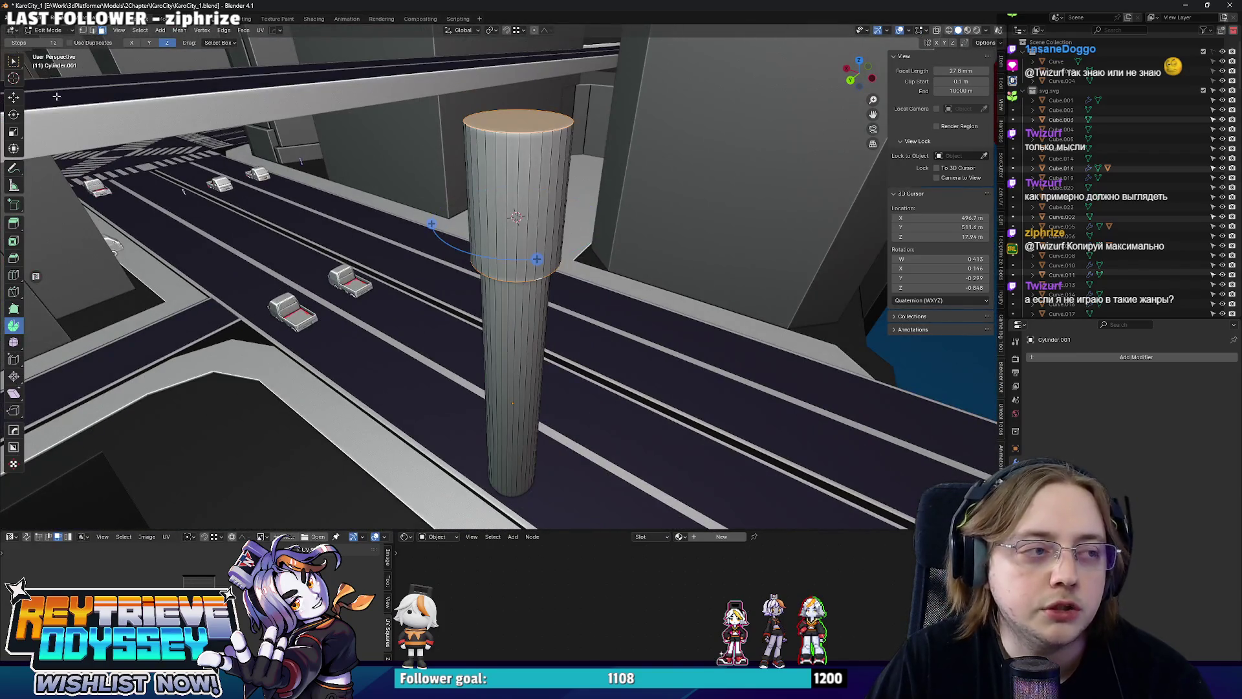
{"action": "left_click", "coordinate": [14, 61]}
{"action": "left_click_drag", "start_coordinate": [440, 213], "coordinate": [463, 215]}
{"action": "key", "text": "shift+a"}
{"action": "left_click", "coordinate": [467, 211]}
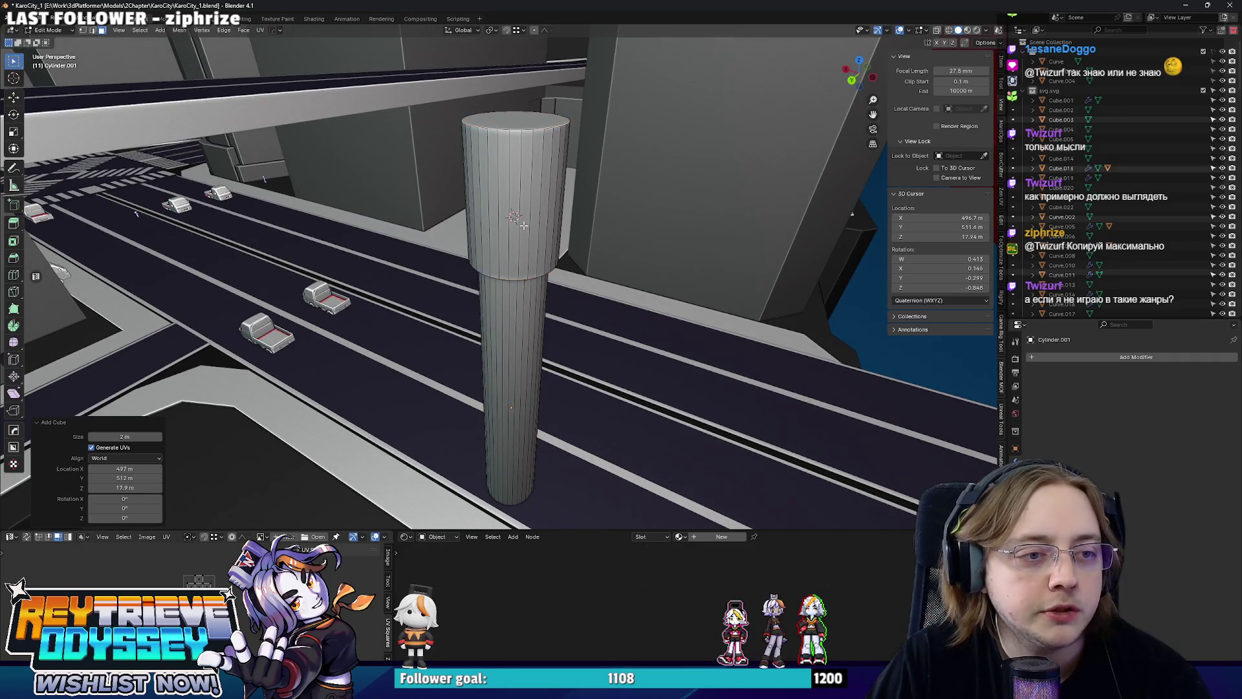
{"action": "key", "text": "s"}
{"action": "key", "text": "Return"}
{"action": "key", "text": "s"}
{"action": "key", "text": "x"}
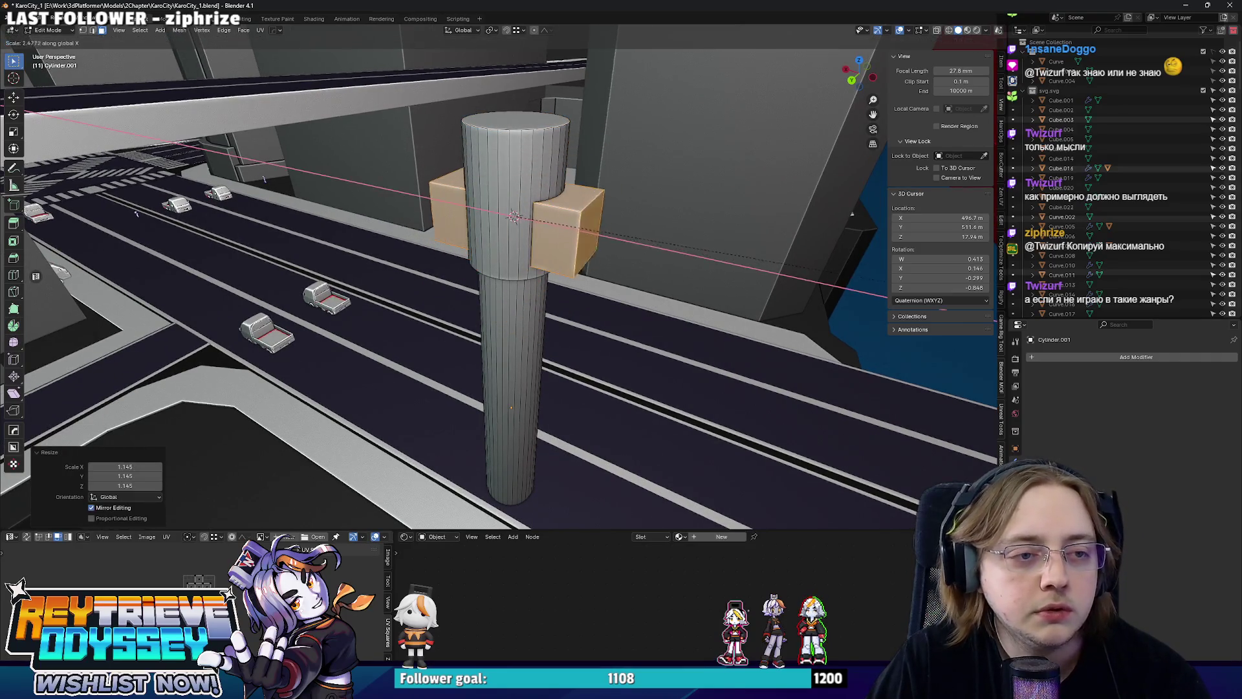
{"action": "key", "text": "Return"}
Flatten the crossbar cube along Z and set its vertical position on the pillar.
{"action": "left_click_drag", "start_coordinate": [582, 291], "coordinate": [602, 211]}
{"action": "key", "text": "s"}
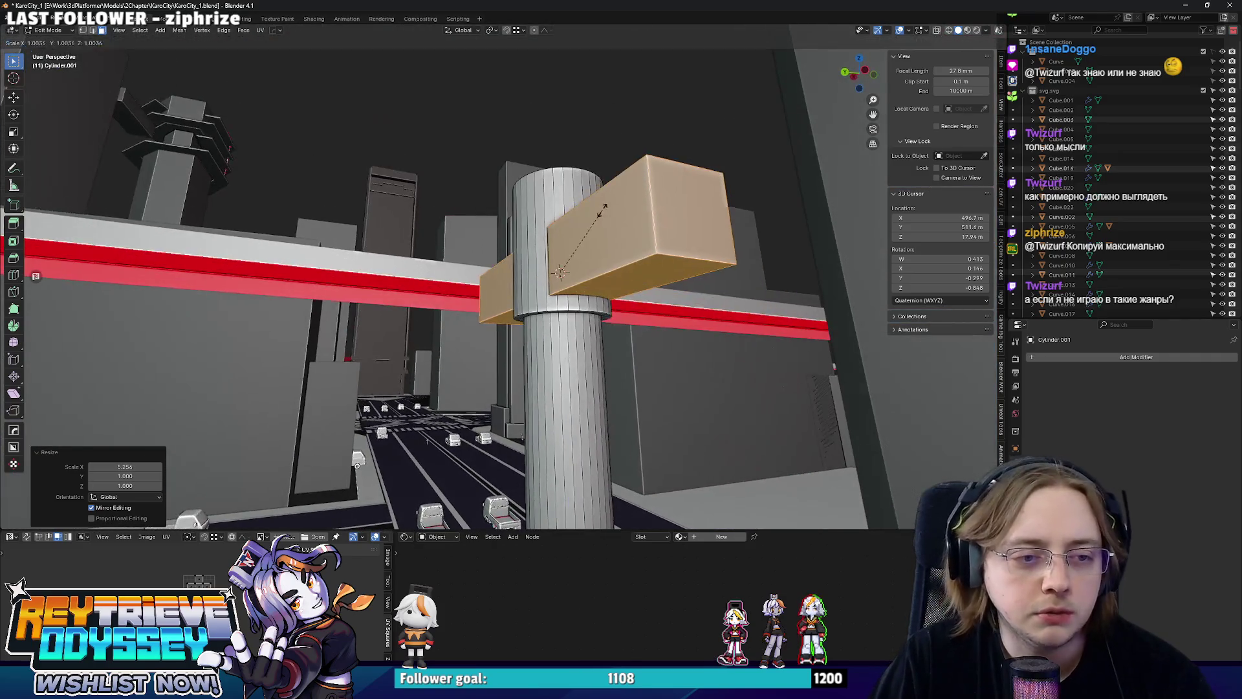
{"action": "key", "text": "z"}
{"action": "key", "text": "Return"}
{"action": "key", "text": "g"}
{"action": "key", "text": "z"}
{"action": "key", "text": "Return"}
Delete the top faces of the crossbar cube and the pillar.
{"action": "left_click_drag", "start_coordinate": [564, 244], "coordinate": [499, 253]}
{"action": "left_click", "coordinate": [515, 236]}
{"action": "left_click", "coordinate": [511, 214]}
{"action": "key", "text": "x"}
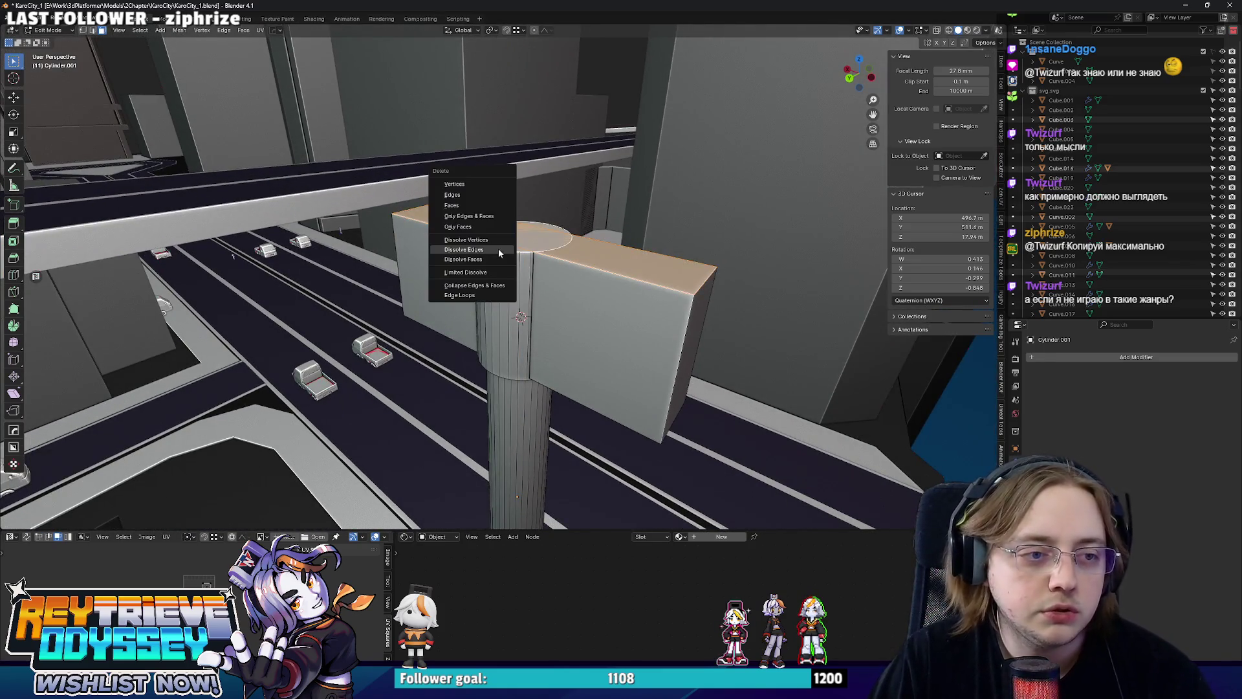
{"action": "left_click", "coordinate": [474, 208]}
{"action": "left_click_drag", "start_coordinate": [474, 207], "coordinate": [577, 240]}
Widen the whole crossbar along X and raise it to its final height.
{"action": "left_click", "coordinate": [557, 278]}
{"action": "key", "text": "ctrl+l"}
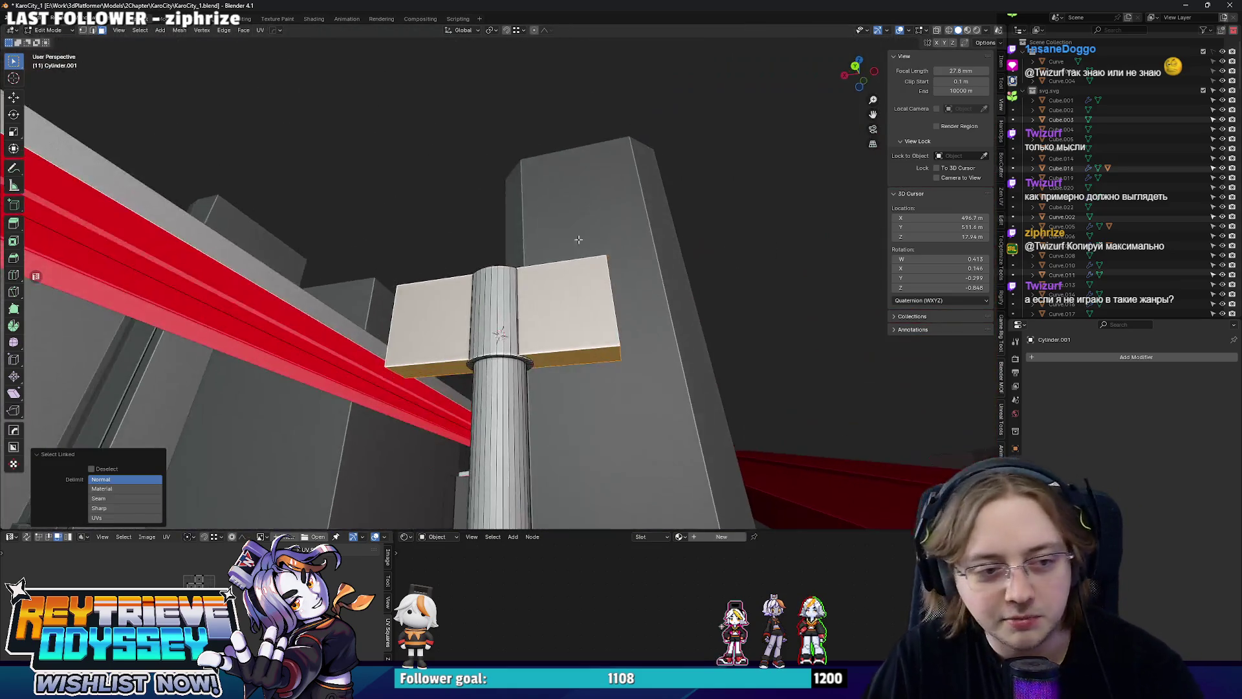
{"action": "key", "text": "s"}
{"action": "key", "text": "x"}
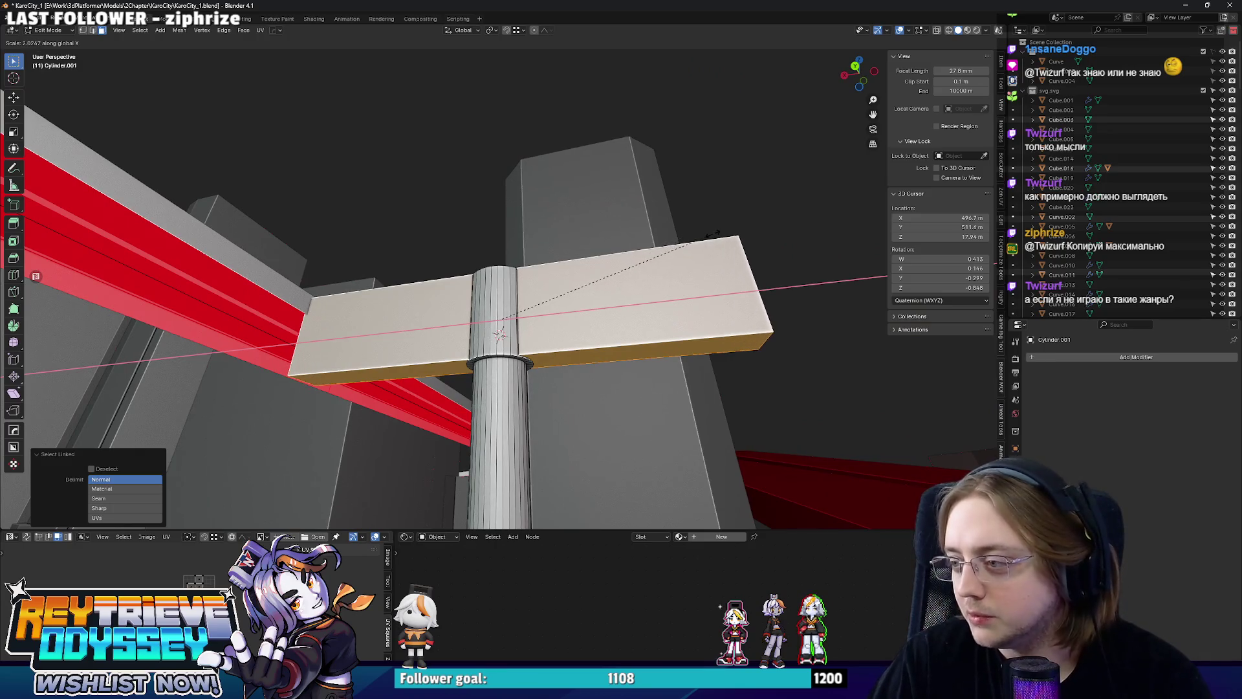
{"action": "left_click", "coordinate": [711, 236]}
{"action": "scroll", "scroll_direction": "up", "scroll_amount": 3}
{"action": "key", "text": "g"}
{"action": "key", "text": "z"}
{"action": "left_click", "coordinate": [647, 336]}
{"action": "left_click_drag", "start_coordinate": [647, 336], "coordinate": [677, 264]}
{"action": "key", "text": "g"}
{"action": "key", "text": "z"}
{"action": "left_click", "coordinate": [672, 262]}
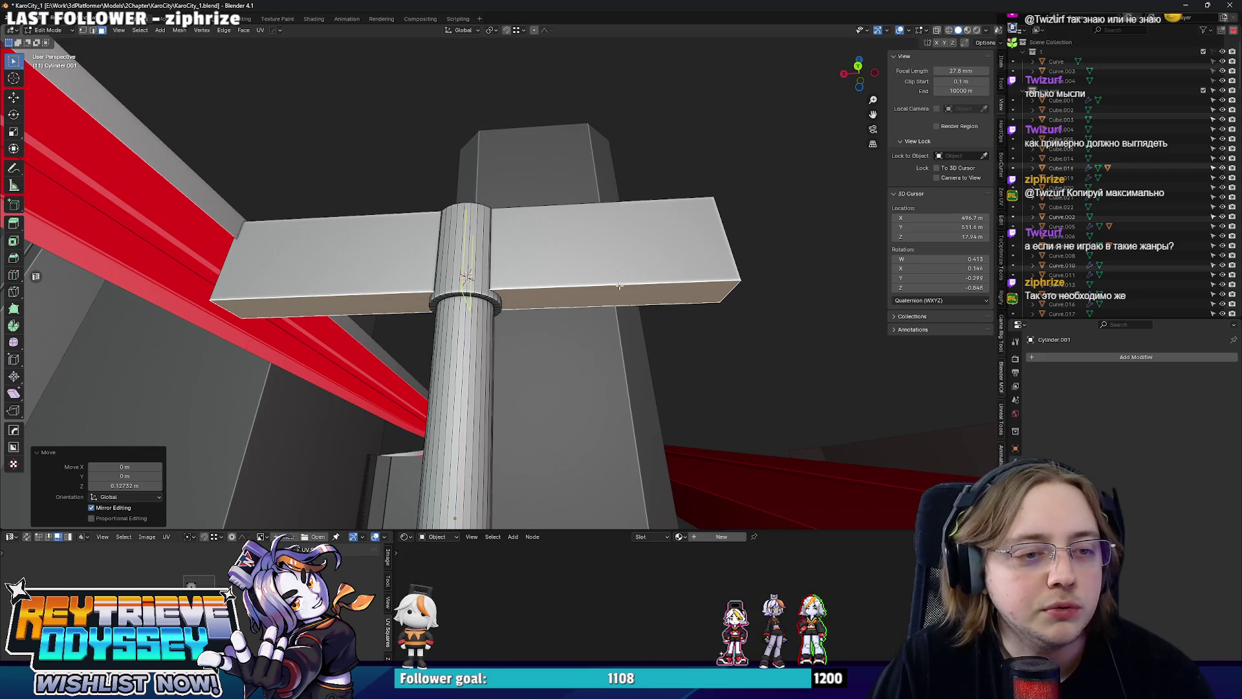
Add a centred loop cut through the crossbar and scale it out to the pillar edges.
{"action": "key", "text": "ctrl+r"}
{"action": "left_click", "coordinate": [619, 285]}
{"action": "right_click", "coordinate": [619, 285]}
{"action": "key", "text": "s"}
{"action": "left_click", "coordinate": [792, 284]}
Shorten the whole crossbar along X, exit edit mode, and switch to the Steam window.
{"action": "left_click_drag", "start_coordinate": [792, 284], "coordinate": [670, 241]}
{"action": "key", "text": "3"}
{"action": "left_click", "coordinate": [650, 257]}
{"action": "key", "text": "ctrl+l"}
{"action": "key", "text": "s"}
{"action": "key", "text": "x"}
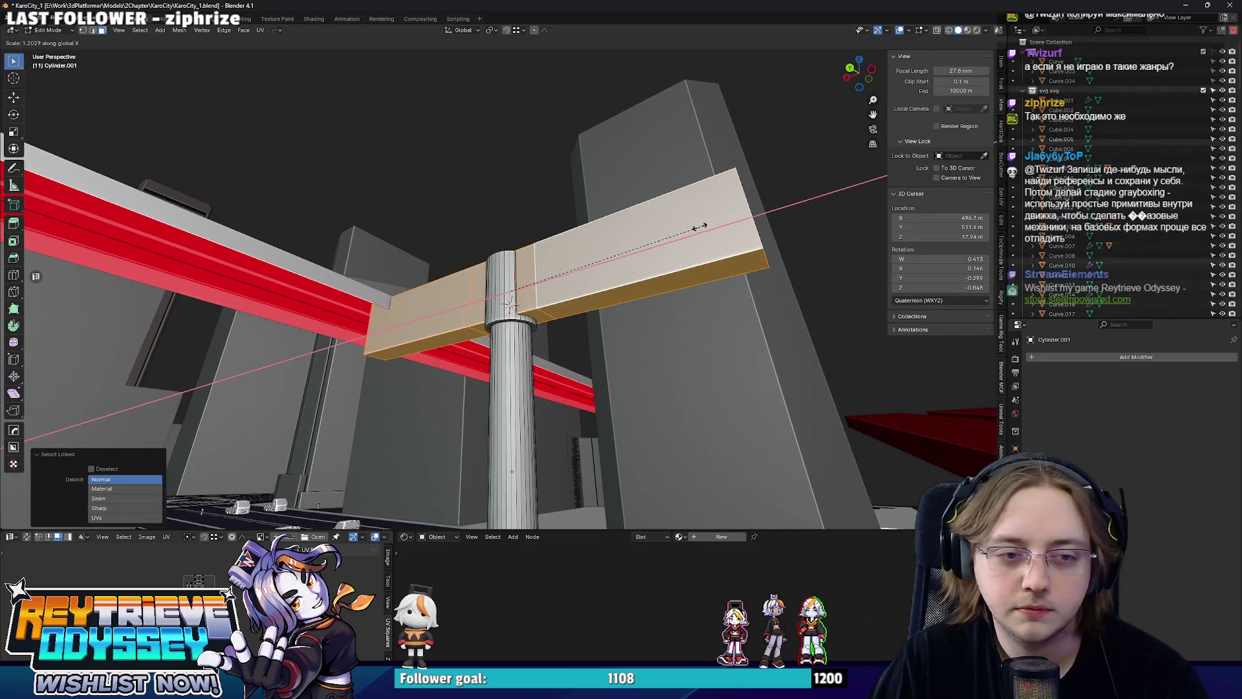
{"action": "left_click", "coordinate": [640, 244]}
{"action": "key", "text": "Tab"}
{"action": "left_click_drag", "start_coordinate": [640, 245], "coordinate": [591, 254]}
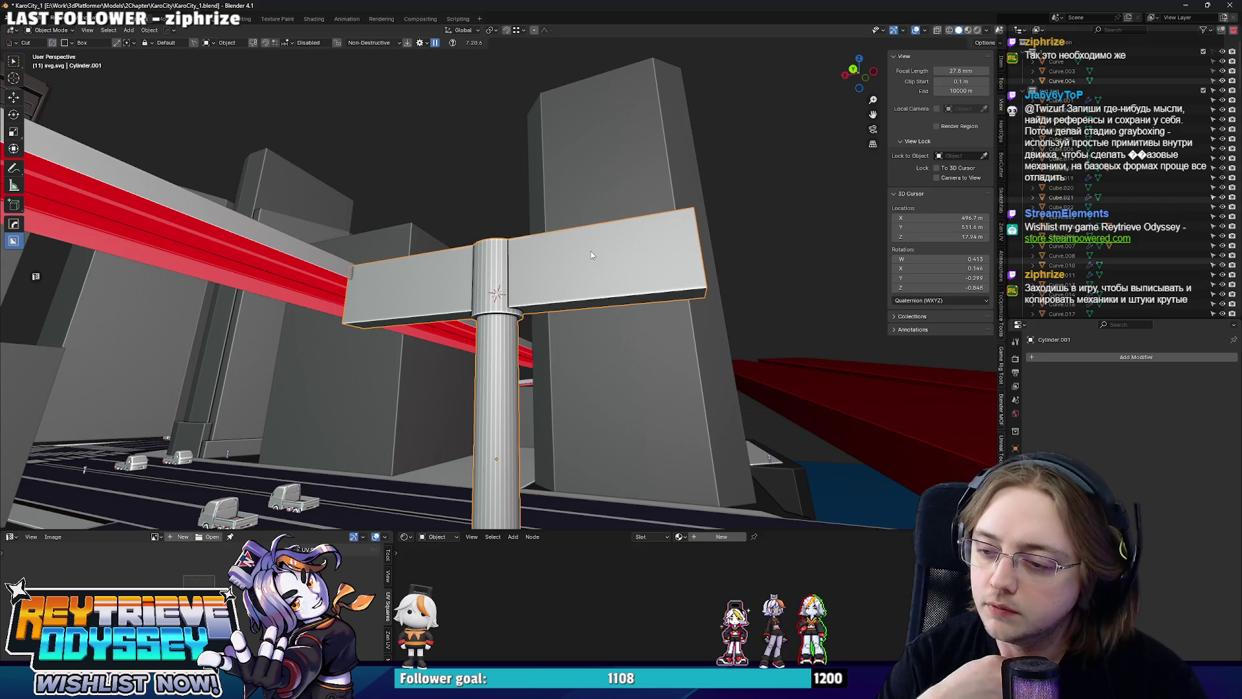
{"action": "scroll", "scroll_direction": "up", "scroll_amount": 3}
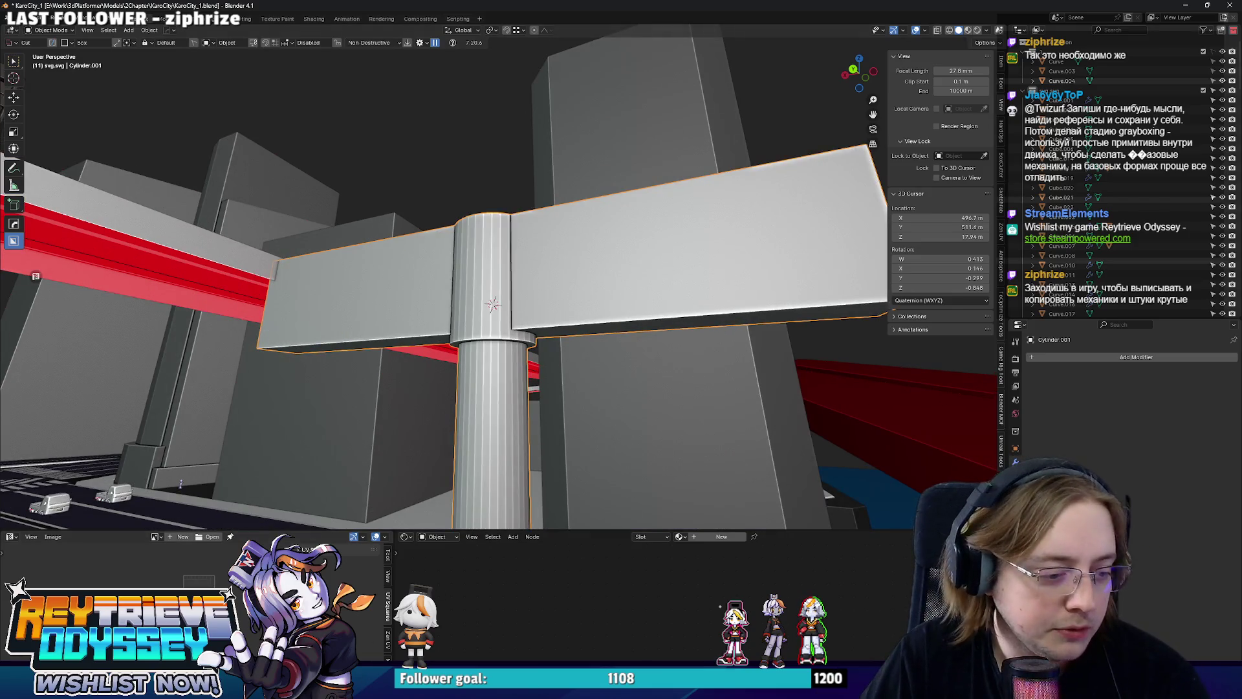
{"action": "key", "text": "alt+Tab"}
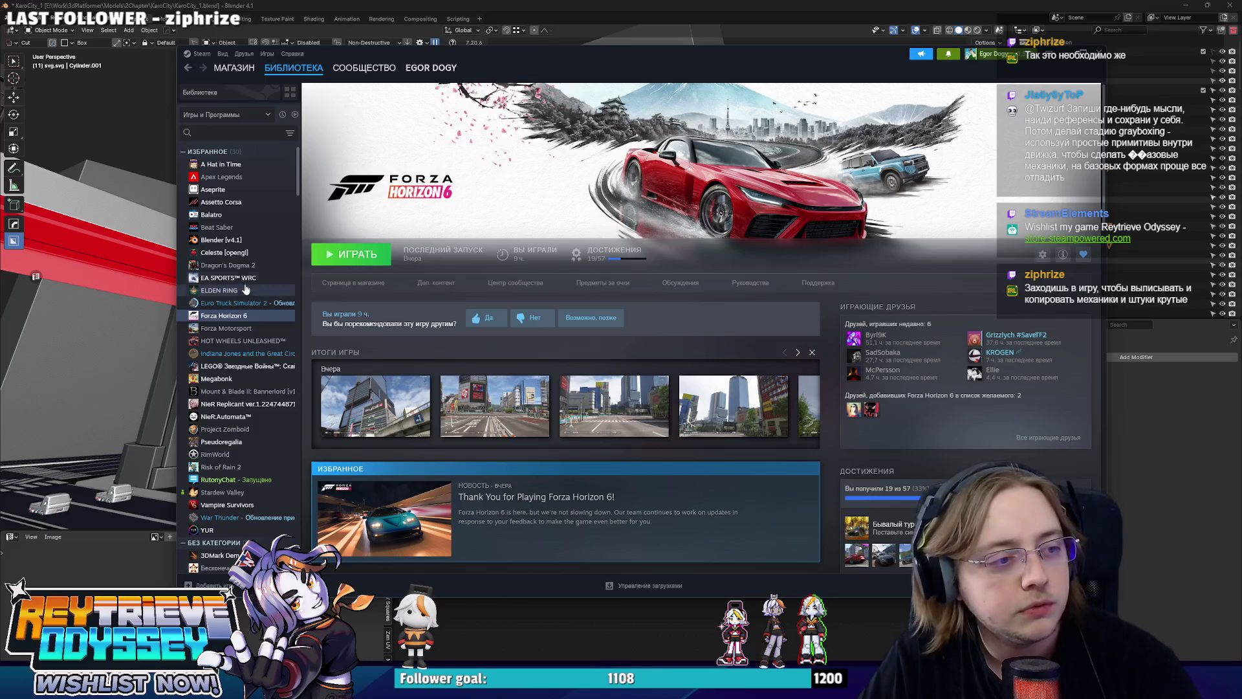
Open the A Hat in Time library page in Steam and view a shared screenshot, then close it.
{"action": "left_click", "coordinate": [219, 165]}
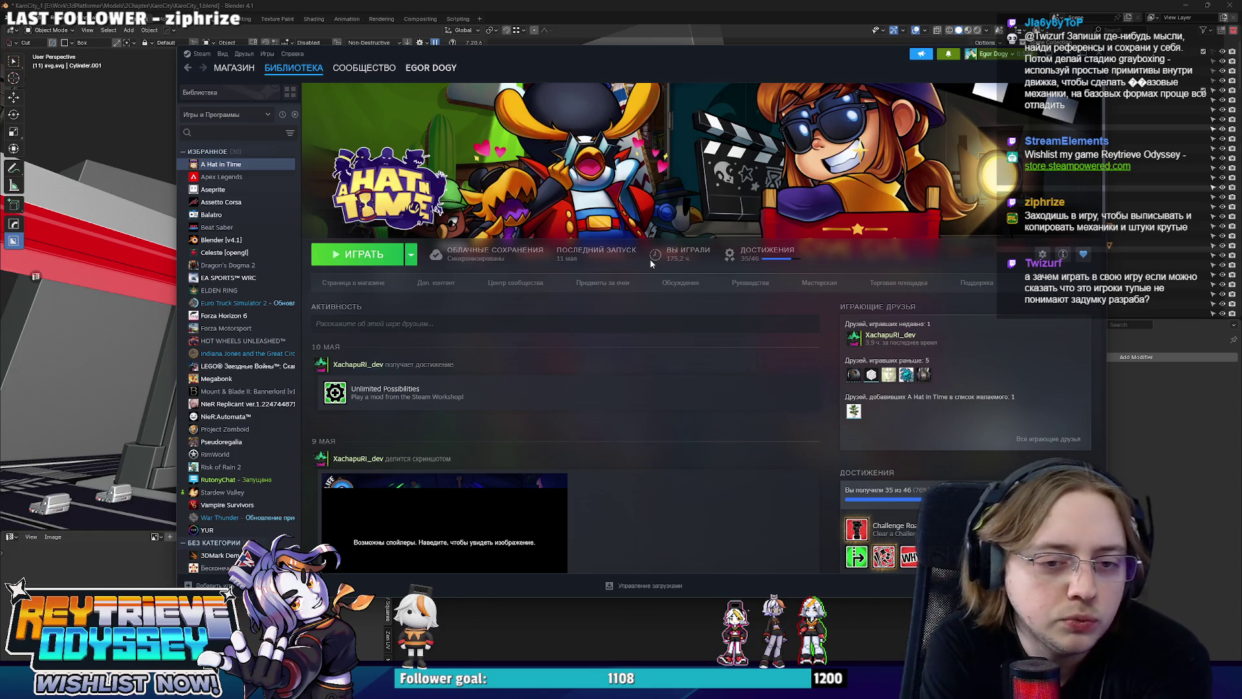
{"action": "scroll", "scroll_direction": "down", "scroll_amount": 3}
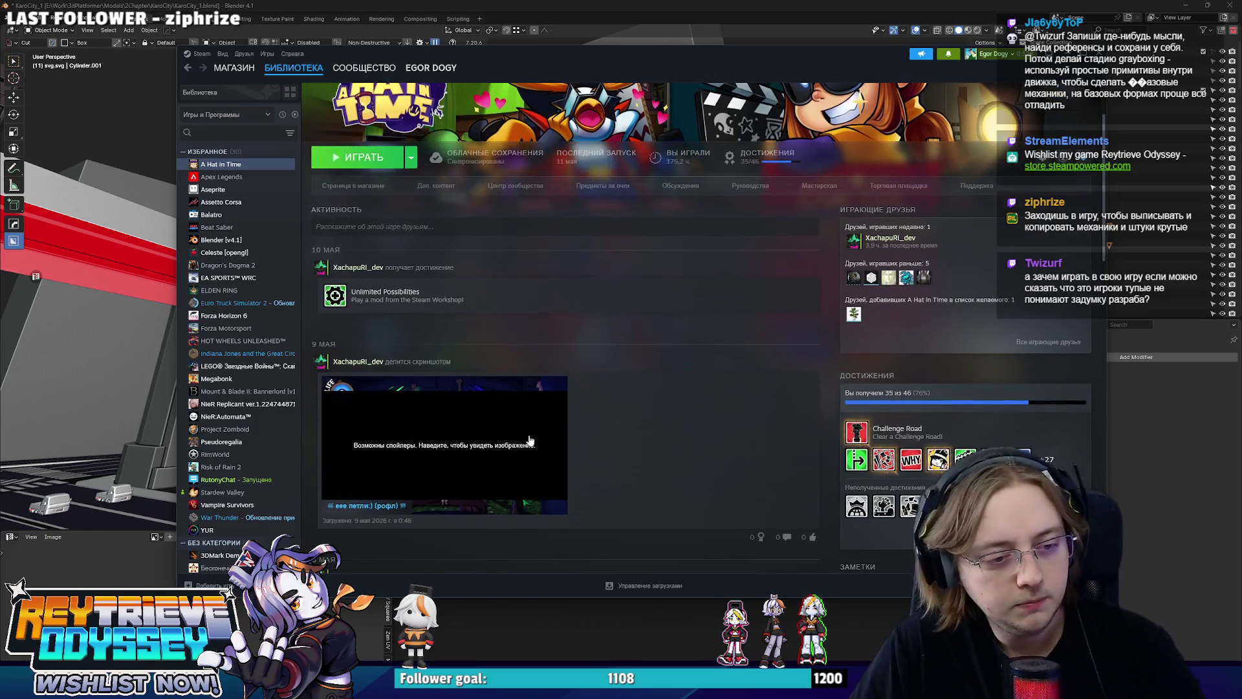
{"action": "scroll", "scroll_direction": "down", "scroll_amount": 3}
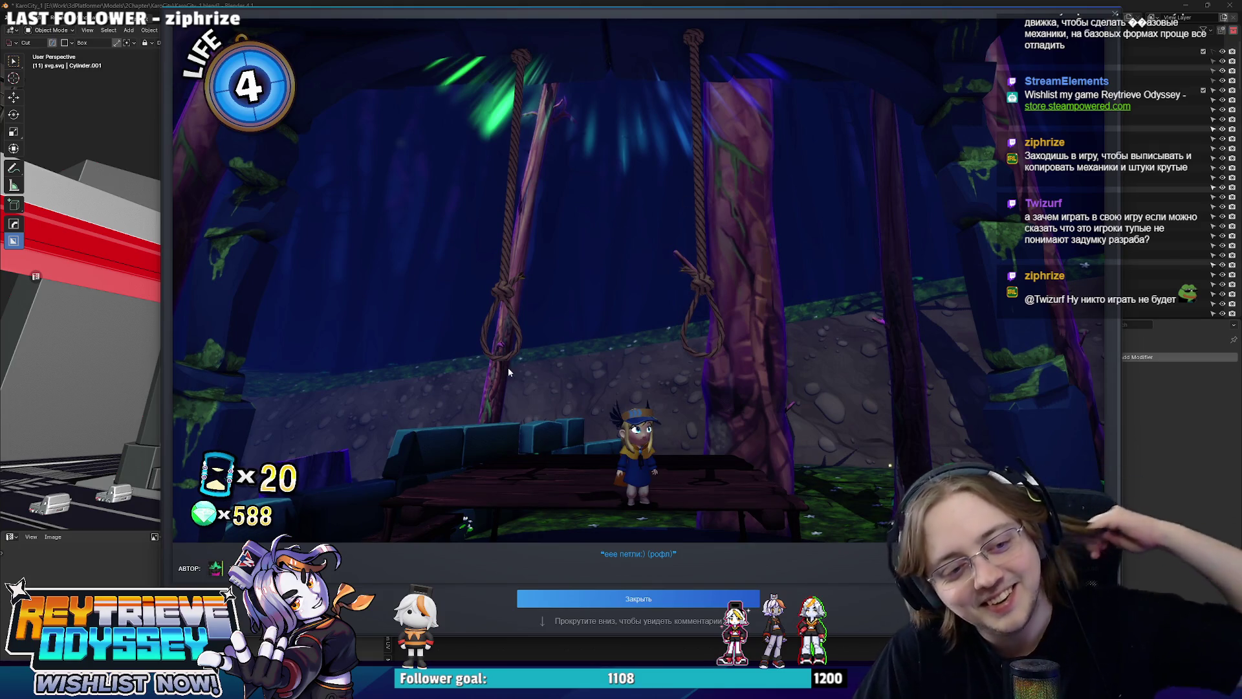
{"action": "left_click", "coordinate": [1114, 13]}
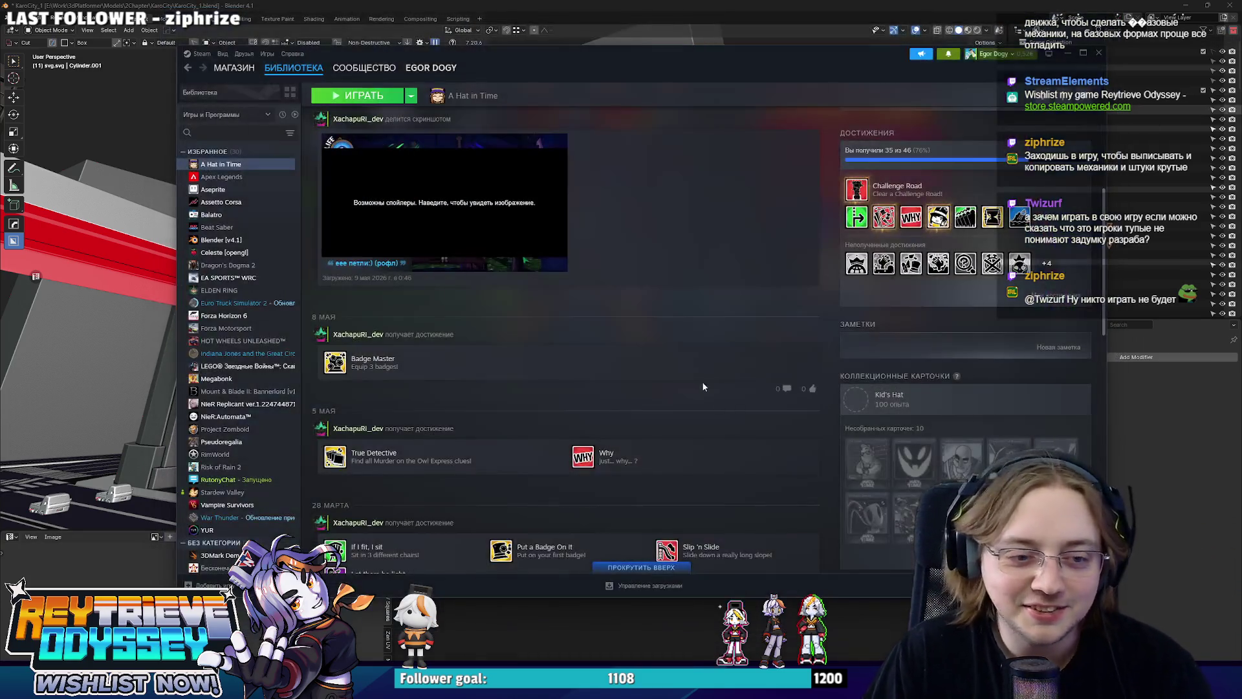
Scroll the library page, then hide Steam and look up at the pillar's crossbar in Blender.
{"action": "scroll", "scroll_direction": "up", "scroll_amount": 3}
{"action": "scroll", "scroll_direction": "down", "scroll_amount": 3}
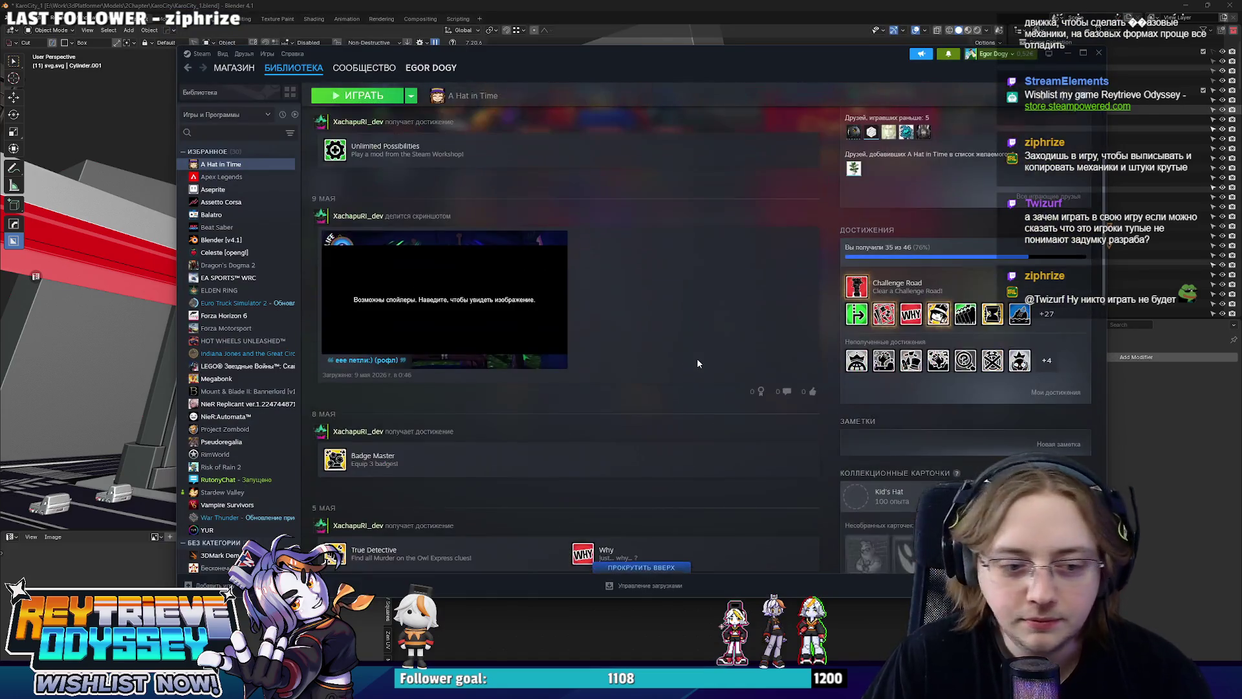
{"action": "scroll", "scroll_direction": "up", "scroll_amount": 3}
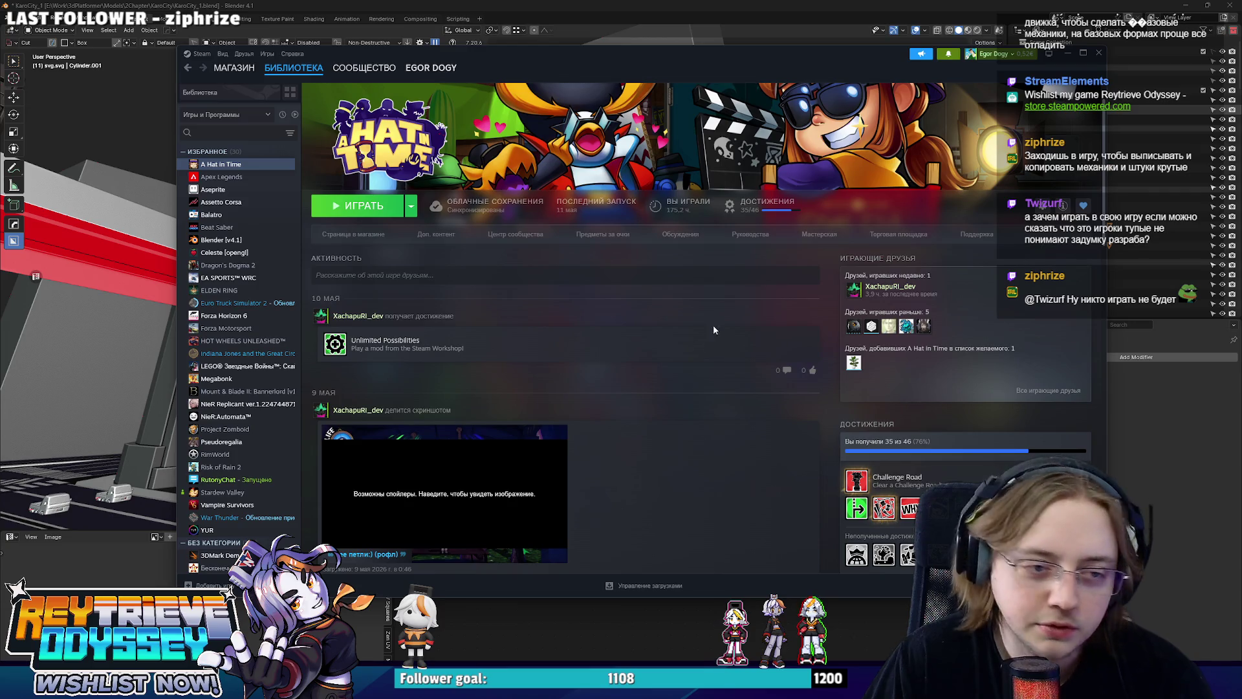
{"action": "left_click", "coordinate": [1068, 53]}
{"action": "left_click_drag", "start_coordinate": [570, 289], "coordinate": [707, 242]}
{"action": "key", "text": "Tab"}
{"action": "key", "text": "2"}
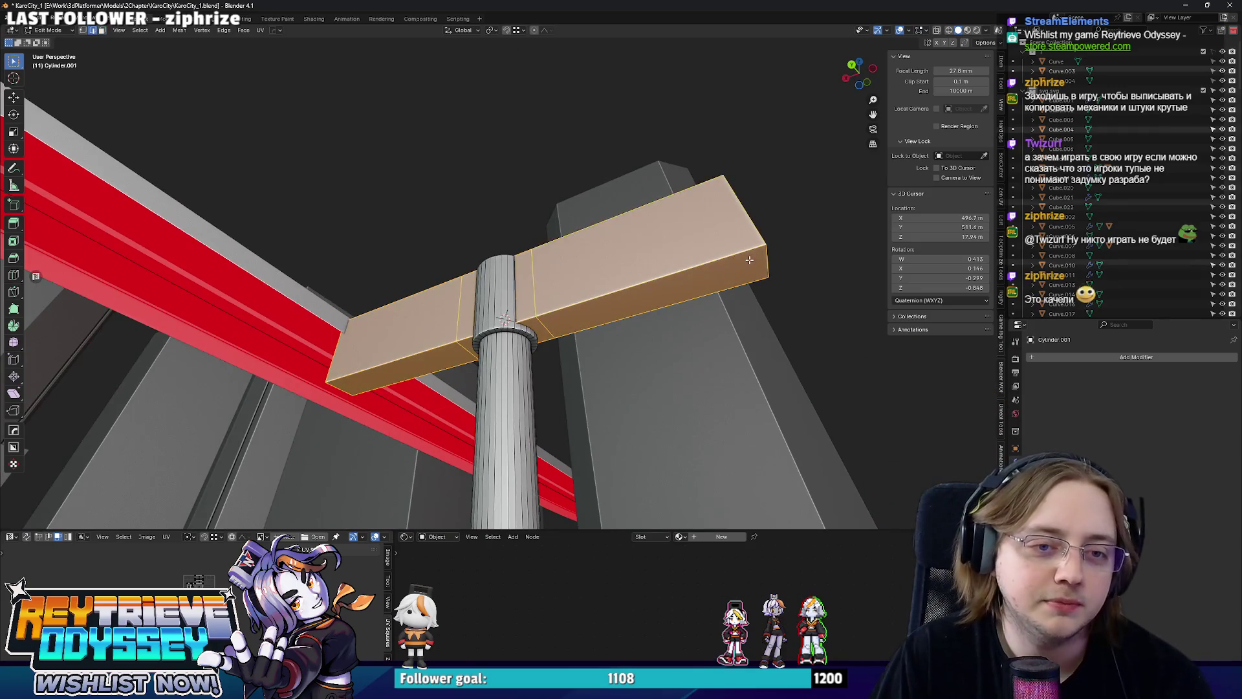
{"action": "key", "text": "alt+a"}
{"action": "left_click_drag", "start_coordinate": [350, 386], "coordinate": [495, 325]}
{"action": "key", "text": "Tab"}
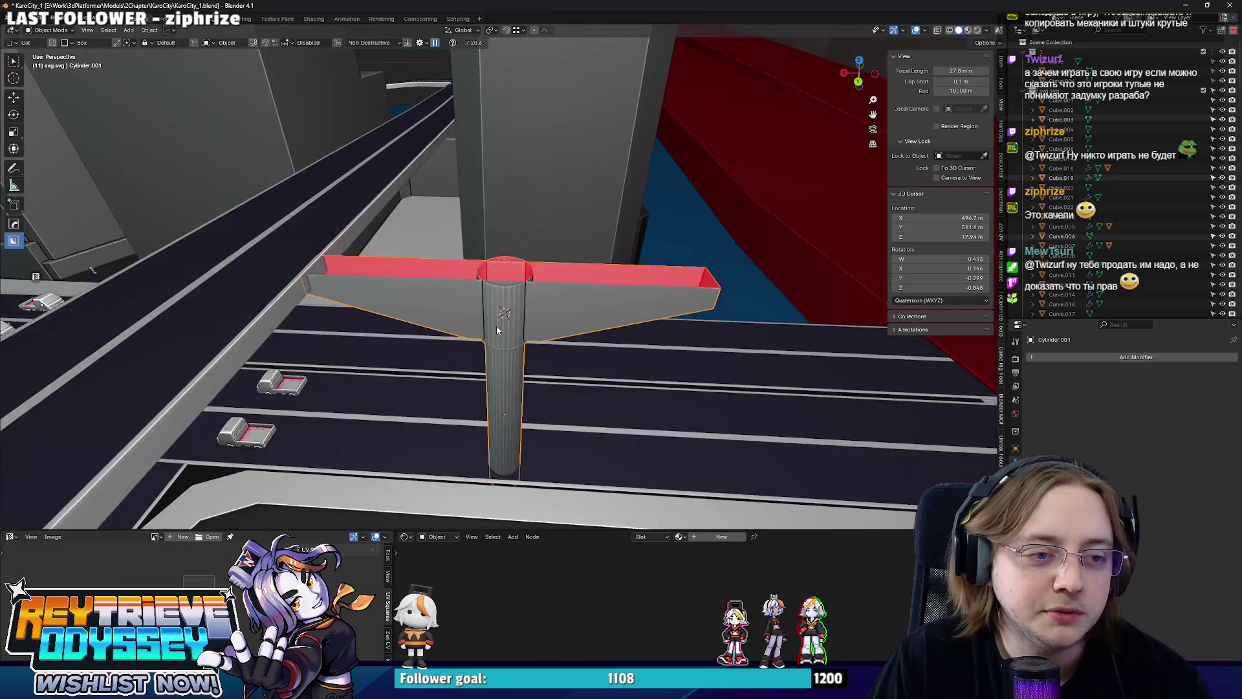
{"action": "scroll", "scroll_direction": "up", "scroll_amount": 3}
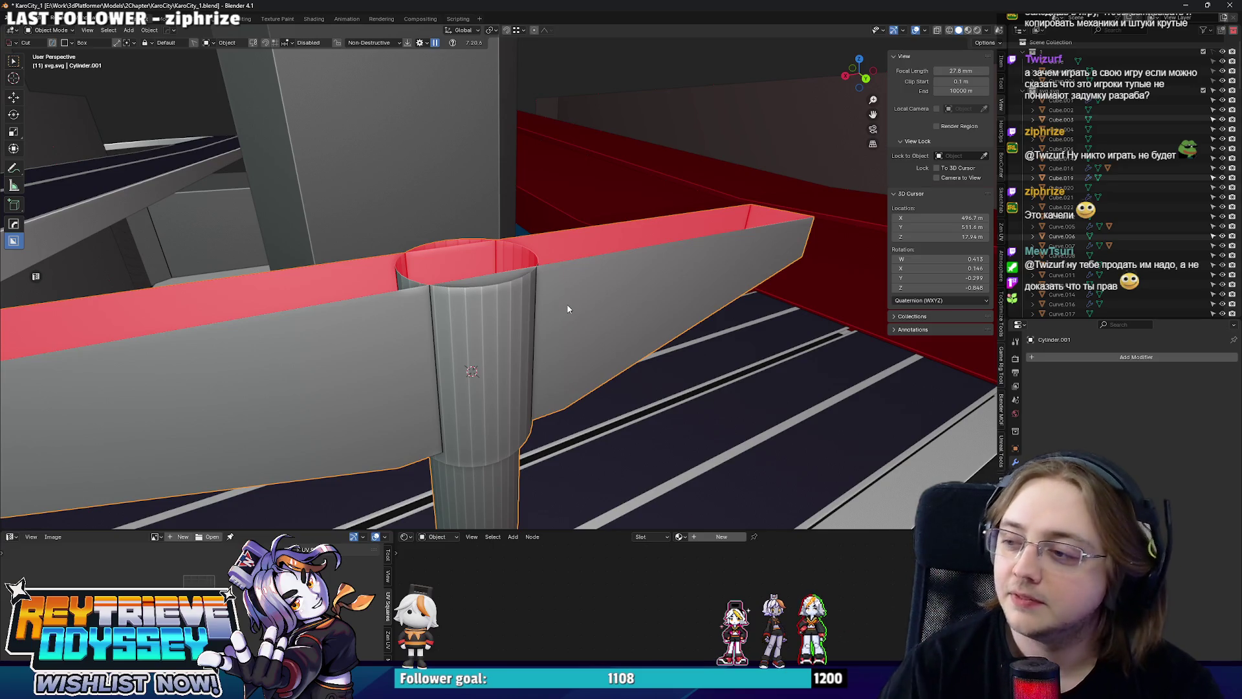
{"action": "left_click_drag", "start_coordinate": [538, 319], "coordinate": [515, 276]}
{"action": "key", "text": "Tab"}
{"action": "key", "text": "alt+z"}
{"action": "key", "text": "Tab"}
{"action": "key", "text": "alt+z"}
{"action": "right_click", "coordinate": [530, 231]}
Shade the T-pillar smooth by angle and reset its origin.
{"action": "mouse_move", "coordinate": [529, 234]}
{"action": "left_click", "coordinate": [512, 192]}
{"action": "right_click", "coordinate": [515, 276]}
{"action": "left_click", "coordinate": [515, 286]}
{"action": "right_click", "coordinate": [542, 290]}
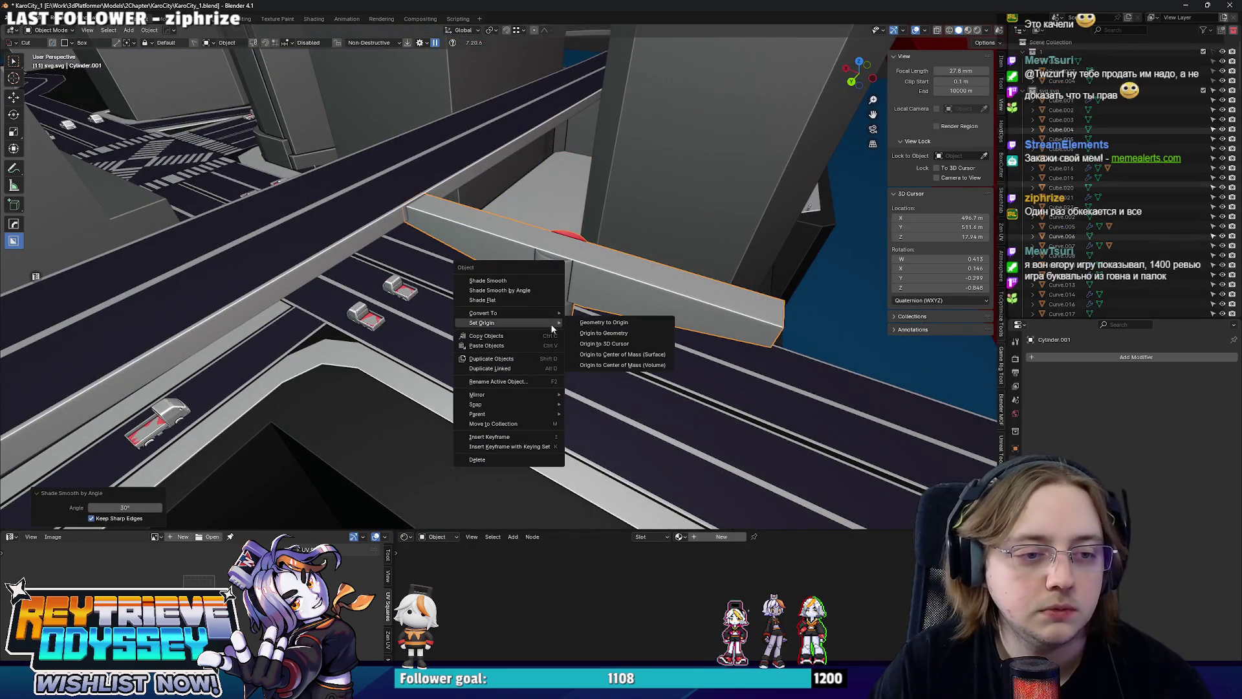
{"action": "left_click", "coordinate": [653, 343]}
{"action": "left_click_drag", "start_coordinate": [665, 351], "coordinate": [604, 285]}
Move the T-pillar 17.052 m along X beneath the red highway.
{"action": "key", "text": "shift+grave"}
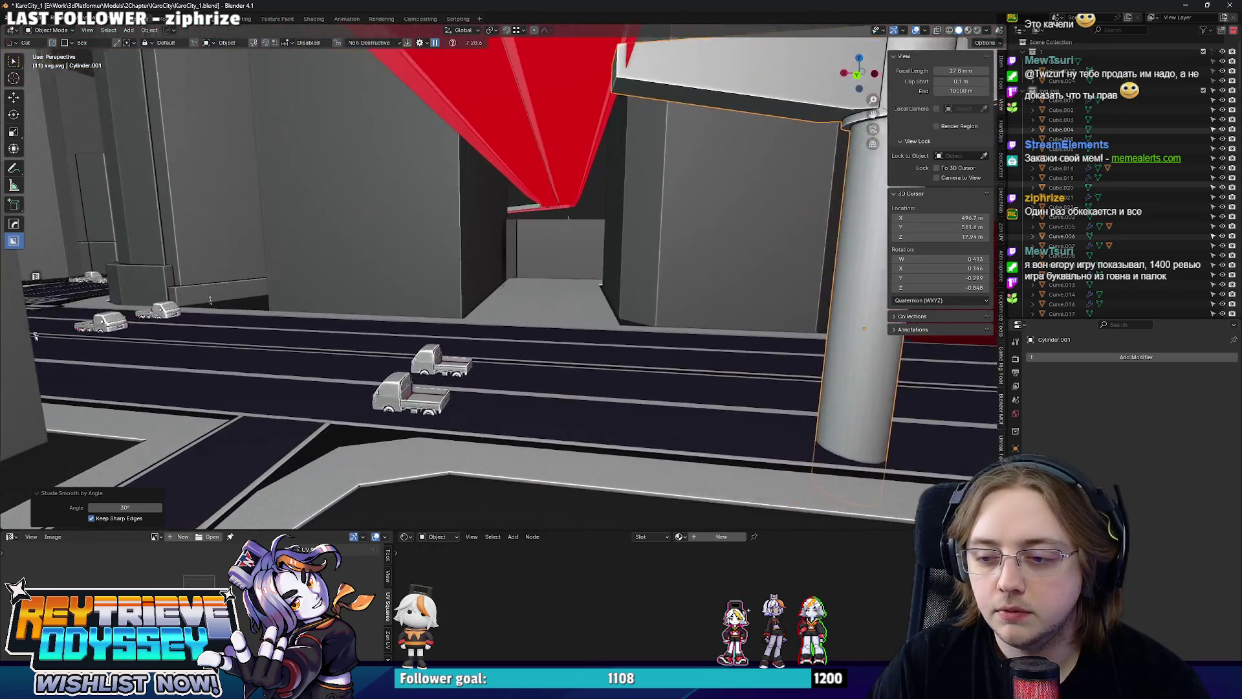
{"action": "key", "text": "Return"}
{"action": "key", "text": "g"}
{"action": "key", "text": "x"}
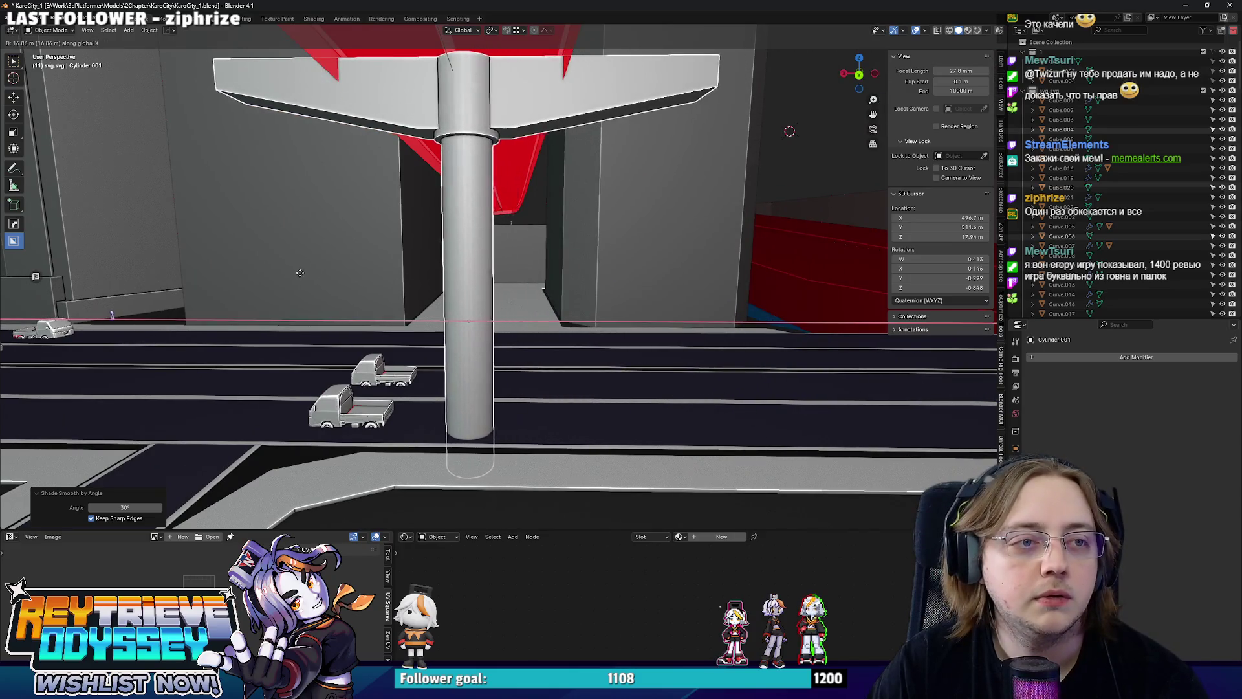
{"action": "left_click", "coordinate": [295, 276]}
{"action": "left_click_drag", "start_coordinate": [294, 277], "coordinate": [486, 192]}
Add an X-axis Hops_Mirror modifier to the pillar.
{"action": "key", "text": "Tab"}
{"action": "key", "text": "q"}
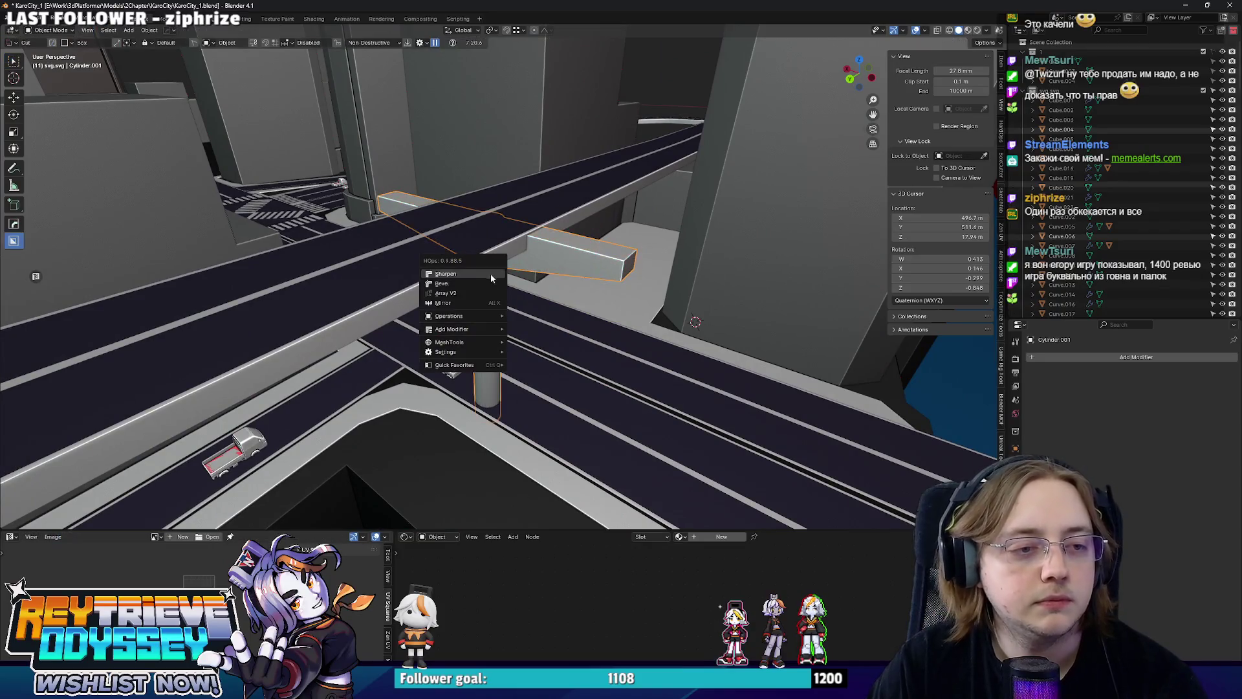
{"action": "left_click", "coordinate": [491, 273]}
{"action": "key", "text": "ctrl+Tab"}
{"action": "left_click", "coordinate": [715, 318]}
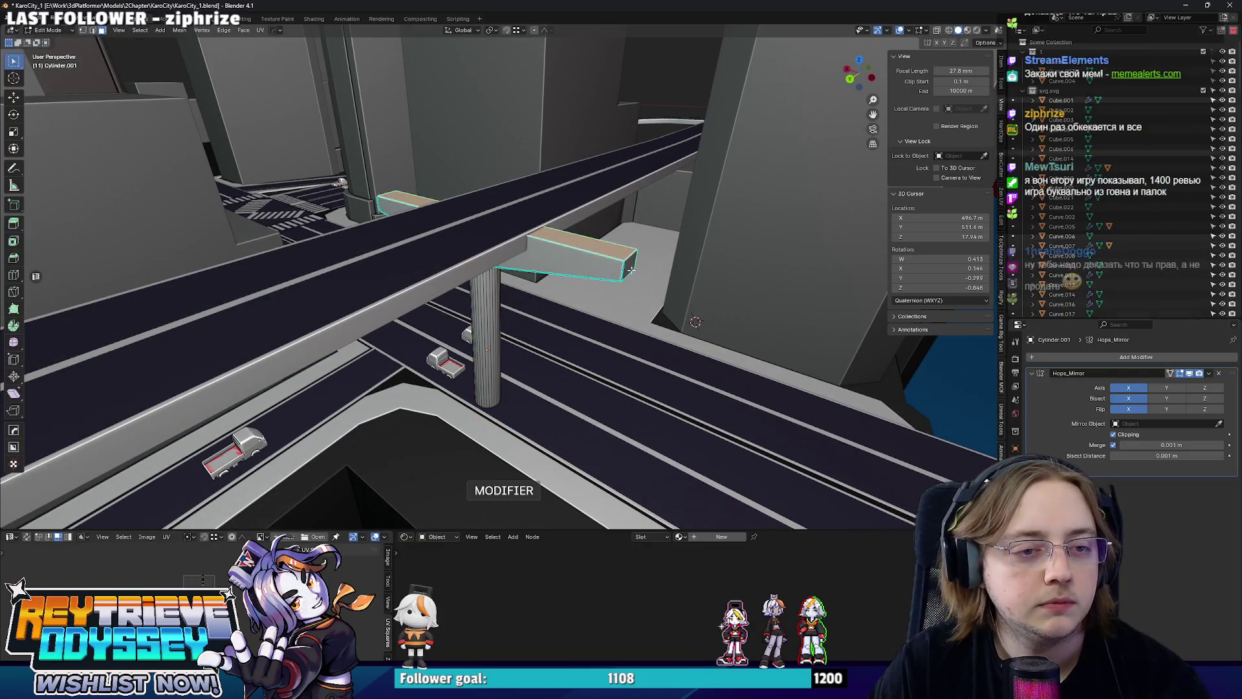
Extend the crossbar's end face 6.0524 m along X and select the connected pillar mesh.
{"action": "key", "text": "g"}
{"action": "key", "text": "x"}
{"action": "left_click", "coordinate": [556, 242]}
{"action": "left_click_drag", "start_coordinate": [557, 241], "coordinate": [533, 235]}
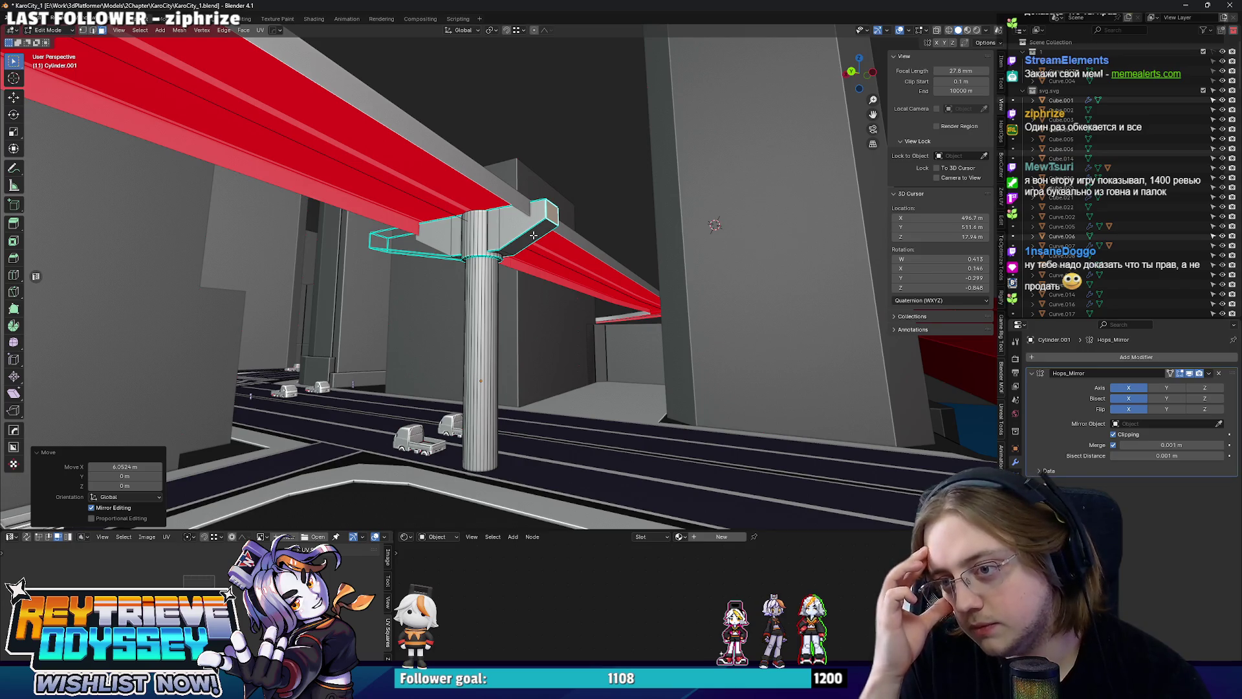
{"action": "key", "text": "l"}
{"action": "left_click_drag", "start_coordinate": [495, 249], "coordinate": [533, 238]}
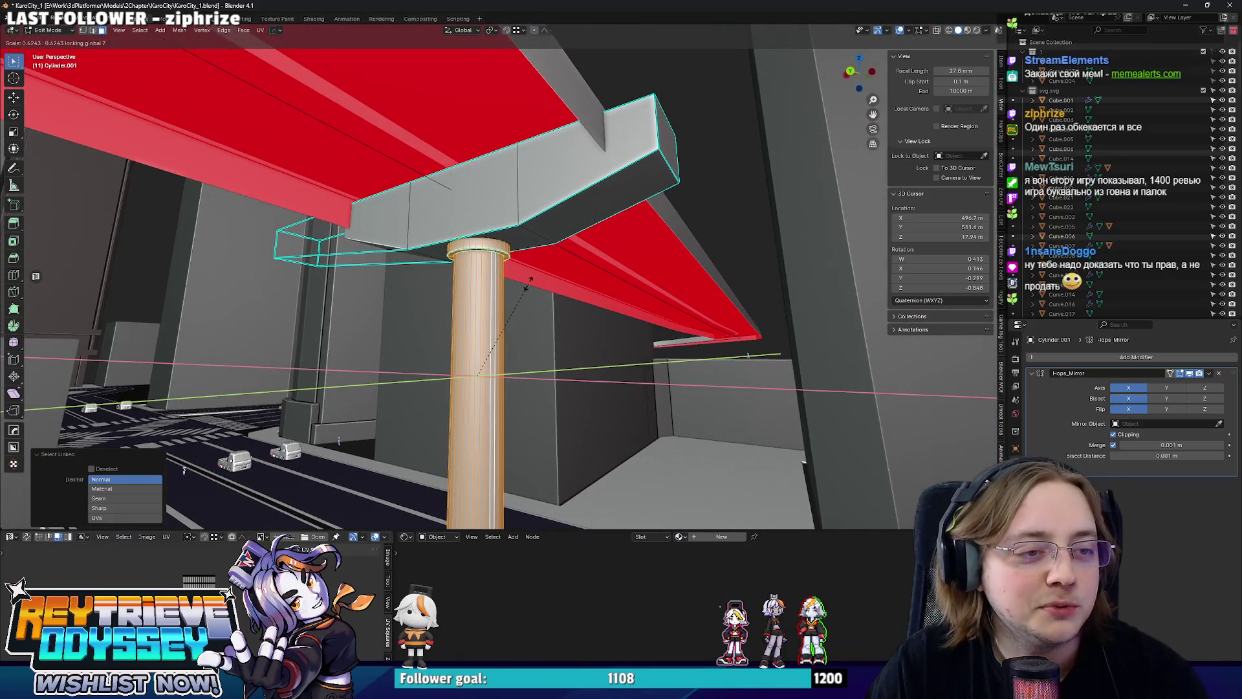
Select the whole crossbeam and narrow it along Y.
{"action": "left_click", "coordinate": [528, 285]}
{"action": "left_click_drag", "start_coordinate": [528, 285], "coordinate": [550, 198]}
{"action": "left_click", "coordinate": [538, 184]}
{"action": "key", "text": "ctrl+l"}
{"action": "key", "text": "s"}
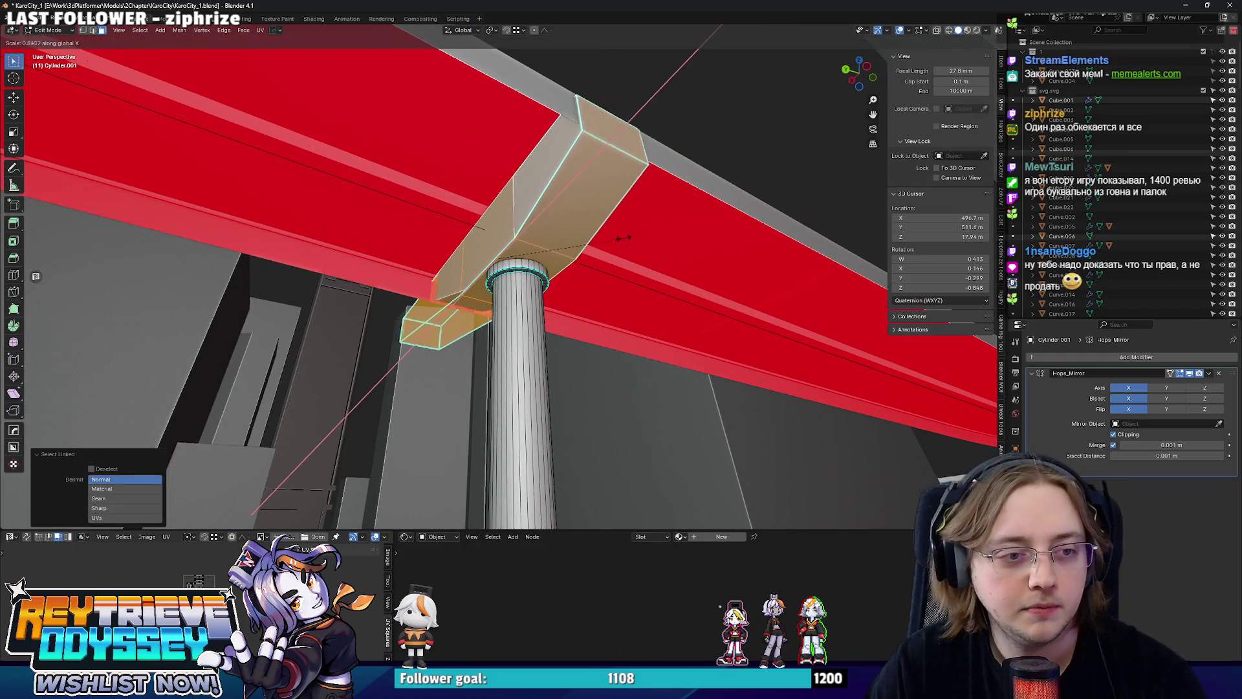
{"action": "key", "text": "y"}
{"action": "left_click", "coordinate": [602, 229]}
Shift the crossbeam along Y to sit under the highway deck, then duplicate the capped pillar in Object Mode.
{"action": "key", "text": "alt+a"}
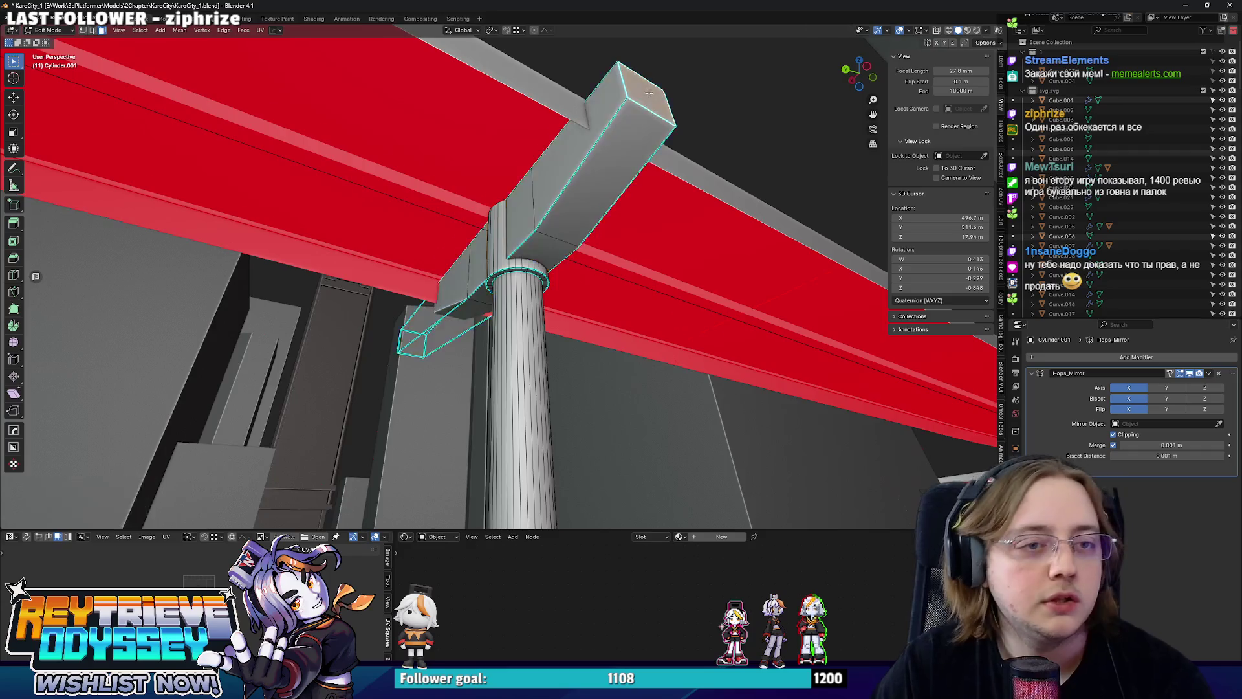
{"action": "left_click_drag", "start_coordinate": [602, 230], "coordinate": [665, 86]}
{"action": "key", "text": "g"}
{"action": "key", "text": "y"}
{"action": "left_click", "coordinate": [646, 102]}
{"action": "key", "text": "Tab"}
{"action": "left_click_drag", "start_coordinate": [596, 111], "coordinate": [437, 199]}
{"action": "key", "text": "shift+d"}
Space pillar copies at intervals along Y under the elevated highway.
{"action": "key", "text": "y"}
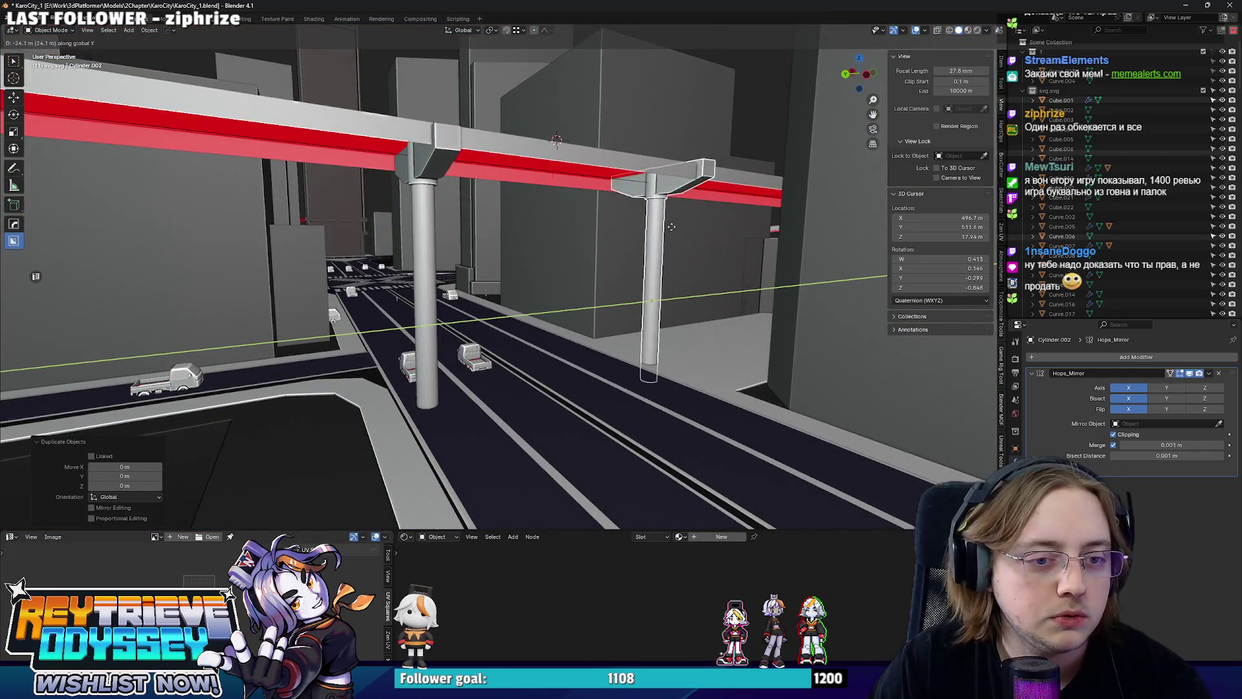
{"action": "left_click", "coordinate": [691, 183]}
{"action": "left_click_drag", "start_coordinate": [450, 282], "coordinate": [440, 291]}
{"action": "key", "text": "g"}
{"action": "key", "text": "y"}
{"action": "left_click", "coordinate": [390, 275]}
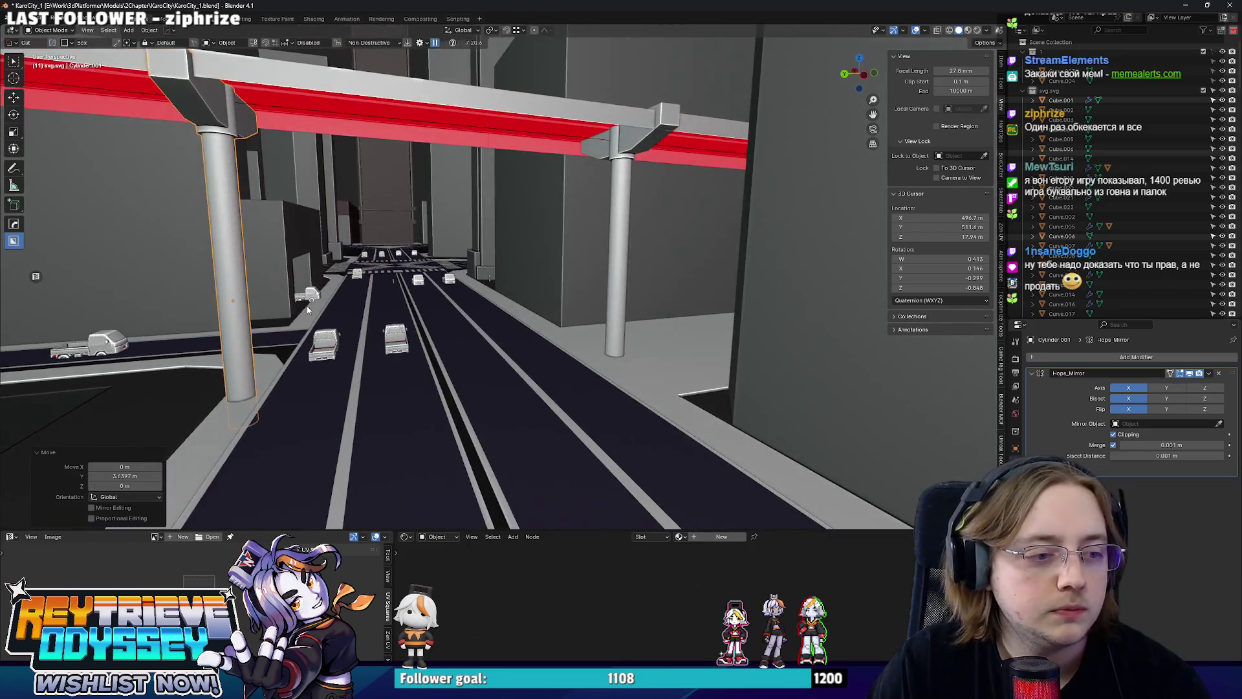
{"action": "key", "text": "shift+d"}
{"action": "key", "text": "y"}
{"action": "left_click", "coordinate": [509, 315]}
{"action": "left_click_drag", "start_coordinate": [510, 315], "coordinate": [596, 284]}
Duplicate the first pillar far down the highway, then cancel and undo that copy.
{"action": "left_click", "coordinate": [563, 283]}
{"action": "key", "text": "shift+d"}
{"action": "key", "text": "Escape"}
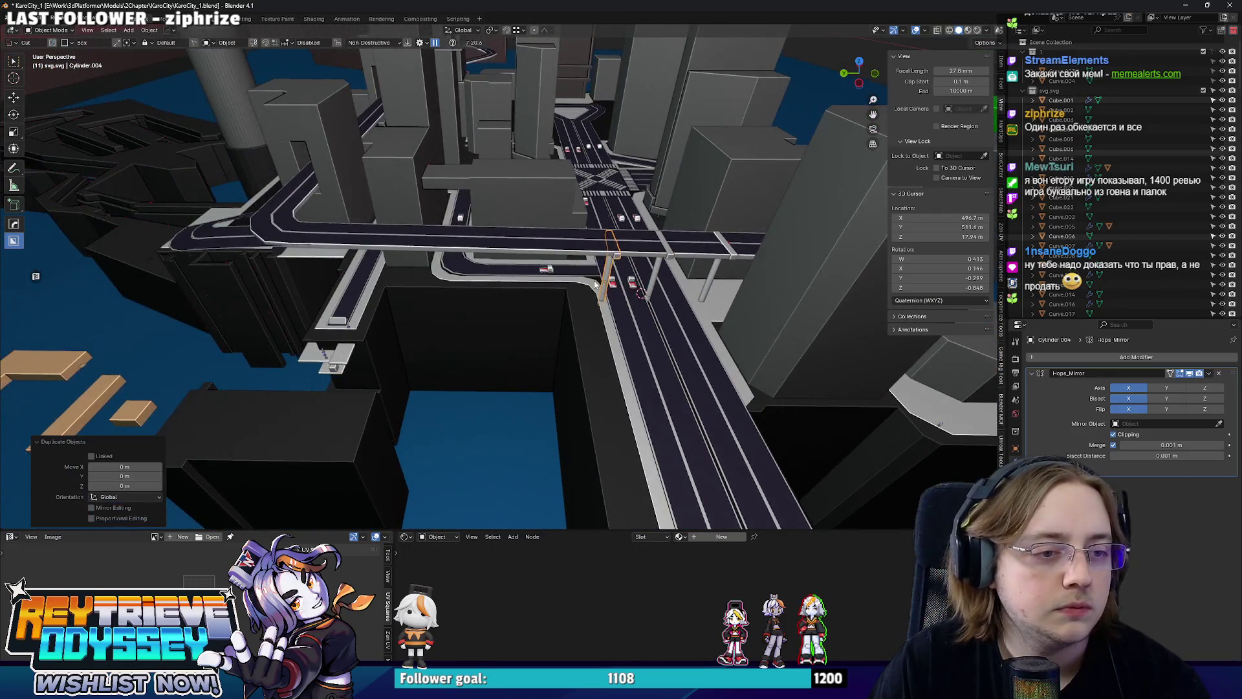
{"action": "left_click", "coordinate": [350, 278]}
{"action": "left_click_drag", "start_coordinate": [350, 278], "coordinate": [361, 307]}
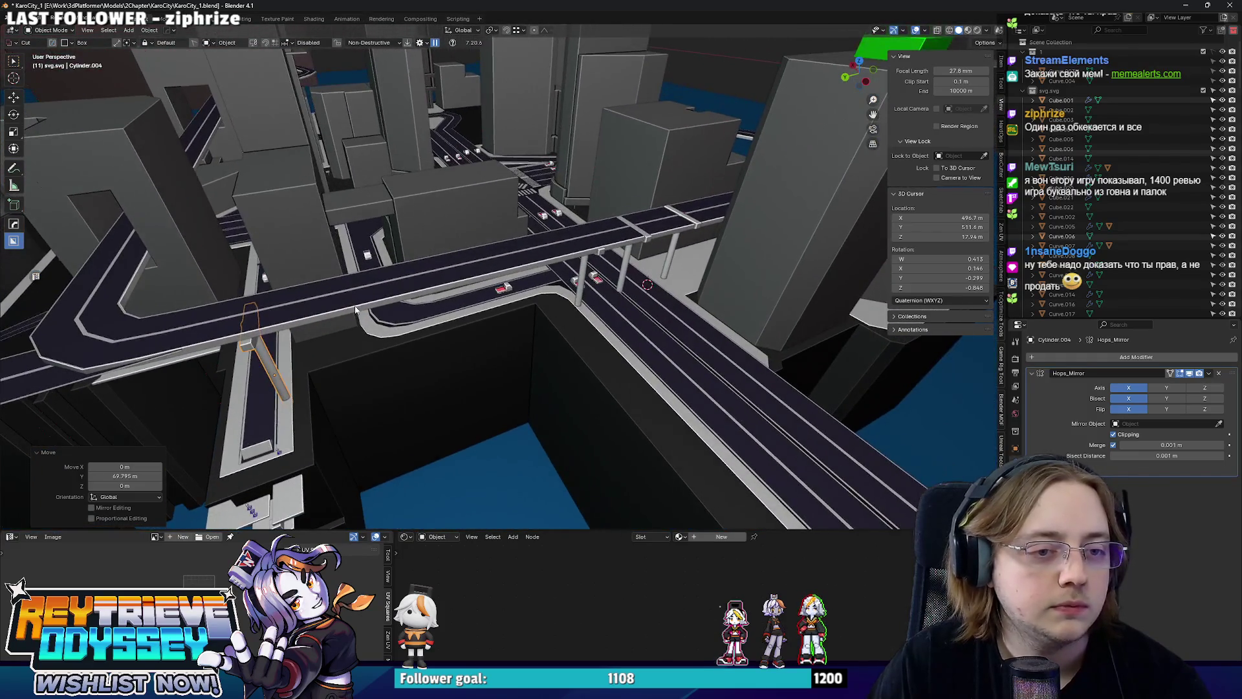
{"action": "key", "text": "Escape"}
{"action": "left_click_drag", "start_coordinate": [835, 238], "coordinate": [709, 331]}
{"action": "key", "text": "ctrl+z"}
{"action": "scroll", "scroll_direction": "up", "scroll_amount": 3}
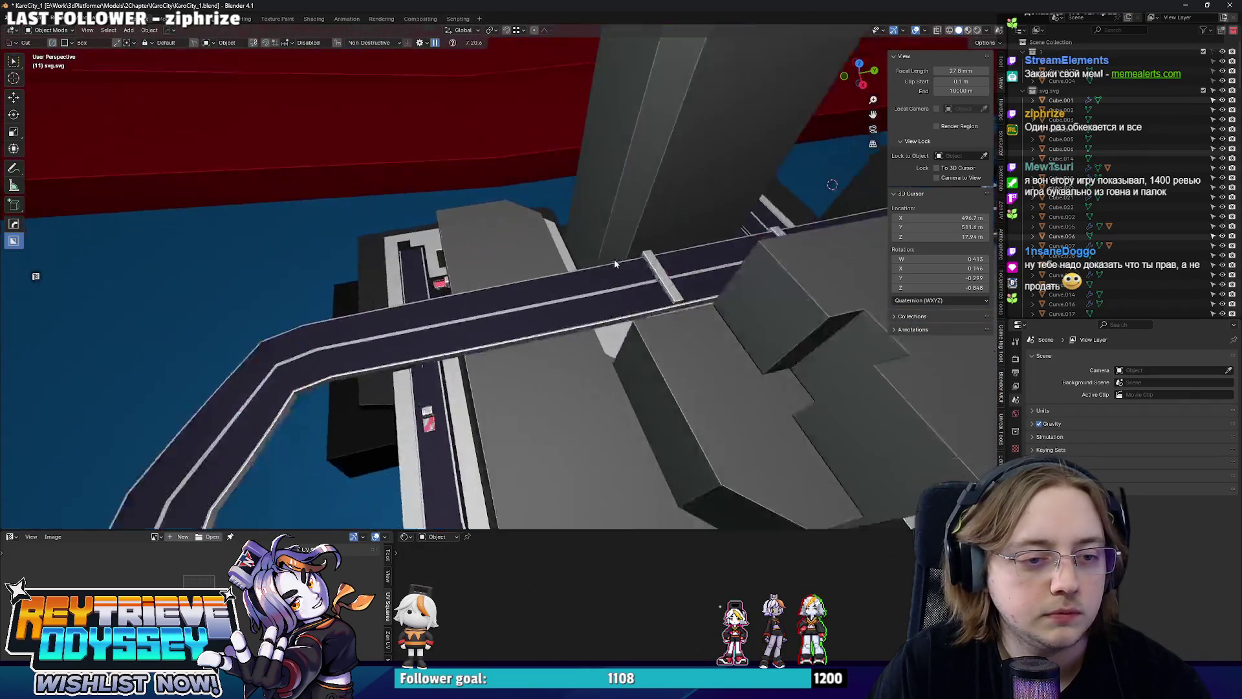
Reposition the pillar under the elevated road along Y and adjust its height.
{"action": "left_click", "coordinate": [768, 296]}
{"action": "left_click_drag", "start_coordinate": [769, 296], "coordinate": [742, 286]}
{"action": "key", "text": "g"}
{"action": "key", "text": "y"}
{"action": "left_click", "coordinate": [637, 294]}
{"action": "key", "text": "g"}
{"action": "key", "text": "z"}
{"action": "left_click_drag", "start_coordinate": [639, 289], "coordinate": [638, 290]}
Duplicate the pillar under the road bend and raise it slightly to meet the deck.
{"action": "key", "text": "shift+d"}
{"action": "key", "text": "y"}
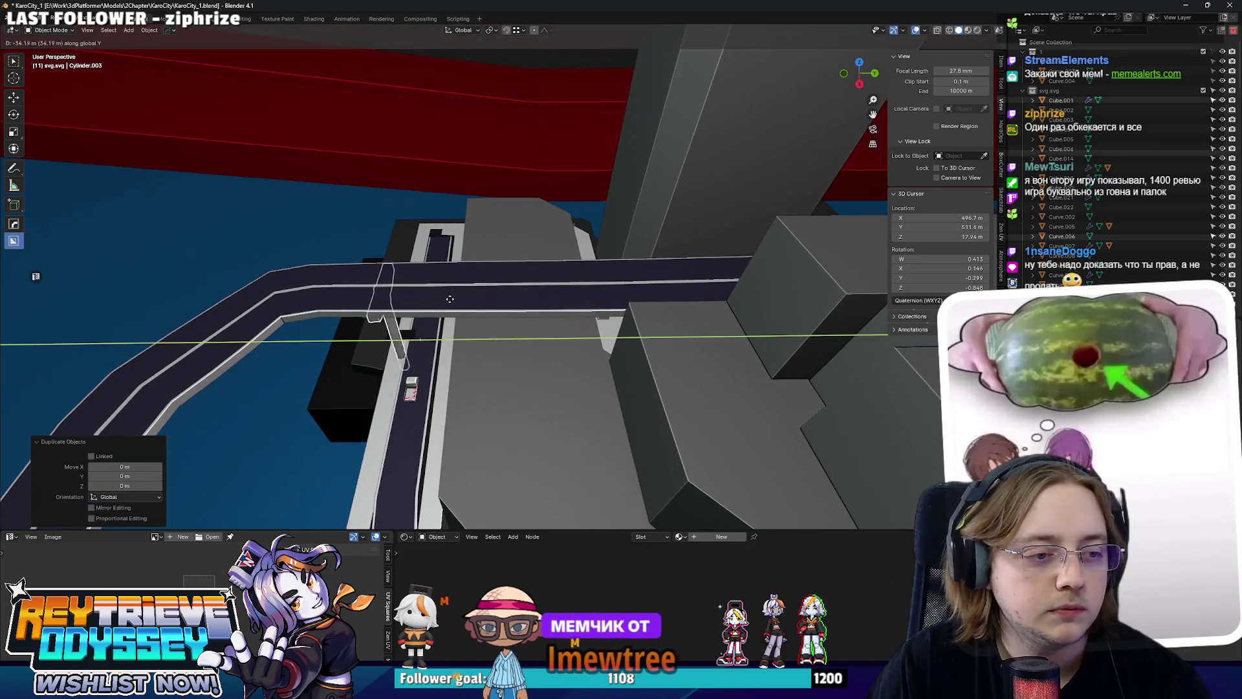
{"action": "left_click", "coordinate": [448, 304]}
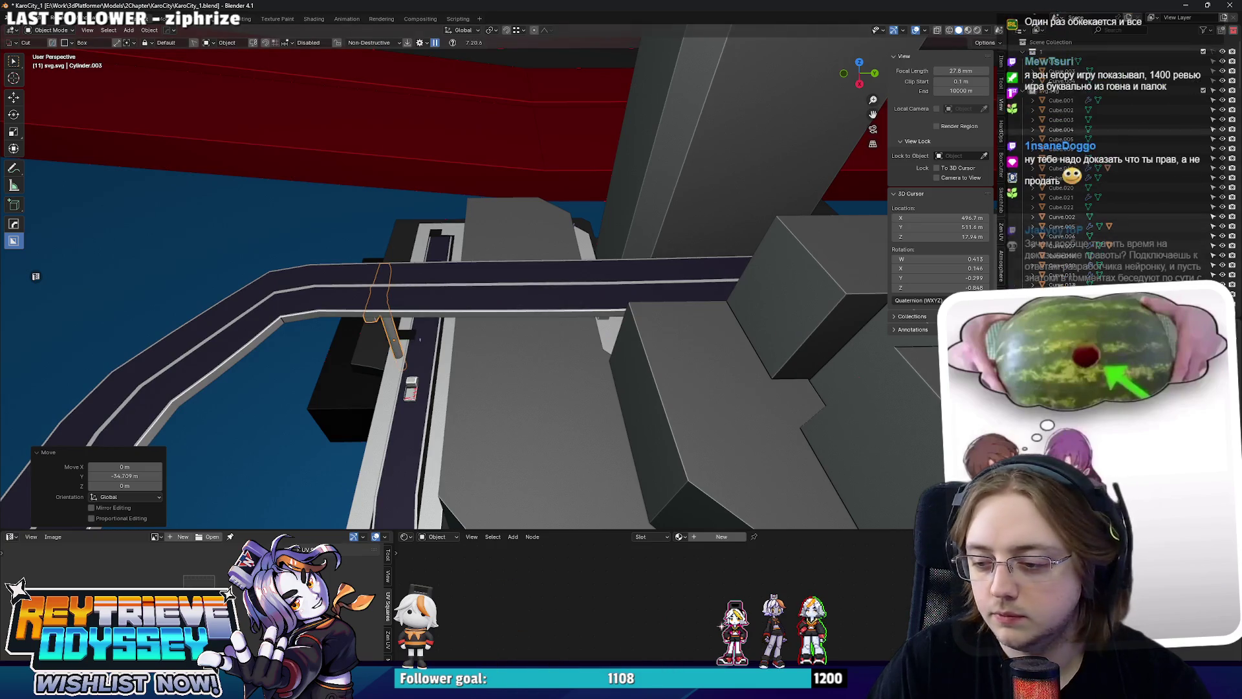
{"action": "left_click_drag", "start_coordinate": [489, 244], "coordinate": [397, 189]}
{"action": "key", "text": "g"}
{"action": "key", "text": "z"}
{"action": "left_click", "coordinate": [433, 259]}
{"action": "left_click", "coordinate": [397, 184]}
In top view, scale selected points of road Curve.144 along X to narrow its loop beside the towers.
{"action": "key", "text": "Tab"}
{"action": "left_click_drag", "start_coordinate": [518, 201], "coordinate": [479, 270]}
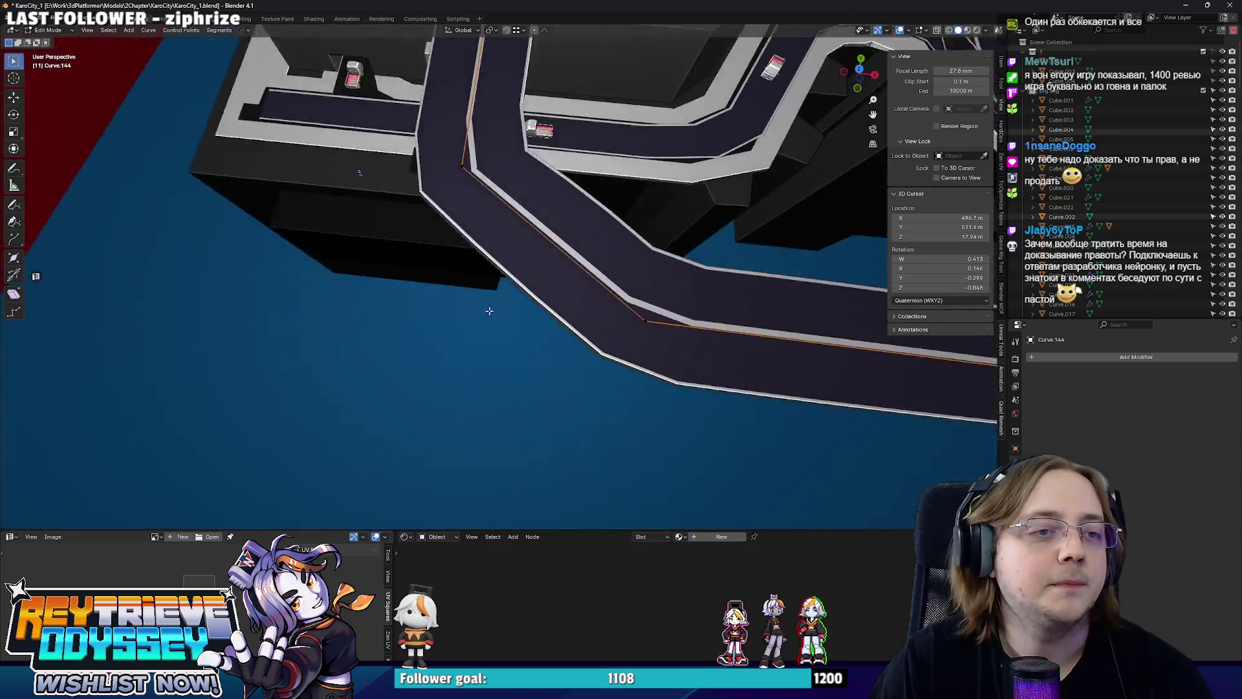
{"action": "key", "text": "KP_7"}
{"action": "scroll", "scroll_direction": "down", "scroll_amount": 3}
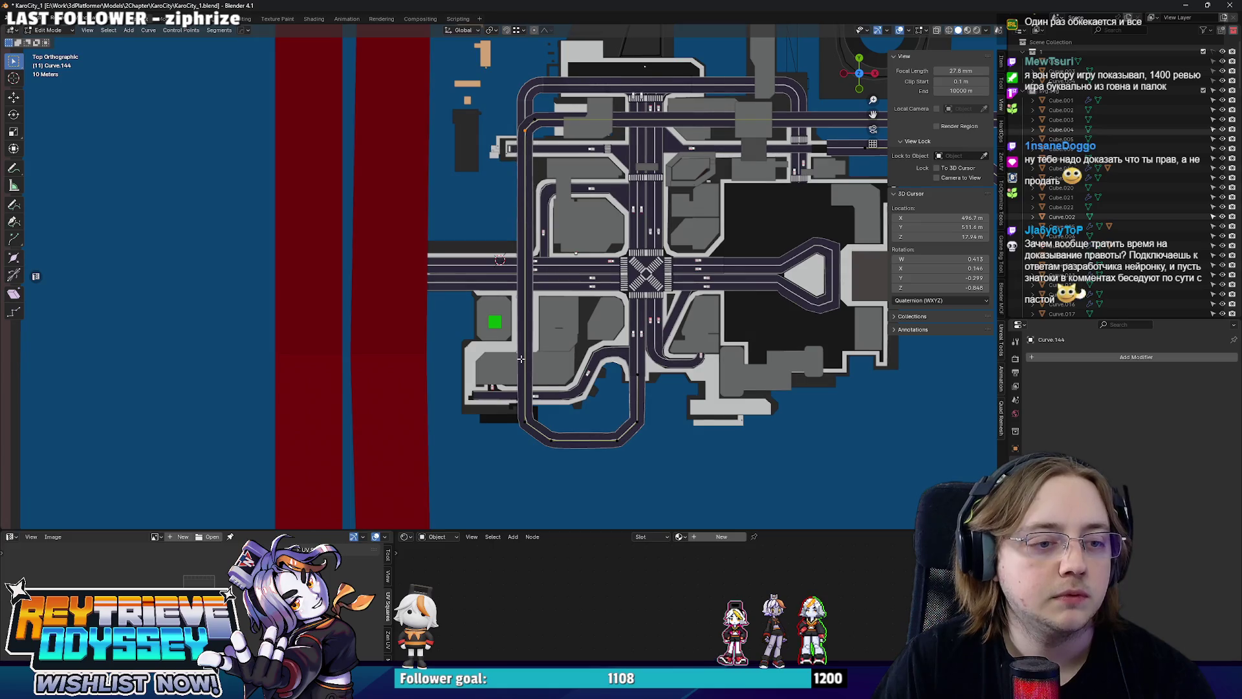
{"action": "key", "text": "Return"}
{"action": "key", "text": "Tab"}
{"action": "left_click_drag", "start_coordinate": [466, 388], "coordinate": [558, 287]}
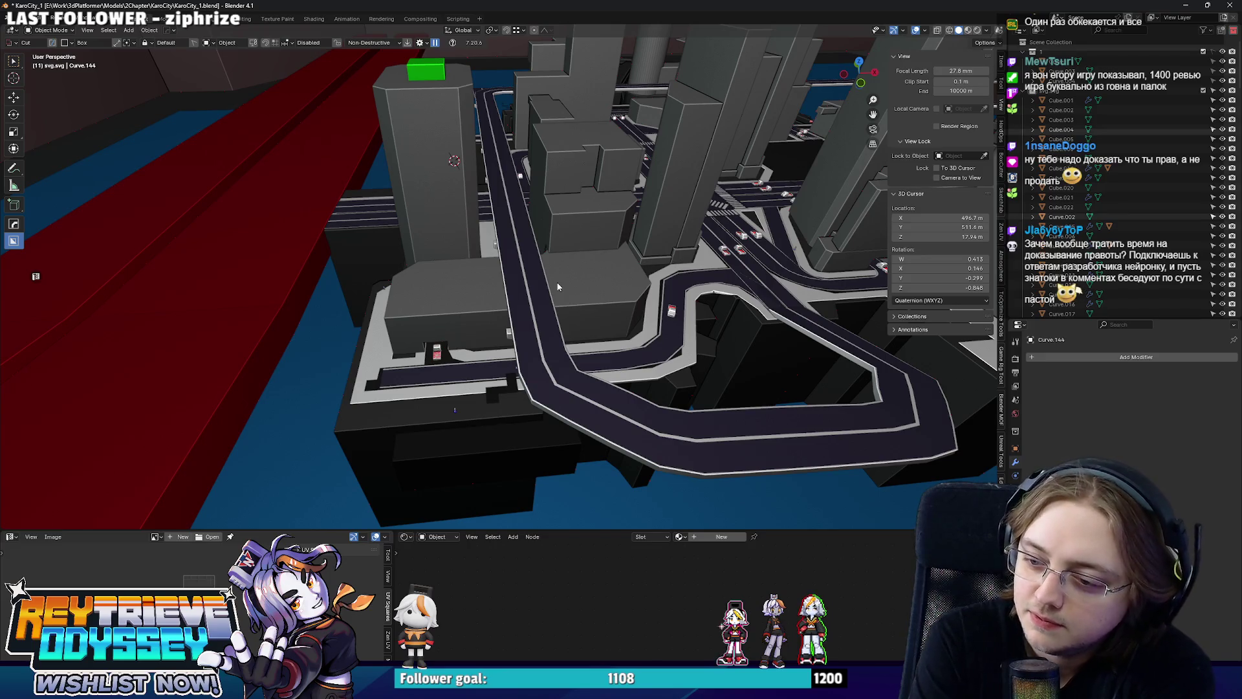
Duplicate the pillar under the overpass near the green-topped tower and give the copy a quarter-turn.
{"action": "scroll", "scroll_direction": "up", "scroll_amount": 3}
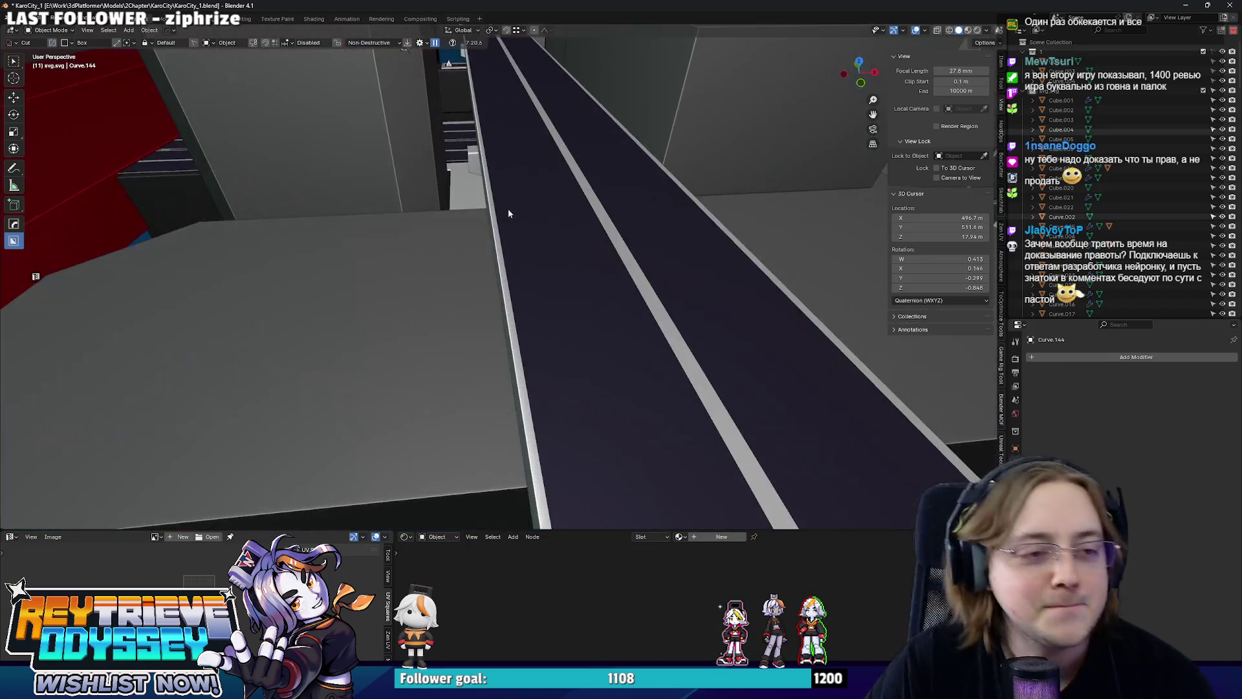
{"action": "scroll", "scroll_direction": "down", "scroll_amount": 3}
{"action": "left_click_drag", "start_coordinate": [507, 208], "coordinate": [599, 290]}
{"action": "scroll", "scroll_direction": "down", "scroll_amount": 3}
{"action": "left_click", "coordinate": [504, 324]}
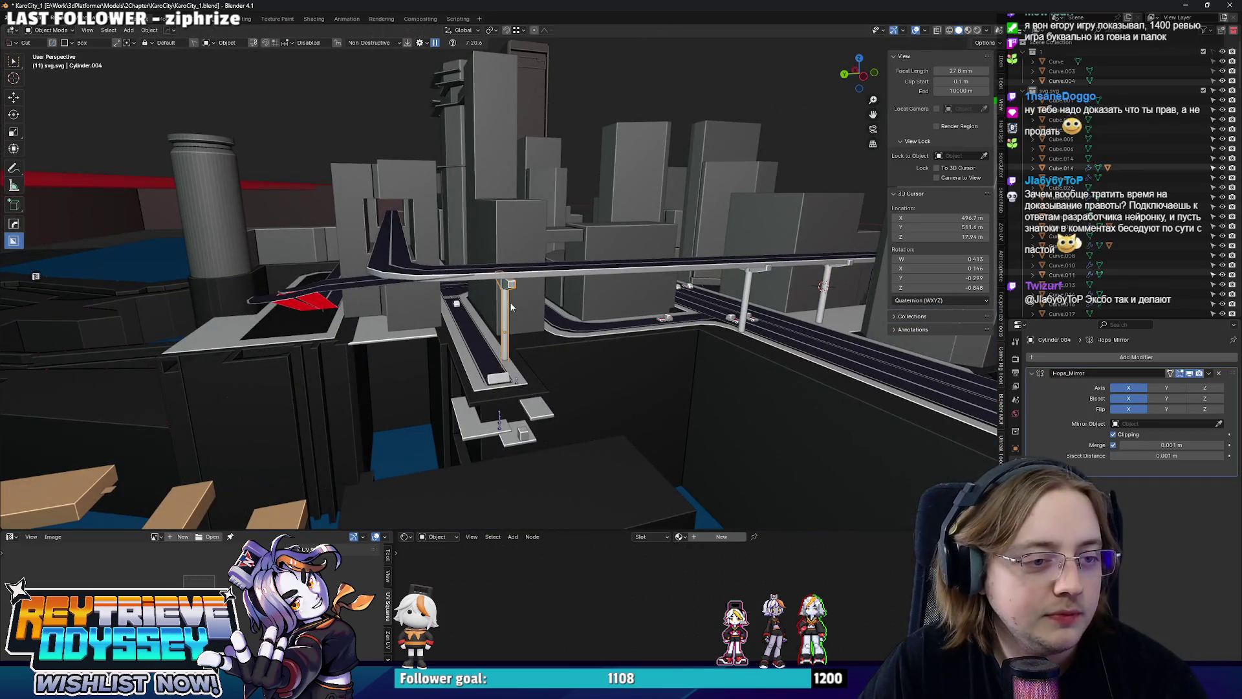
{"action": "left_click_drag", "start_coordinate": [505, 324], "coordinate": [699, 308]}
{"action": "key", "text": "shift+d"}
{"action": "key", "text": "Escape"}
{"action": "key", "text": "ctrl+z"}
{"action": "key", "text": "g"}
{"action": "key", "text": "x"}
{"action": "left_click", "coordinate": [547, 251]}
From top view, position the rotated pillar under the overpass along X and Y.
{"action": "key", "text": "Return"}
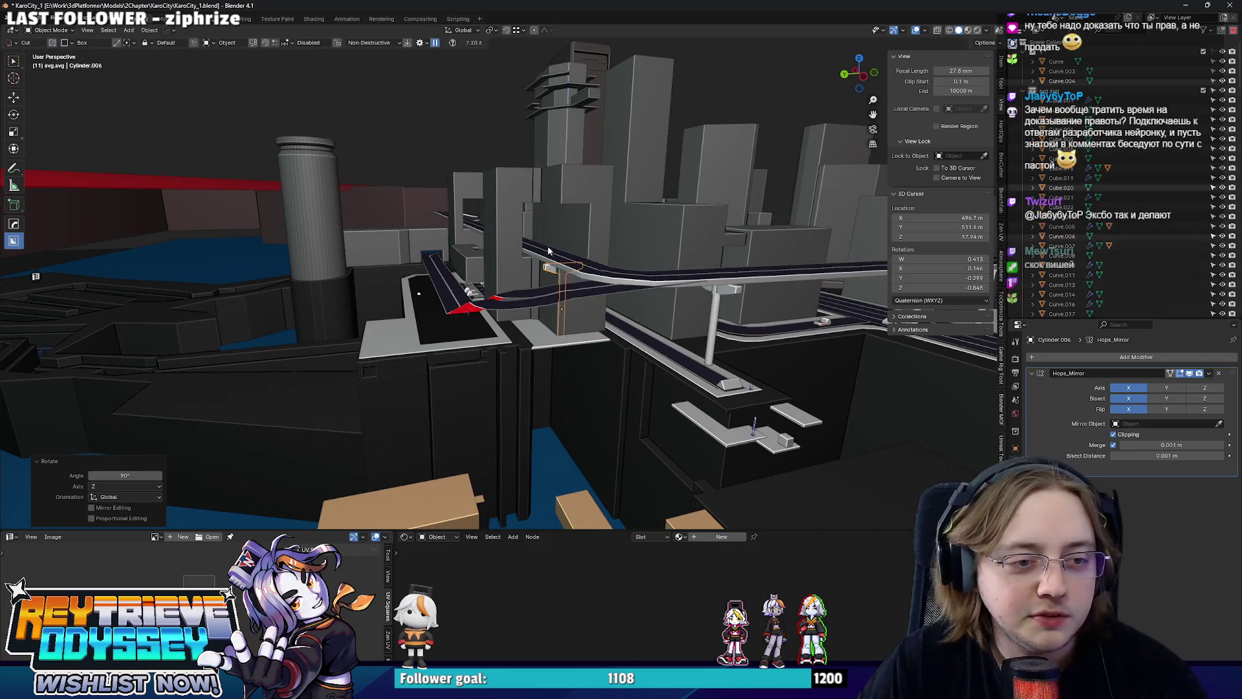
{"action": "key", "text": "KP_7"}
{"action": "key", "text": "g"}
{"action": "key", "text": "y"}
{"action": "left_click", "coordinate": [551, 356]}
{"action": "key", "text": "g"}
{"action": "key", "text": "y"}
{"action": "left_click", "coordinate": [555, 351]}
Set the pillar's height, then place a duplicate further along the road.
{"action": "left_click_drag", "start_coordinate": [555, 352], "coordinate": [642, 309]}
{"action": "key", "text": "g"}
{"action": "key", "text": "z"}
{"action": "left_click", "coordinate": [693, 244]}
{"action": "left_click_drag", "start_coordinate": [693, 244], "coordinate": [690, 407]}
{"action": "key", "text": "shift+d"}
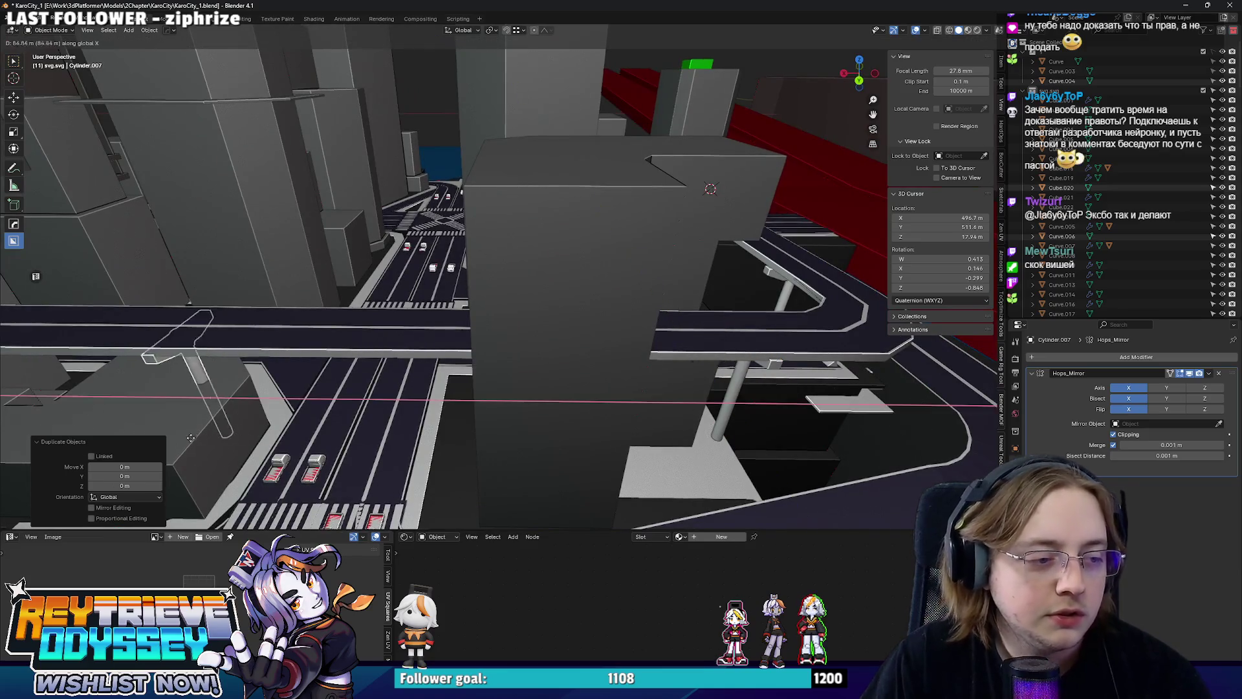
{"action": "left_click", "coordinate": [236, 441]}
{"action": "left_click_drag", "start_coordinate": [236, 440], "coordinate": [455, 352]}
{"action": "key", "text": "g"}
{"action": "left_click", "coordinate": [455, 351]}
Copy a pillar along X under the overpass and delete the unwanted extra copy.
{"action": "key", "text": "shift+d"}
{"action": "key", "text": "x"}
{"action": "left_click", "coordinate": [643, 395]}
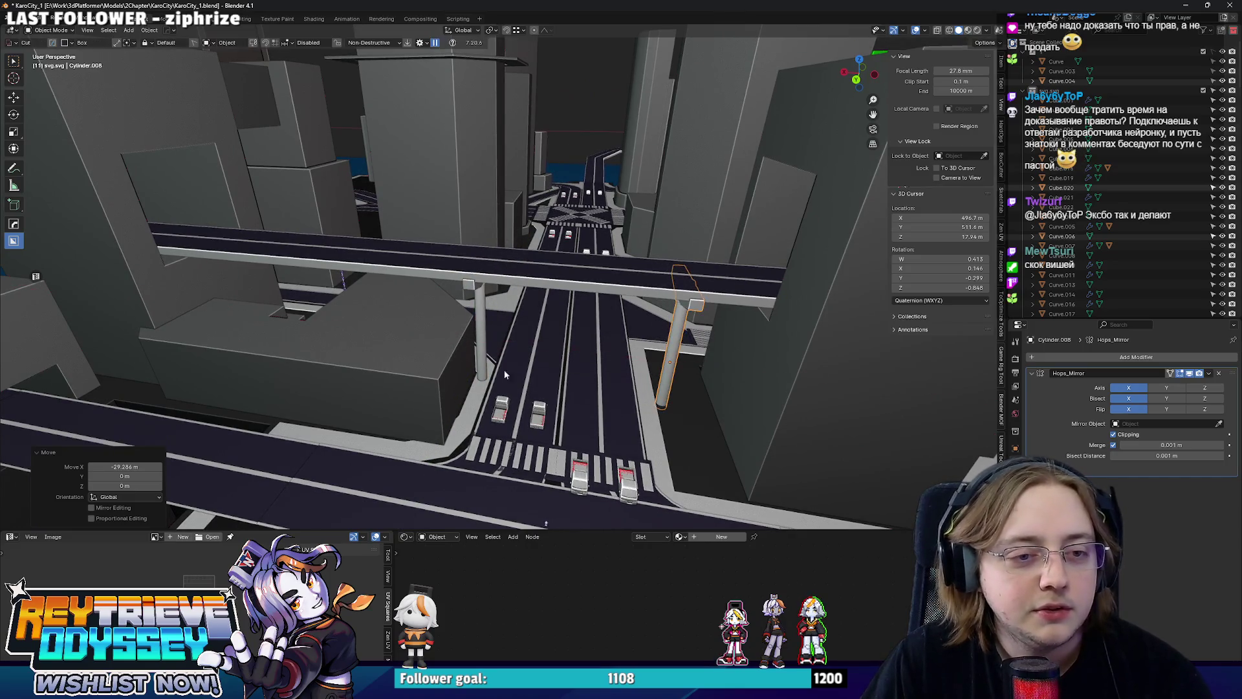
{"action": "key", "text": "Delete"}
{"action": "left_click", "coordinate": [671, 347]}
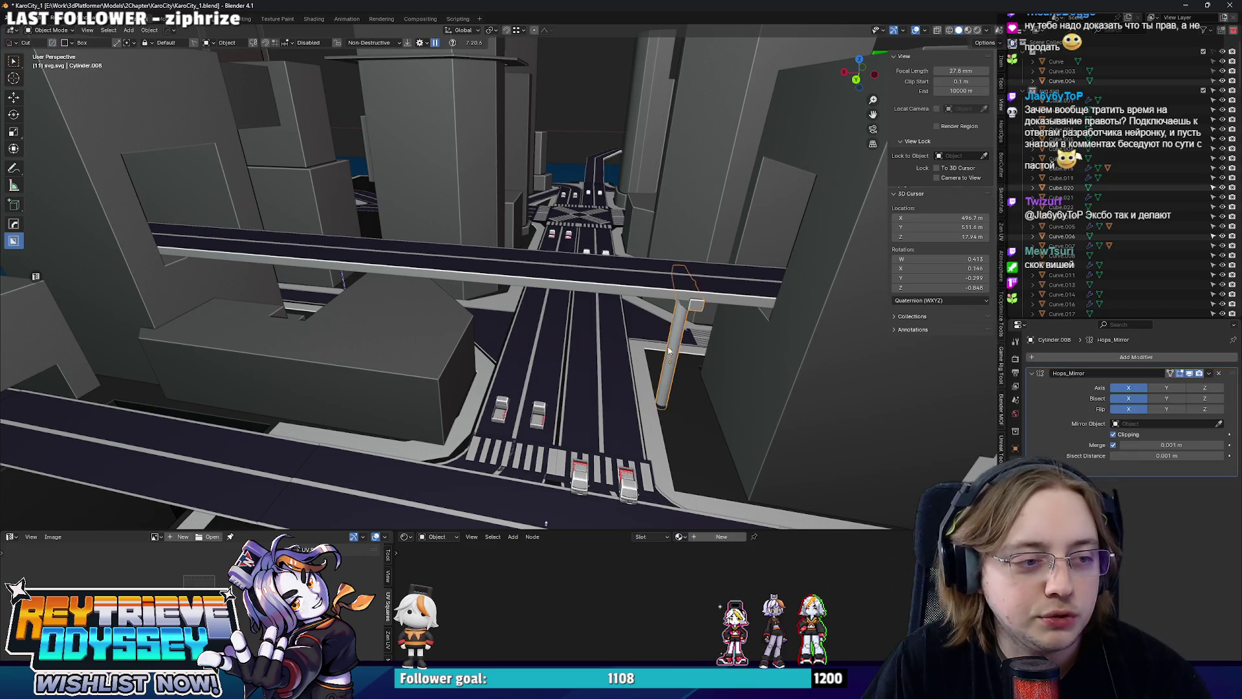
{"action": "scroll", "scroll_direction": "down", "scroll_amount": 3}
{"action": "left_click_drag", "start_coordinate": [672, 347], "coordinate": [550, 285]}
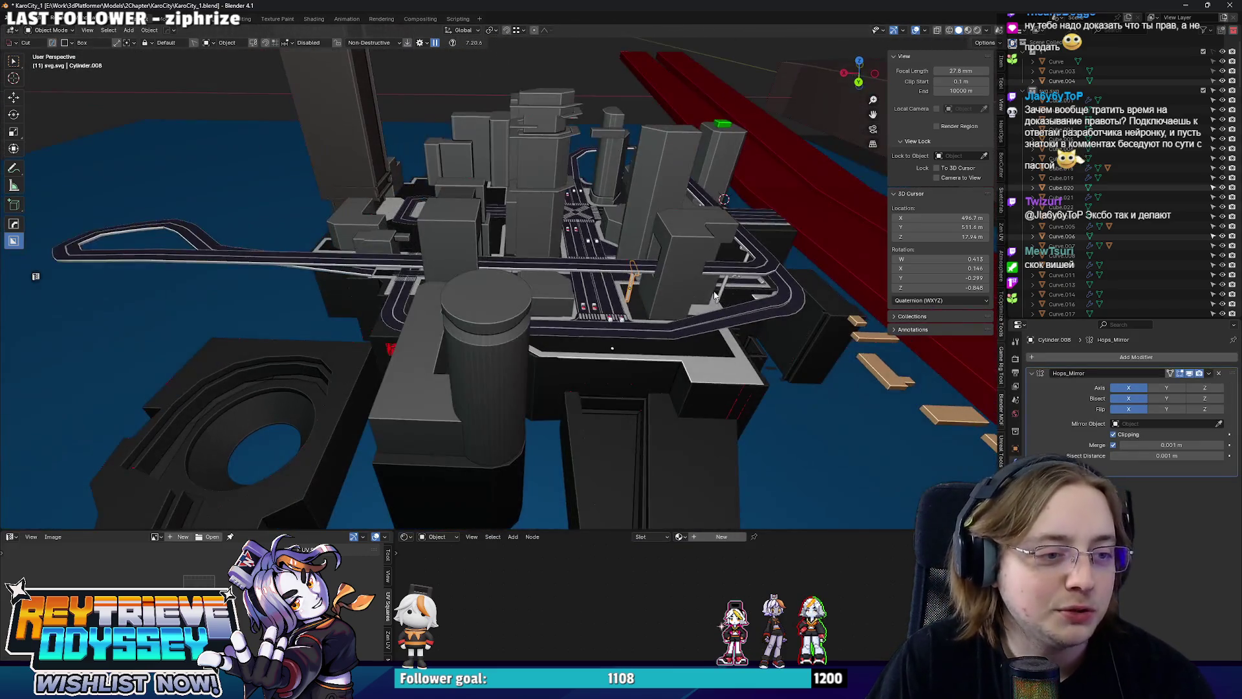
Add another pillar copy under a further overpass and fine-tune it 5.3768 m along X.
{"action": "key", "text": "shift+d"}
{"action": "key", "text": "y"}
{"action": "left_click", "coordinate": [471, 309]}
{"action": "scroll", "scroll_direction": "up", "scroll_amount": 3}
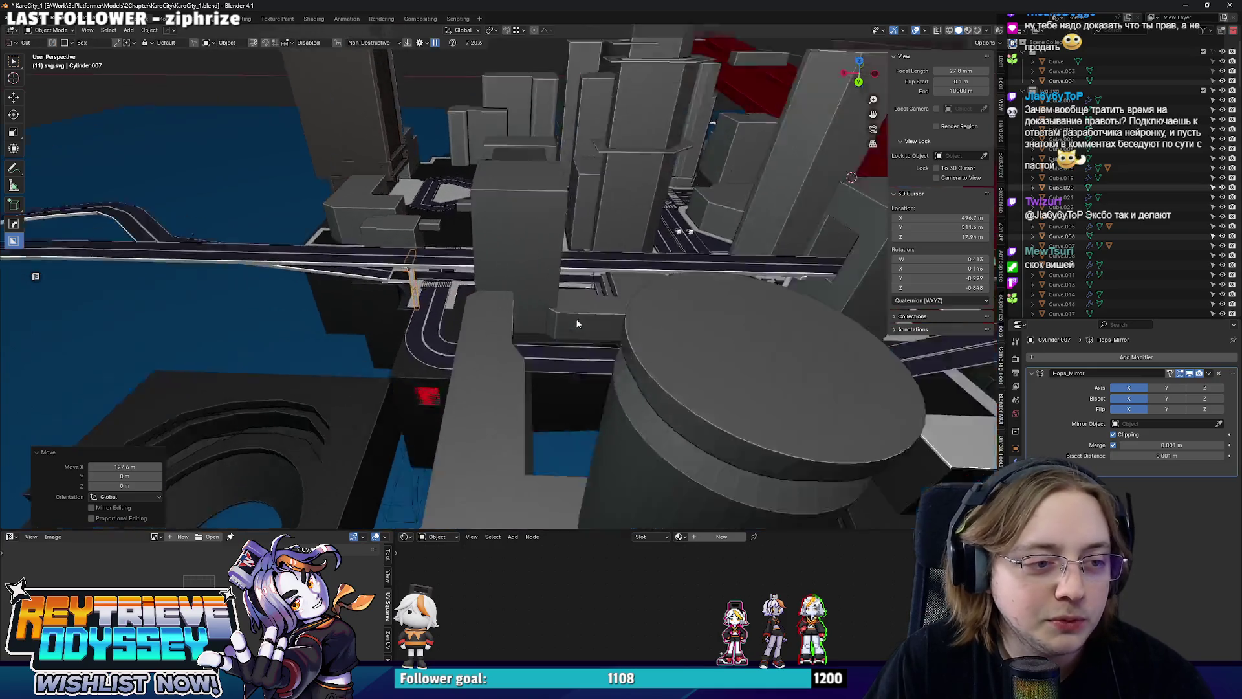
{"action": "key", "text": "g"}
{"action": "key", "text": "x"}
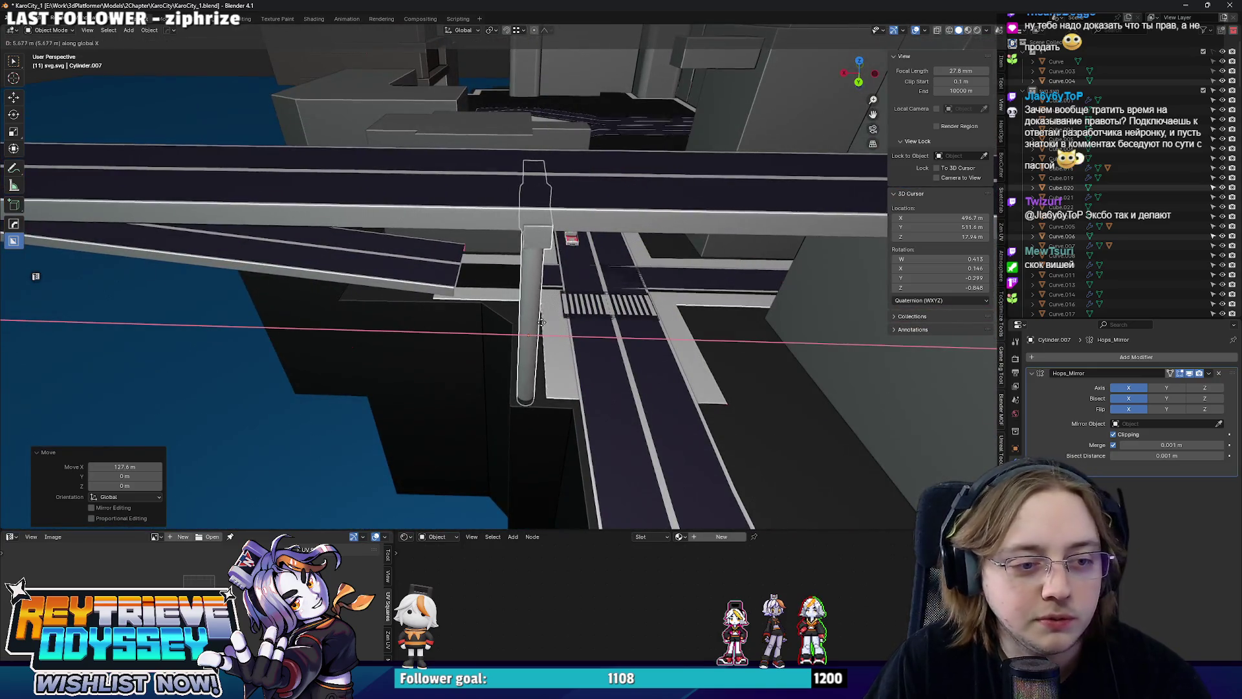
{"action": "left_click", "coordinate": [542, 321]}
{"action": "scroll", "scroll_direction": "down", "scroll_amount": 3}
{"action": "left_click_drag", "start_coordinate": [541, 322], "coordinate": [627, 293]}
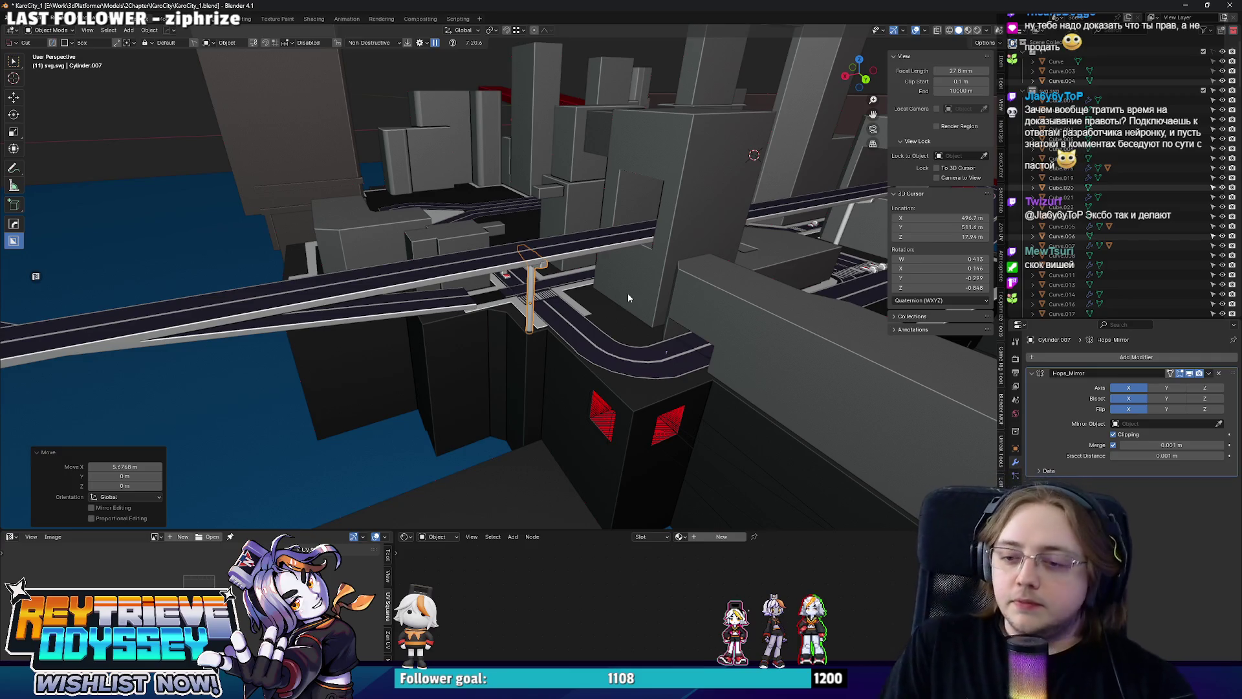
{"action": "left_click_drag", "start_coordinate": [482, 312], "coordinate": [570, 267]}
{"action": "left_click", "coordinate": [549, 288]}
Abandon the tall building's X move and slide its window panels along X instead.
{"action": "key", "text": "g"}
{"action": "key", "text": "x"}
{"action": "right_click", "coordinate": [599, 267]}
{"action": "key", "text": "alt+z"}
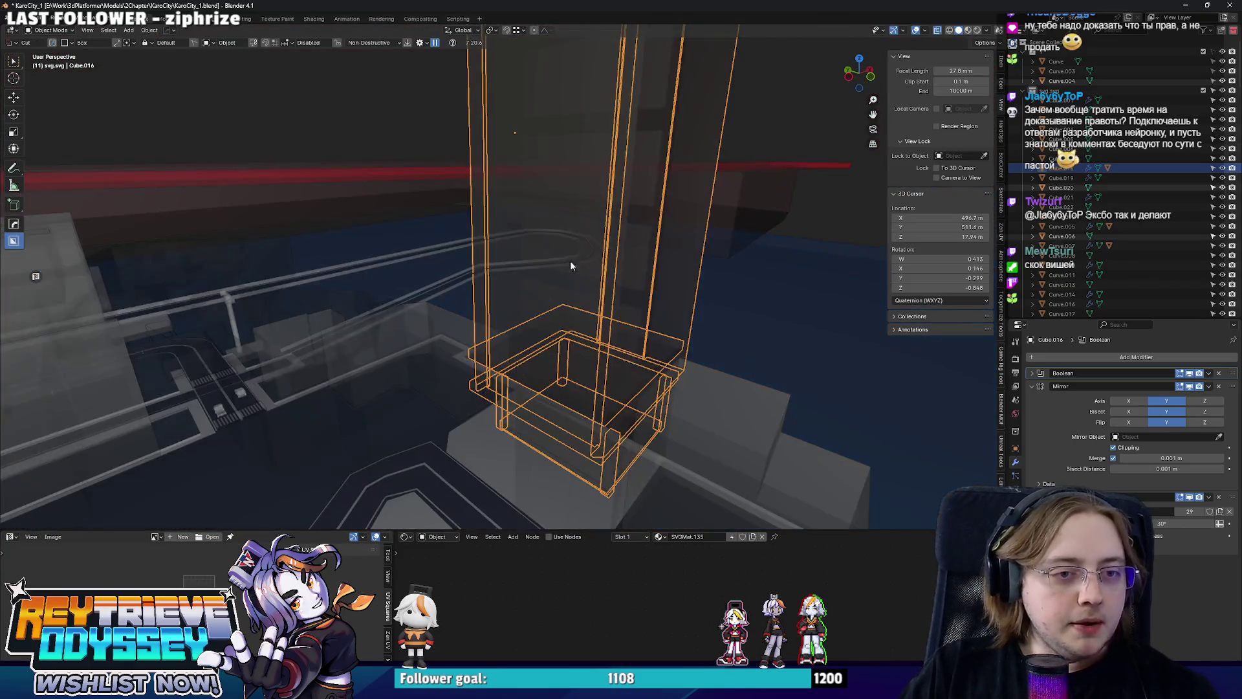
{"action": "left_click", "coordinate": [641, 240]}
{"action": "key", "text": "alt+z"}
{"action": "key", "text": "g"}
{"action": "key", "text": "x"}
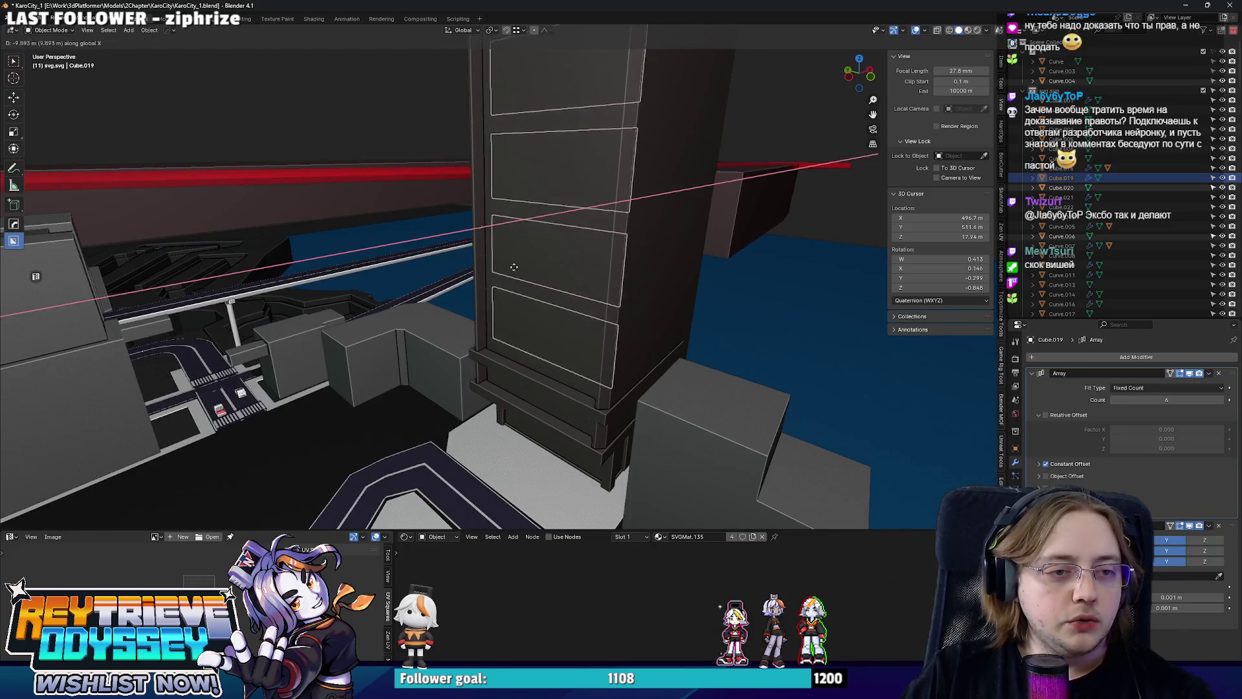
{"action": "right_click", "coordinate": [378, 280]}
{"action": "left_click", "coordinate": [518, 369]}
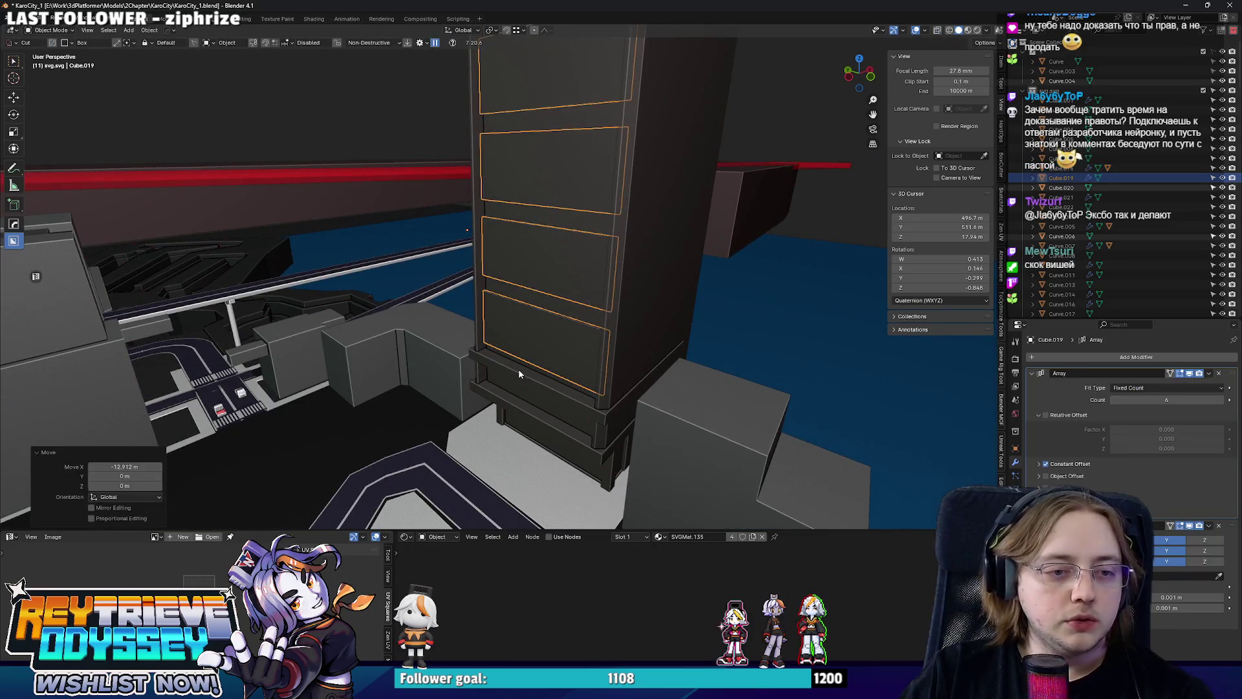
Shift the building along X and slightly adjust the base block beneath it.
{"action": "left_click_drag", "start_coordinate": [518, 369], "coordinate": [514, 379]}
{"action": "key", "text": "g"}
{"action": "key", "text": "x"}
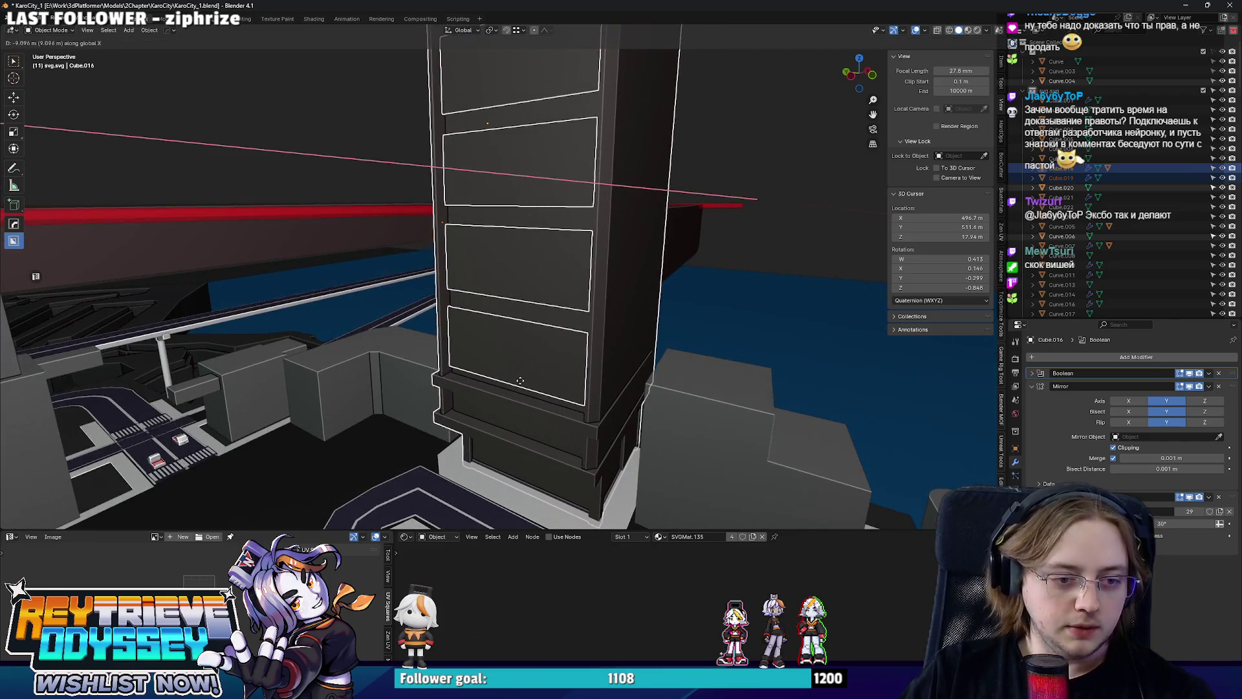
{"action": "left_click", "coordinate": [628, 450]}
{"action": "left_click", "coordinate": [629, 451]}
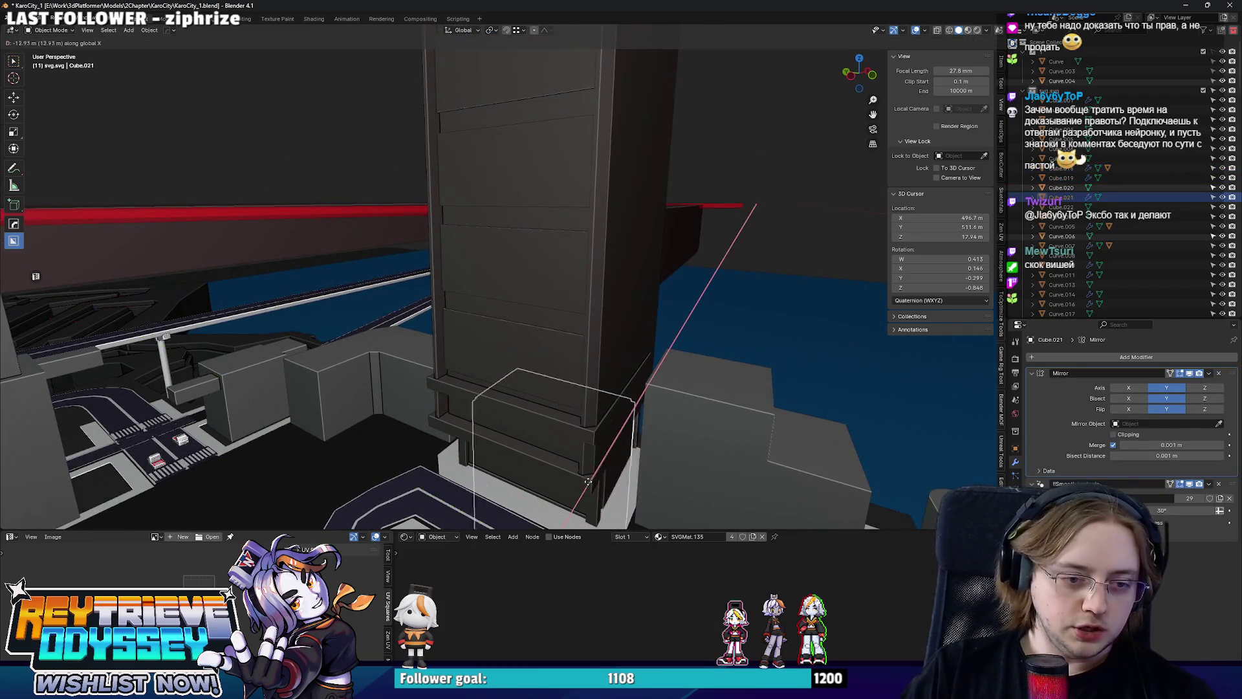
{"action": "left_click", "coordinate": [544, 497]}
{"action": "left_click_drag", "start_coordinate": [544, 497], "coordinate": [526, 283]}
{"action": "left_click", "coordinate": [533, 385]}
Enter Edit Mode on the building mesh and slide one of its faces along Y.
{"action": "left_click", "coordinate": [461, 261]}
{"action": "left_click_drag", "start_coordinate": [461, 261], "coordinate": [559, 341]}
{"action": "scroll", "scroll_direction": "down", "scroll_amount": 3}
{"action": "left_click", "coordinate": [508, 251]}
{"action": "key", "text": "Tab"}
{"action": "scroll", "scroll_direction": "up", "scroll_amount": 3}
{"action": "left_click", "coordinate": [496, 276]}
{"action": "scroll", "scroll_direction": "up", "scroll_amount": 3}
{"action": "key", "text": "g"}
{"action": "key", "text": "y"}
{"action": "left_click", "coordinate": [495, 267]}
Slide the building's tall side face along Y as well.
{"action": "left_click_drag", "start_coordinate": [495, 267], "coordinate": [495, 362]}
{"action": "left_click", "coordinate": [493, 361]}
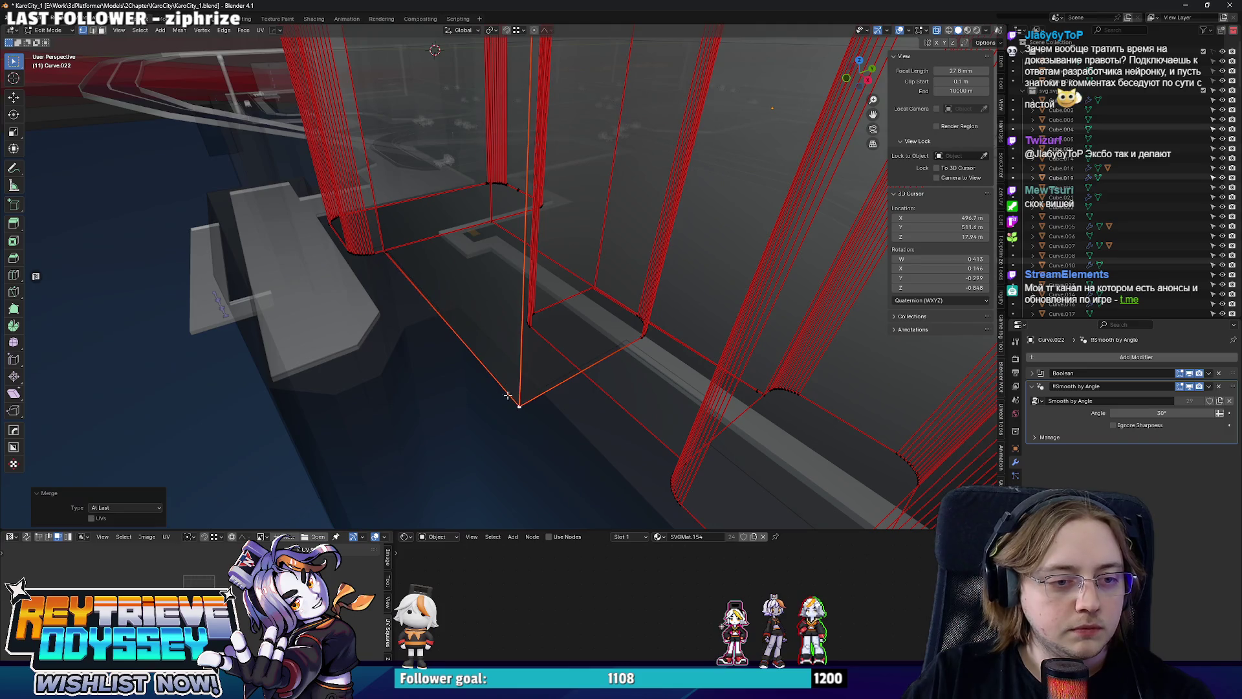
{"action": "key", "text": "KP_Decimal"}
{"action": "left_click", "coordinate": [477, 291]}
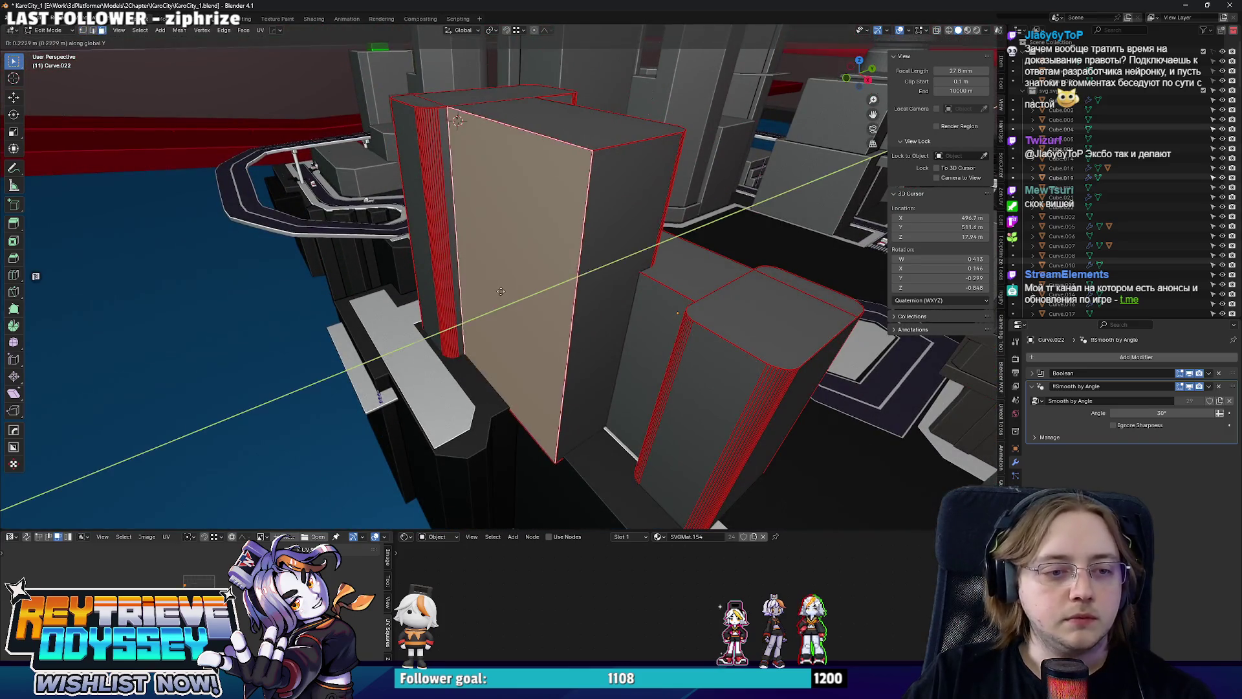
{"action": "key", "text": "g"}
{"action": "key", "text": "y"}
{"action": "left_click", "coordinate": [514, 287]}
Open the sidewalk Cube mesh for editing in top orthographic view.
{"action": "key", "text": "Tab"}
{"action": "left_click", "coordinate": [533, 270]}
{"action": "left_click_drag", "start_coordinate": [533, 270], "coordinate": [630, 302]}
{"action": "key", "text": "Tab"}
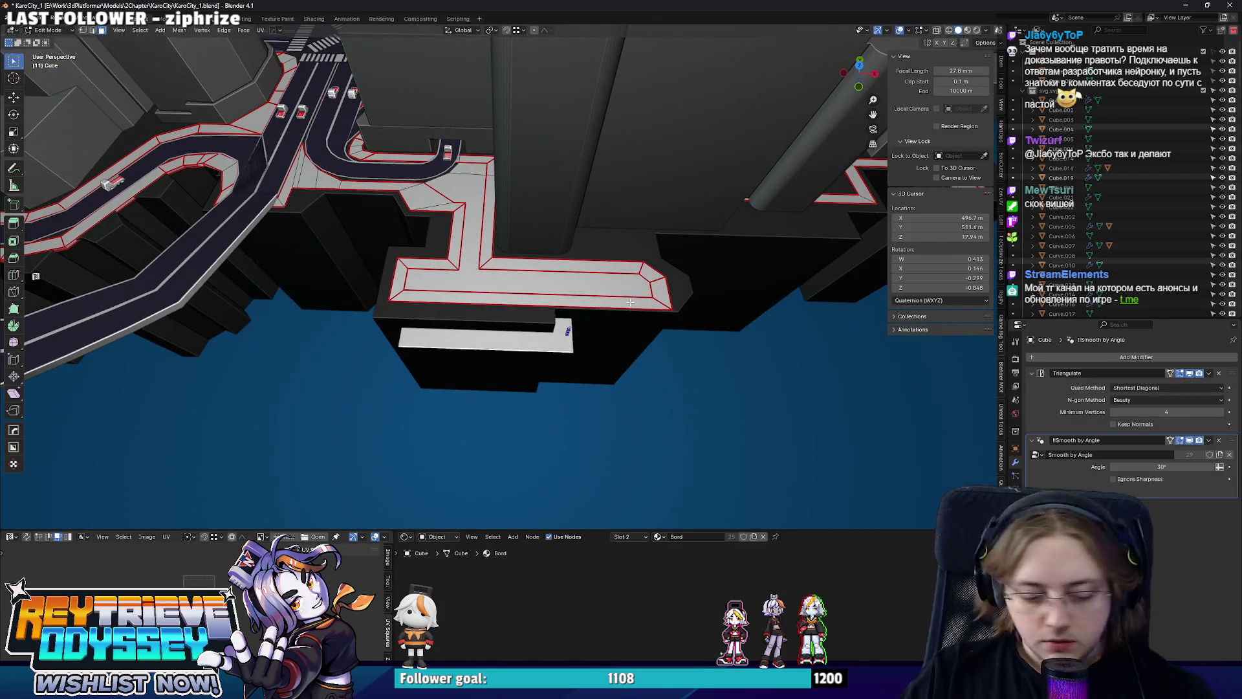
{"action": "key", "text": "KP_7"}
Select the sidewalk's long bottom face and a corner vertex, framing that area.
{"action": "scroll", "scroll_direction": "up", "scroll_amount": 3}
{"action": "left_click_drag", "start_coordinate": [817, 302], "coordinate": [353, 382]}
{"action": "scroll", "scroll_direction": "up", "scroll_amount": 3}
{"action": "scroll", "scroll_direction": "up", "scroll_amount": 3}
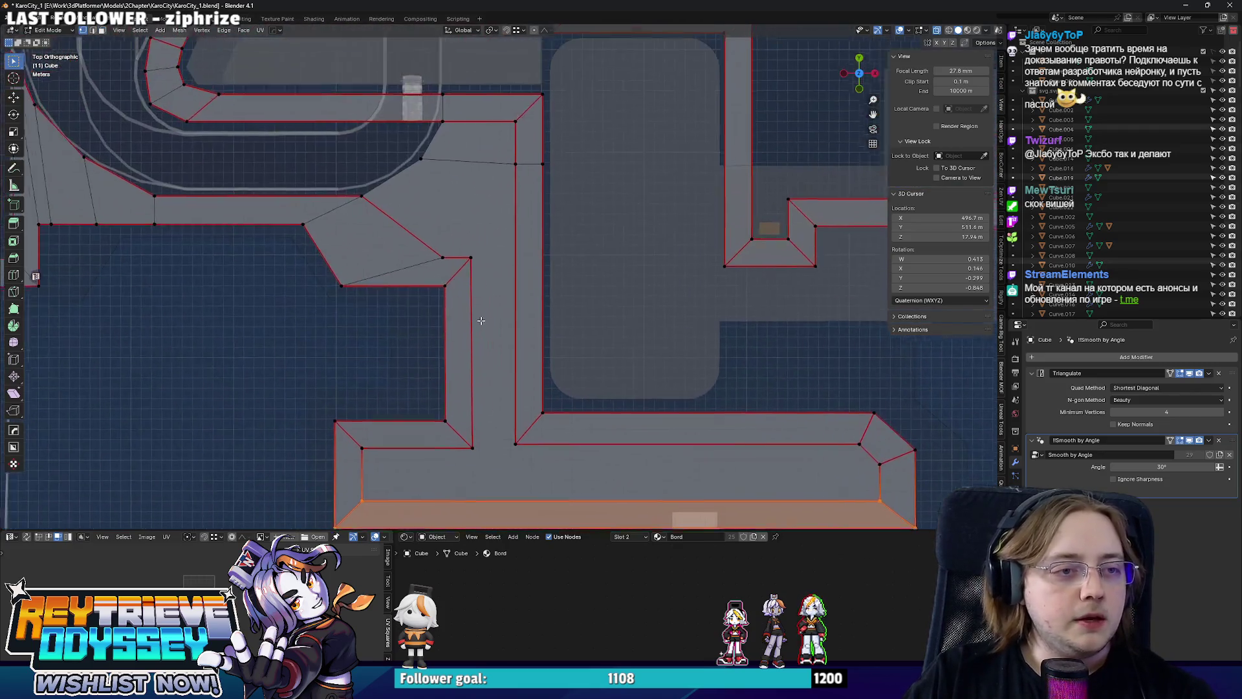
{"action": "left_click_drag", "start_coordinate": [392, 309], "coordinate": [392, 310]}
{"action": "left_click_drag", "start_coordinate": [392, 309], "coordinate": [468, 338]}
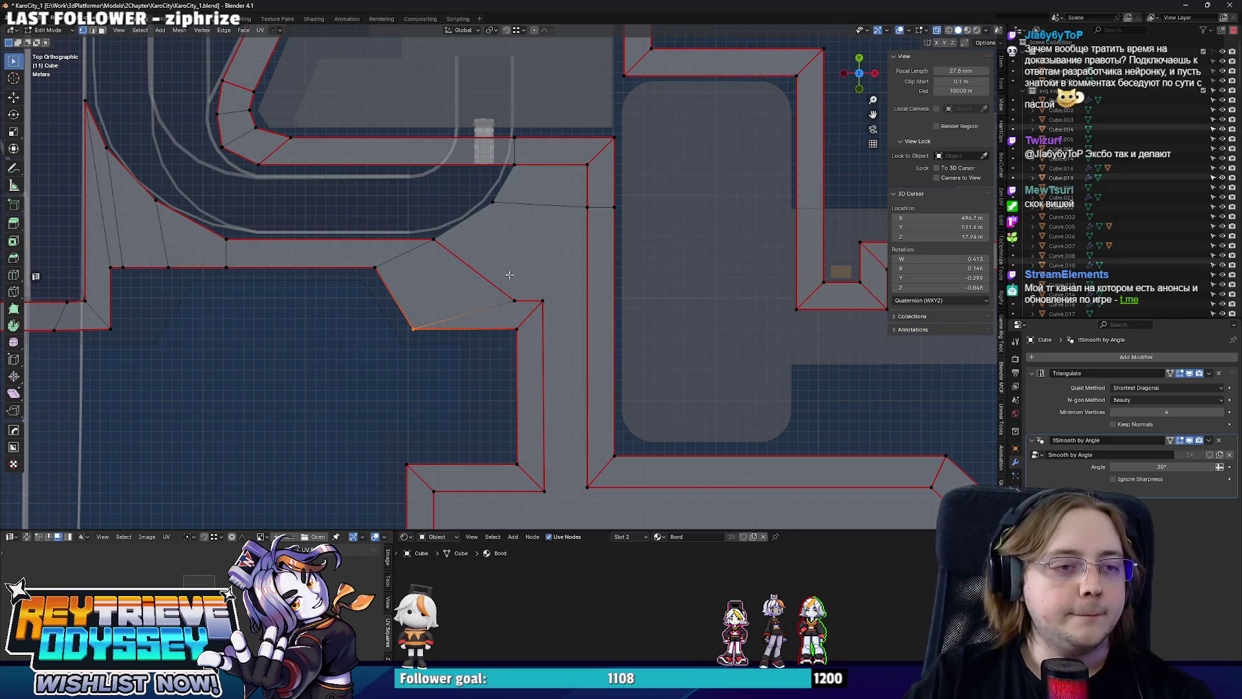
{"action": "scroll", "scroll_direction": "down", "scroll_amount": 3}
{"action": "scroll", "scroll_direction": "up", "scroll_amount": 3}
{"action": "scroll", "scroll_direction": "down", "scroll_amount": 3}
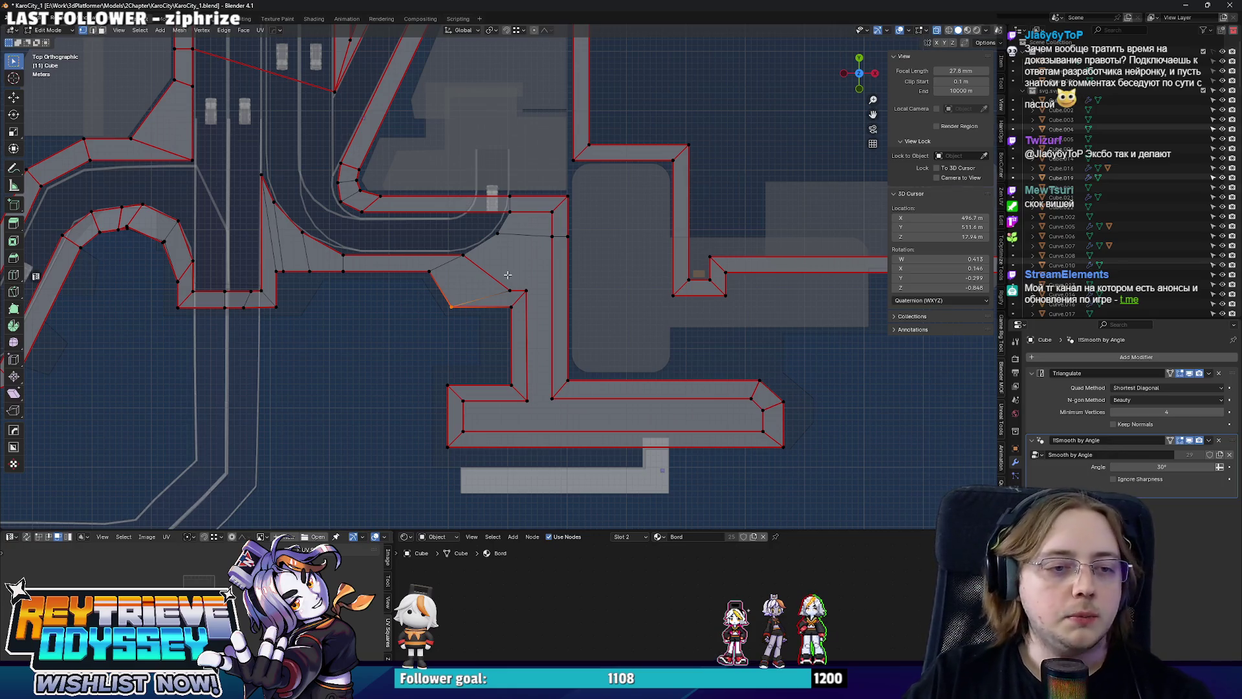
{"action": "left_click_drag", "start_coordinate": [579, 358], "coordinate": [565, 321]}
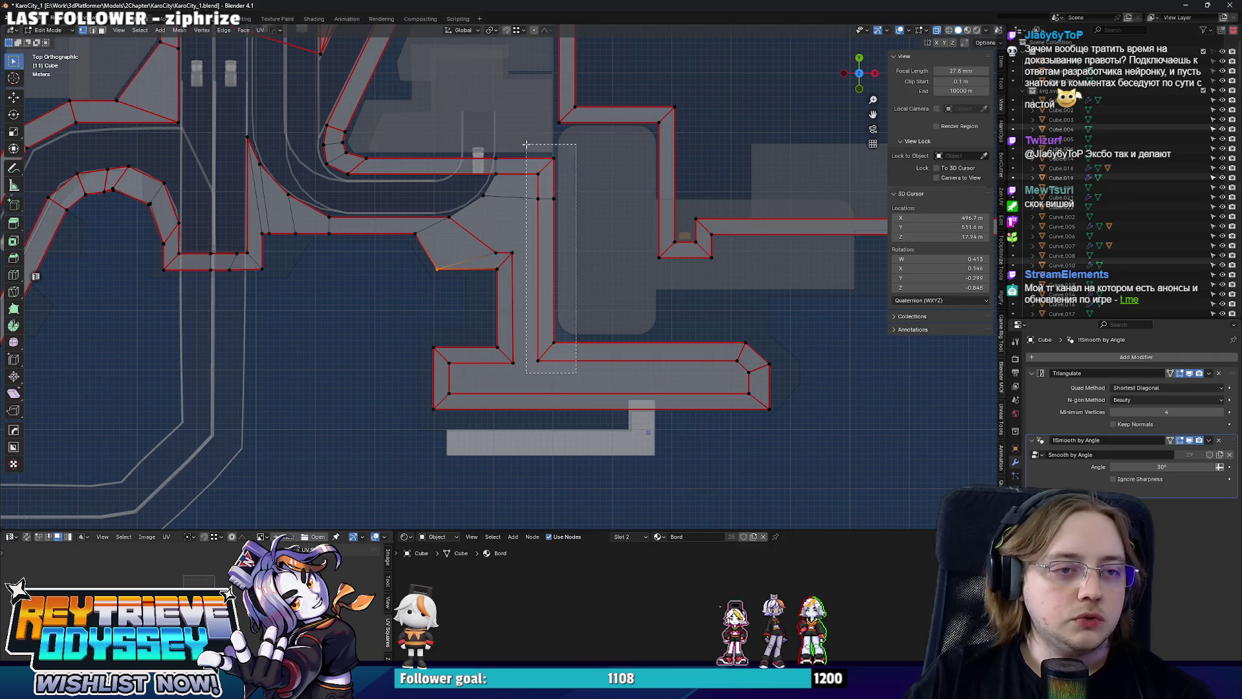
Slide the sidewalk's vertical edge column left along X to line up with the layout.
{"action": "left_click_drag", "start_coordinate": [526, 146], "coordinate": [527, 147]}
{"action": "scroll", "scroll_direction": "up", "scroll_amount": 3}
{"action": "key", "text": "x"}
{"action": "left_click", "coordinate": [504, 163]}
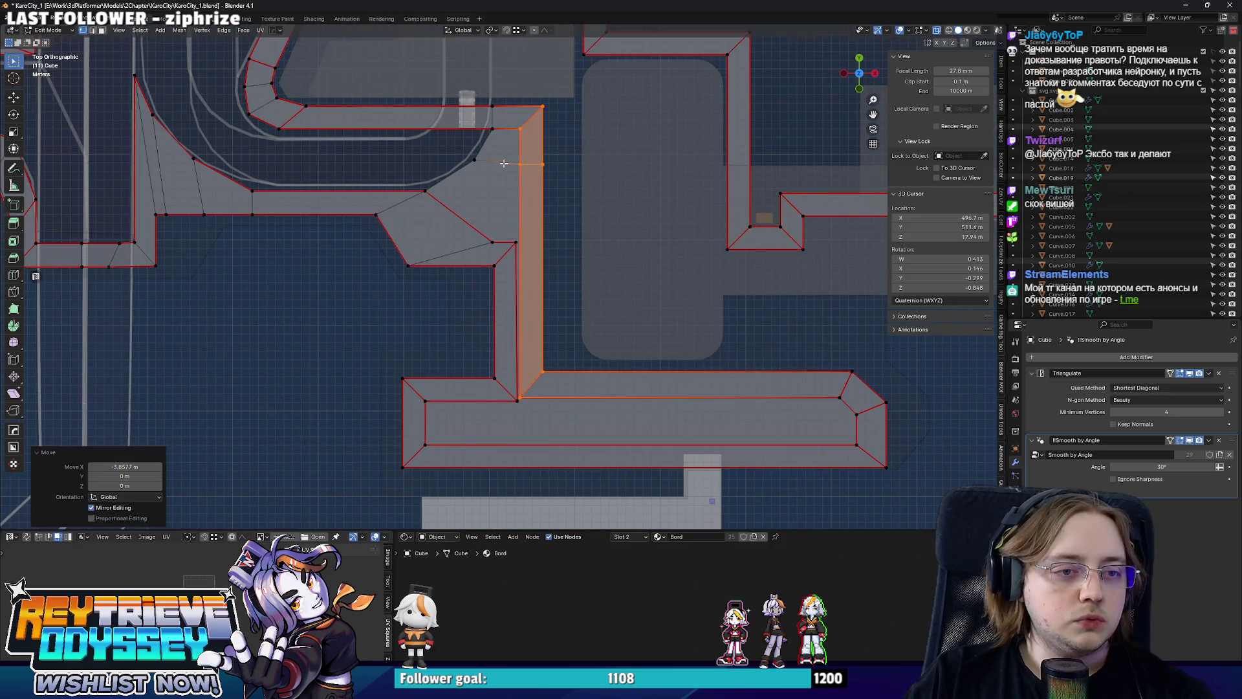
{"action": "scroll", "scroll_direction": "up", "scroll_amount": 3}
{"action": "key", "text": "g"}
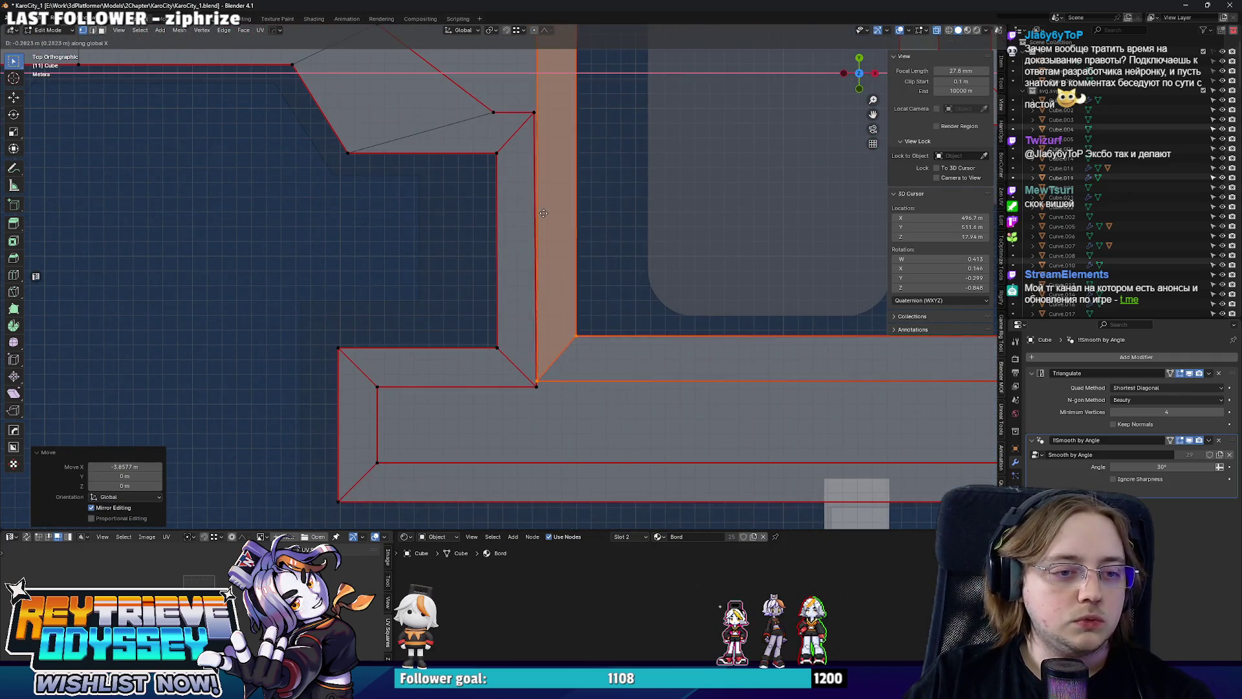
{"action": "left_click", "coordinate": [542, 213]}
{"action": "scroll", "scroll_direction": "down", "scroll_amount": 3}
{"action": "scroll", "scroll_direction": "up", "scroll_amount": 3}
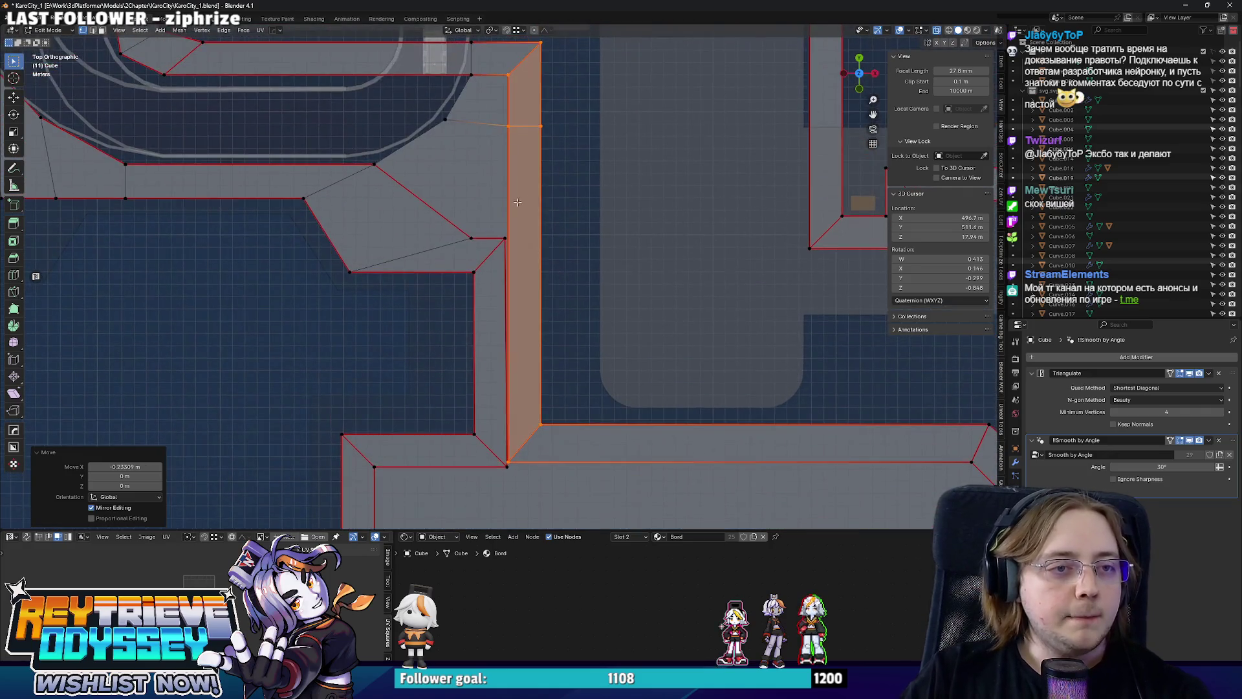
{"action": "scroll", "scroll_direction": "down", "scroll_amount": 3}
{"action": "scroll", "scroll_direction": "up", "scroll_amount": 3}
{"action": "key", "text": "g"}
{"action": "key", "text": "x"}
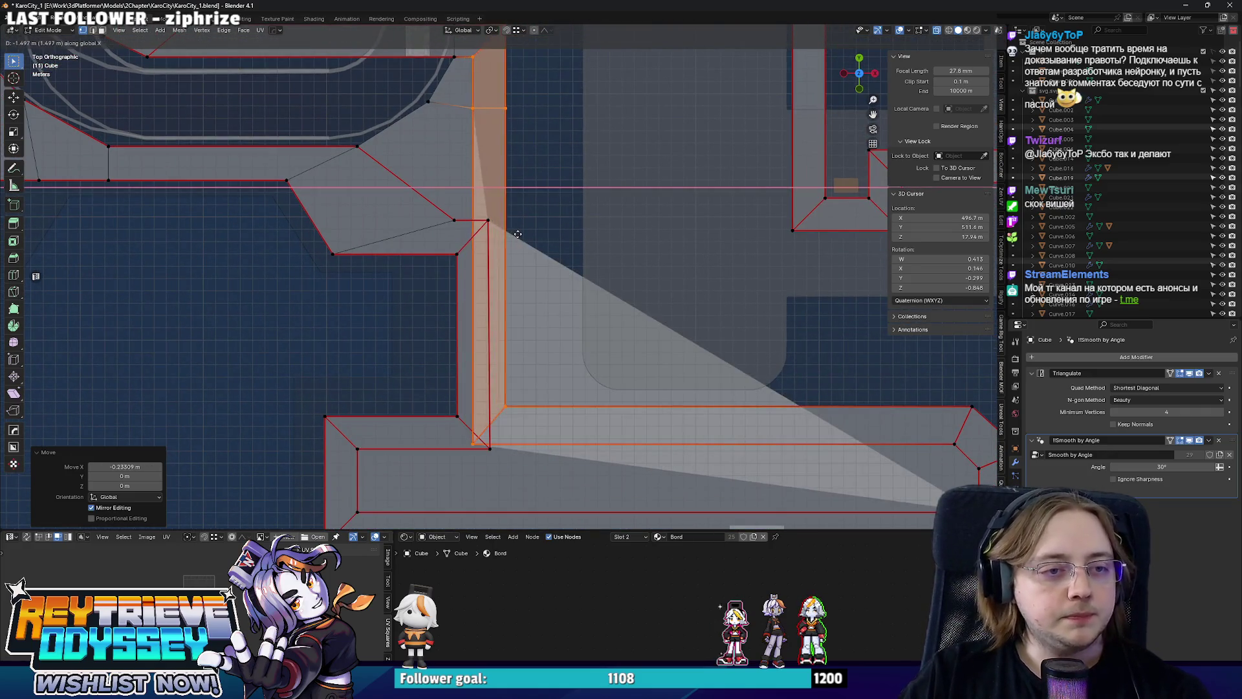
{"action": "left_click", "coordinate": [518, 234]}
Move the strip's right-end vertices about 20 m left along X.
{"action": "scroll", "scroll_direction": "down", "scroll_amount": 3}
{"action": "left_click_drag", "start_coordinate": [742, 281], "coordinate": [941, 466]}
{"action": "key", "text": "g"}
{"action": "key", "text": "x"}
{"action": "left_click", "coordinate": [541, 276]}
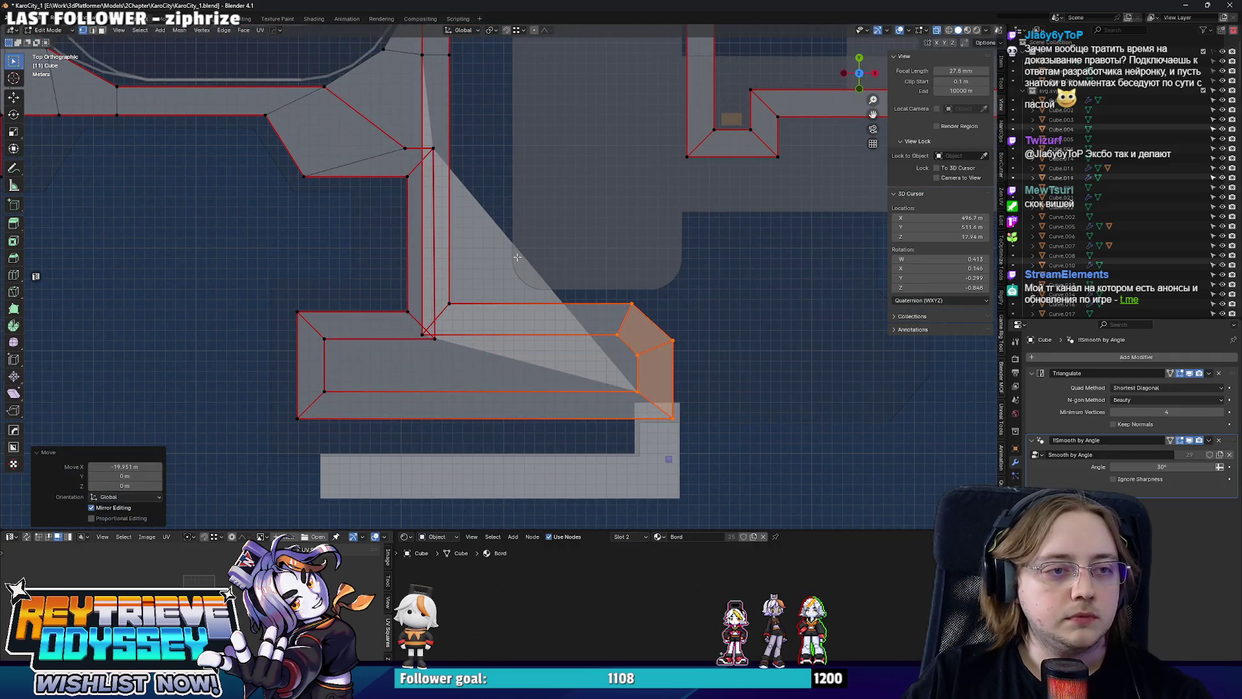
{"action": "scroll", "scroll_direction": "up", "scroll_amount": 3}
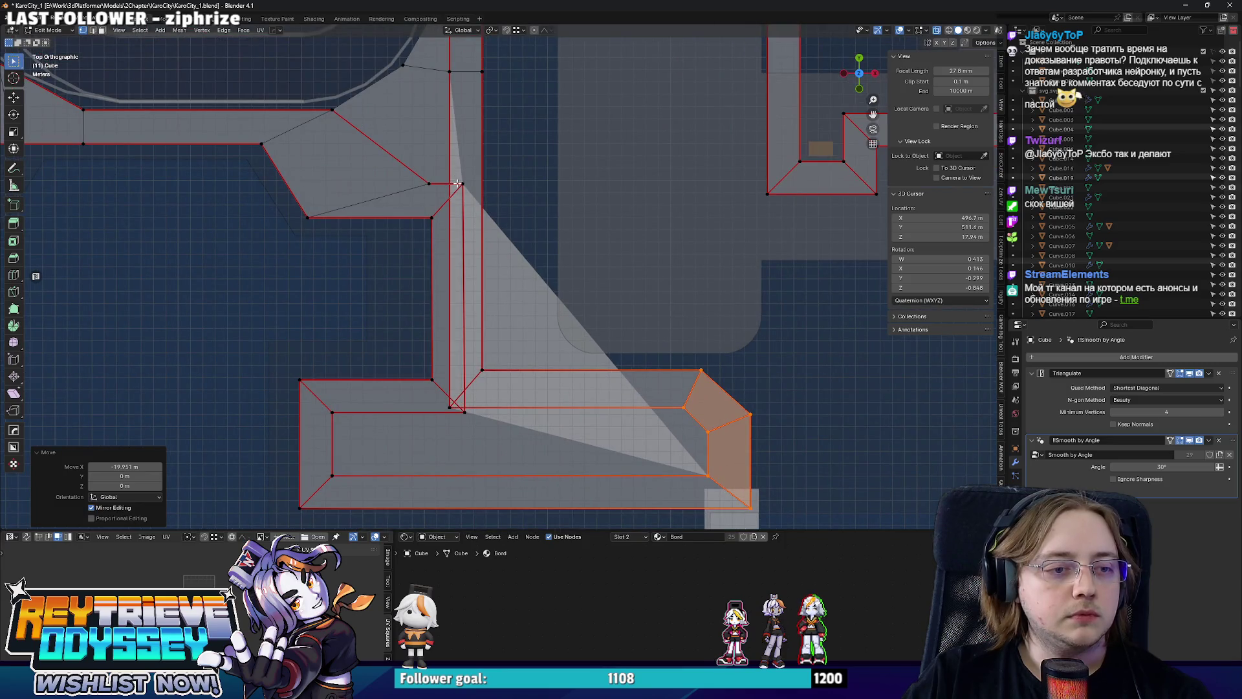
In face select mode, shift the selected face strip along X.
{"action": "key", "text": "3"}
{"action": "key", "text": "alt+a"}
{"action": "scroll", "scroll_direction": "down", "scroll_amount": 3}
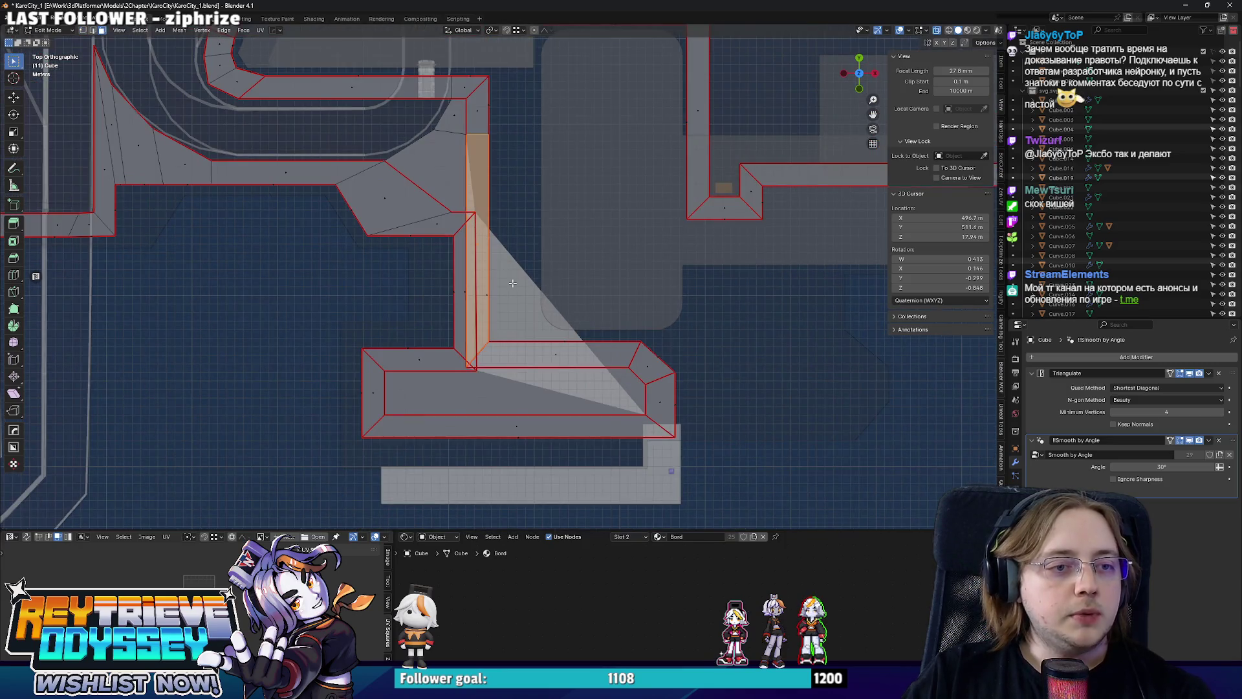
{"action": "scroll", "scroll_direction": "up", "scroll_amount": 3}
{"action": "key", "text": "g"}
{"action": "key", "text": "x"}
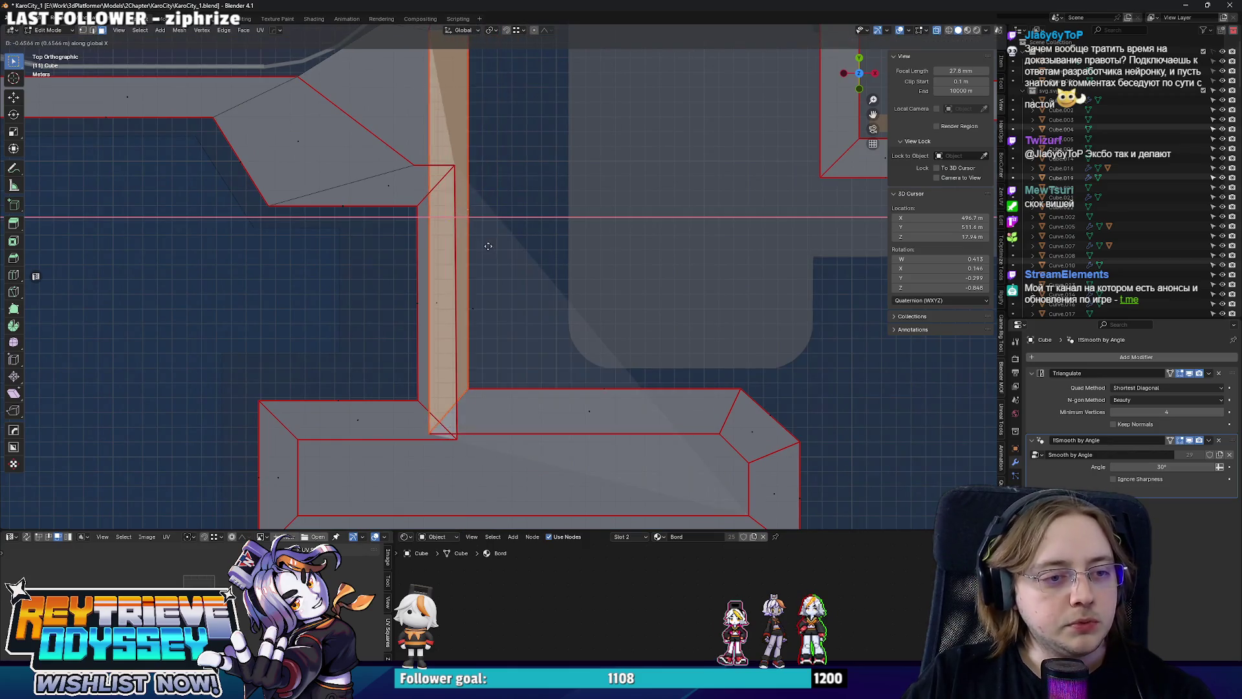
{"action": "left_click", "coordinate": [552, 248]}
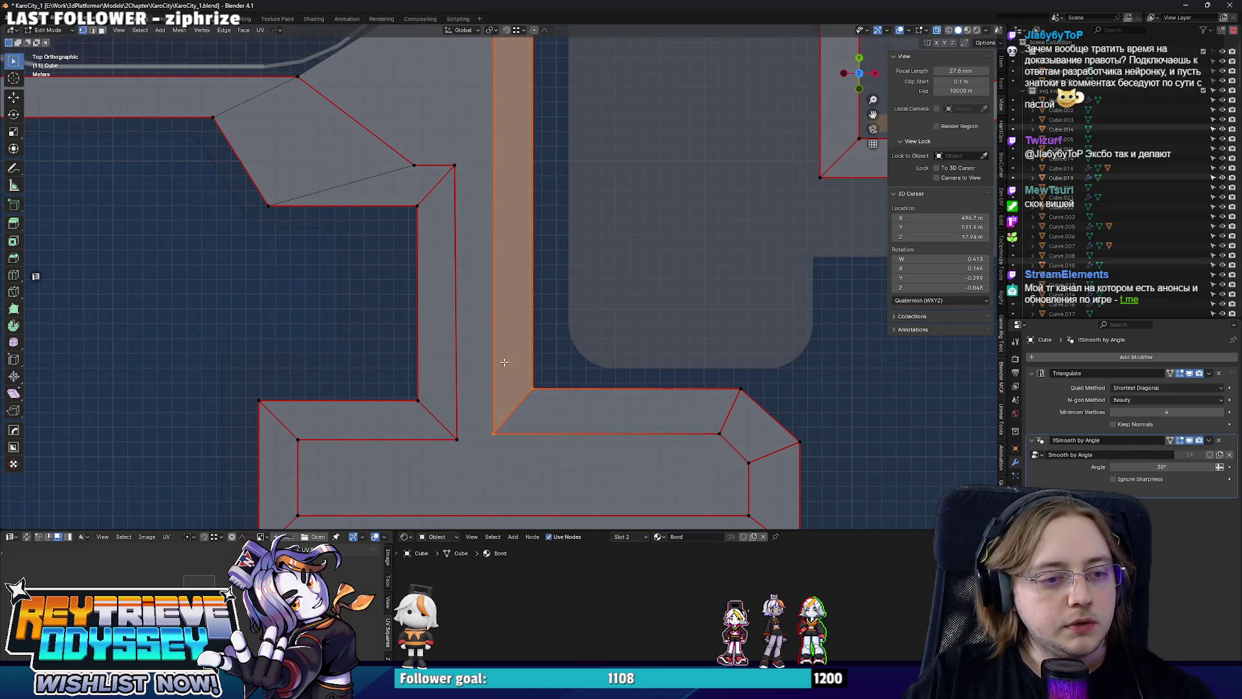
{"action": "key", "text": "1"}
{"action": "left_click", "coordinate": [473, 446]}
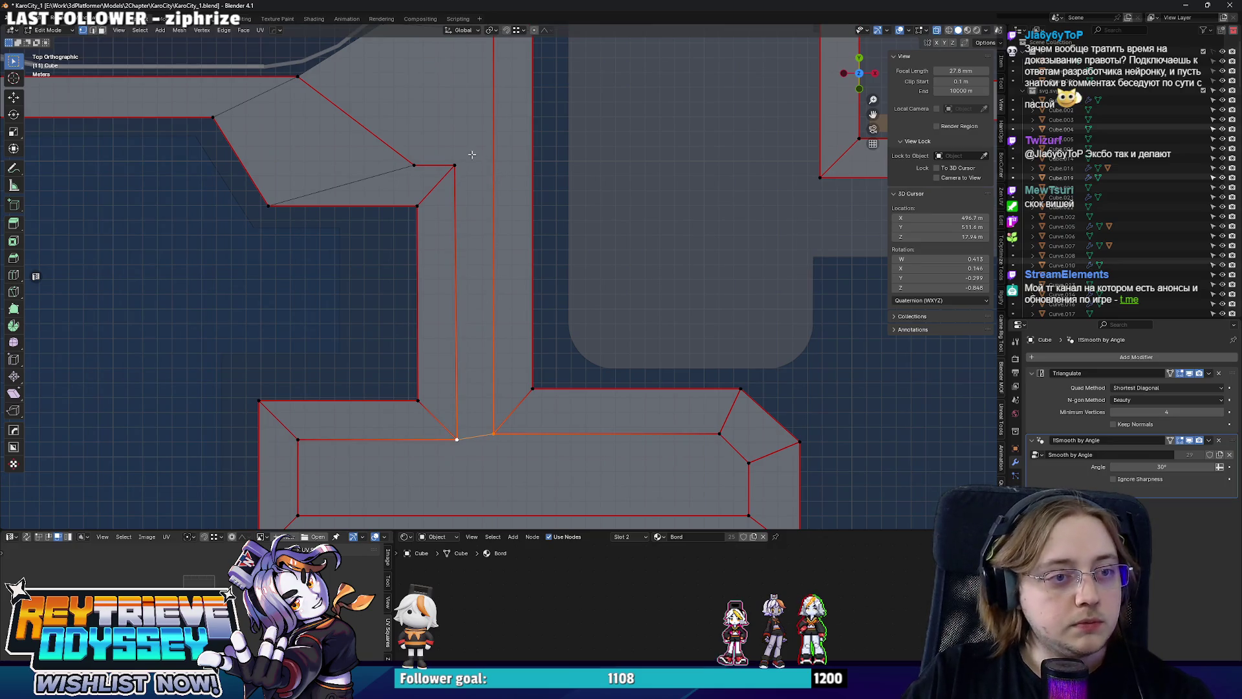
Select the right-hand corridor face strip and move it along X.
{"action": "left_click_drag", "start_coordinate": [477, 155], "coordinate": [476, 383]}
{"action": "scroll", "scroll_direction": "down", "scroll_amount": 3}
{"action": "left_click_drag", "start_coordinate": [510, 241], "coordinate": [502, 172]}
{"action": "left_click", "coordinate": [502, 173]}
{"action": "key", "text": "g"}
{"action": "key", "text": "x"}
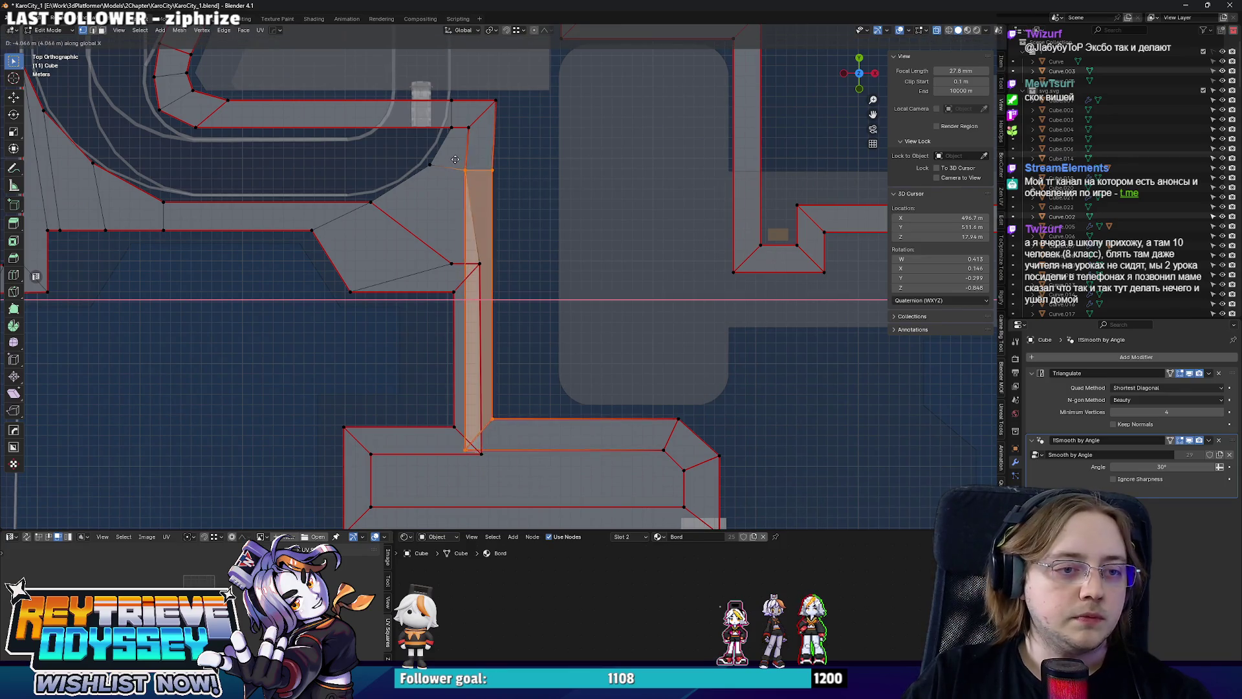
{"action": "left_click", "coordinate": [460, 158]}
Nudge the corridor strip slightly along Z, then shift it along Y from the top view.
{"action": "left_click_drag", "start_coordinate": [461, 158], "coordinate": [540, 248]}
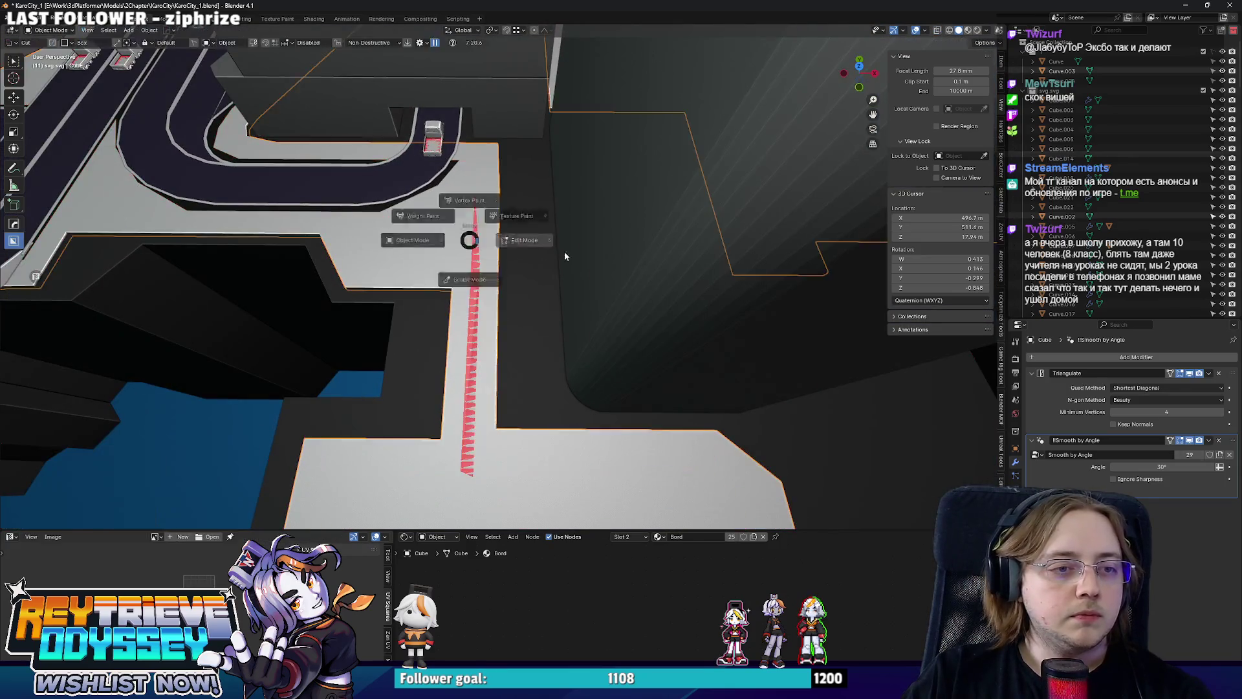
{"action": "scroll", "scroll_direction": "up", "scroll_amount": 3}
{"action": "scroll", "scroll_direction": "down", "scroll_amount": 3}
{"action": "key", "text": "g"}
{"action": "key", "text": "z"}
{"action": "left_click", "coordinate": [500, 230]}
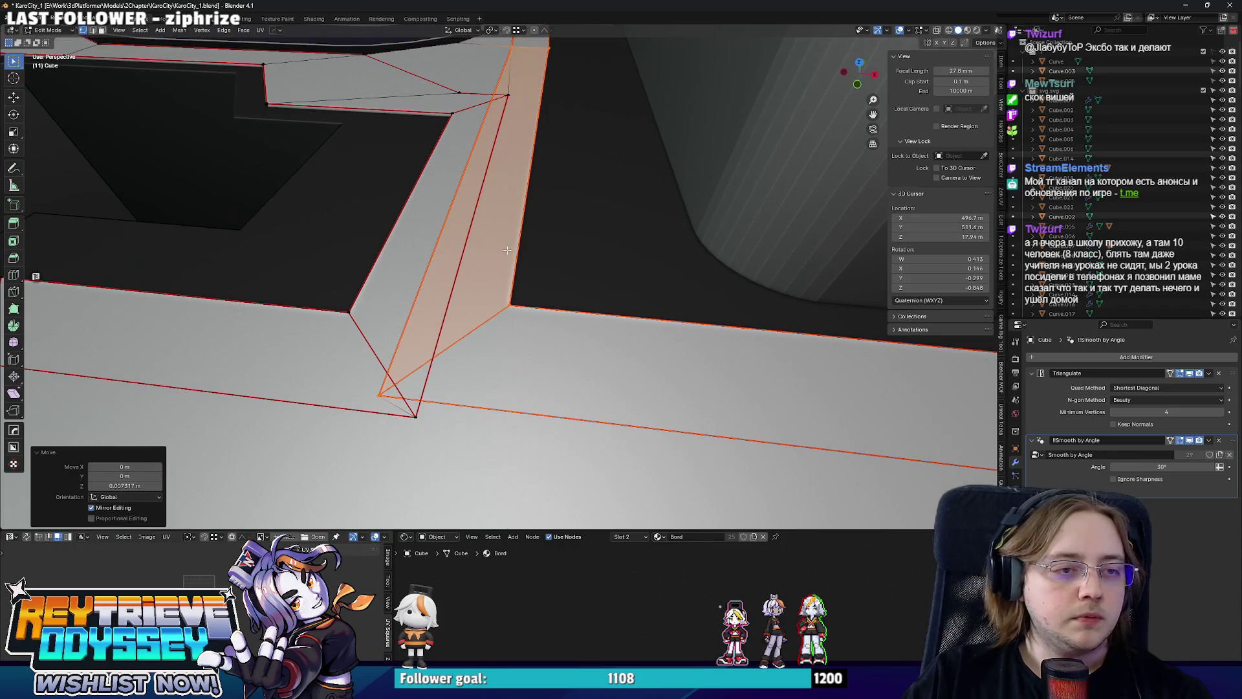
{"action": "key", "text": "KP_7"}
{"action": "scroll", "scroll_direction": "up", "scroll_amount": 3}
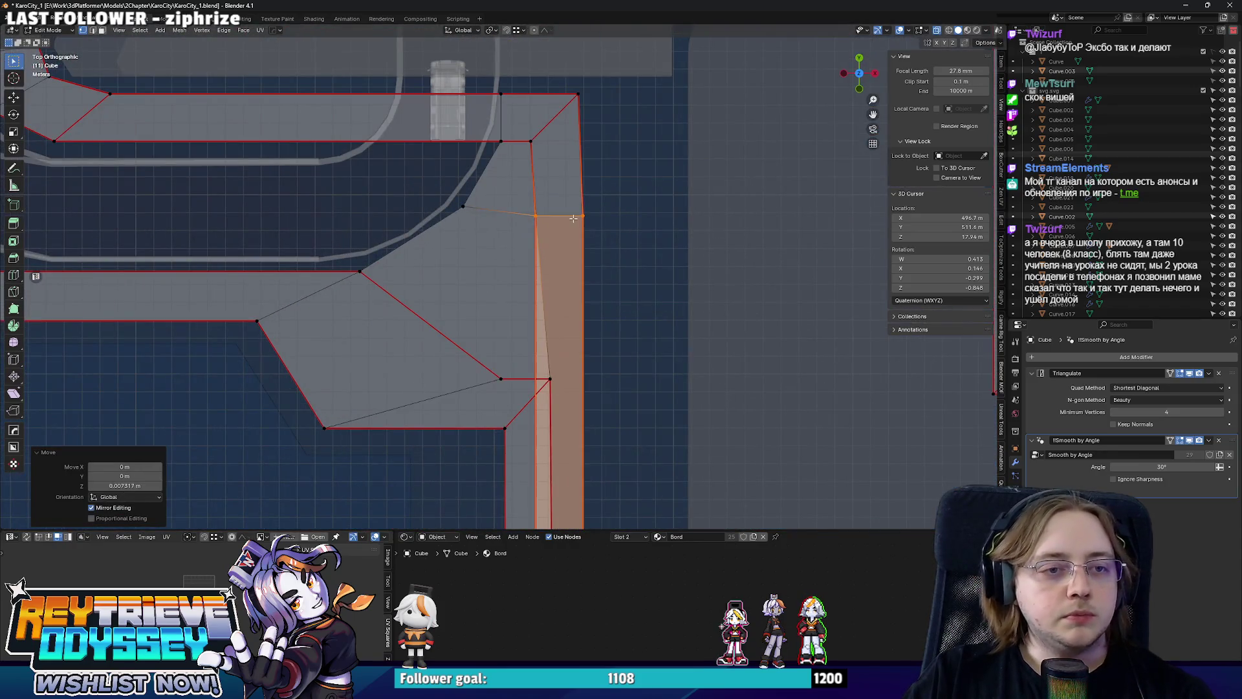
{"action": "key", "text": "g"}
{"action": "key", "text": "y"}
{"action": "left_click", "coordinate": [569, 113]}
{"action": "scroll", "scroll_direction": "down", "scroll_amount": 3}
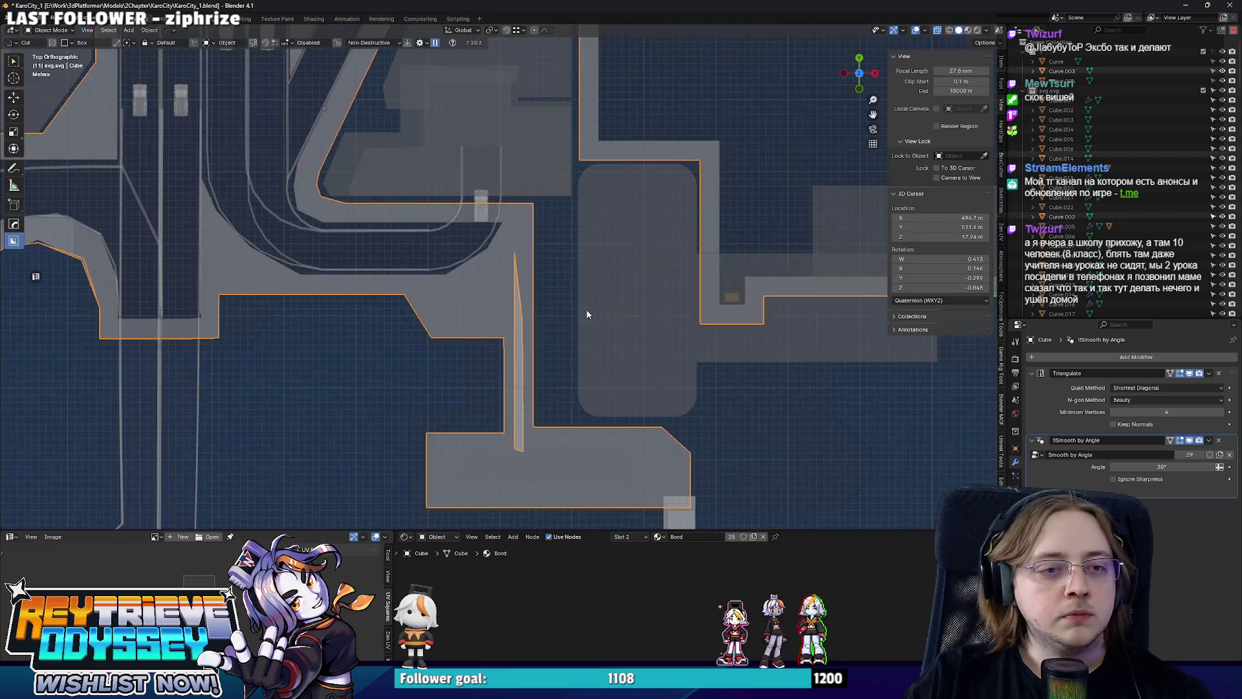
Switch to editing Curve.022 and add an edge loop around the building.
{"action": "key", "text": "alt+q"}
{"action": "left_click_drag", "start_coordinate": [610, 251], "coordinate": [641, 205]}
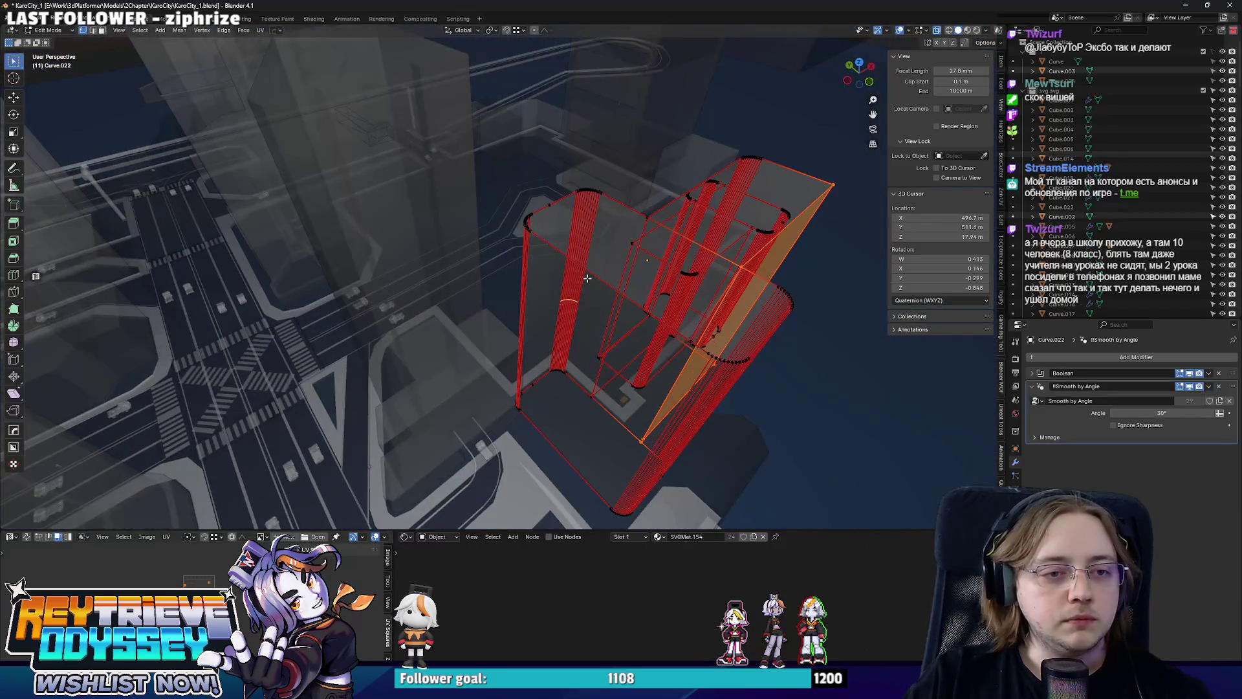
{"action": "left_click", "coordinate": [597, 275]}
{"action": "right_click", "coordinate": [597, 275]}
{"action": "left_click", "coordinate": [572, 450]}
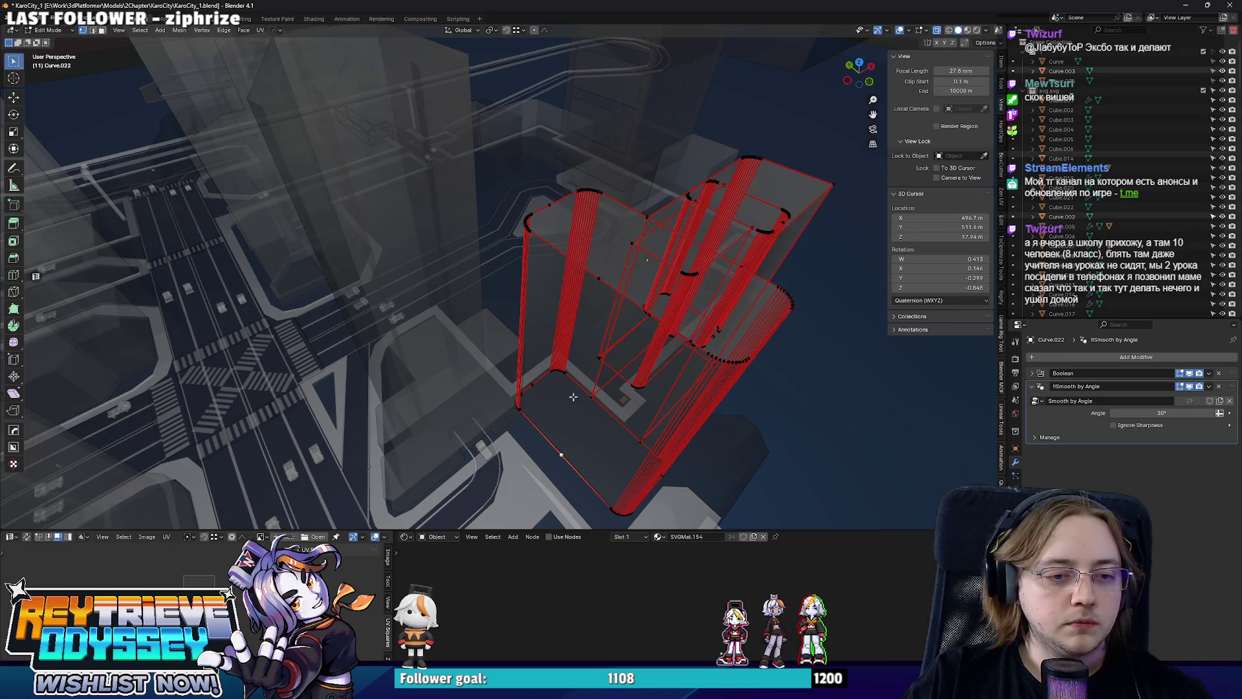
{"action": "left_click_drag", "start_coordinate": [601, 283], "coordinate": [608, 326]}
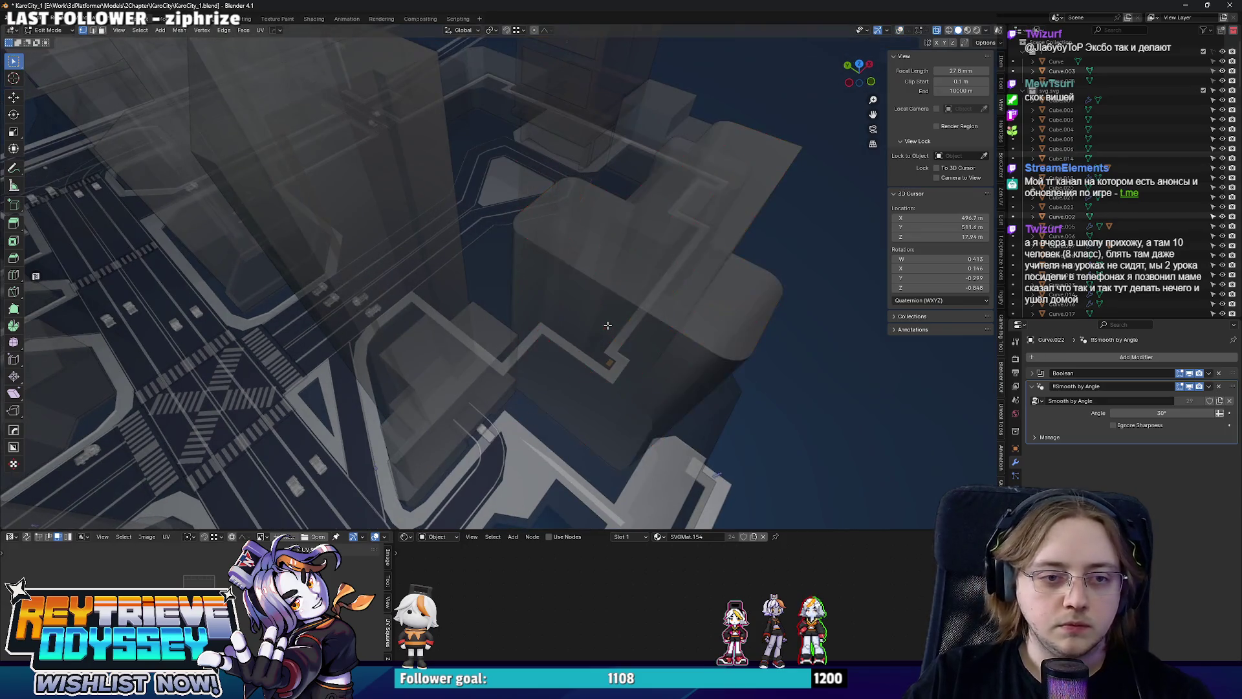
{"action": "key", "text": "alt+z"}
{"action": "left_click_drag", "start_coordinate": [646, 273], "coordinate": [617, 230]}
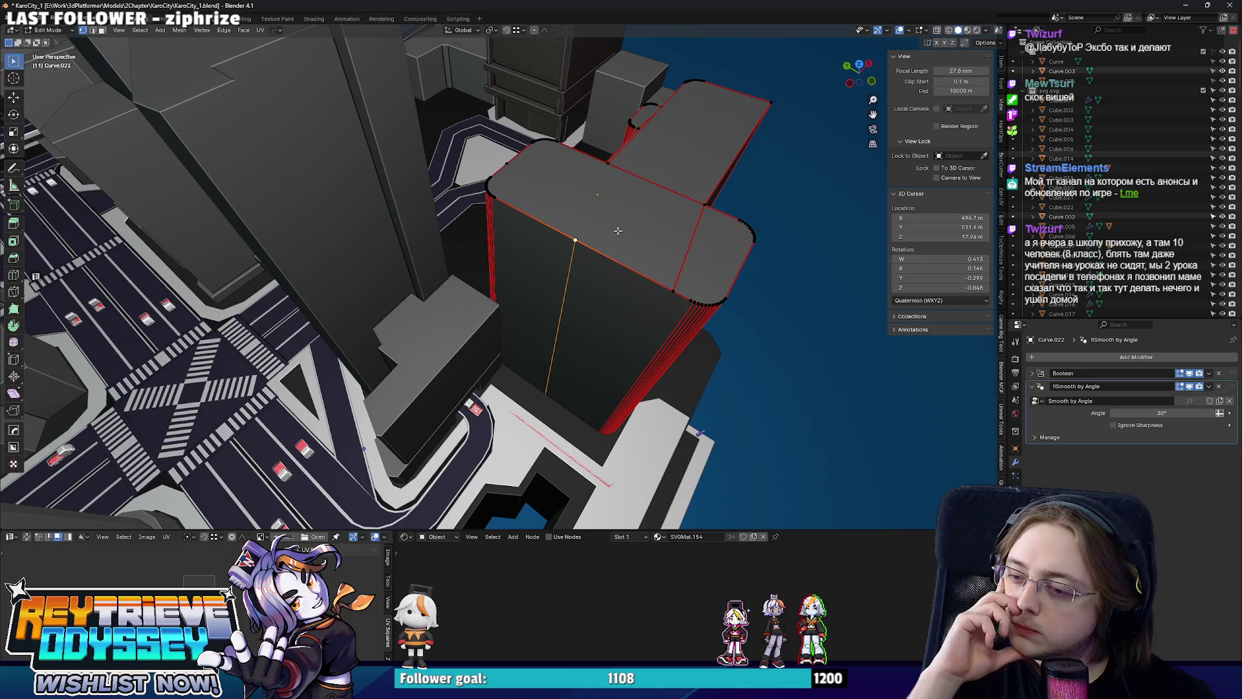
Move the selected edge about 10.485 m along Y.
{"action": "key", "text": "2"}
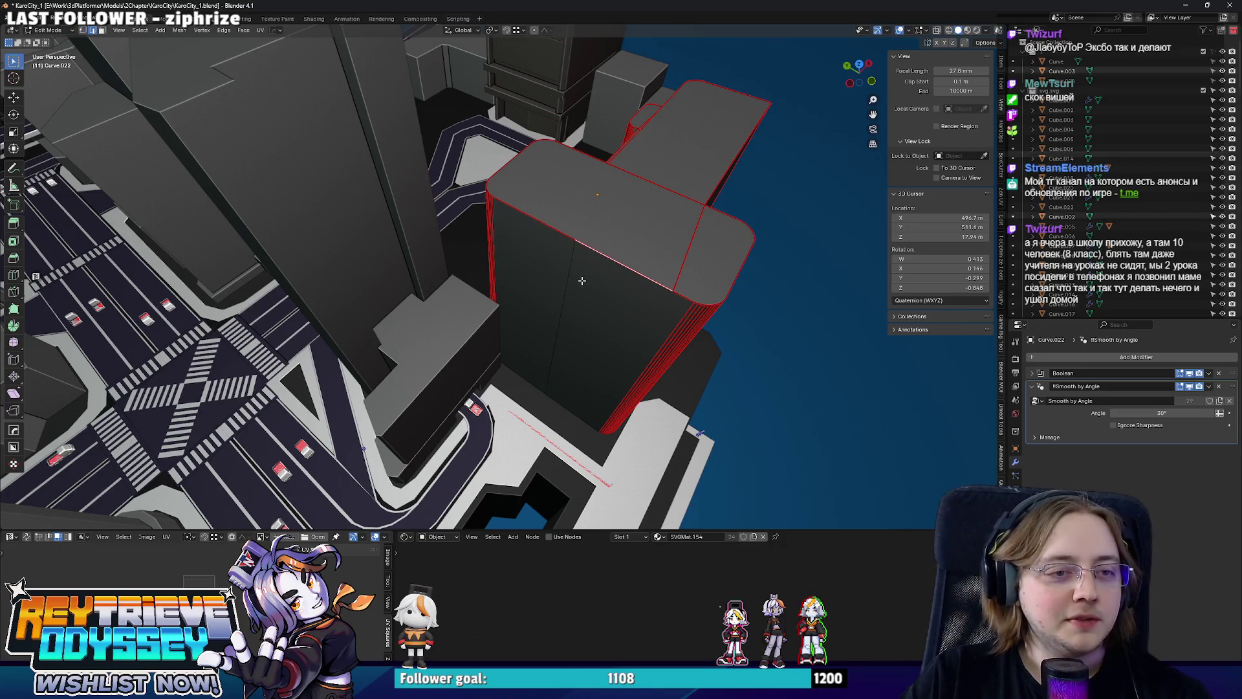
{"action": "key", "text": "g"}
{"action": "key", "text": "y"}
{"action": "left_click", "coordinate": [517, 261]}
Bevel the selected edge to round off the building's corner.
{"action": "key", "text": "KP_7"}
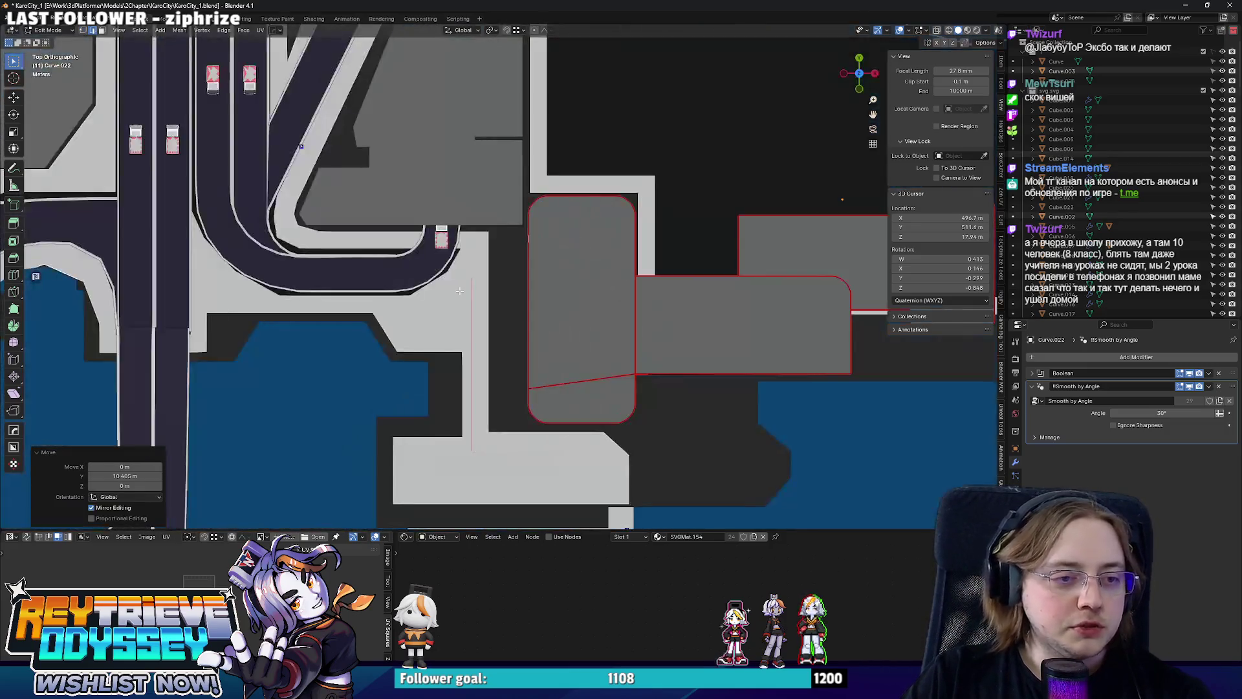
{"action": "left_click_drag", "start_coordinate": [495, 290], "coordinate": [605, 307]}
{"action": "key", "text": "KP_Decimal"}
{"action": "key", "text": "ctrl+b"}
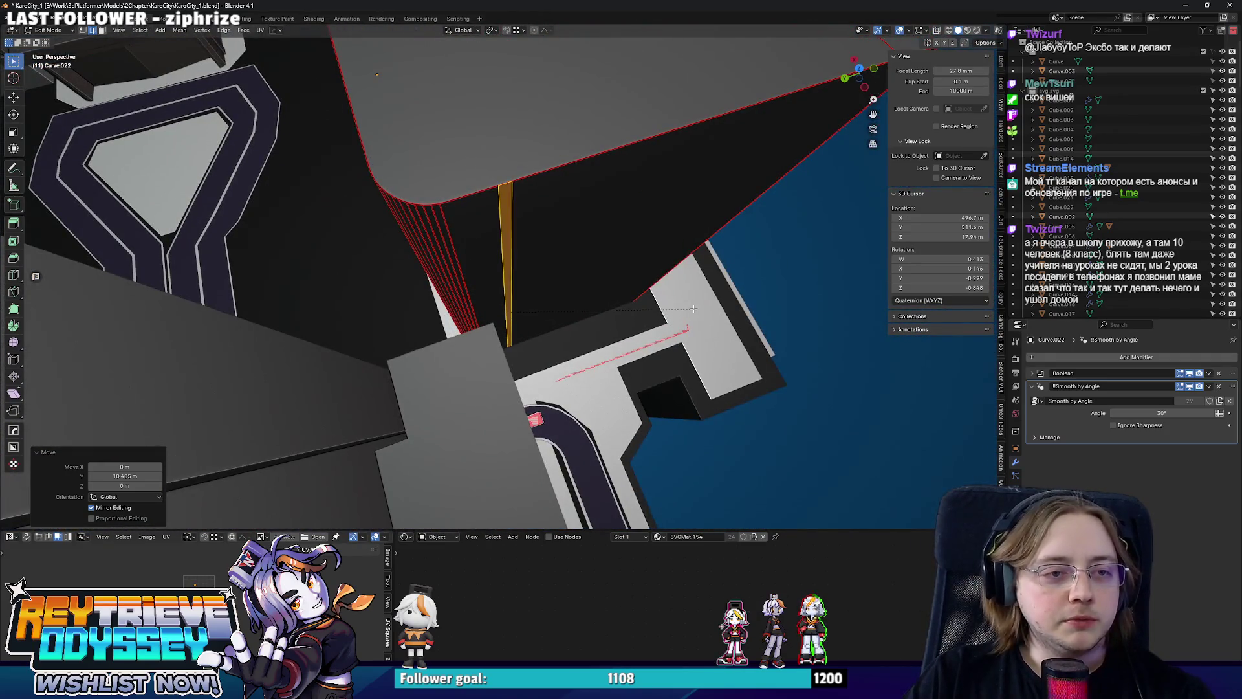
{"action": "left_click", "coordinate": [679, 308]}
{"action": "scroll", "scroll_direction": "down", "scroll_amount": 3}
{"action": "key", "text": "KP_7"}
Shift the outline's left half along X to widen the footprint, then exit Edit Mode.
{"action": "left_click_drag", "start_coordinate": [524, 136], "coordinate": [625, 394]}
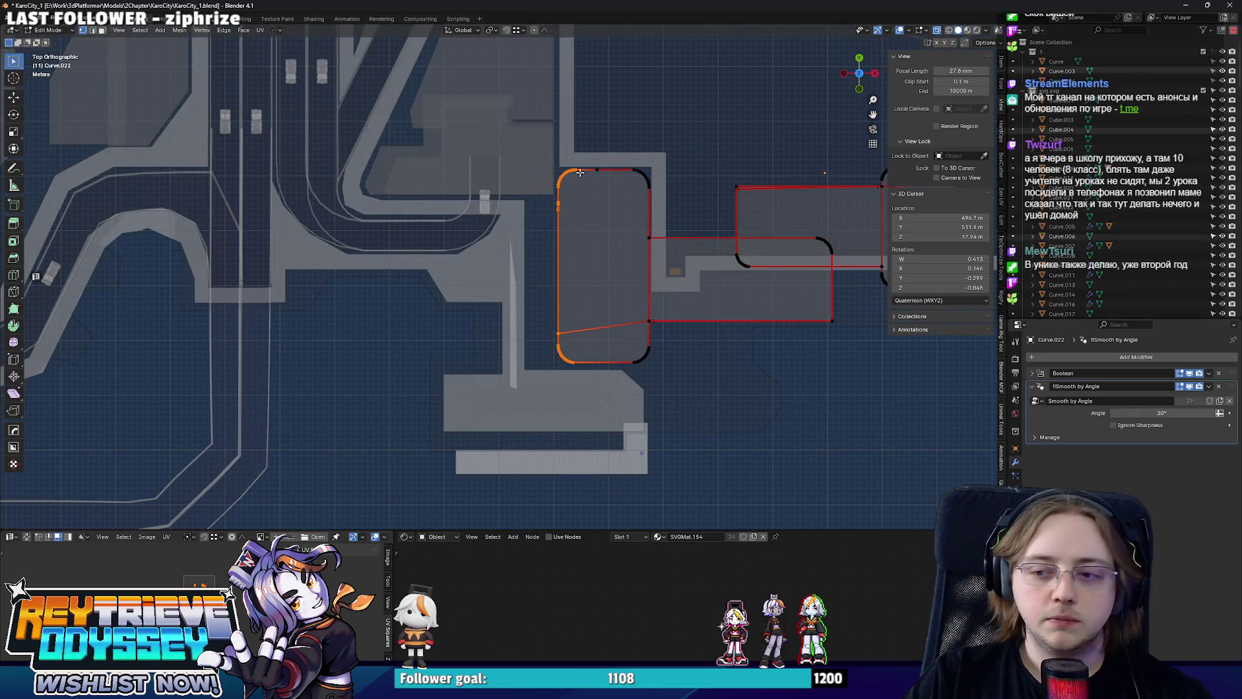
{"action": "scroll", "scroll_direction": "up", "scroll_amount": 3}
{"action": "left_click_drag", "start_coordinate": [589, 268], "coordinate": [529, 325]}
{"action": "key", "text": "g"}
{"action": "key", "text": "x"}
{"action": "left_click", "coordinate": [549, 245]}
{"action": "key", "text": "Tab"}
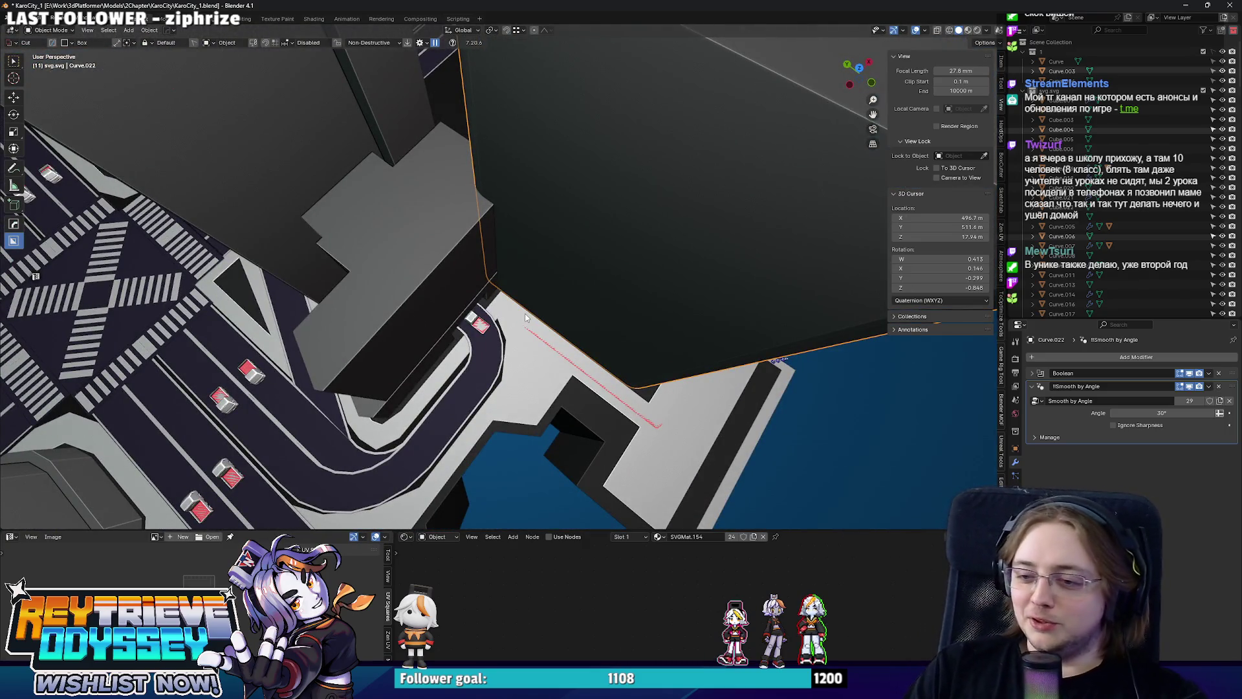
{"action": "left_click_drag", "start_coordinate": [523, 295], "coordinate": [517, 317]}
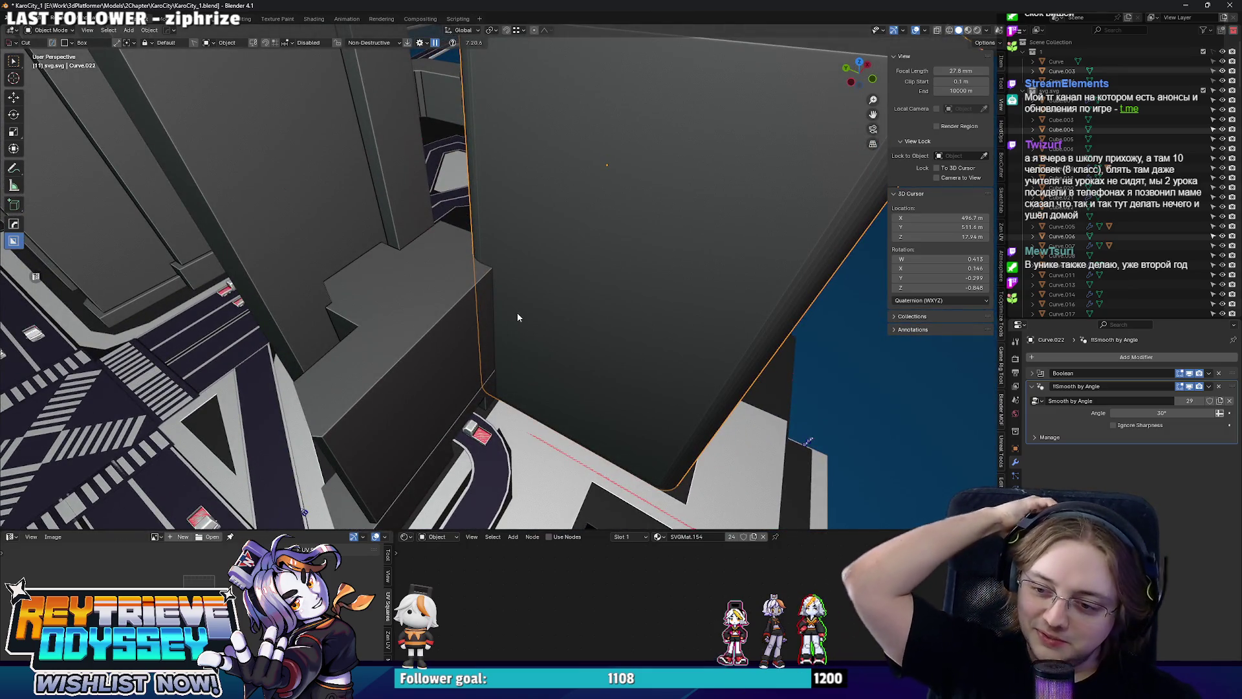
{"action": "left_click_drag", "start_coordinate": [517, 312], "coordinate": [616, 323]}
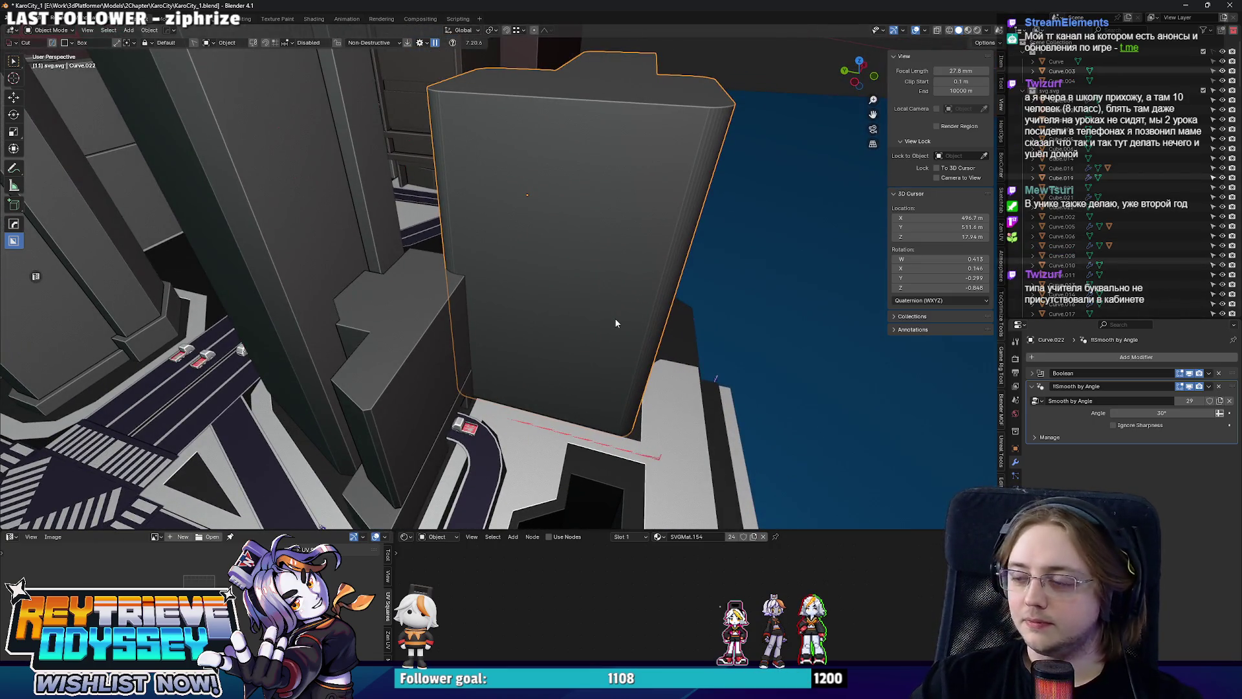
{"action": "left_click_drag", "start_coordinate": [615, 323], "coordinate": [570, 295]}
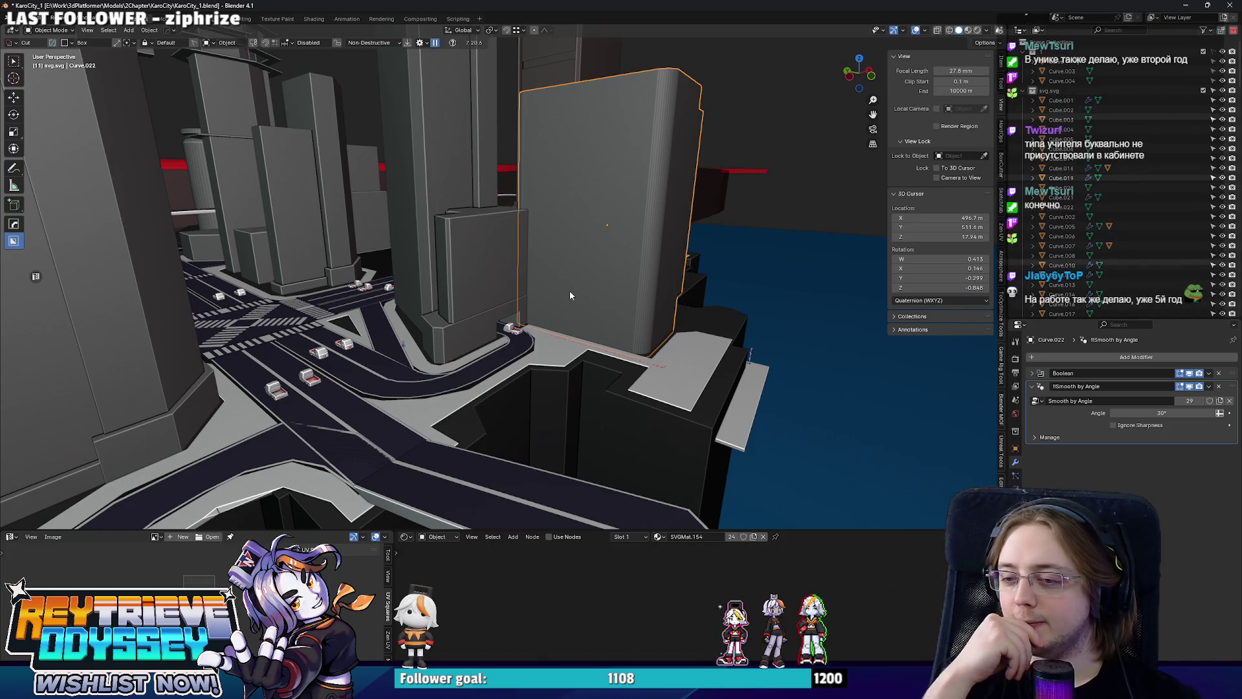
{"action": "left_click_drag", "start_coordinate": [570, 296], "coordinate": [462, 299]}
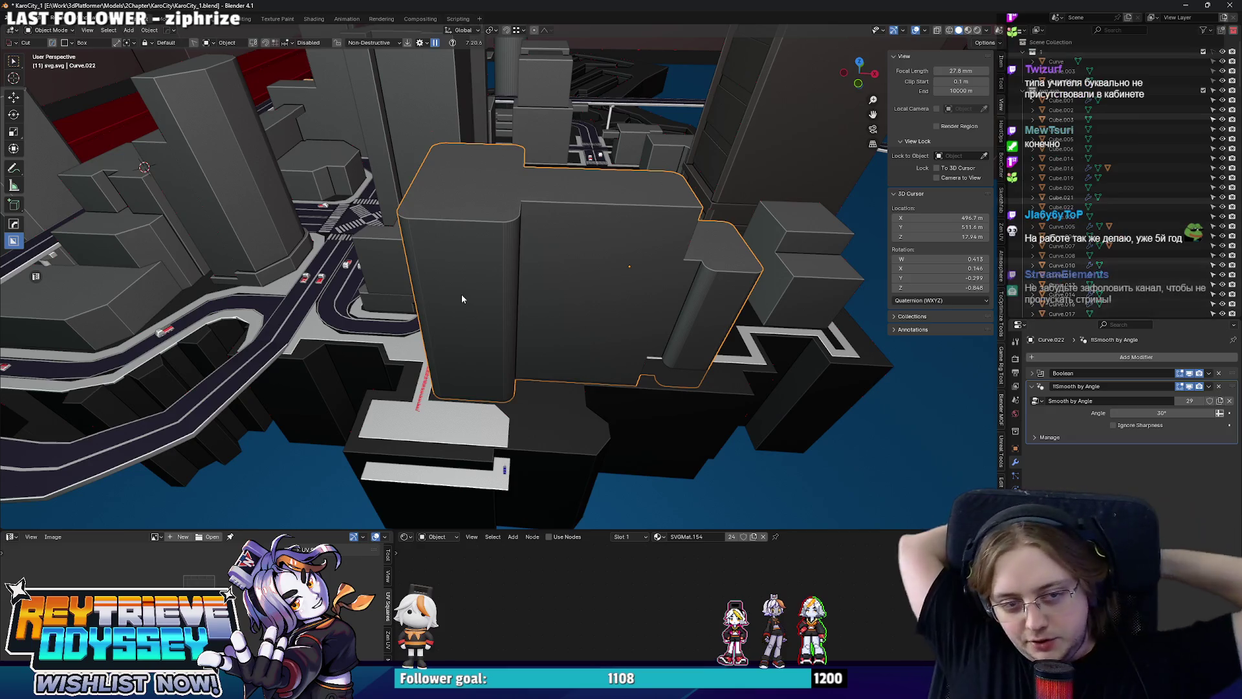
{"action": "left_click_drag", "start_coordinate": [503, 330], "coordinate": [495, 358]}
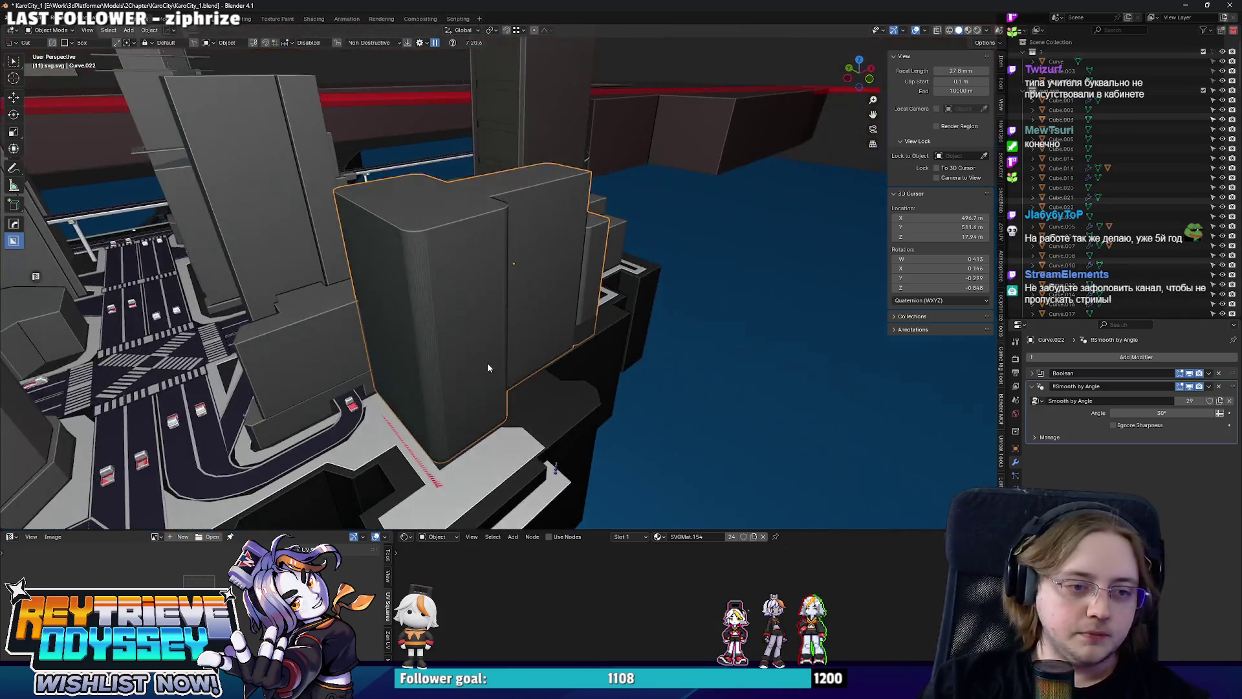
{"action": "scroll", "scroll_direction": "up", "scroll_amount": 3}
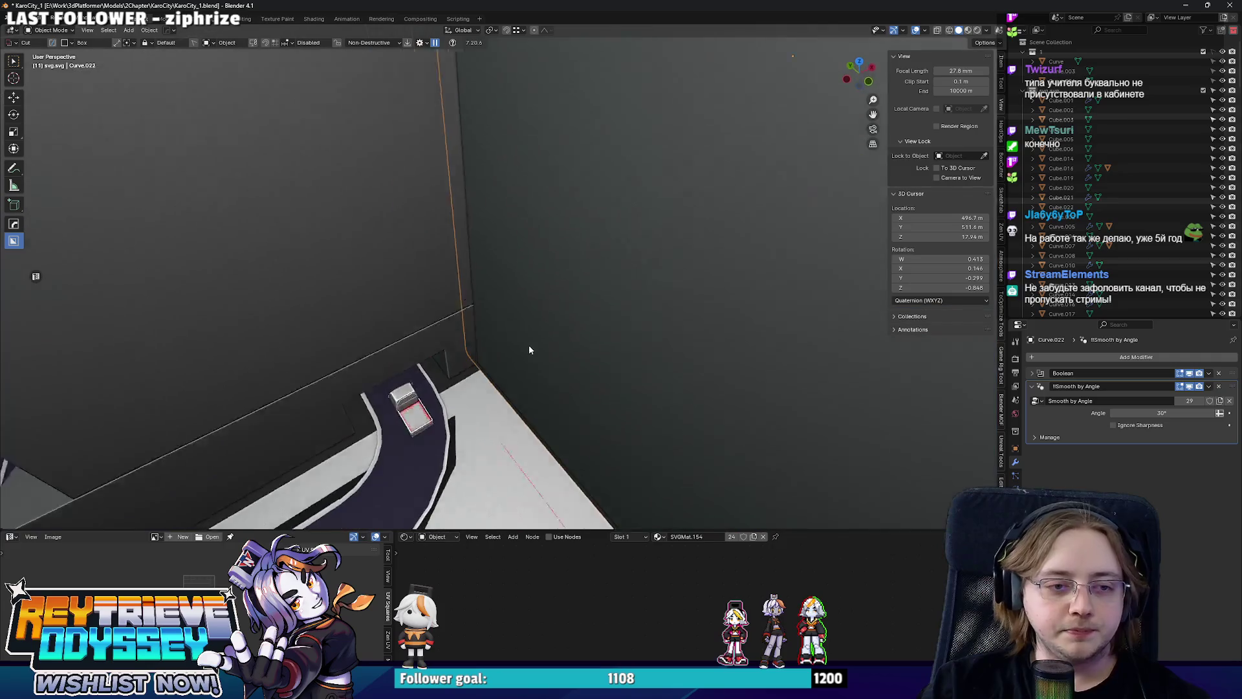
{"action": "scroll", "scroll_direction": "down", "scroll_amount": 3}
{"action": "left_click_drag", "start_coordinate": [455, 341], "coordinate": [646, 406]}
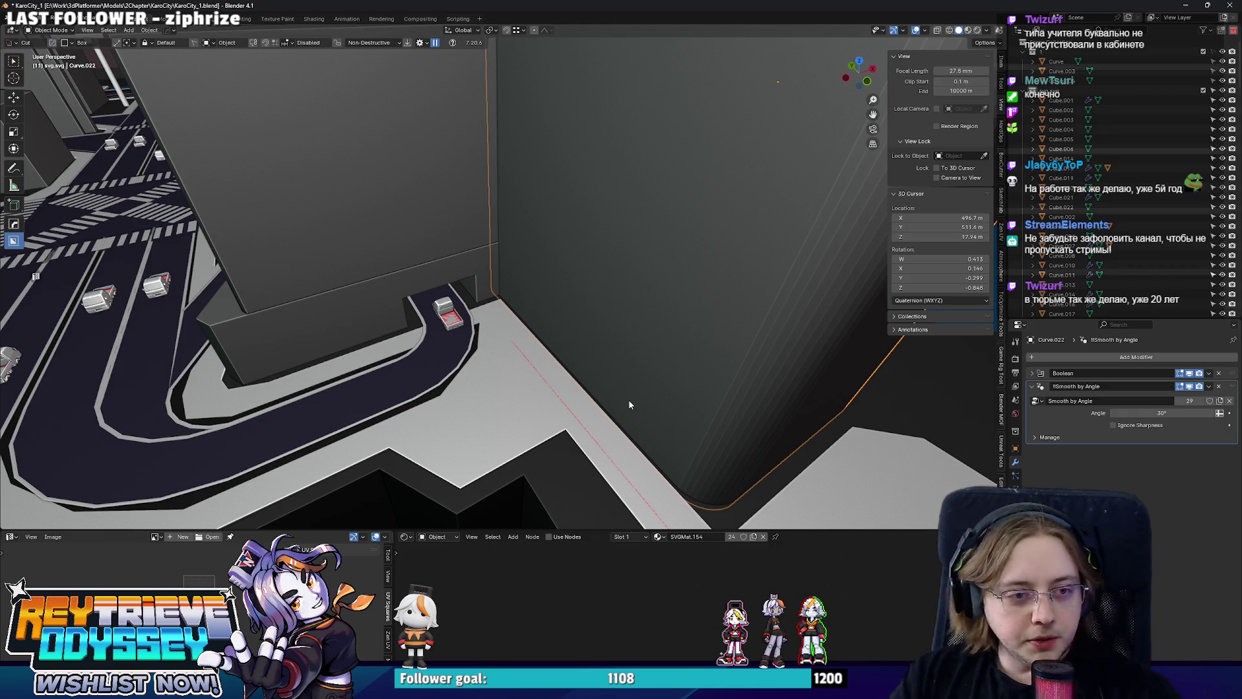
{"action": "scroll", "scroll_direction": "down", "scroll_amount": 3}
{"action": "left_click_drag", "start_coordinate": [634, 399], "coordinate": [565, 375]}
{"action": "key", "text": "KP_7"}
{"action": "scroll", "scroll_direction": "up", "scroll_amount": 3}
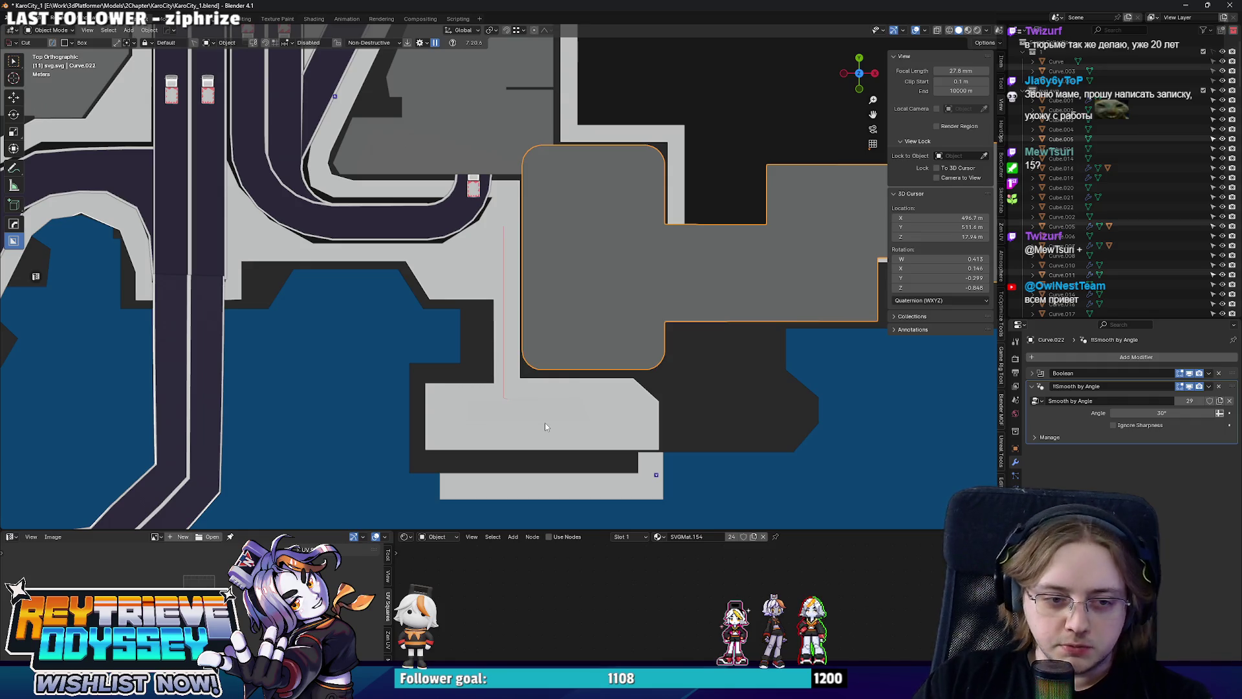
Select the sidewalk slab and move its lower faces 1.2108 m along Y in X-ray.
{"action": "left_click", "coordinate": [544, 427]}
{"action": "key", "text": "Tab"}
{"action": "scroll", "scroll_direction": "up", "scroll_amount": 3}
{"action": "key", "text": "alt+z"}
{"action": "left_click_drag", "start_coordinate": [367, 319], "coordinate": [581, 358]}
{"action": "scroll", "scroll_direction": "up", "scroll_amount": 3}
{"action": "key", "text": "g"}
{"action": "key", "text": "y"}
{"action": "left_click", "coordinate": [416, 376]}
Slide the sidewalk's left face along Y to a new position.
{"action": "left_click", "coordinate": [416, 387]}
{"action": "key", "text": "g"}
{"action": "key", "text": "y"}
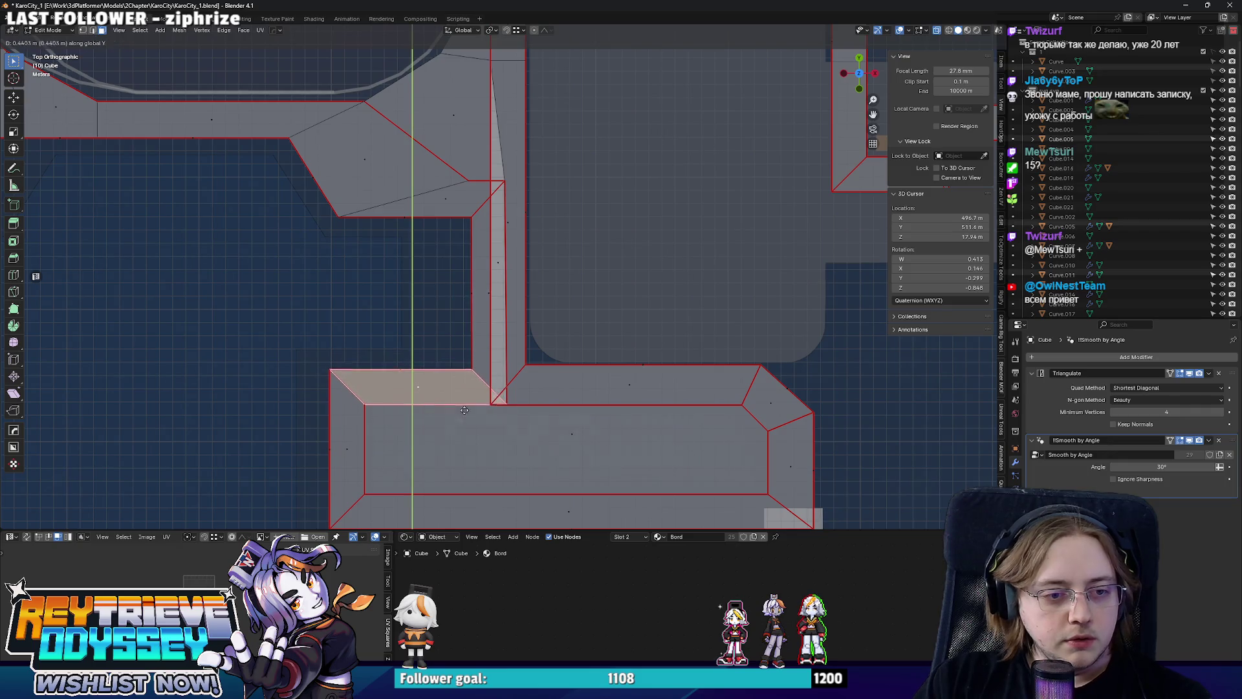
{"action": "left_click", "coordinate": [457, 409]}
Shift the thin strip's edge loop 1.3589 m left along X.
{"action": "left_click_drag", "start_coordinate": [507, 337], "coordinate": [539, 325]}
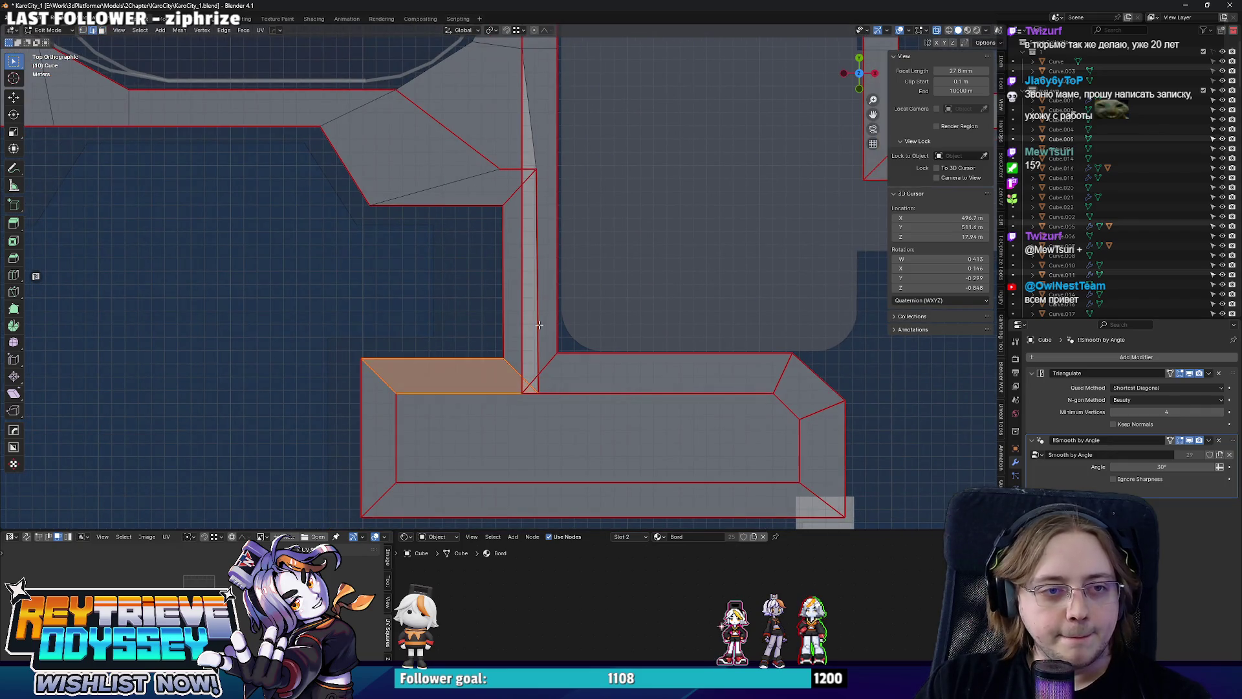
{"action": "left_click", "coordinate": [541, 288]}
{"action": "scroll", "scroll_direction": "up", "scroll_amount": 3}
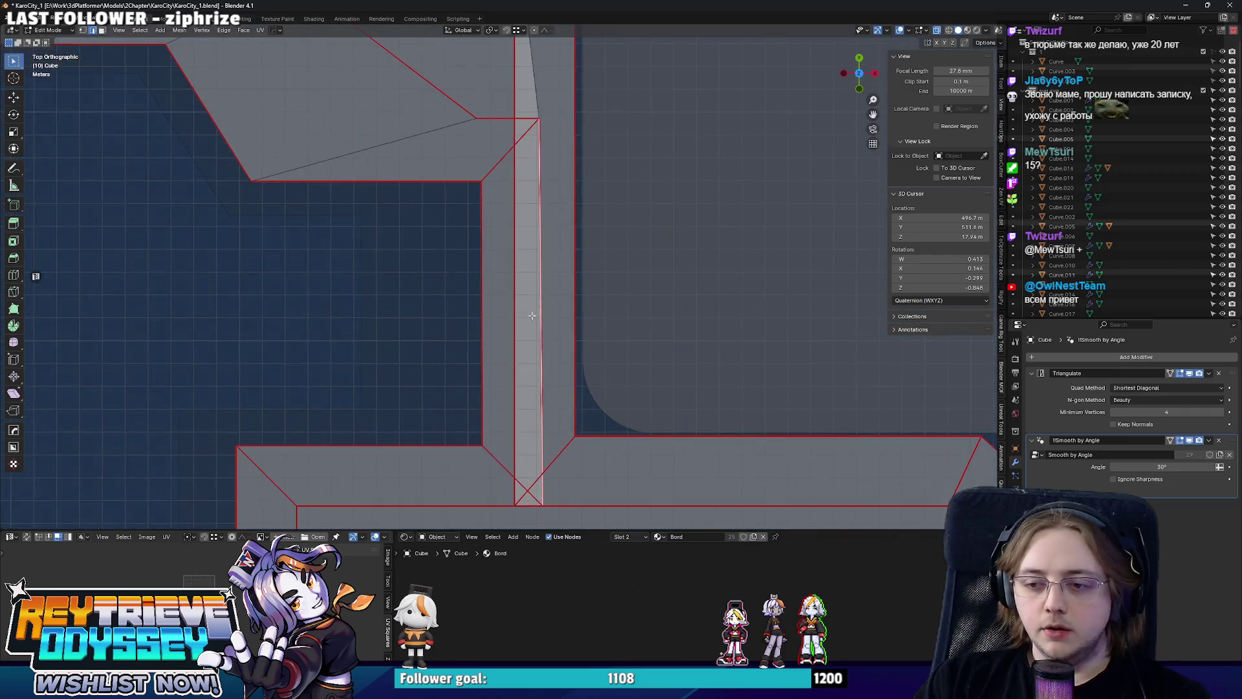
{"action": "key", "text": "g"}
{"action": "key", "text": "x"}
{"action": "left_click", "coordinate": [513, 336]}
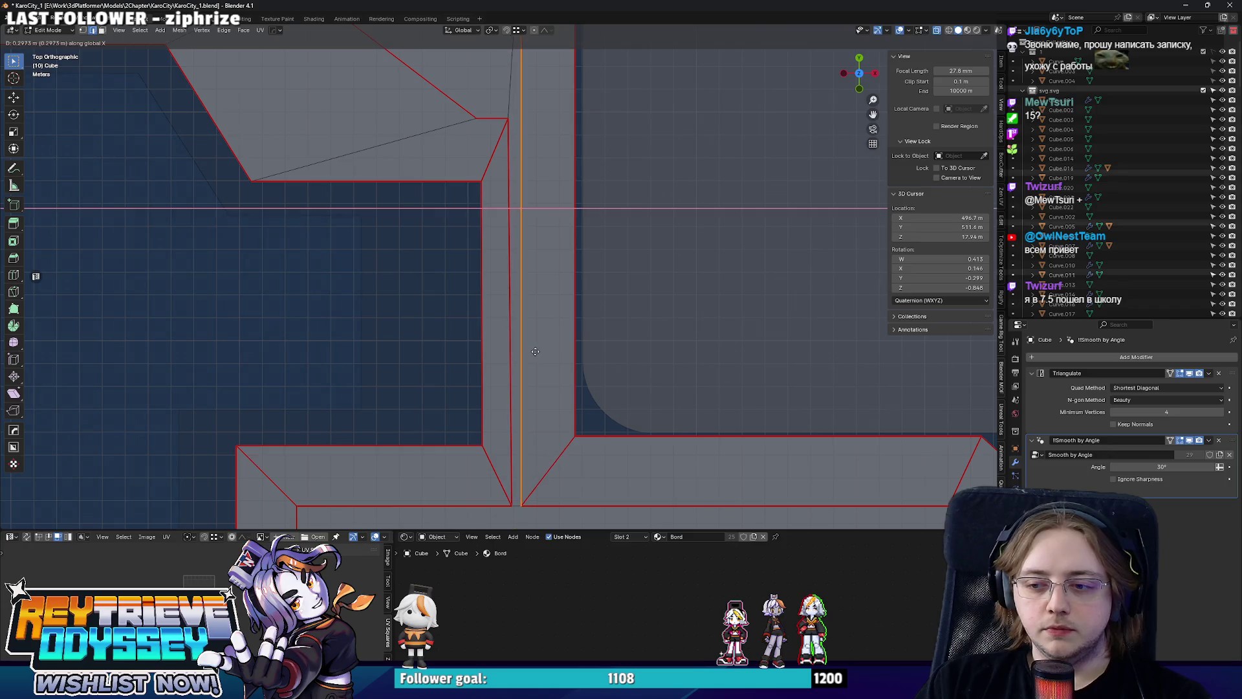
Check the reshaped sidewalk in perspective, toggling between Object and Edit Mode.
{"action": "scroll", "scroll_direction": "down", "scroll_amount": 3}
{"action": "key", "text": "Tab"}
{"action": "left_click_drag", "start_coordinate": [541, 350], "coordinate": [516, 274]}
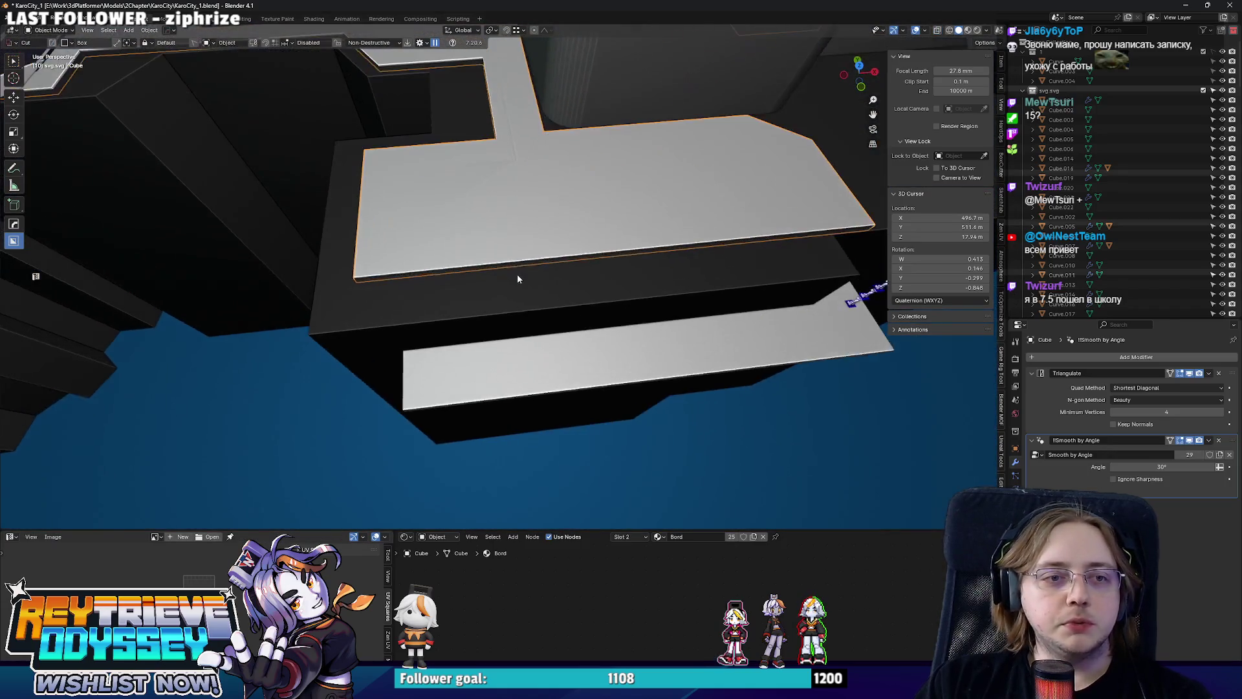
{"action": "scroll", "scroll_direction": "up", "scroll_amount": 3}
{"action": "key", "text": "Tab"}
{"action": "scroll", "scroll_direction": "down", "scroll_amount": 3}
{"action": "key", "text": "Tab"}
{"action": "scroll", "scroll_direction": "up", "scroll_amount": 3}
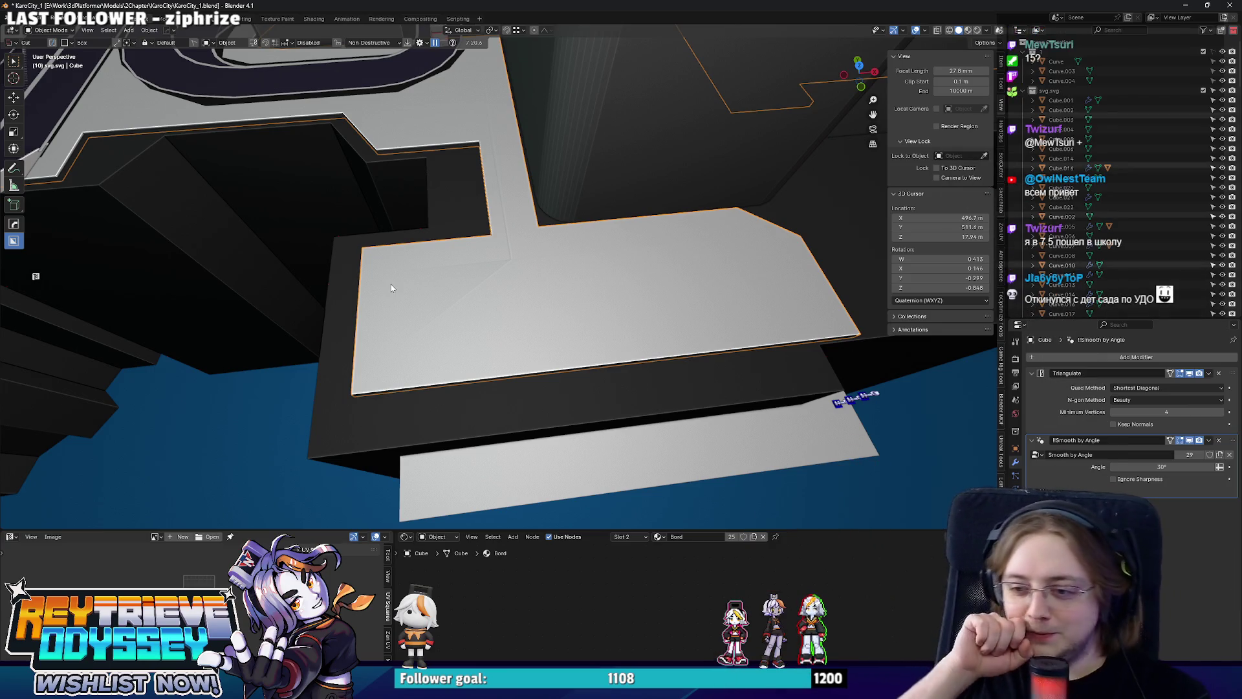
{"action": "key", "text": "Tab"}
From a top view, box-select the right strip faces in X-ray and move them 5.9784 m along Y.
{"action": "left_click_drag", "start_coordinate": [530, 283], "coordinate": [554, 294]}
{"action": "scroll", "scroll_direction": "up", "scroll_amount": 3}
{"action": "scroll", "scroll_direction": "down", "scroll_amount": 3}
{"action": "left_click_drag", "start_coordinate": [702, 417], "coordinate": [498, 117]}
{"action": "scroll", "scroll_direction": "up", "scroll_amount": 3}
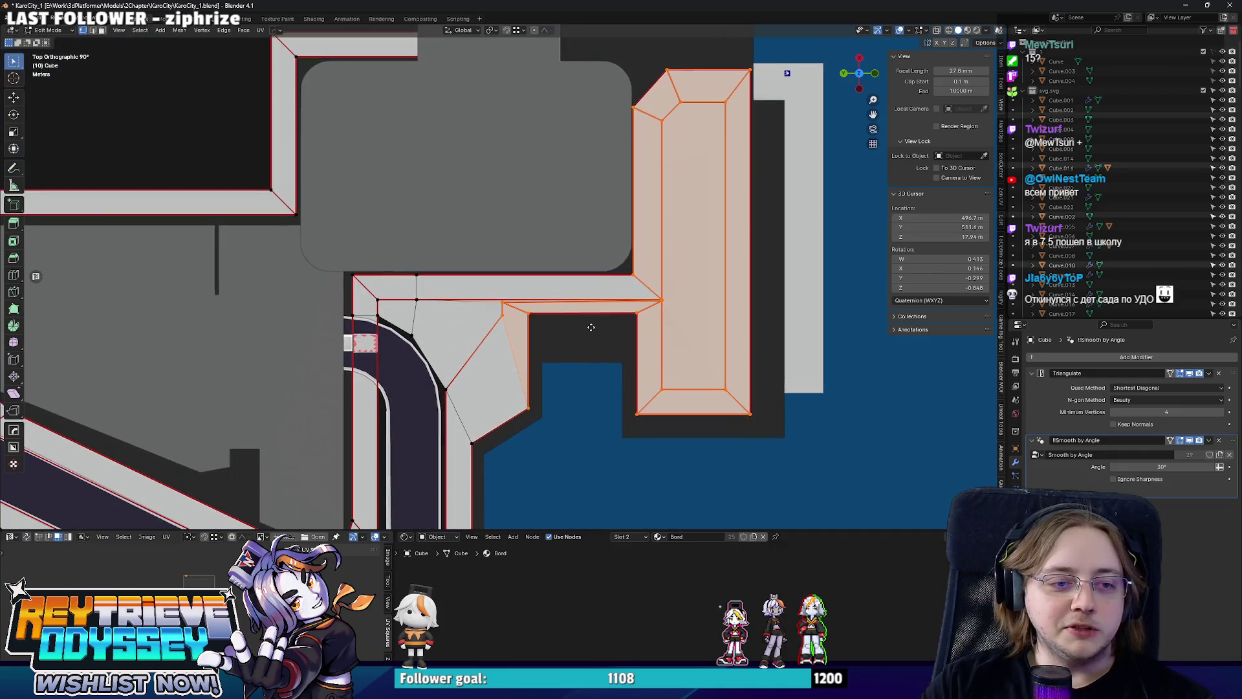
{"action": "scroll", "scroll_direction": "down", "scroll_amount": 3}
{"action": "key", "text": "alt+z"}
{"action": "left_click_drag", "start_coordinate": [740, 446], "coordinate": [560, 65]}
{"action": "scroll", "scroll_direction": "up", "scroll_amount": 3}
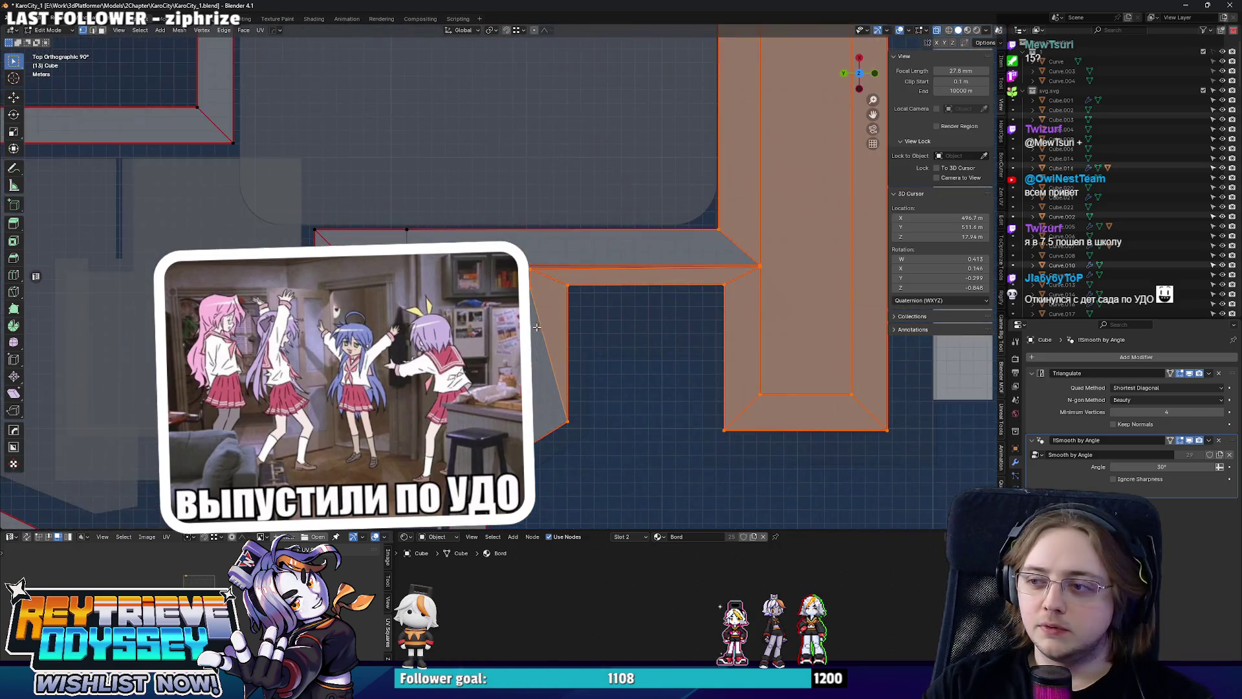
{"action": "key", "text": "g"}
{"action": "key", "text": "y"}
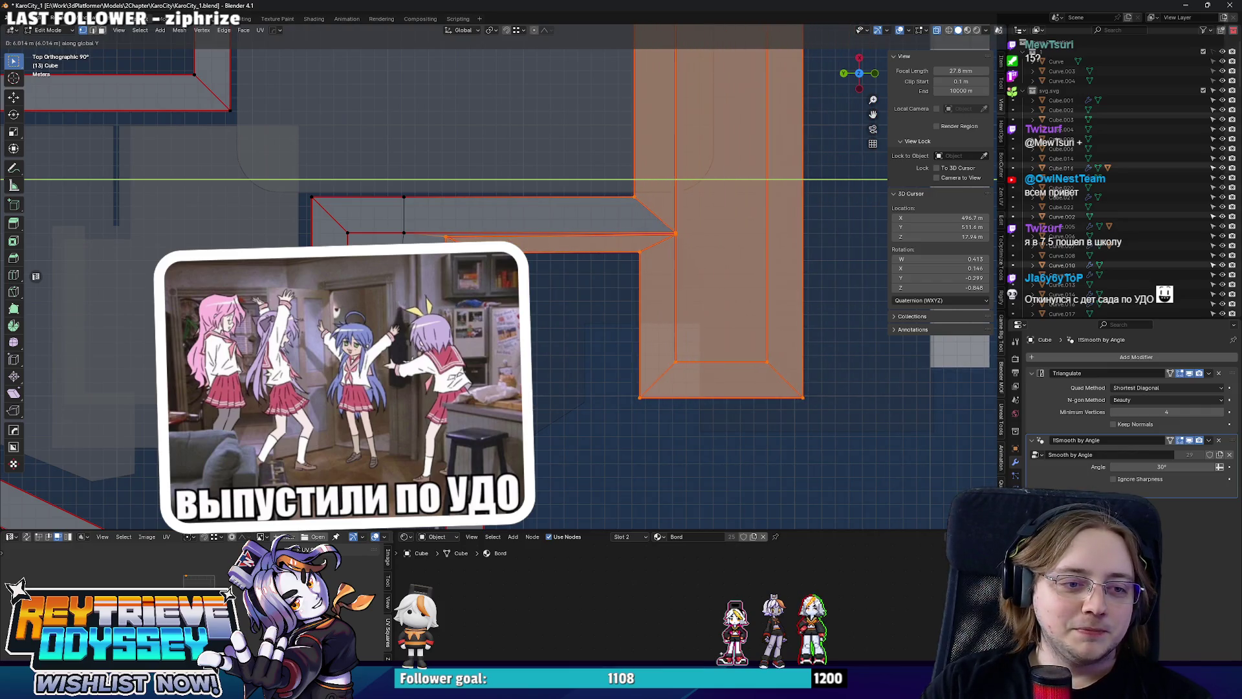
{"action": "left_click", "coordinate": [695, 430]}
Reselect the strip faces and shift them along Y again, leaving a 5.1784 m offset.
{"action": "scroll", "scroll_direction": "down", "scroll_amount": 3}
{"action": "left_click_drag", "start_coordinate": [741, 452], "coordinate": [558, 98]}
{"action": "key", "text": "g"}
{"action": "key", "text": "y"}
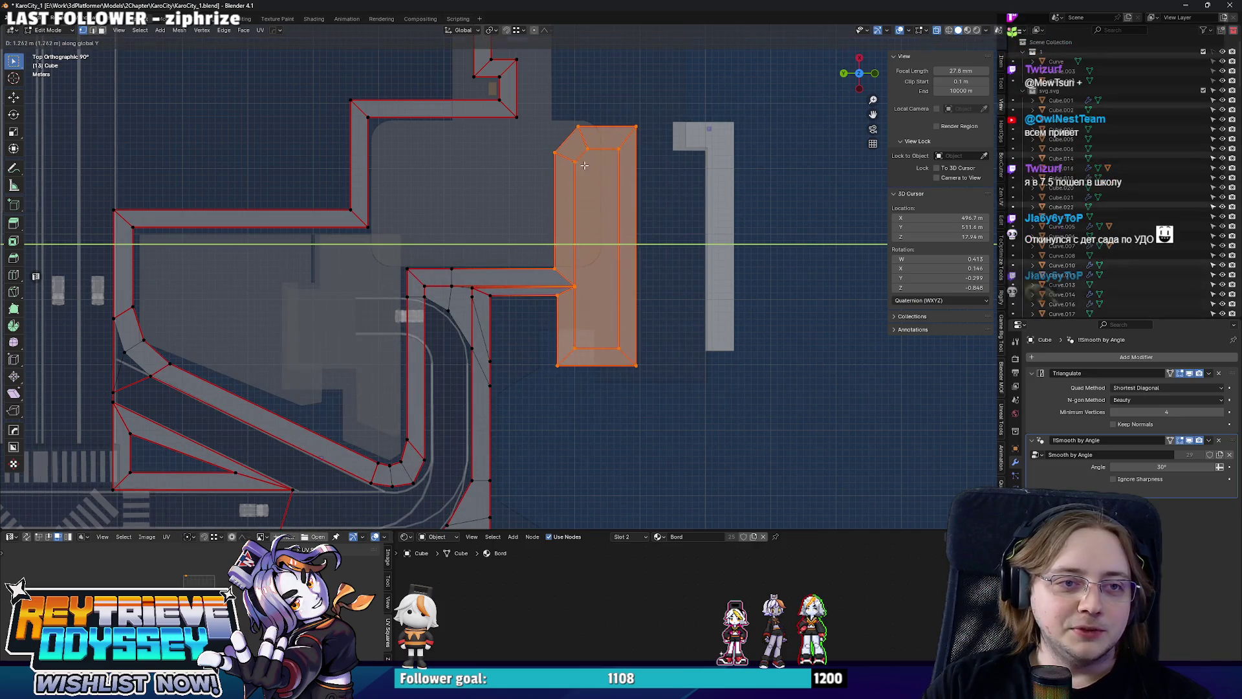
{"action": "left_click", "coordinate": [584, 165]}
{"action": "key", "text": "Tab"}
{"action": "left_click", "coordinate": [715, 165]}
Move SM_Rey_WithGloves.015 10.986 m along Y and set its origin to geometry.
{"action": "key", "text": "g"}
{"action": "key", "text": "y"}
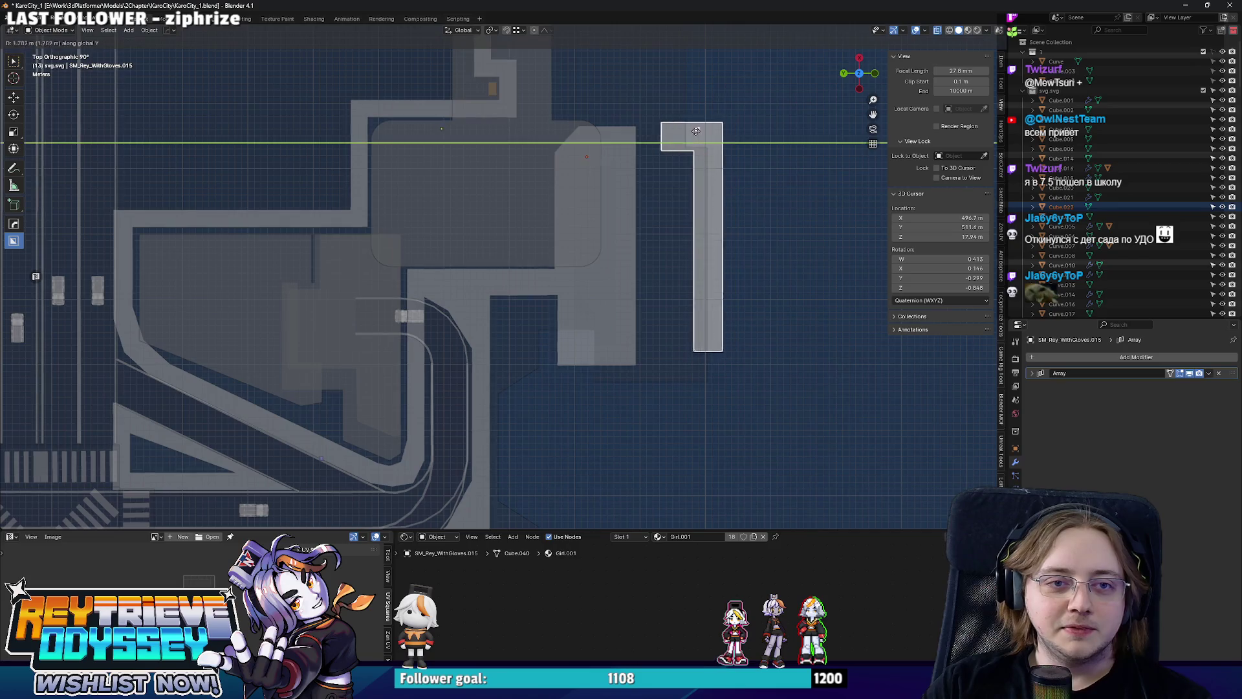
{"action": "left_click", "coordinate": [638, 133]}
{"action": "right_click", "coordinate": [638, 134]}
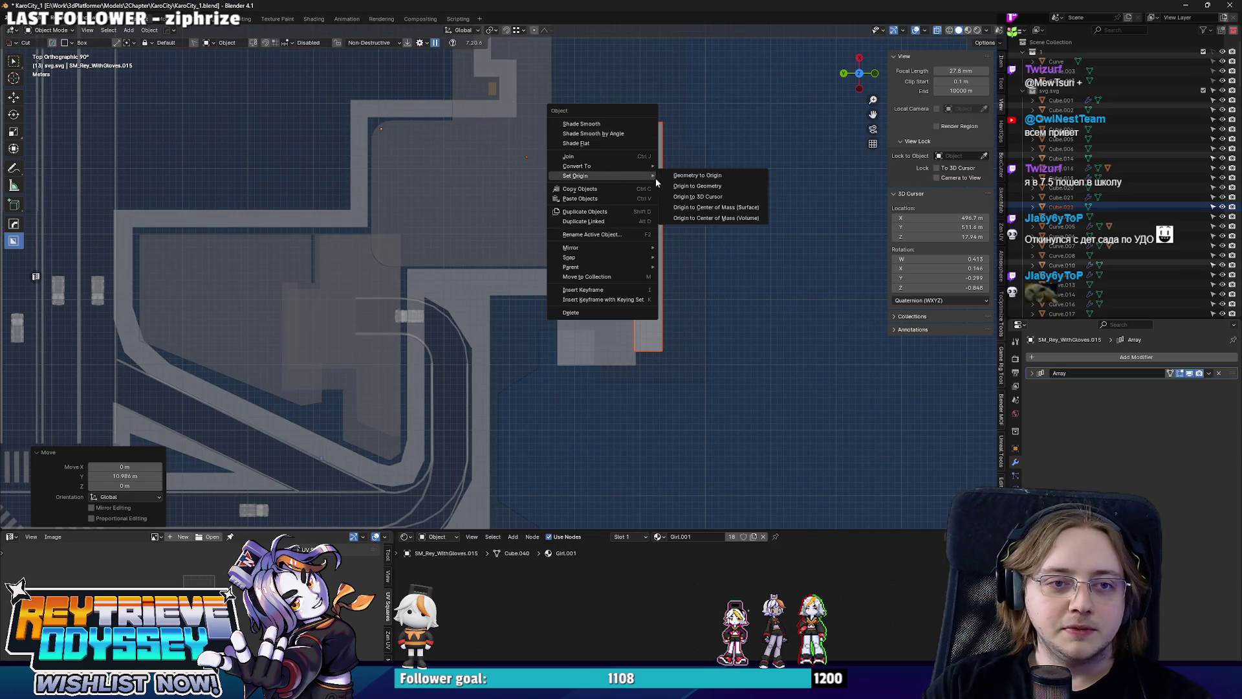
{"action": "left_click", "coordinate": [666, 185]}
Orbit to a low angle on the curb and start editing Curve.007.
{"action": "left_click_drag", "start_coordinate": [665, 177], "coordinate": [587, 393]}
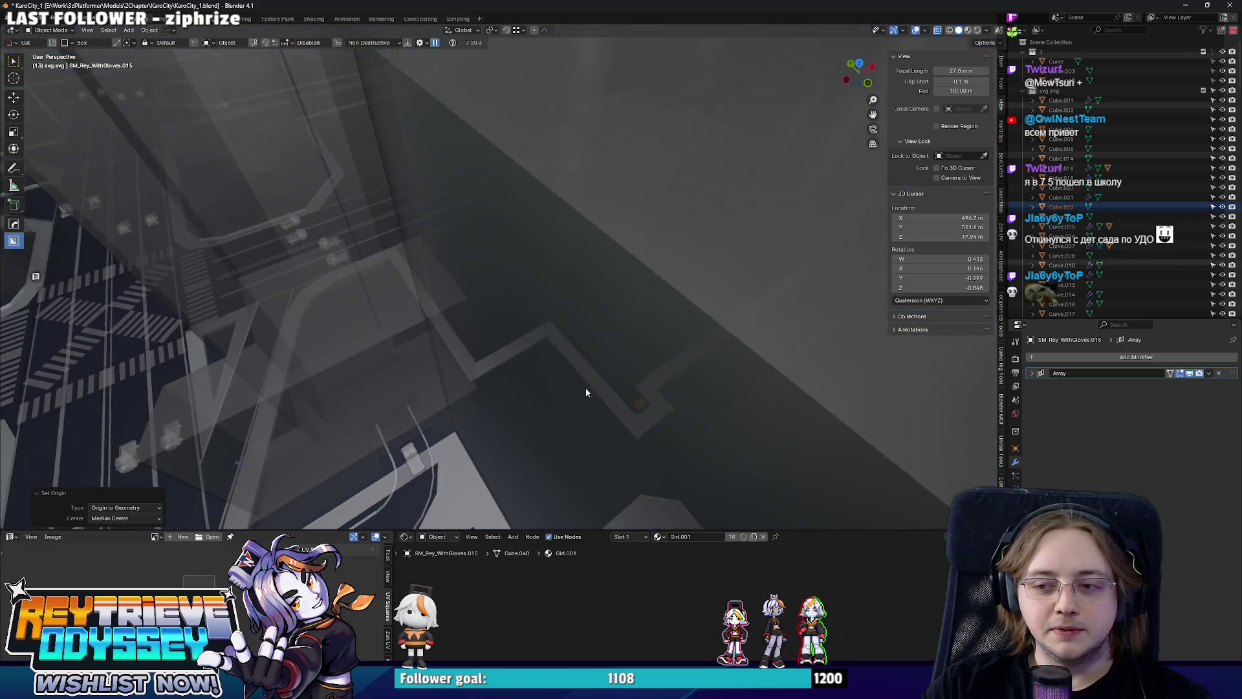
{"action": "scroll", "scroll_direction": "down", "scroll_amount": 3}
{"action": "left_click_drag", "start_coordinate": [534, 362], "coordinate": [582, 388]}
{"action": "left_click", "coordinate": [627, 374]}
{"action": "key", "text": "Tab"}
In top view, move Curve.007's selected geometry along Y, ending at 11.109 m.
{"action": "key", "text": "KP_7"}
{"action": "scroll", "scroll_direction": "up", "scroll_amount": 3}
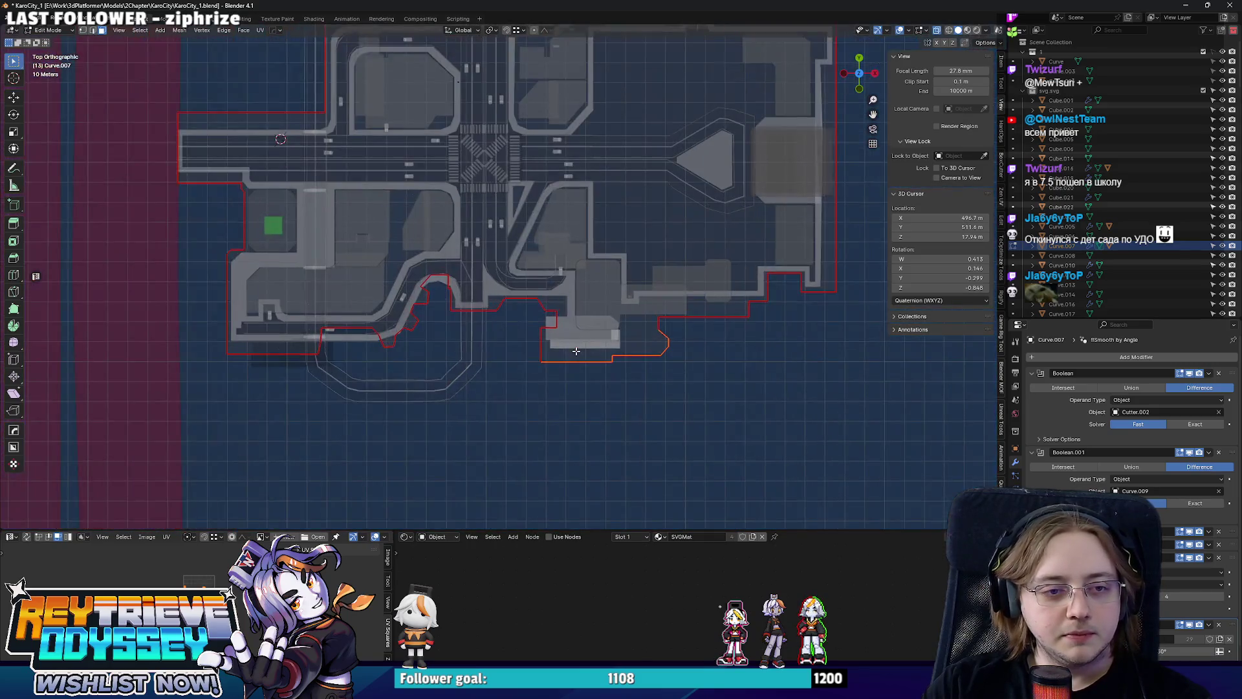
{"action": "key", "text": "g"}
{"action": "key", "text": "y"}
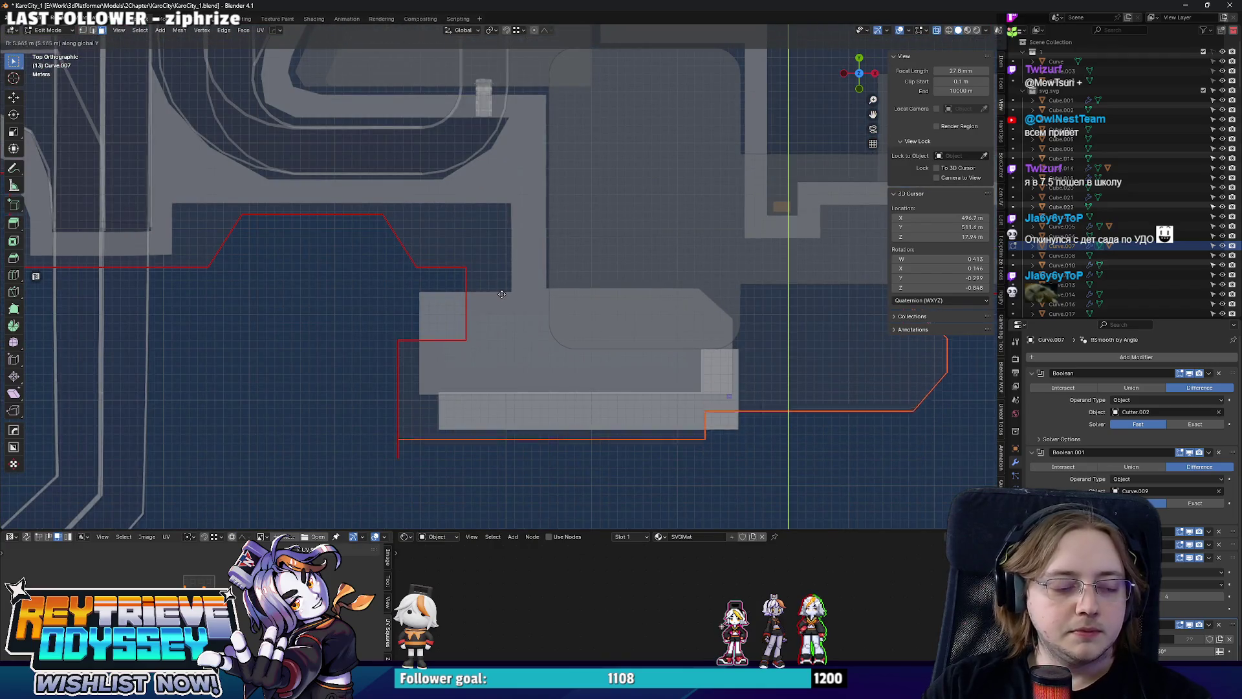
{"action": "left_click", "coordinate": [505, 291]}
{"action": "left_click_drag", "start_coordinate": [506, 291], "coordinate": [480, 414]}
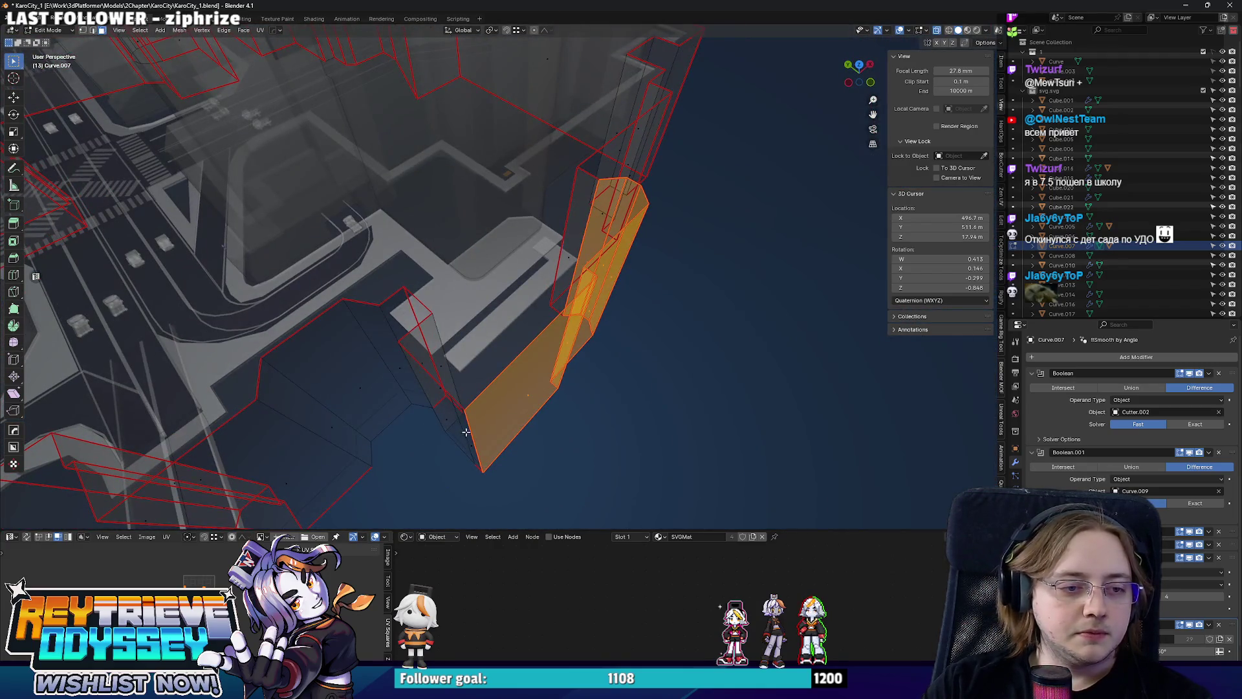
{"action": "key", "text": "KP_7"}
{"action": "key", "text": "g"}
{"action": "key", "text": "y"}
{"action": "left_click", "coordinate": [463, 336]}
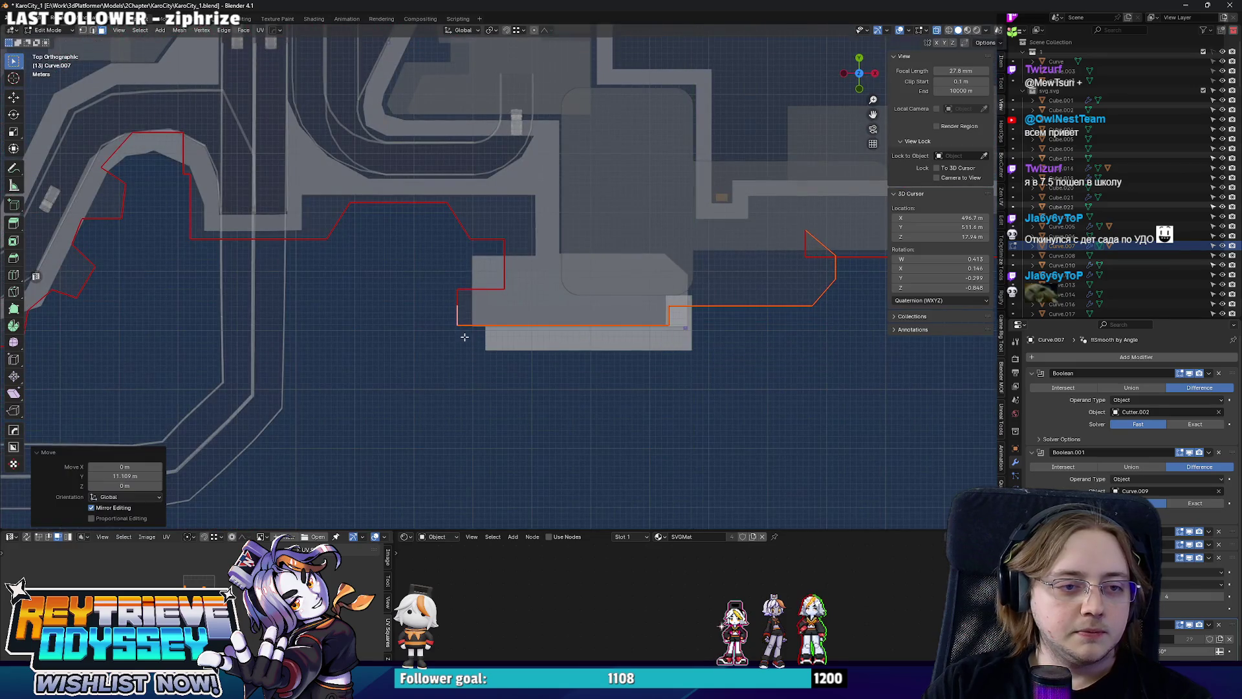
Raise a section of the curve 2.6286 m.
{"action": "scroll", "scroll_direction": "up", "scroll_amount": 3}
{"action": "left_click", "coordinate": [437, 275]}
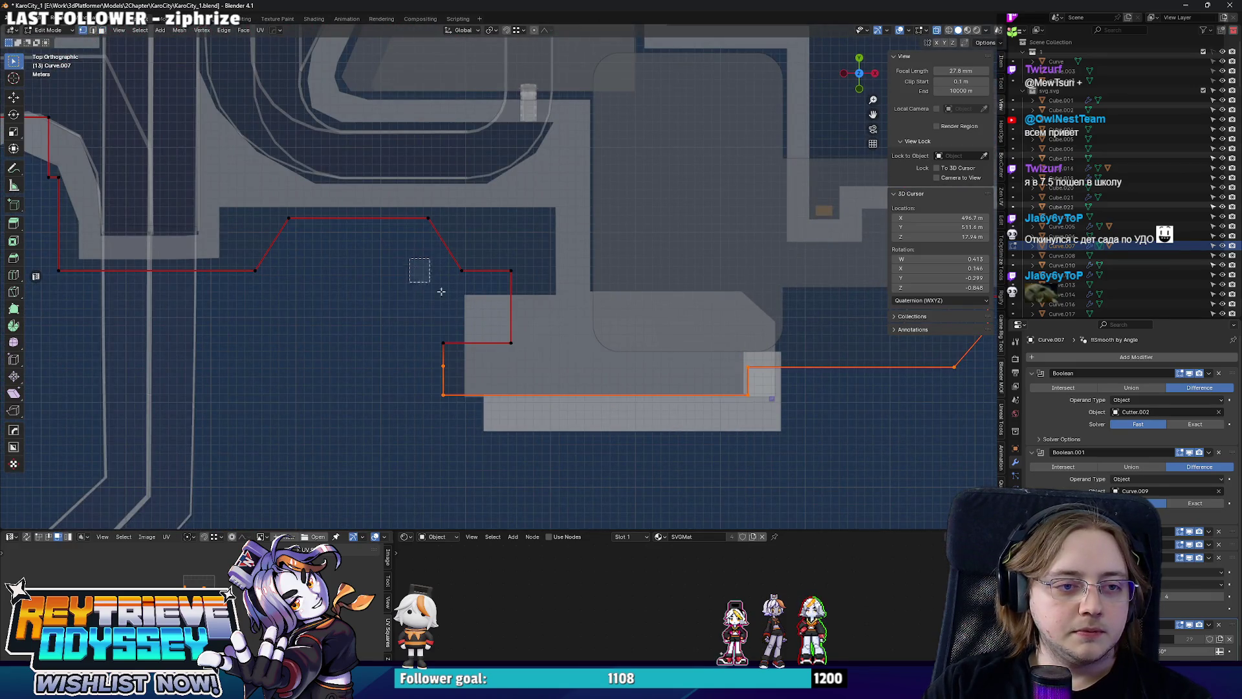
{"action": "left_click", "coordinate": [547, 311]}
{"action": "left_click", "coordinate": [555, 349]}
{"action": "left_click", "coordinate": [554, 330]}
{"action": "scroll", "scroll_direction": "down", "scroll_amount": 3}
{"action": "left_click_drag", "start_coordinate": [554, 330], "coordinate": [564, 285]}
{"action": "key", "text": "KP_7"}
Move the lower curve segment down 3.3923 m, to Y -1.3752 m, then 1.7603 m along X.
{"action": "left_click_drag", "start_coordinate": [824, 390], "coordinate": [460, 334]}
{"action": "scroll", "scroll_direction": "up", "scroll_amount": 3}
{"action": "key", "text": "g"}
{"action": "left_click", "coordinate": [542, 386]}
{"action": "scroll", "scroll_direction": "down", "scroll_amount": 3}
{"action": "key", "text": "g"}
{"action": "left_click", "coordinate": [458, 344]}
{"action": "key", "text": "g"}
{"action": "key", "text": "x"}
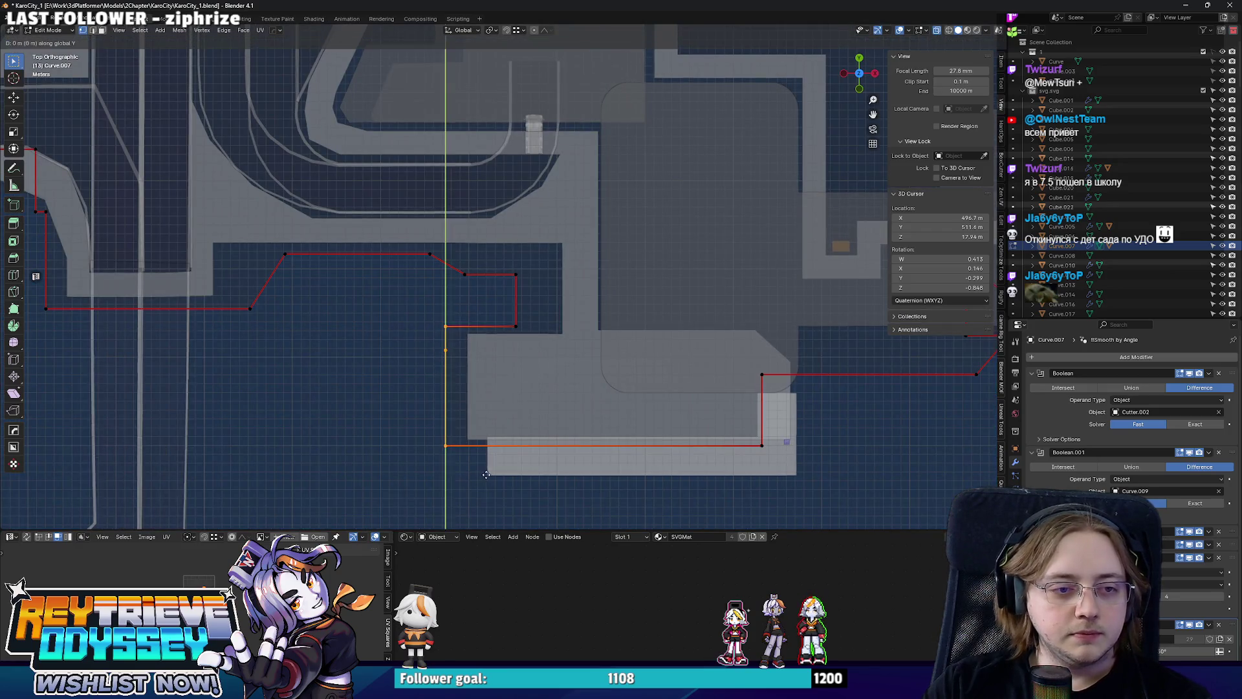
{"action": "left_click", "coordinate": [623, 445]}
{"action": "key", "text": "Tab"}
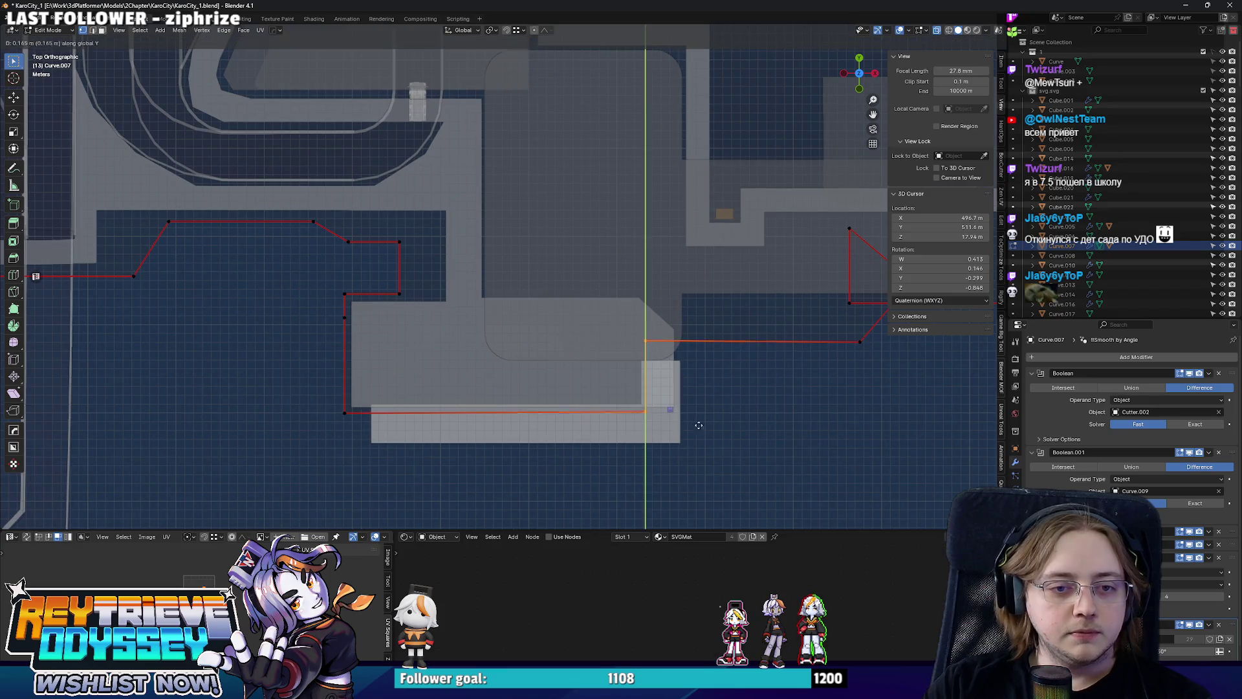
Move Curve.007's selected face 4.7353 m along X.
{"action": "left_click", "coordinate": [546, 393]}
{"action": "left_click_drag", "start_coordinate": [546, 393], "coordinate": [485, 379]}
{"action": "left_click", "coordinate": [485, 379]}
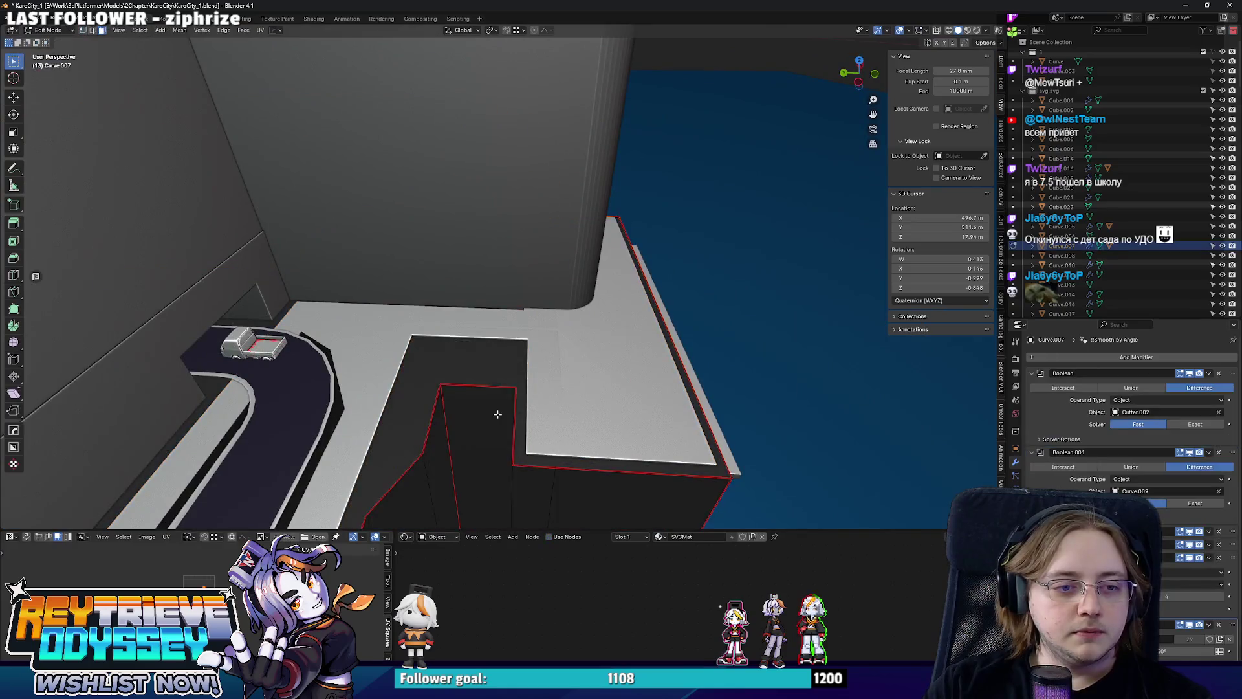
{"action": "key", "text": "Tab"}
{"action": "key", "text": "g"}
{"action": "key", "text": "x"}
{"action": "left_click", "coordinate": [480, 381]}
Move a face on the ledge along Y, viewed from the wall side.
{"action": "left_click_drag", "start_coordinate": [480, 380], "coordinate": [571, 304]}
{"action": "key", "text": "ctrl+Tab"}
{"action": "left_click", "coordinate": [442, 317]}
{"action": "left_click_drag", "start_coordinate": [574, 320], "coordinate": [588, 452]}
{"action": "key", "text": "Tab"}
{"action": "left_click", "coordinate": [541, 349]}
{"action": "scroll", "scroll_direction": "up", "scroll_amount": 3}
{"action": "key", "text": "g"}
{"action": "key", "text": "y"}
{"action": "left_click", "coordinate": [462, 373]}
In X-ray, move another ledge face along X.
{"action": "key", "text": "alt+z"}
{"action": "key", "text": "alt+z"}
{"action": "left_click", "coordinate": [588, 452]}
{"action": "key", "text": "g"}
{"action": "key", "text": "x"}
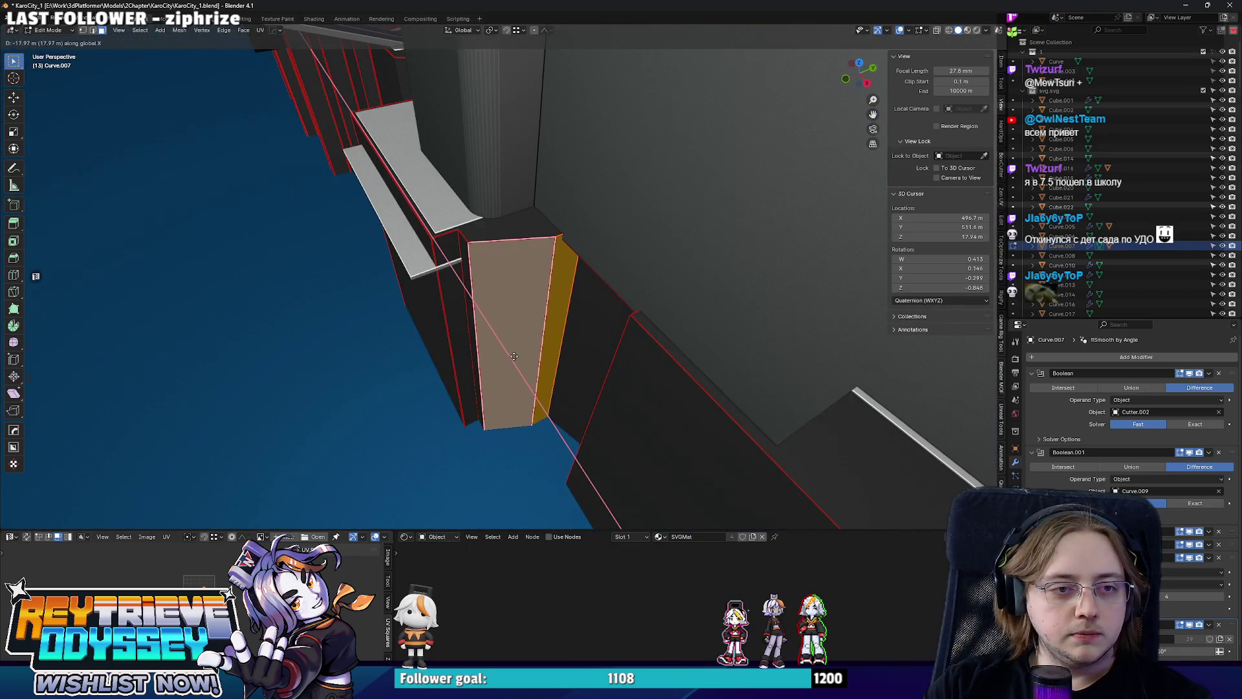
{"action": "left_click", "coordinate": [517, 359]}
Move an edge of the base along Y, then review the whole building base.
{"action": "left_click", "coordinate": [548, 290]}
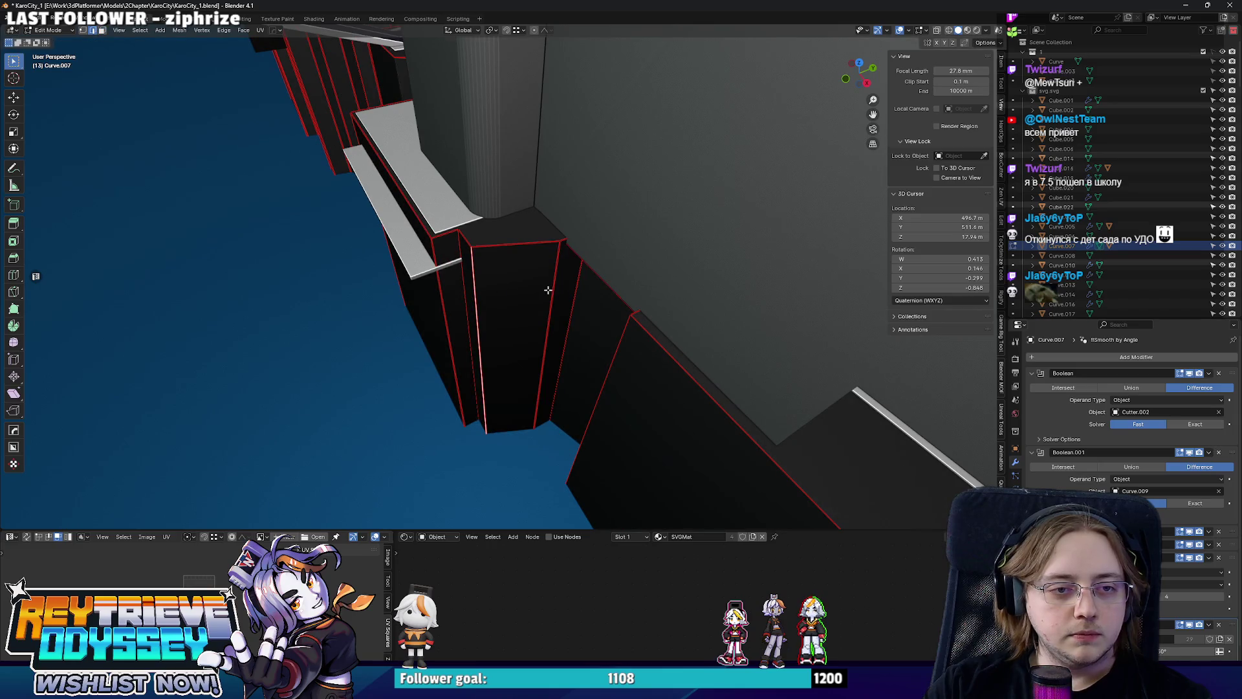
{"action": "scroll", "scroll_direction": "up", "scroll_amount": 3}
{"action": "key", "text": "g"}
{"action": "key", "text": "y"}
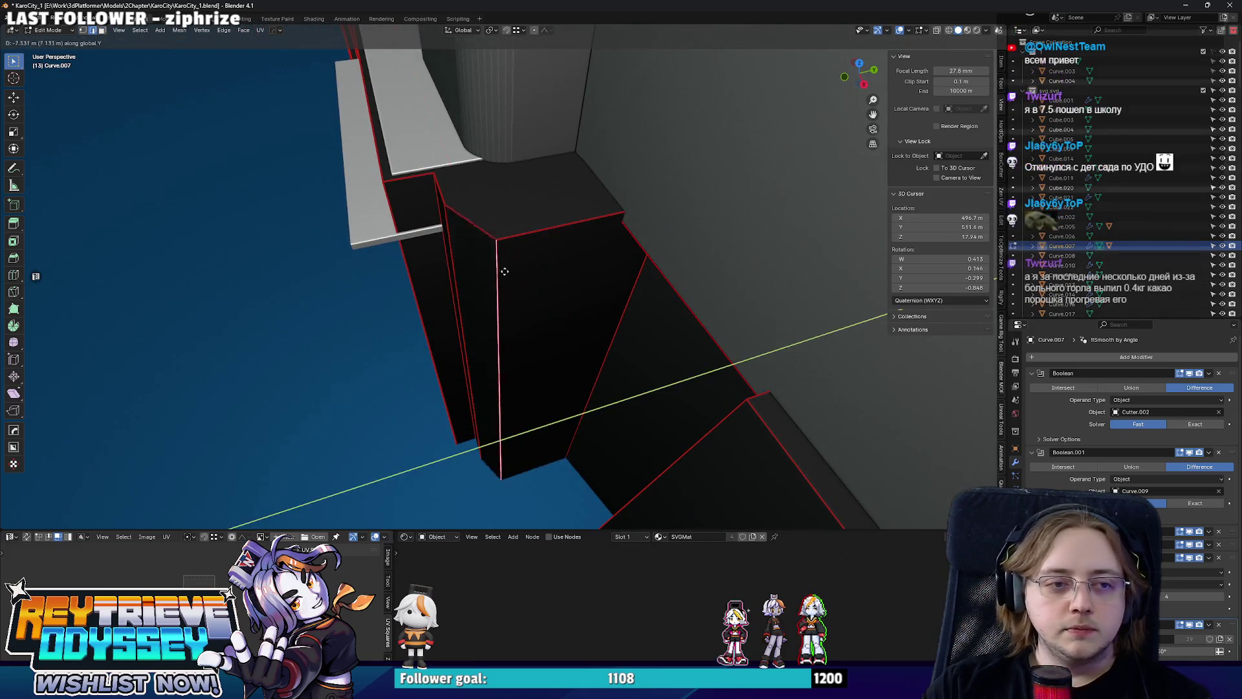
{"action": "left_click", "coordinate": [418, 259]}
{"action": "key", "text": "Tab"}
{"action": "left_click_drag", "start_coordinate": [418, 259], "coordinate": [1061, 354]}
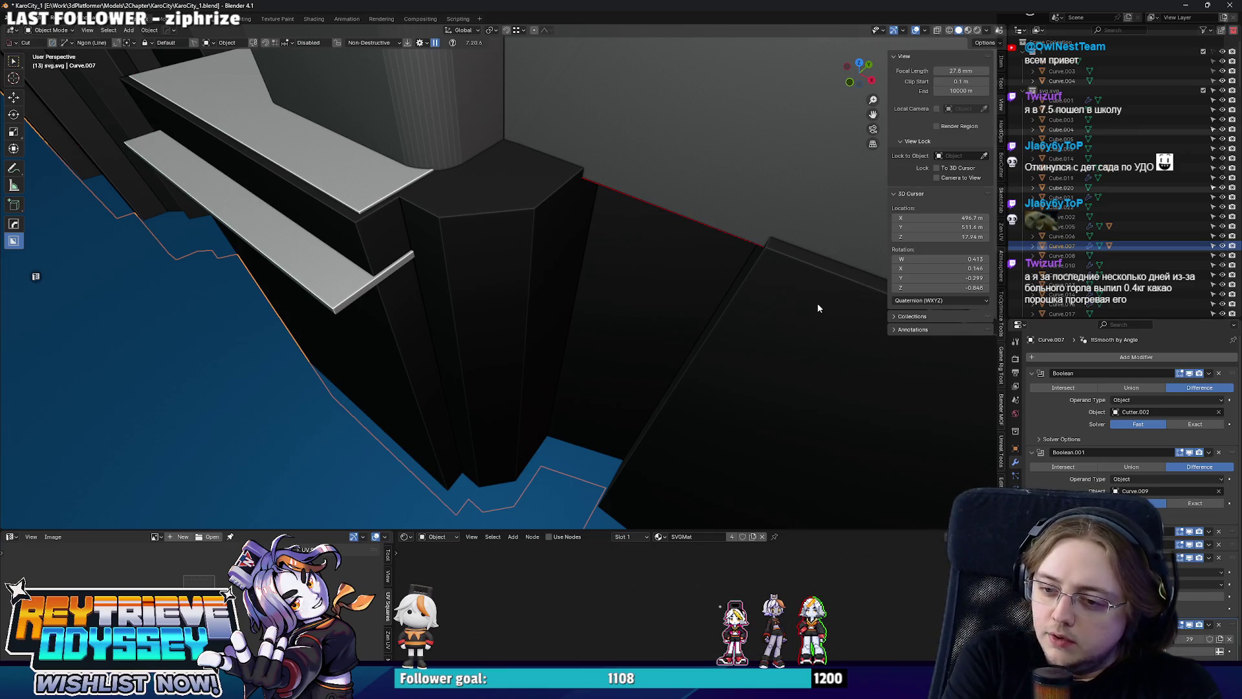
{"action": "left_click_drag", "start_coordinate": [817, 302], "coordinate": [568, 277]}
Reposition a hidden stepped-corner edge along Y using X-ray.
{"action": "key", "text": "Tab"}
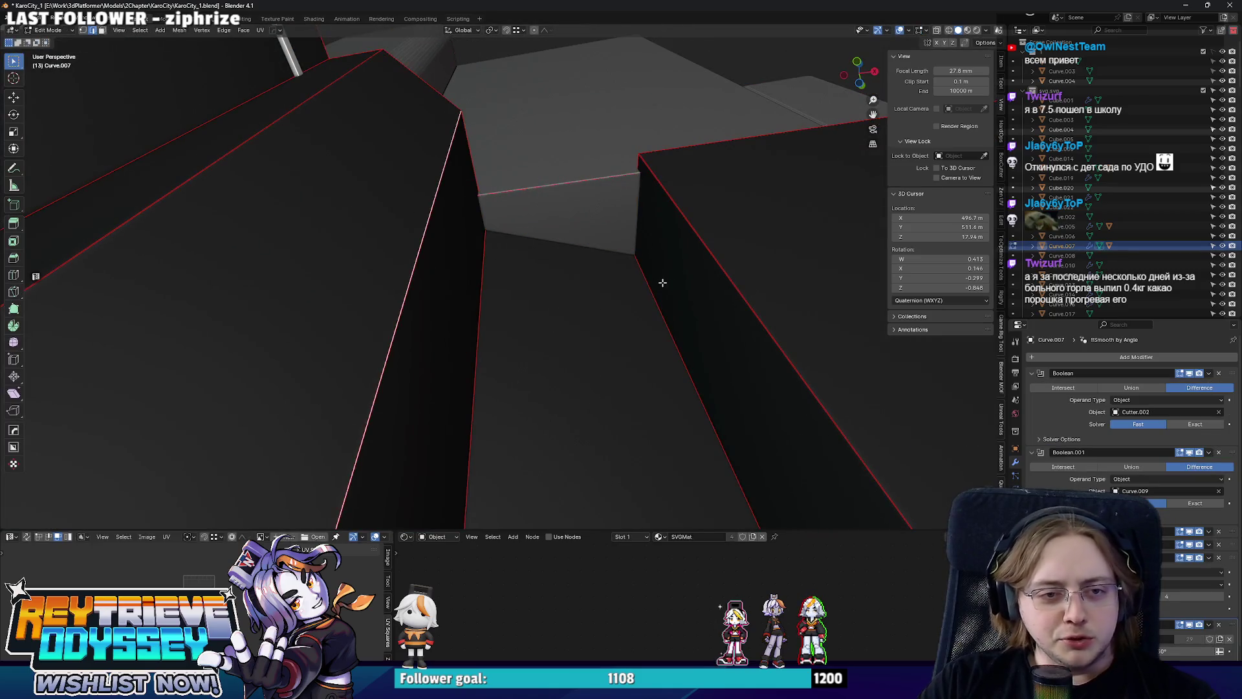
{"action": "key", "text": "g"}
{"action": "key", "text": "y"}
{"action": "key", "text": "x"}
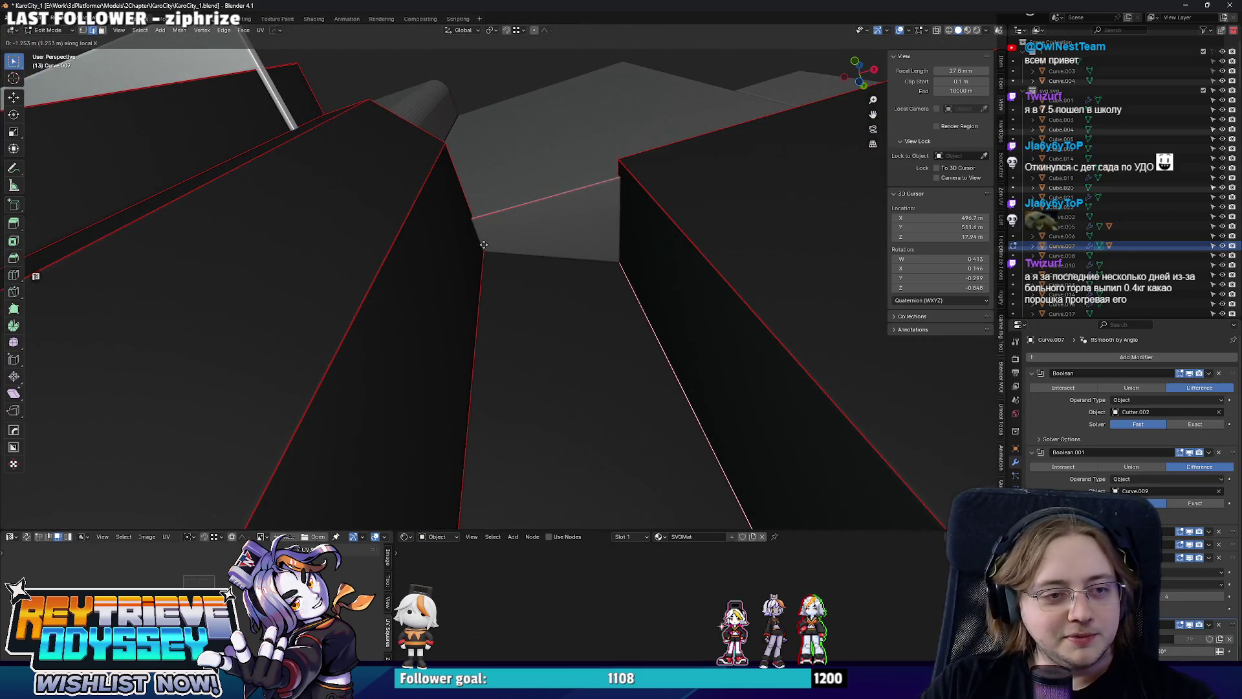
{"action": "key", "text": "Escape"}
{"action": "key", "text": "alt+z"}
{"action": "key", "text": "g"}
{"action": "key", "text": "y"}
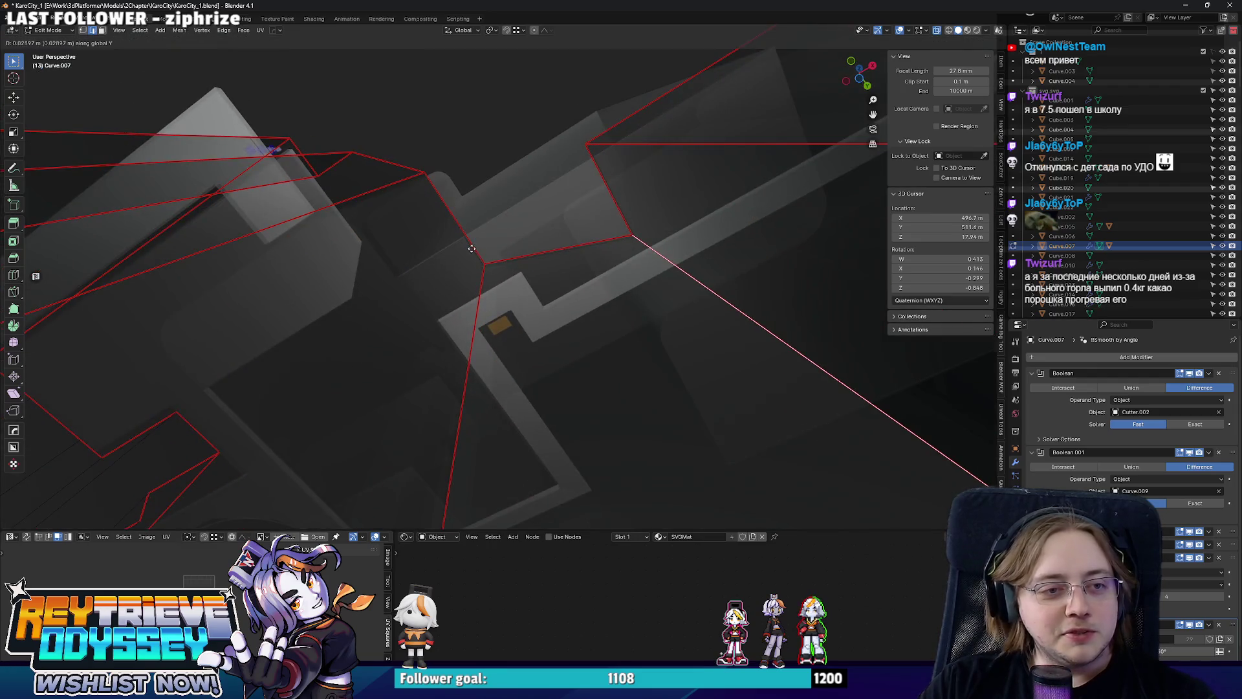
{"action": "left_click", "coordinate": [562, 258]}
Move one more corner edge along Y and check the reshaped base.
{"action": "left_click_drag", "start_coordinate": [562, 258], "coordinate": [591, 368]}
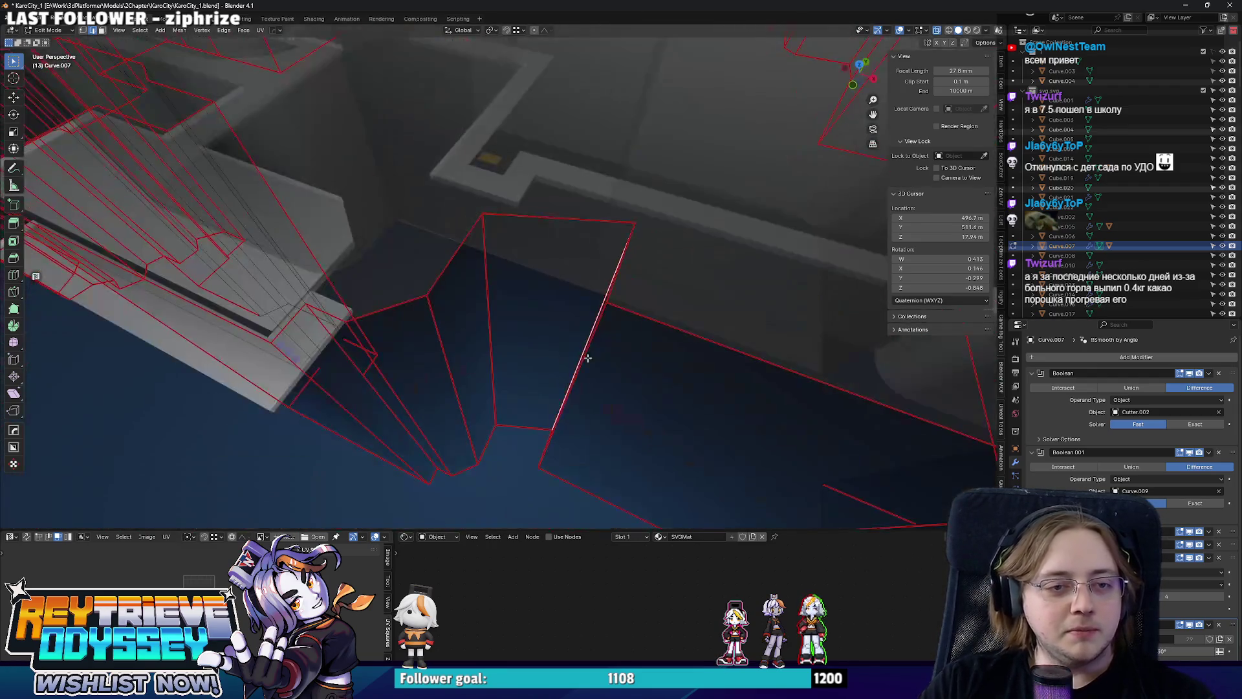
{"action": "key", "text": "g"}
{"action": "key", "text": "y"}
{"action": "left_click", "coordinate": [479, 218]}
{"action": "key", "text": "Tab"}
{"action": "left_click_drag", "start_coordinate": [479, 218], "coordinate": [477, 271]}
{"action": "left_click", "coordinate": [370, 287]}
In X-ray top view, raise the outline's lower points about 7.25 m along Y.
{"action": "key", "text": "Tab"}
{"action": "key", "text": "KP_7"}
{"action": "key", "text": "alt+z"}
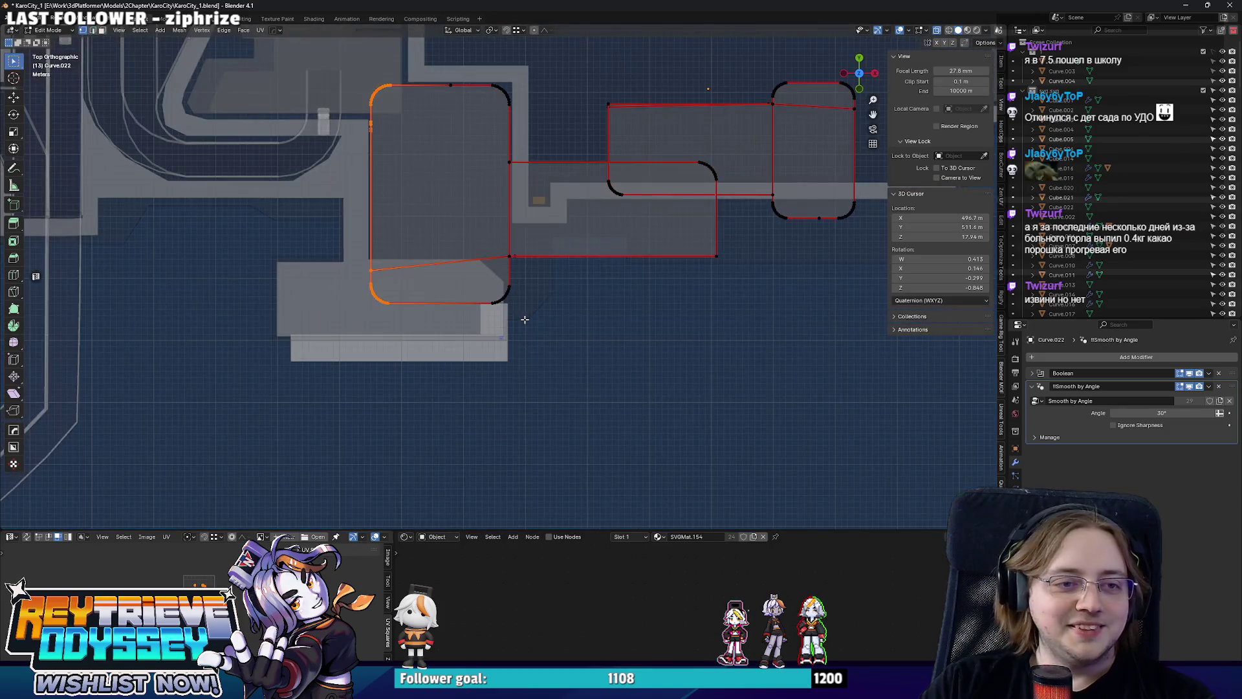
{"action": "scroll", "scroll_direction": "up", "scroll_amount": 3}
{"action": "left_click_drag", "start_coordinate": [871, 426], "coordinate": [417, 314]}
{"action": "scroll", "scroll_direction": "up", "scroll_amount": 3}
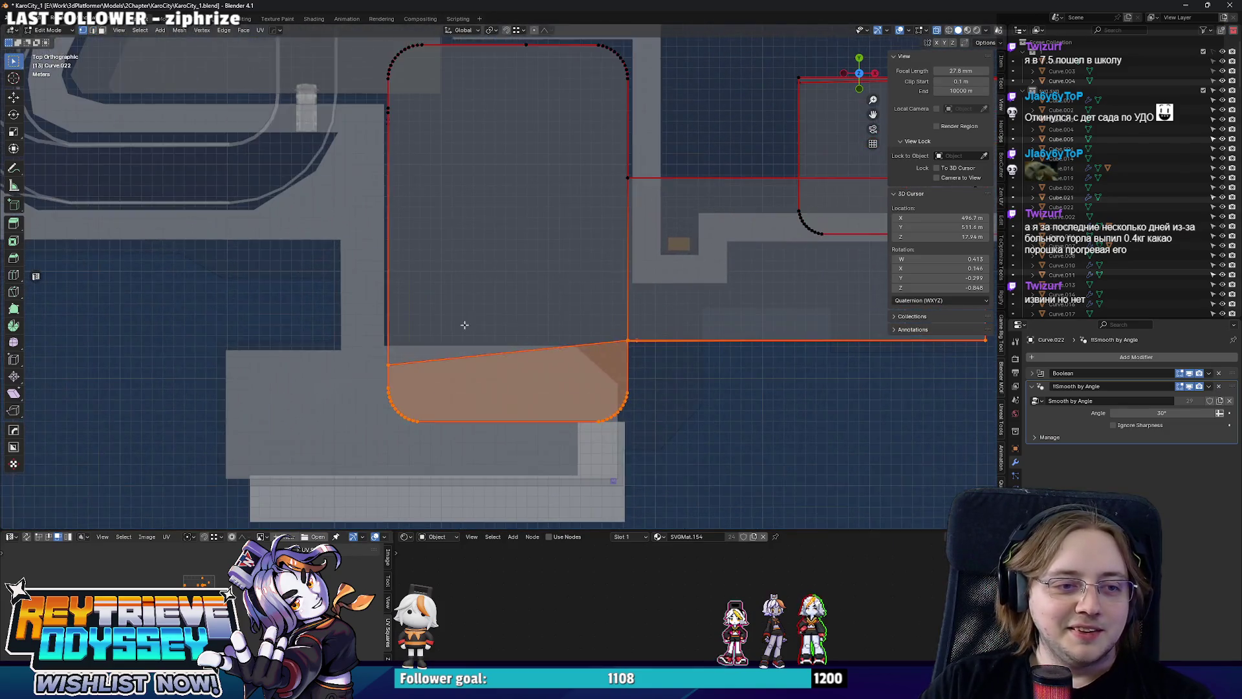
{"action": "key", "text": "g"}
{"action": "key", "text": "y"}
{"action": "left_click", "coordinate": [480, 258]}
{"action": "key", "text": "Tab"}
{"action": "key", "text": "alt+z"}
Orbit down to the tower's base and start editing the ledge mesh beneath it.
{"action": "left_click_drag", "start_coordinate": [480, 258], "coordinate": [473, 298]}
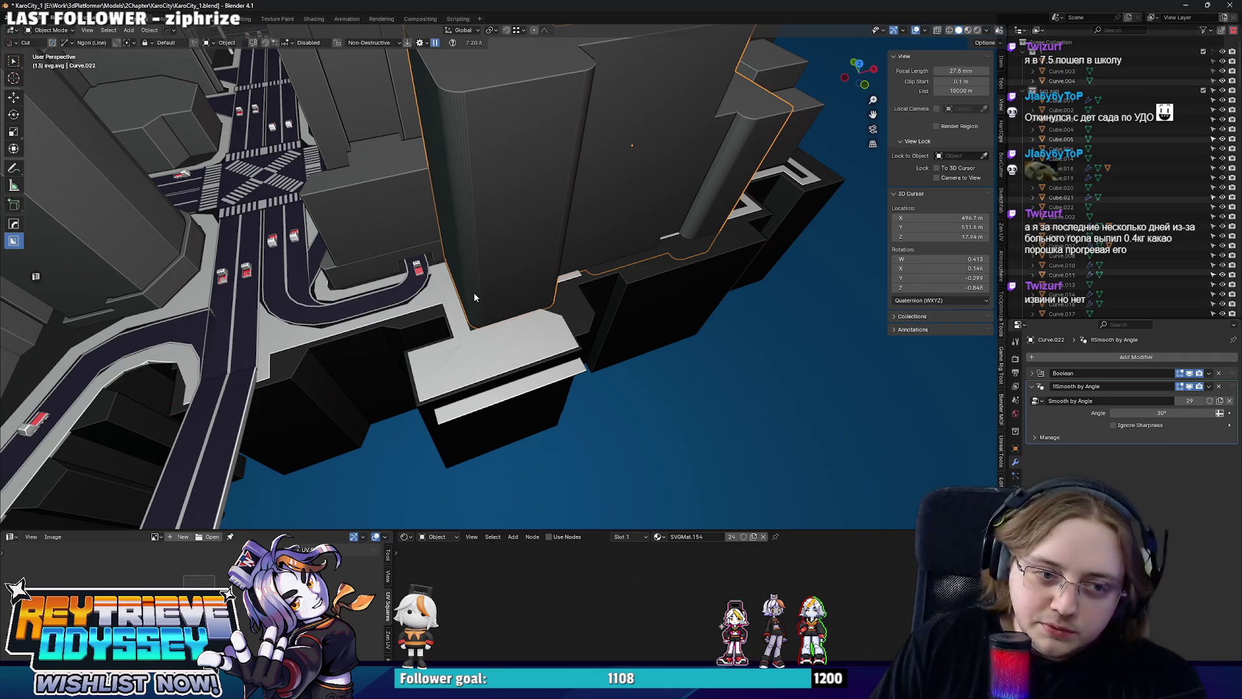
{"action": "left_click_drag", "start_coordinate": [395, 222], "coordinate": [450, 343]}
{"action": "scroll", "scroll_direction": "up", "scroll_amount": 3}
{"action": "left_click", "coordinate": [449, 337]}
{"action": "key", "text": "Tab"}
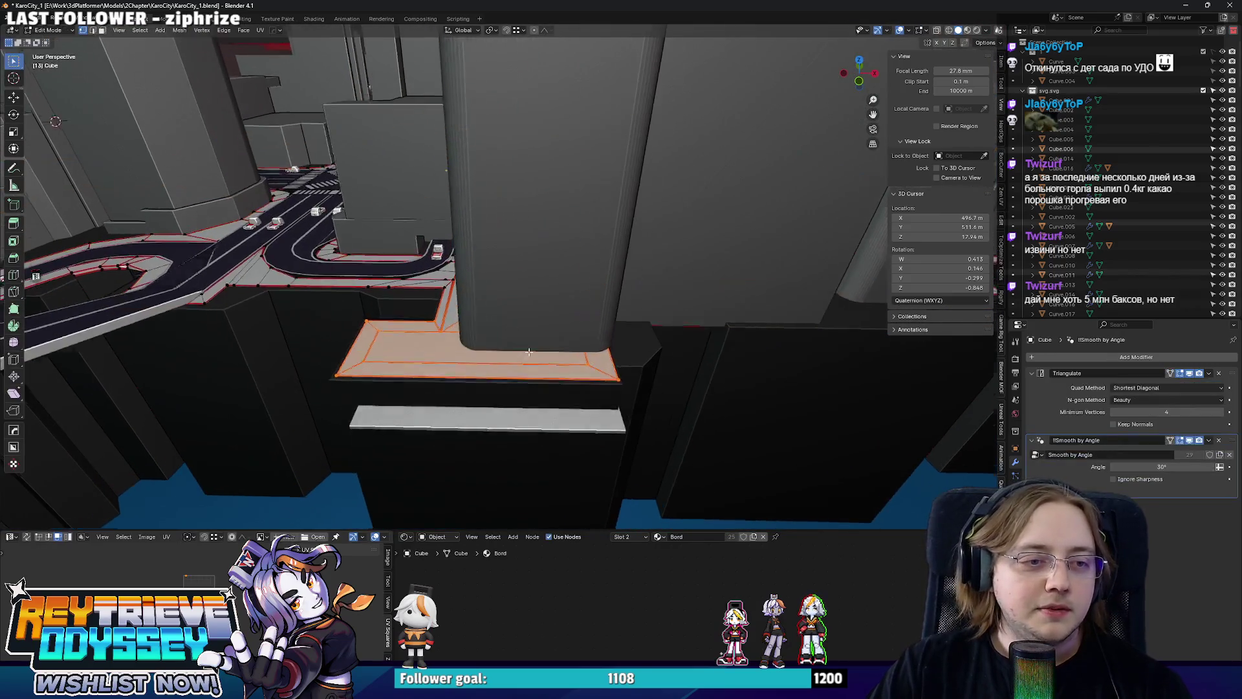
Add a loop cut across the ledge, flatten it in X, and slide it left.
{"action": "key", "text": "KP_Decimal"}
{"action": "key", "text": "KP_7"}
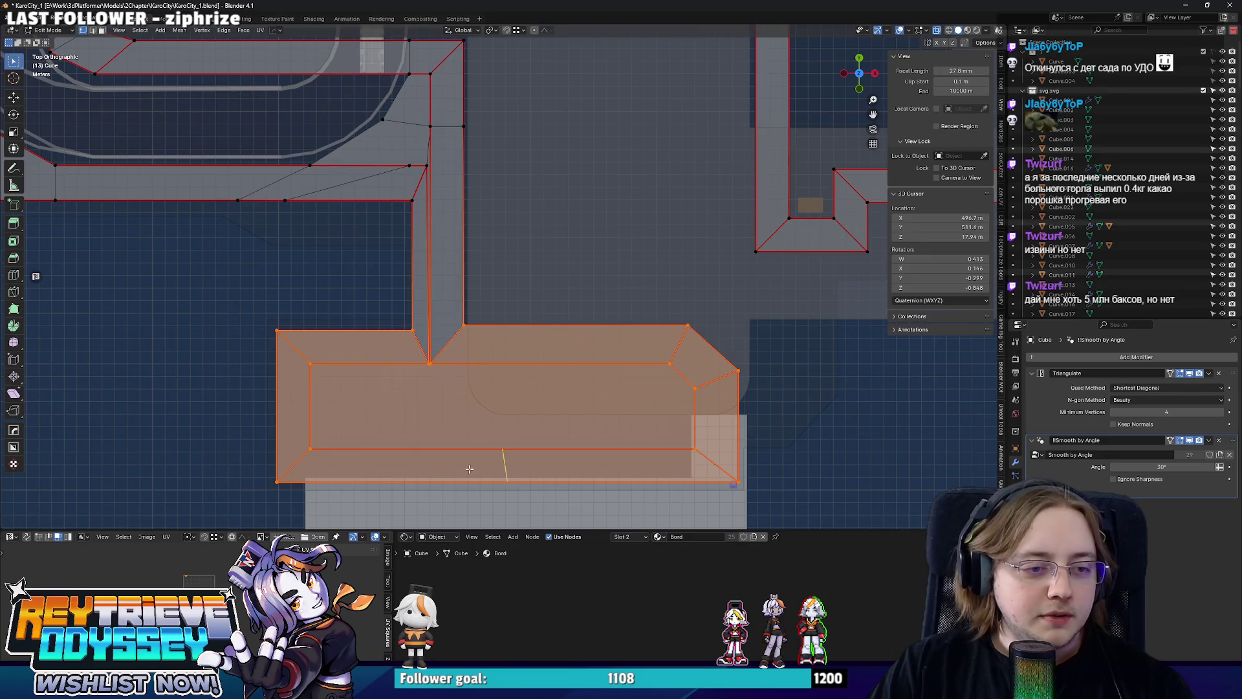
{"action": "key", "text": "ctrl+r"}
{"action": "left_click", "coordinate": [471, 466]}
{"action": "right_click", "coordinate": [471, 465]}
{"action": "key", "text": "s"}
{"action": "key", "text": "x"}
{"action": "key", "text": "0"}
{"action": "key", "text": "Return"}
{"action": "key", "text": "g"}
{"action": "key", "text": "x"}
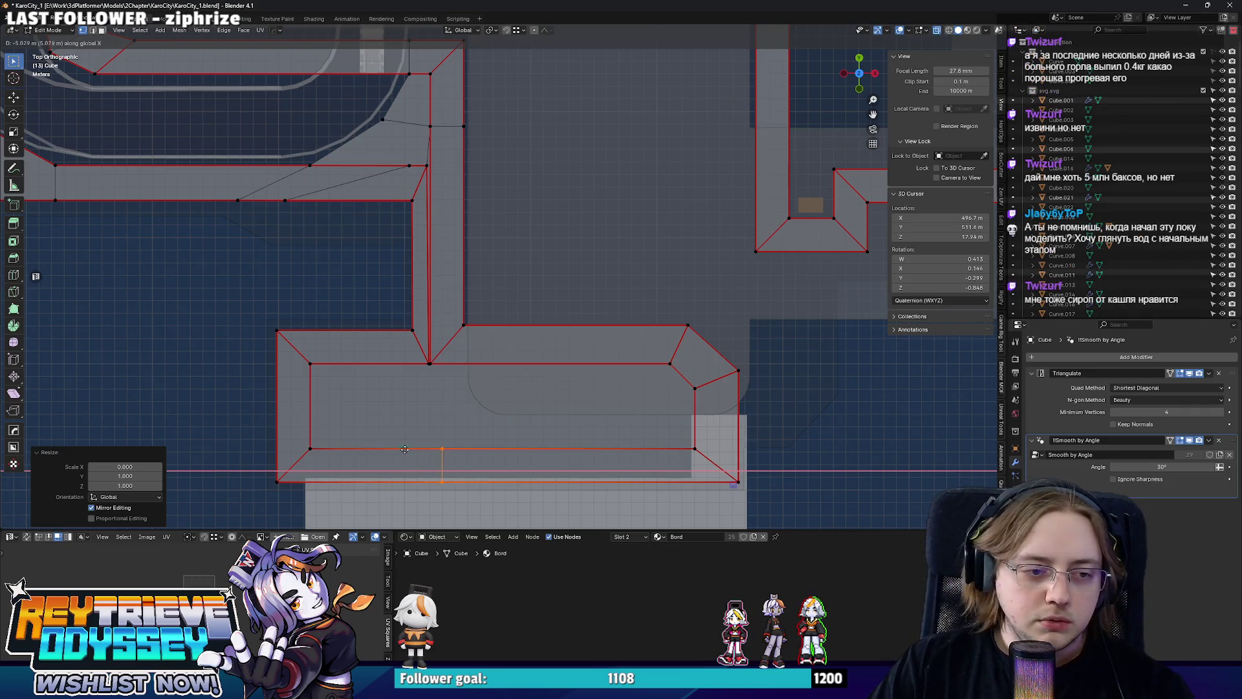
{"action": "left_click", "coordinate": [424, 363]}
Check the ledge in perspective, return to top-view editing, then open a private browser window.
{"action": "key", "text": "Tab"}
{"action": "scroll", "scroll_direction": "down", "scroll_amount": 3}
{"action": "left_click_drag", "start_coordinate": [444, 339], "coordinate": [478, 229]}
{"action": "key", "text": "Tab"}
{"action": "scroll", "scroll_direction": "up", "scroll_amount": 3}
{"action": "key", "text": "KP_7"}
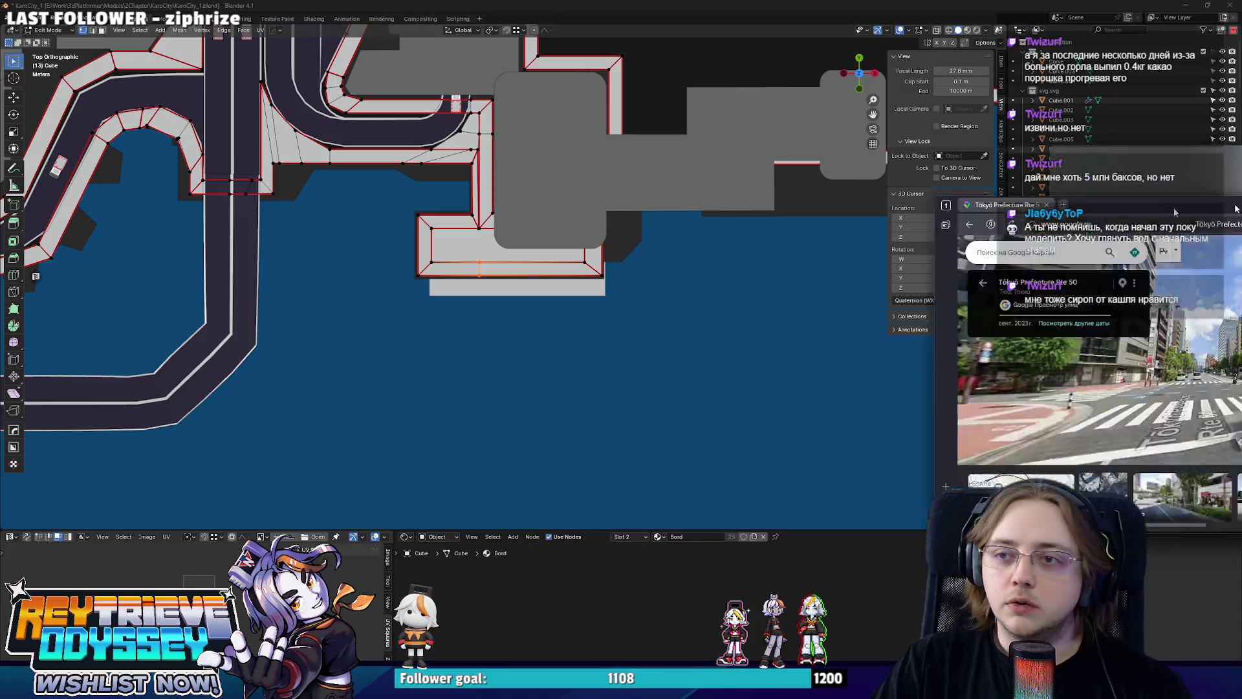
{"action": "key", "text": "alt+Tab"}
{"action": "key", "text": "ctrl+shift+n"}
Go to figma.com and open the Reytrieve design file from Recents.
{"action": "type", "text": "figma.com"}
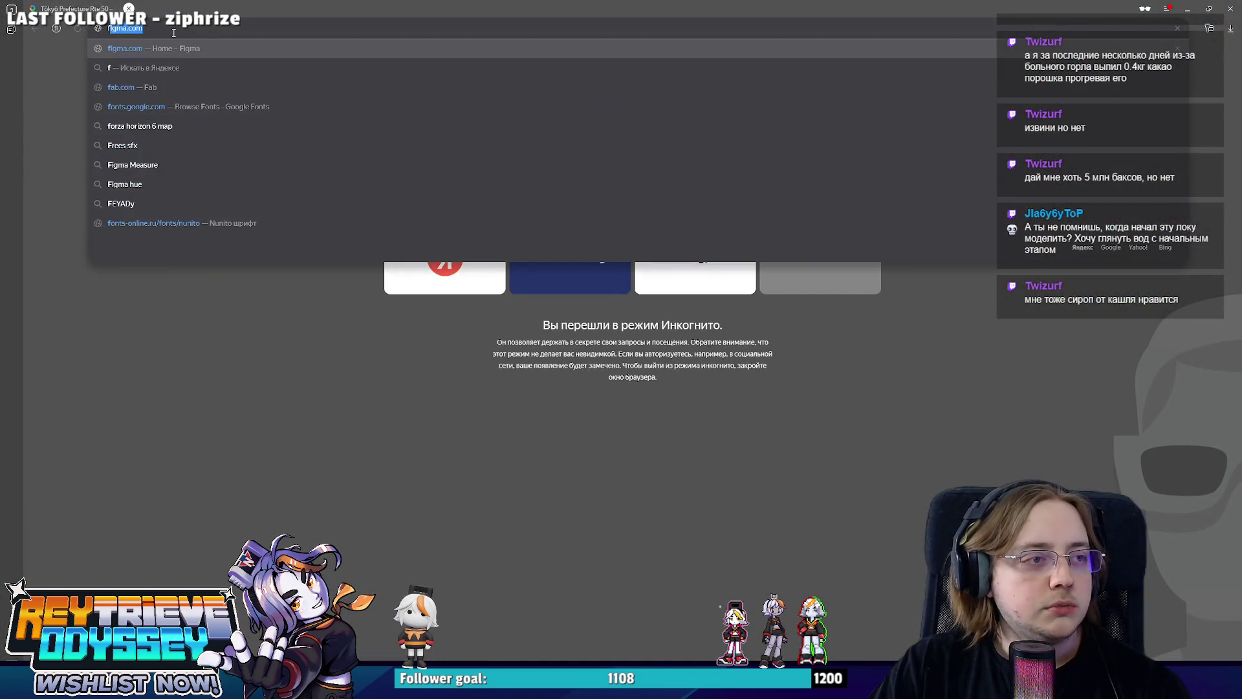
{"action": "key", "text": "ctrl+w"}
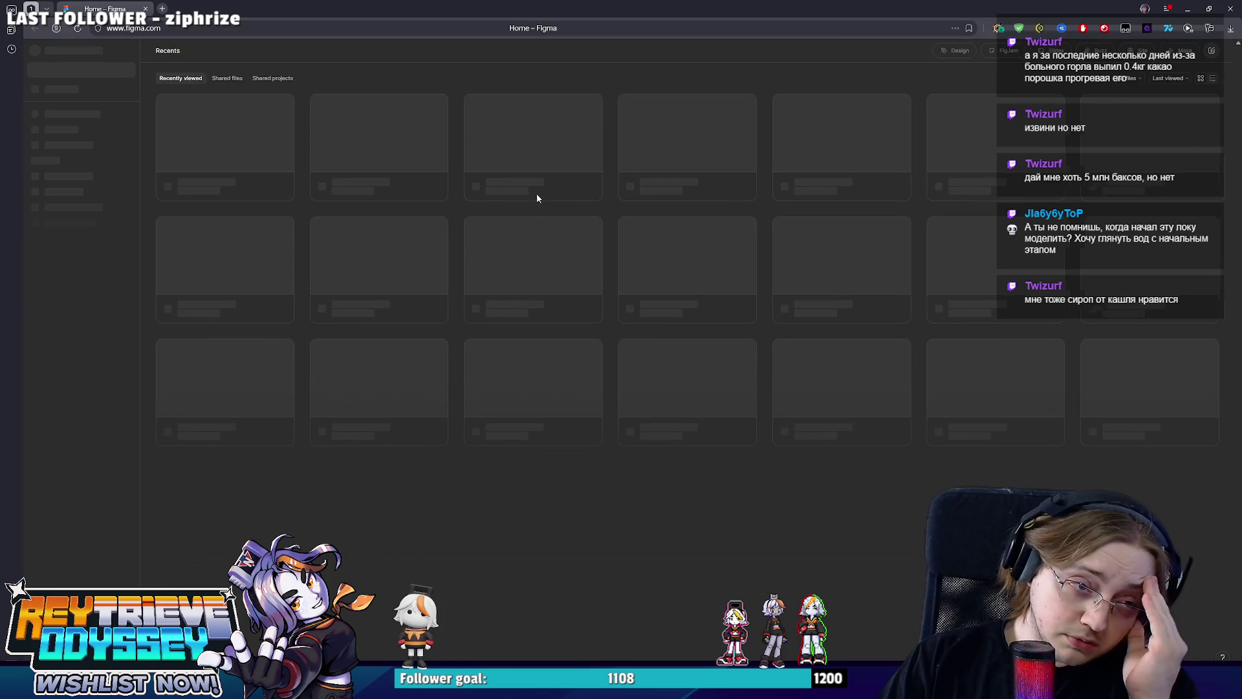
{"action": "double_click", "coordinate": [223, 227]}
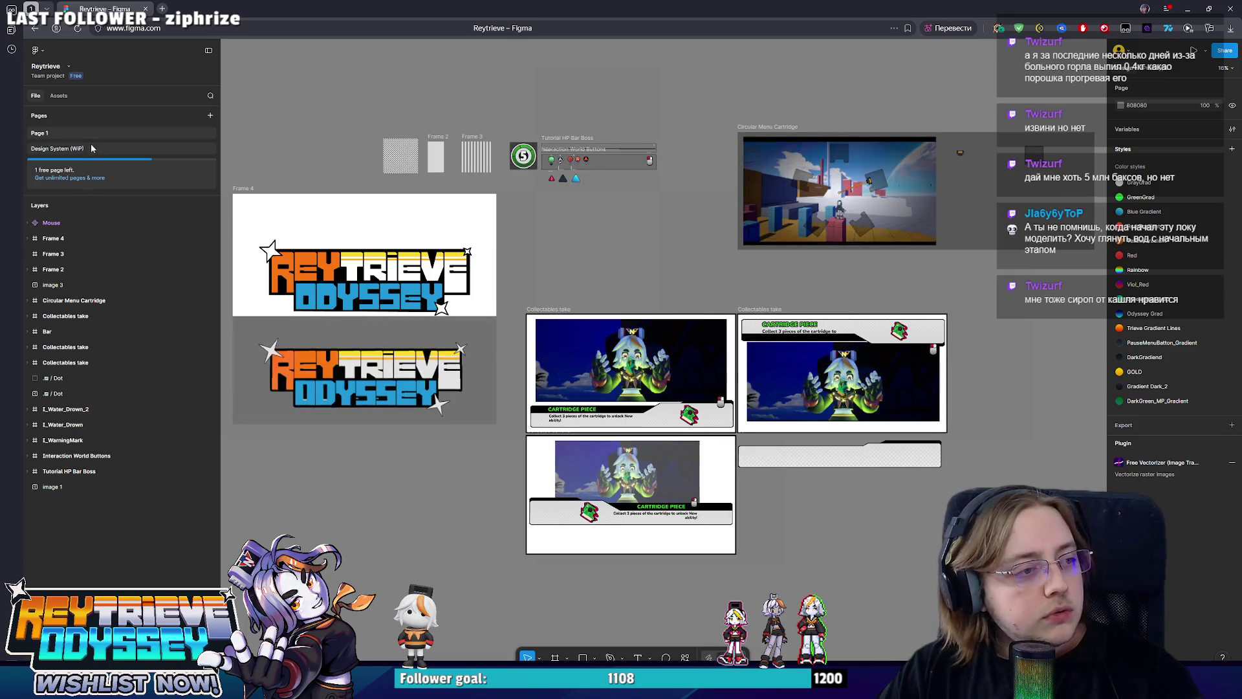
On the Design System (WiP) page, zoom in on the blue map svg frame to about 126%.
{"action": "left_click", "coordinate": [90, 150]}
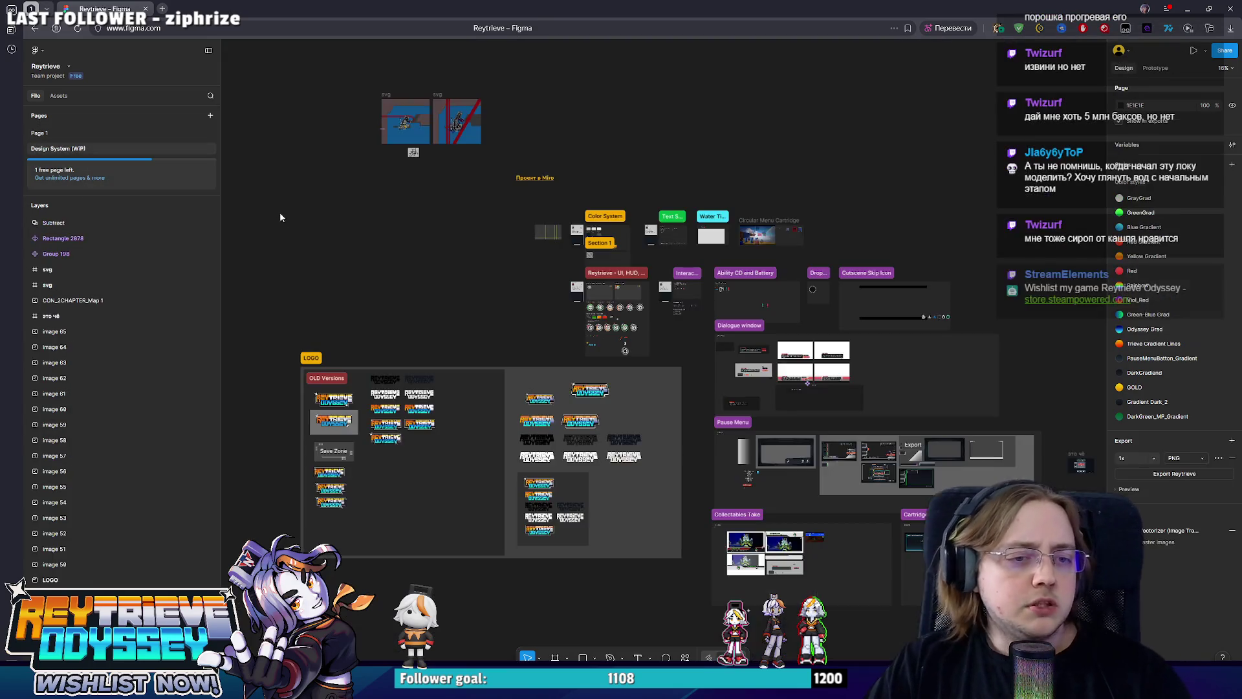
{"action": "scroll", "scroll_direction": "up", "scroll_amount": 3}
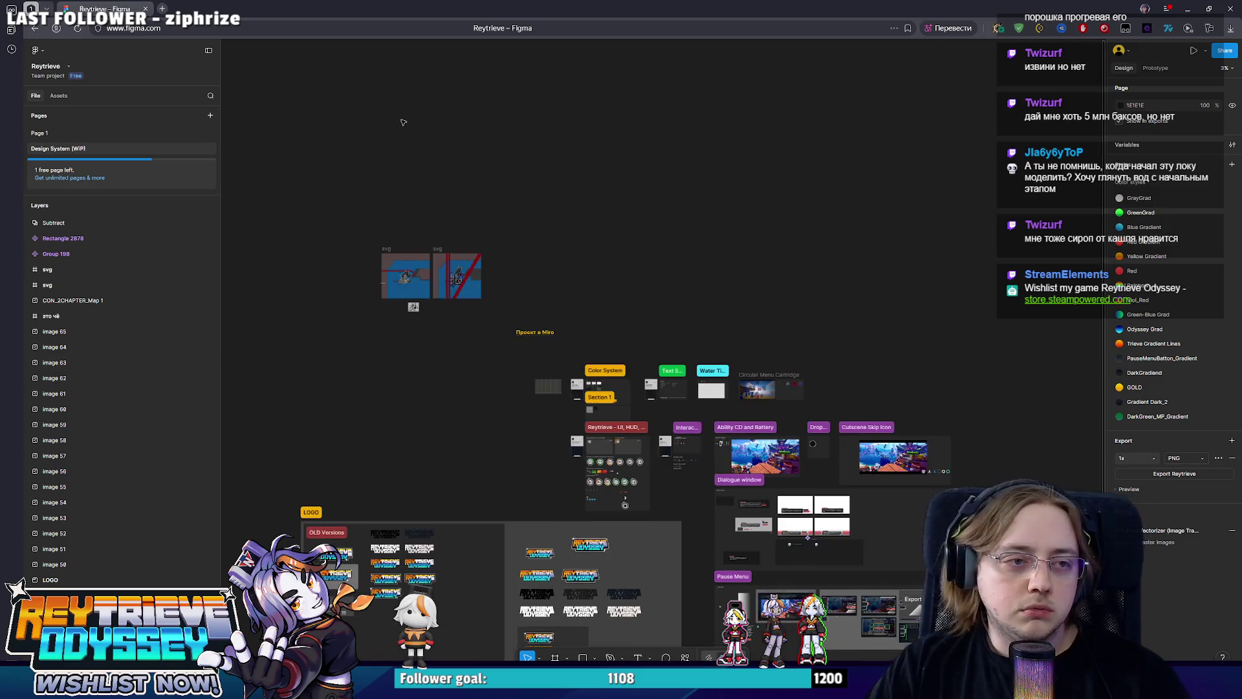
{"action": "scroll", "scroll_direction": "up", "scroll_amount": 3}
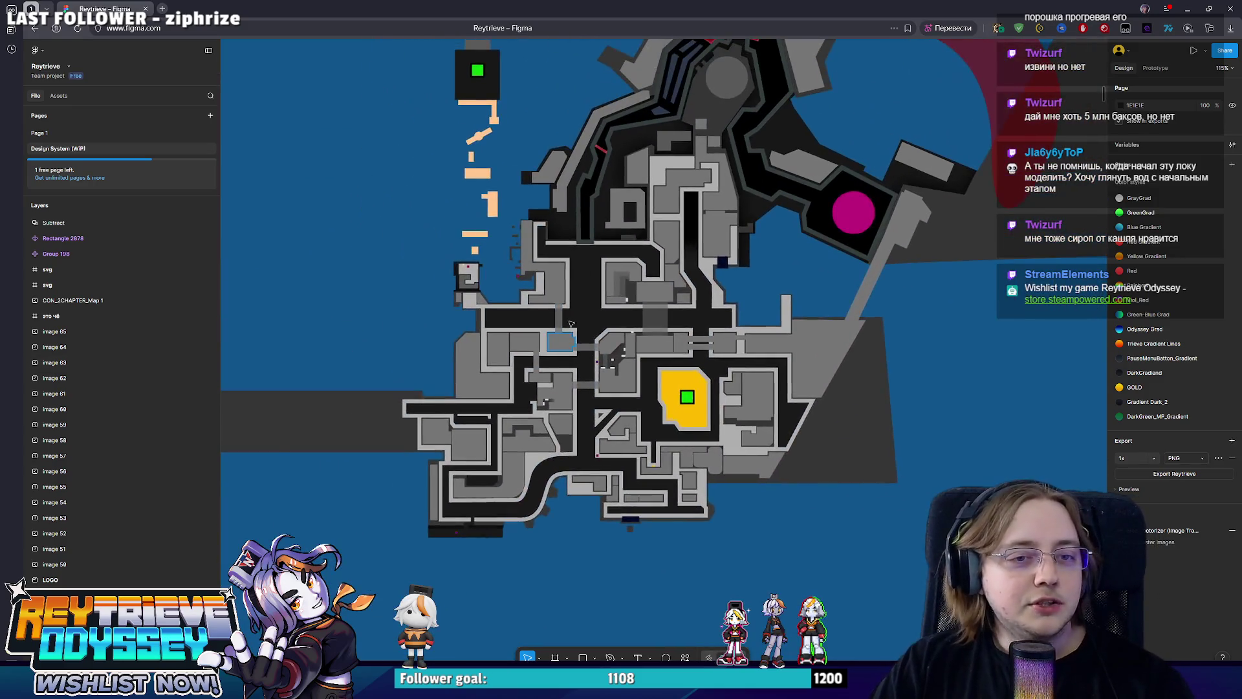
{"action": "scroll", "scroll_direction": "down", "scroll_amount": 3}
{"action": "scroll", "scroll_direction": "up", "scroll_amount": 3}
{"action": "scroll", "scroll_direction": "down", "scroll_amount": 3}
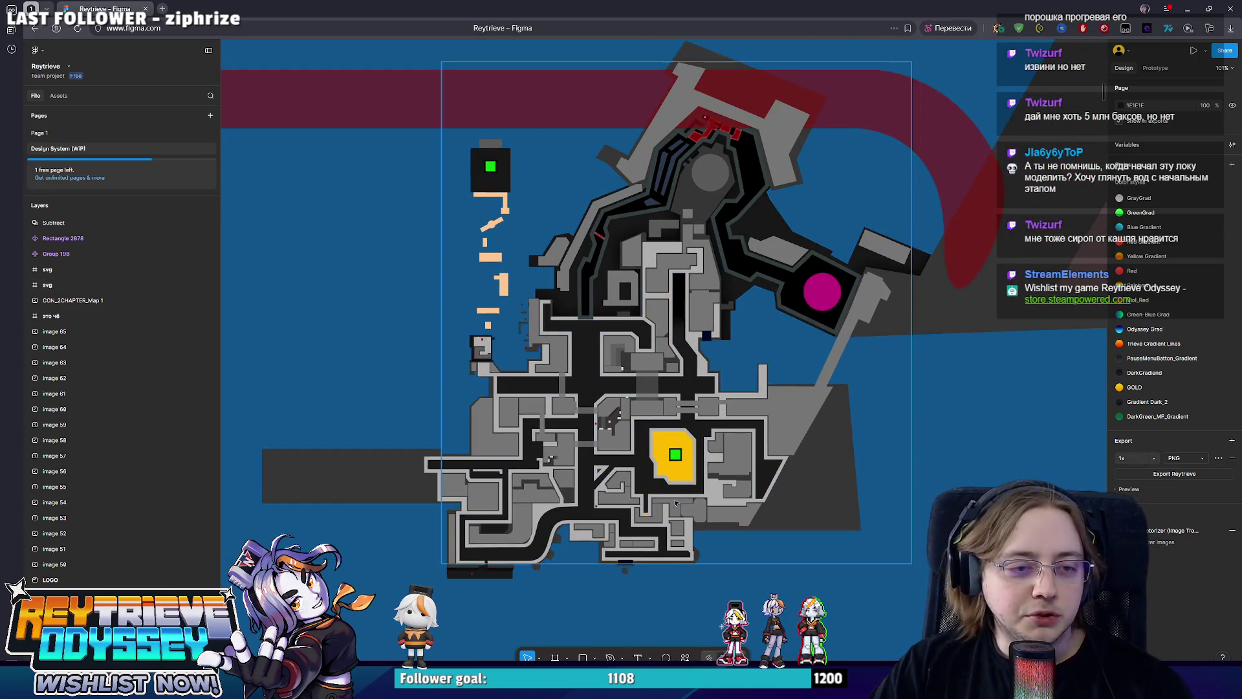
{"action": "scroll", "scroll_direction": "down", "scroll_amount": 3}
{"action": "scroll", "scroll_direction": "up", "scroll_amount": 3}
{"action": "scroll", "scroll_direction": "down", "scroll_amount": 3}
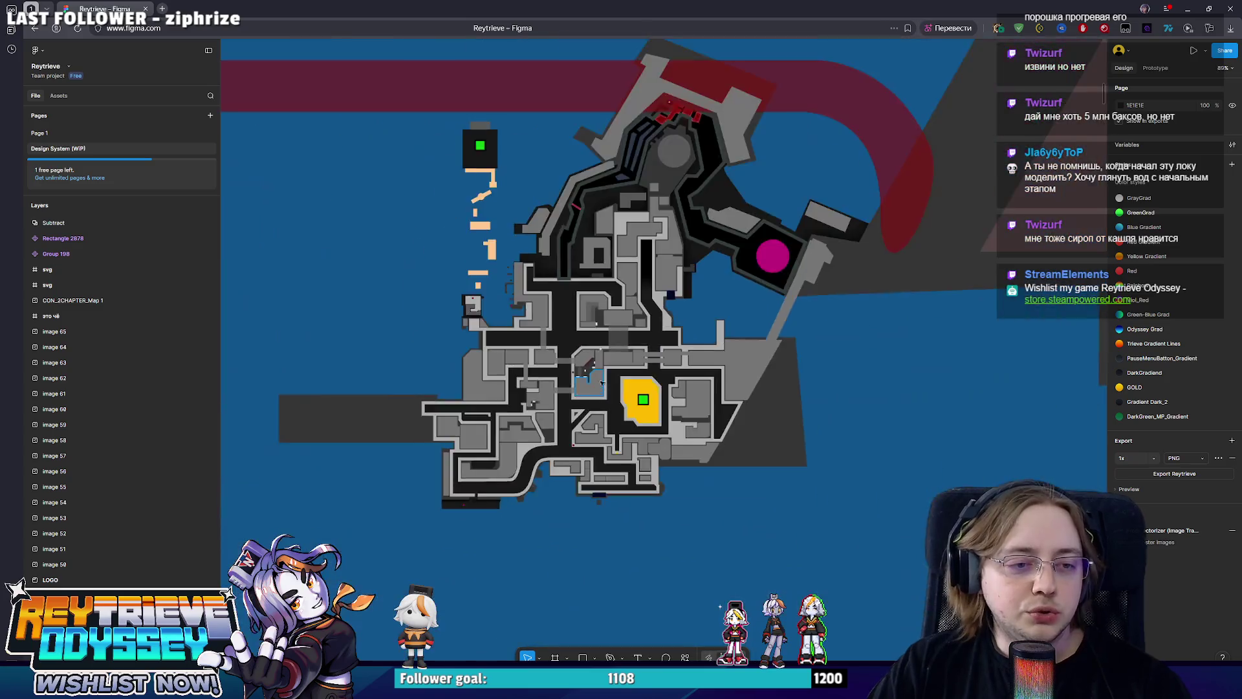
{"action": "scroll", "scroll_direction": "right", "scroll_amount": 3}
{"action": "scroll", "scroll_direction": "down", "scroll_amount": 3}
{"action": "scroll", "scroll_direction": "up", "scroll_amount": 3}
{"action": "scroll", "scroll_direction": "down", "scroll_amount": 3}
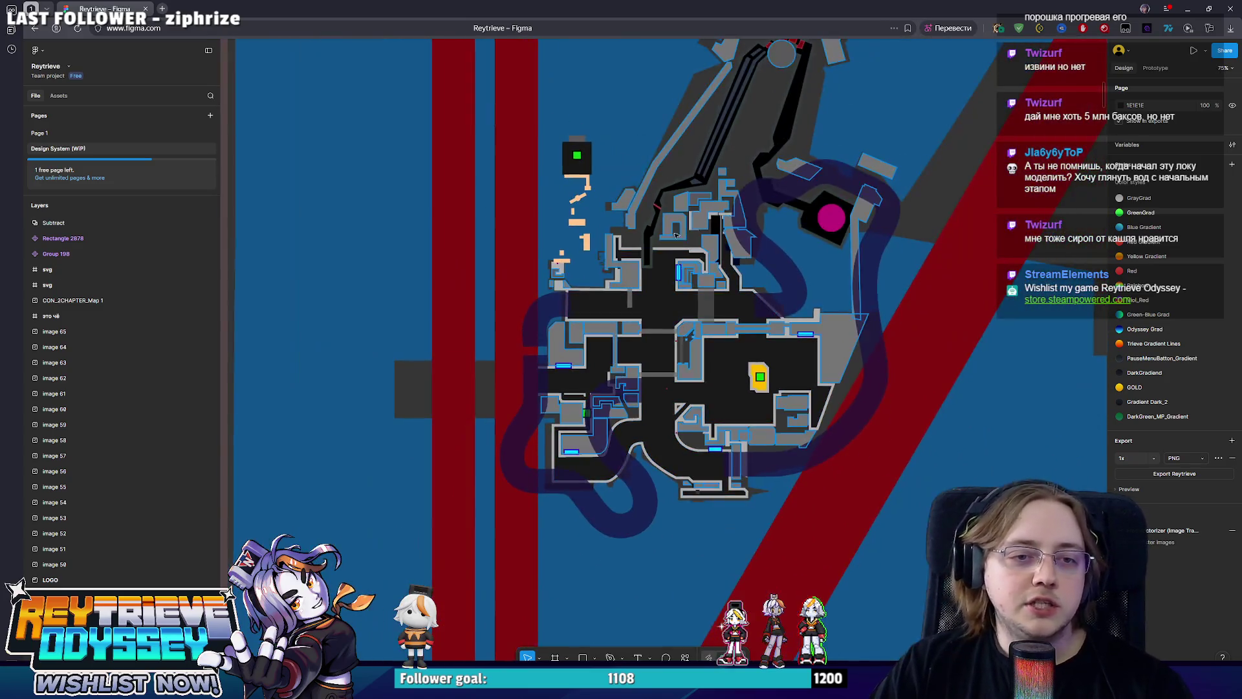
{"action": "scroll", "scroll_direction": "up", "scroll_amount": 3}
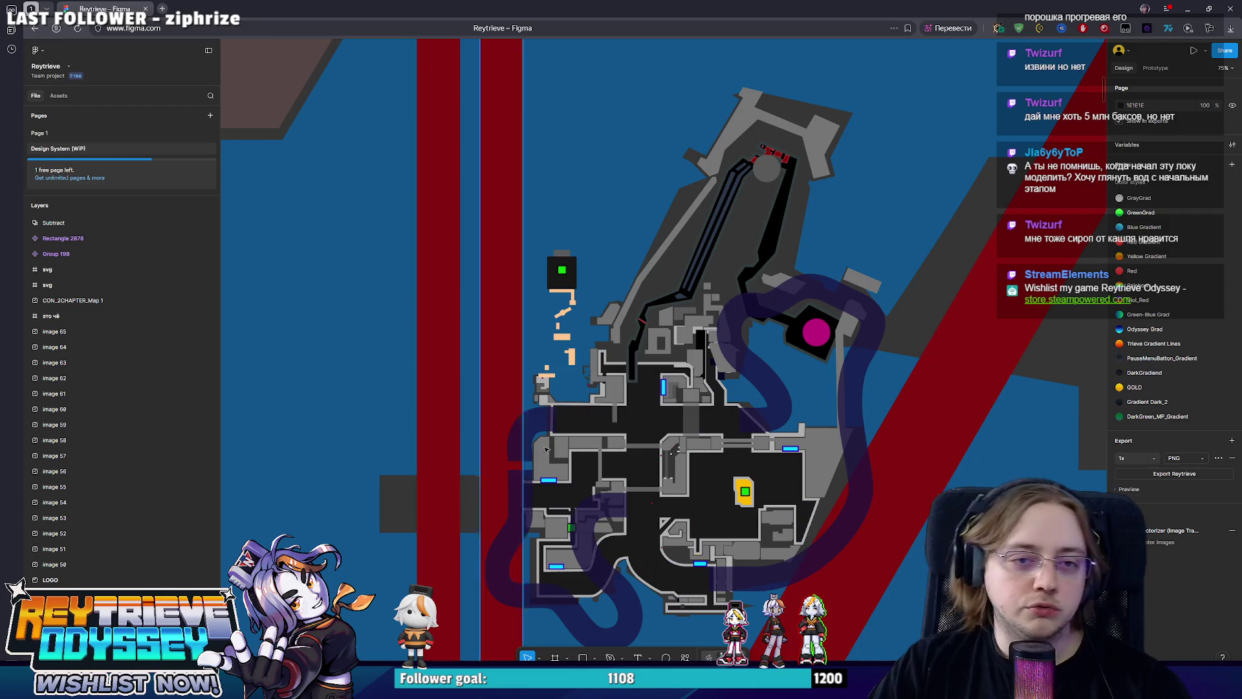
{"action": "scroll", "scroll_direction": "down", "scroll_amount": 3}
{"action": "scroll", "scroll_direction": "right", "scroll_amount": 3}
{"action": "scroll", "scroll_direction": "down", "scroll_amount": 3}
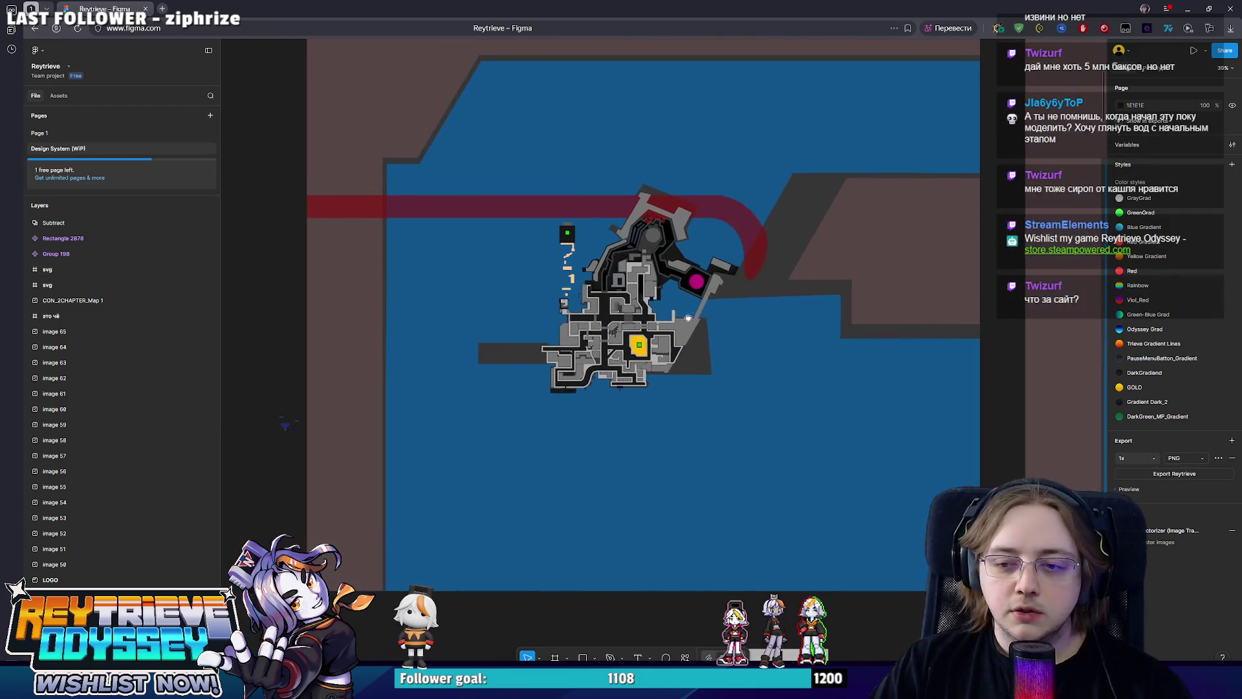
{"action": "scroll", "scroll_direction": "down", "scroll_amount": 3}
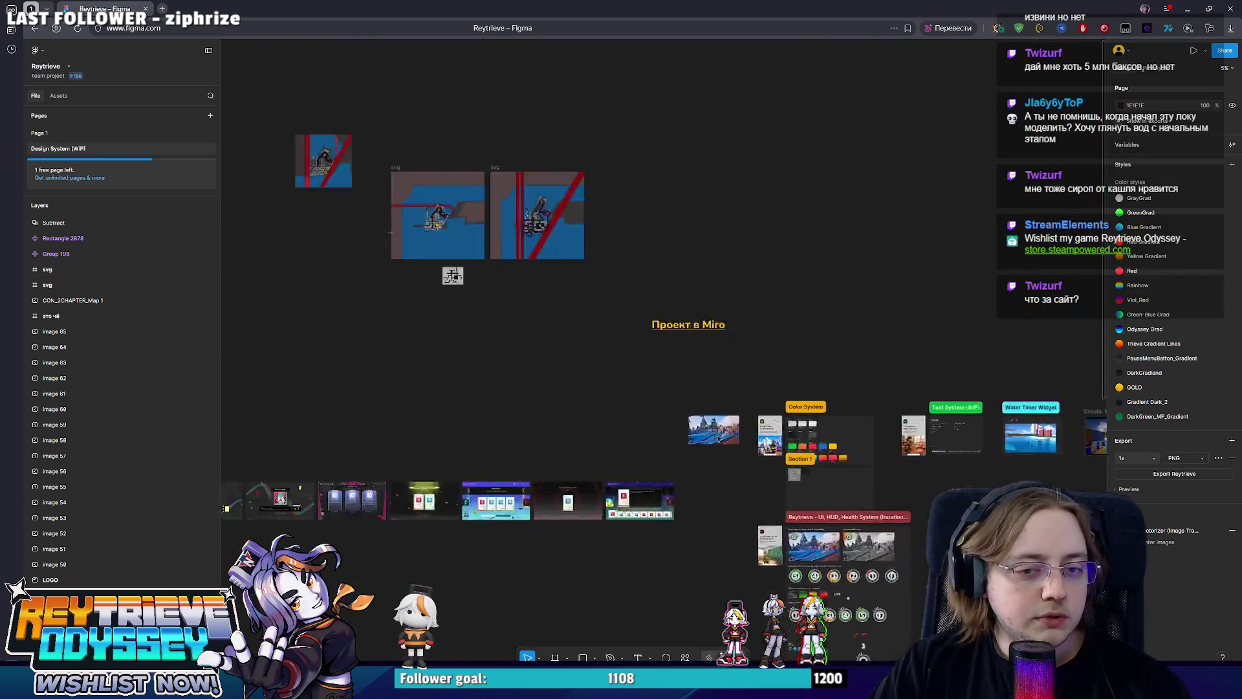
{"action": "scroll", "scroll_direction": "right", "scroll_amount": 3}
{"action": "scroll", "scroll_direction": "up", "scroll_amount": 3}
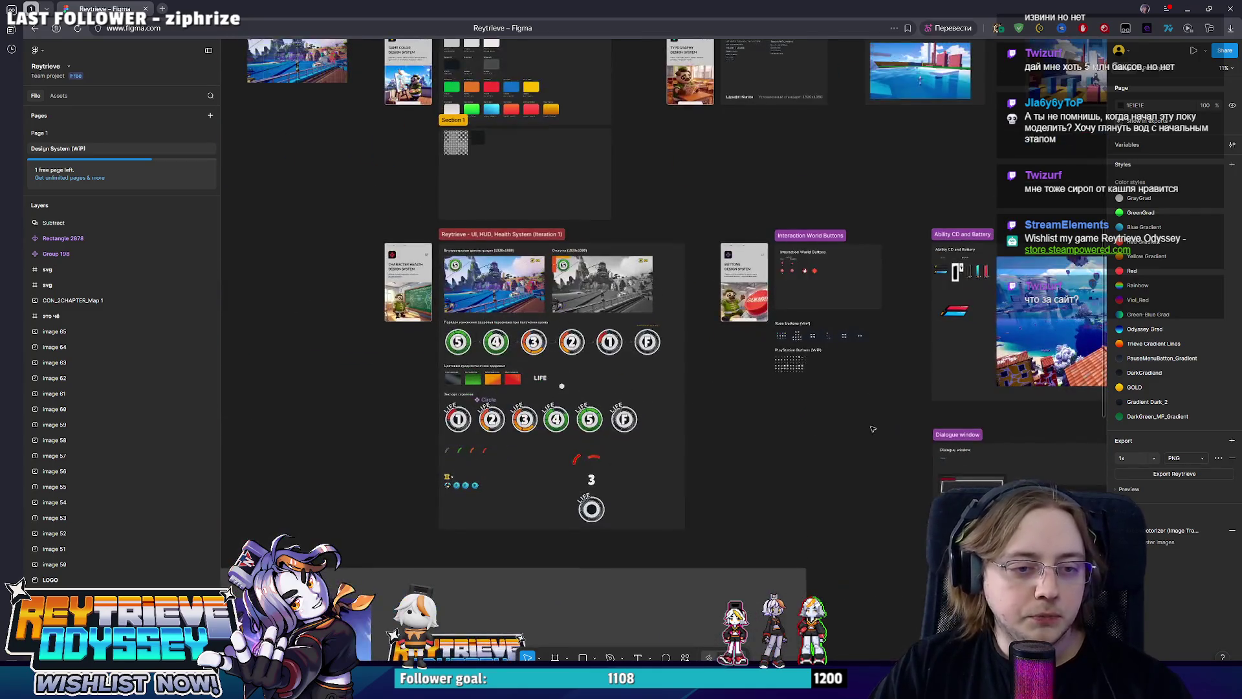
{"action": "scroll", "scroll_direction": "right", "scroll_amount": 3}
{"action": "scroll", "scroll_direction": "down", "scroll_amount": 3}
{"action": "scroll", "scroll_direction": "down", "scroll_amount": 3}
{"action": "scroll", "scroll_direction": "down", "scroll_amount": 3}
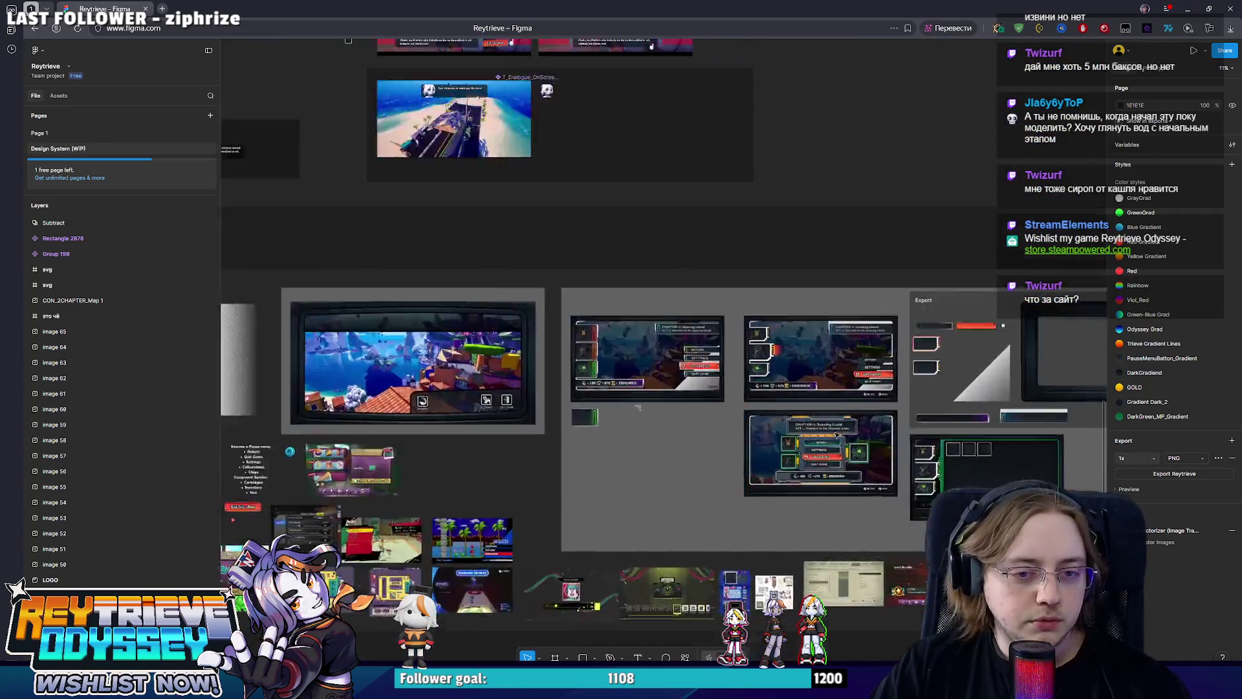
{"action": "scroll", "scroll_direction": "up", "scroll_amount": 3}
{"action": "scroll", "scroll_direction": "down", "scroll_amount": 3}
{"action": "scroll", "scroll_direction": "up", "scroll_amount": 3}
{"action": "scroll", "scroll_direction": "up", "scroll_amount": 3}
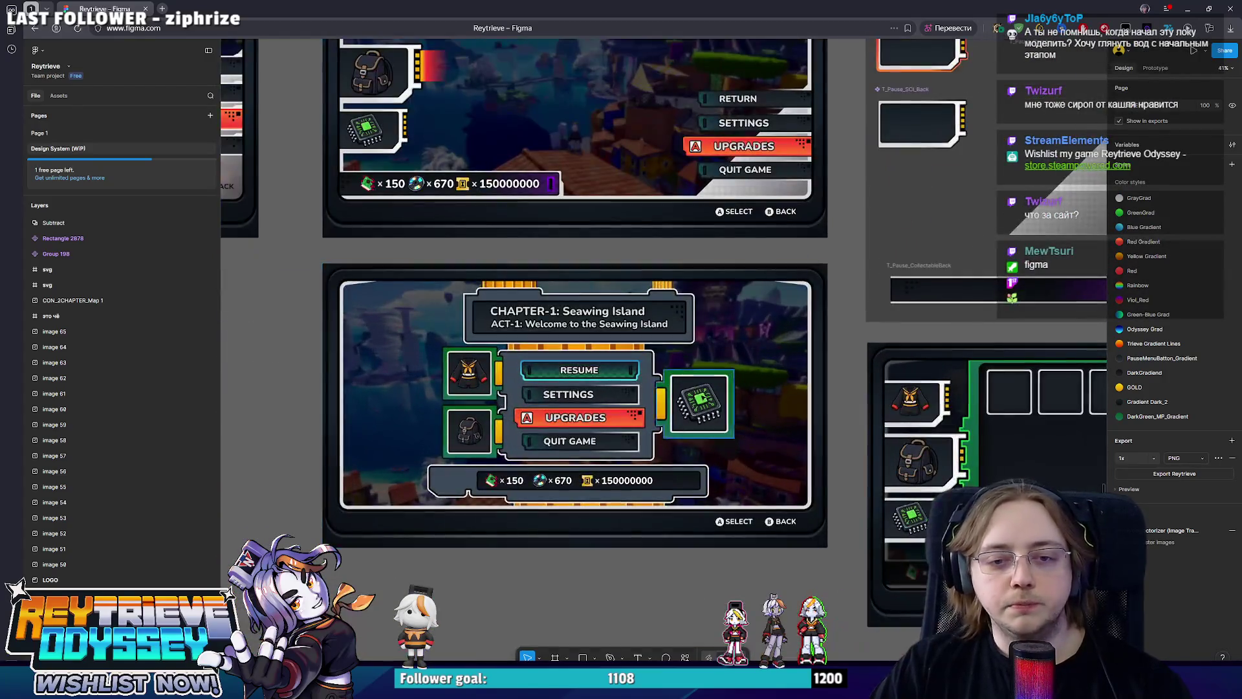
{"action": "scroll", "scroll_direction": "down", "scroll_amount": 3}
{"action": "scroll", "scroll_direction": "down", "scroll_amount": 3}
{"action": "scroll", "scroll_direction": "up", "scroll_amount": 3}
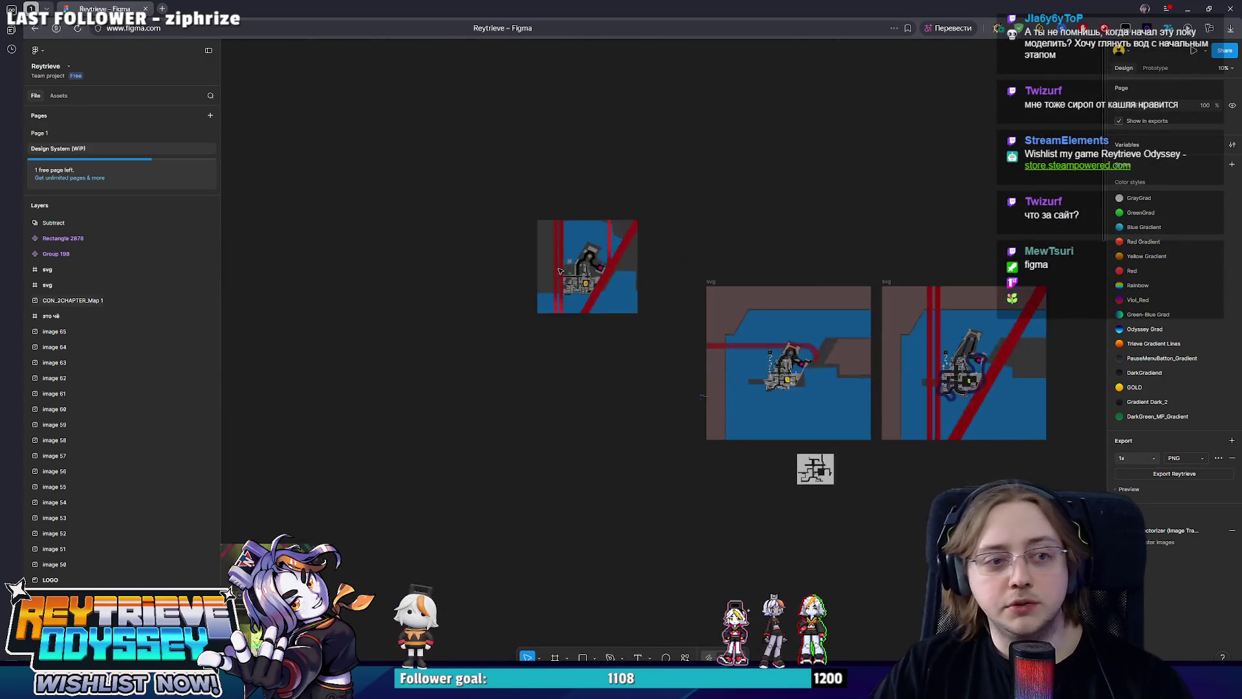
{"action": "scroll", "scroll_direction": "down", "scroll_amount": 3}
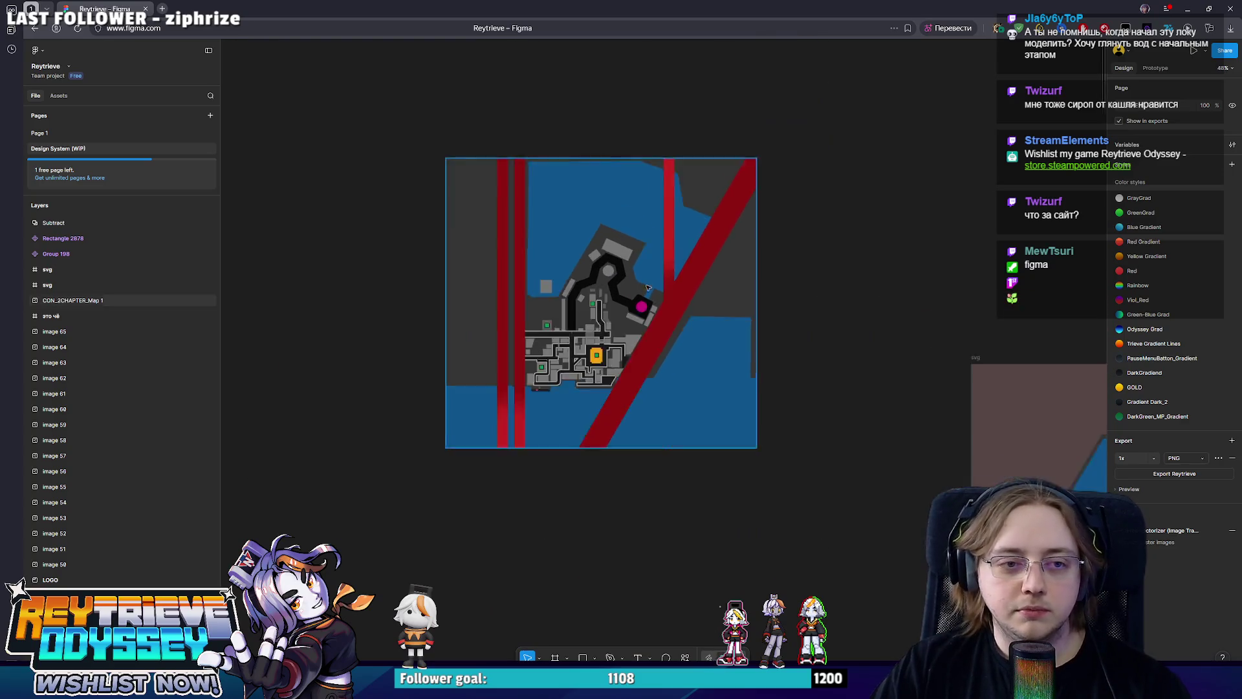
{"action": "scroll", "scroll_direction": "up", "scroll_amount": 3}
{"action": "scroll", "scroll_direction": "down", "scroll_amount": 3}
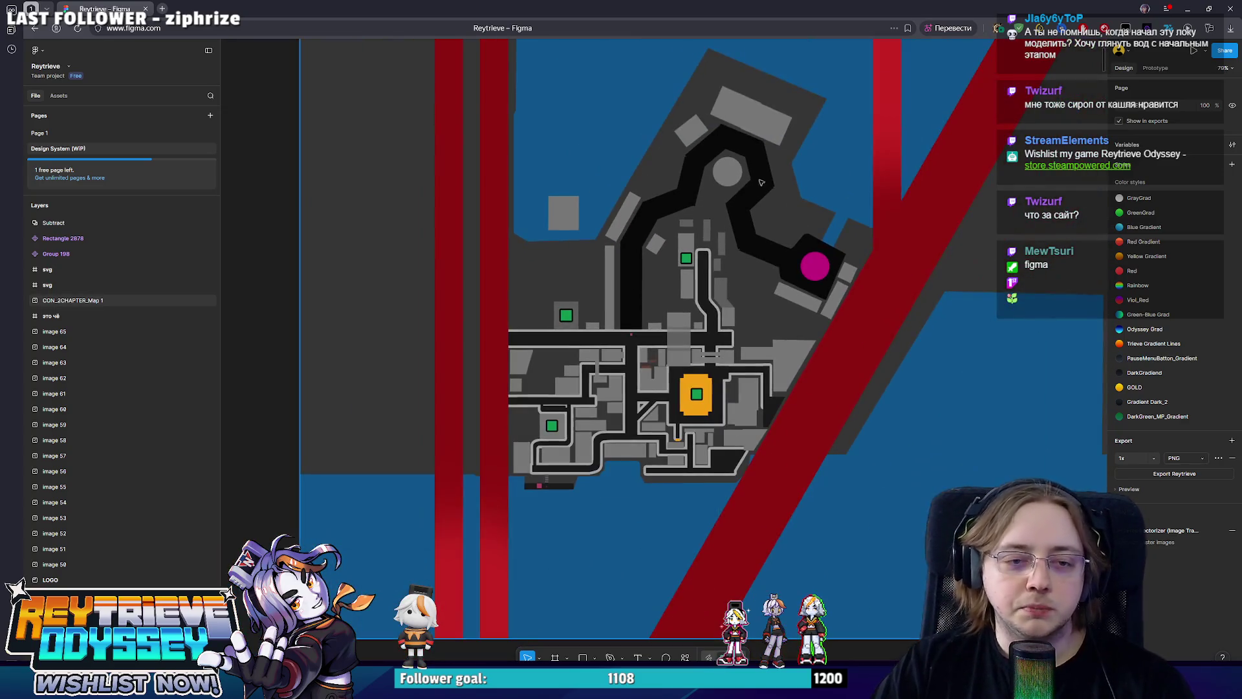
{"action": "key", "text": "alt+Tab"}
Confirm the loop cut, then move the long face strip down along Y to the bottom edge.
{"action": "left_click_drag", "start_coordinate": [550, 240], "coordinate": [558, 194]}
{"action": "scroll", "scroll_direction": "up", "scroll_amount": 3}
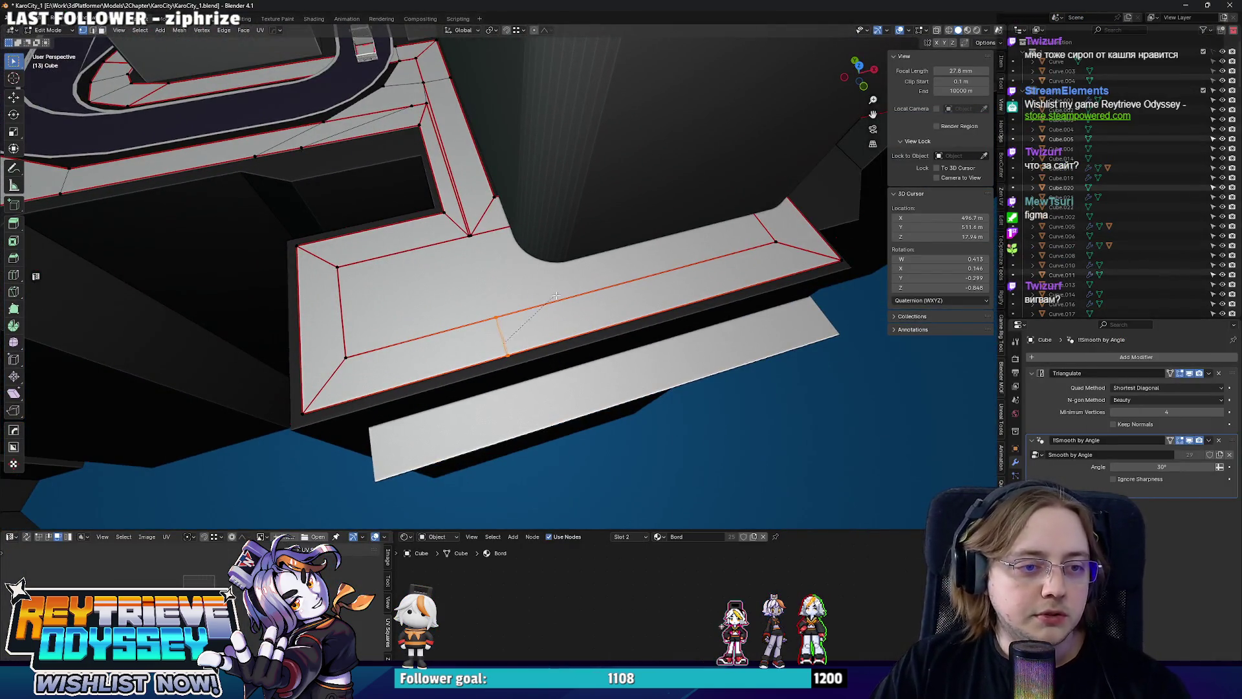
{"action": "left_click", "coordinate": [559, 296]}
{"action": "left_click_drag", "start_coordinate": [558, 295], "coordinate": [621, 293]}
{"action": "key", "text": "alt+z"}
{"action": "key", "text": "3"}
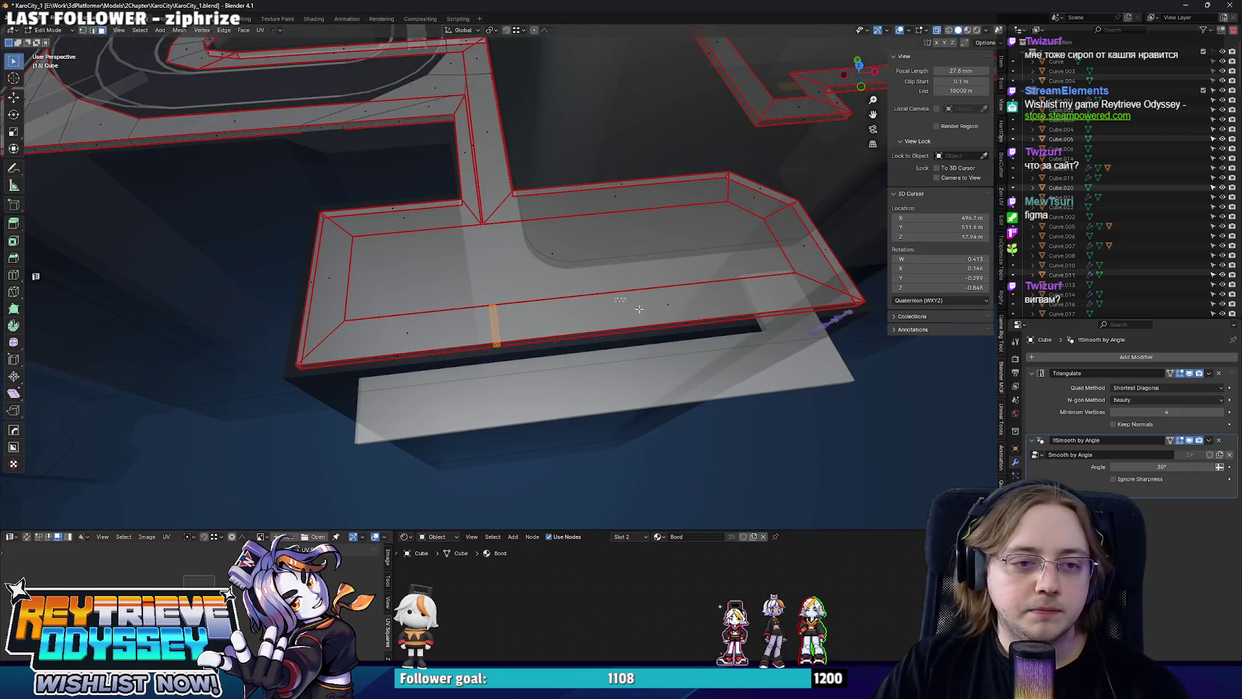
{"action": "left_click", "coordinate": [625, 291]}
{"action": "key", "text": "KP_7"}
{"action": "scroll", "scroll_direction": "up", "scroll_amount": 3}
{"action": "key", "text": "g"}
{"action": "key", "text": "y"}
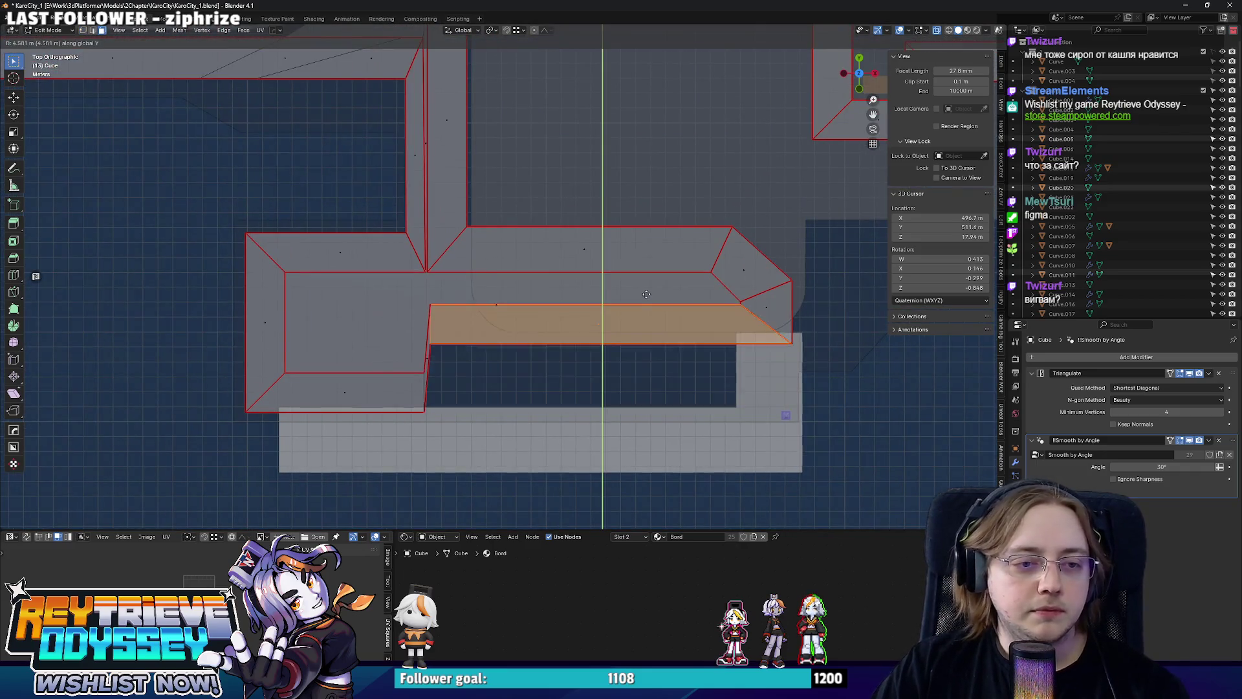
{"action": "left_click", "coordinate": [641, 330]}
Try moving the top strip and chamfer faces along Y, cancelling both attempts.
{"action": "left_click_drag", "start_coordinate": [484, 206], "coordinate": [821, 360]}
{"action": "left_click", "coordinate": [506, 323]}
{"action": "key", "text": "g"}
{"action": "key", "text": "y"}
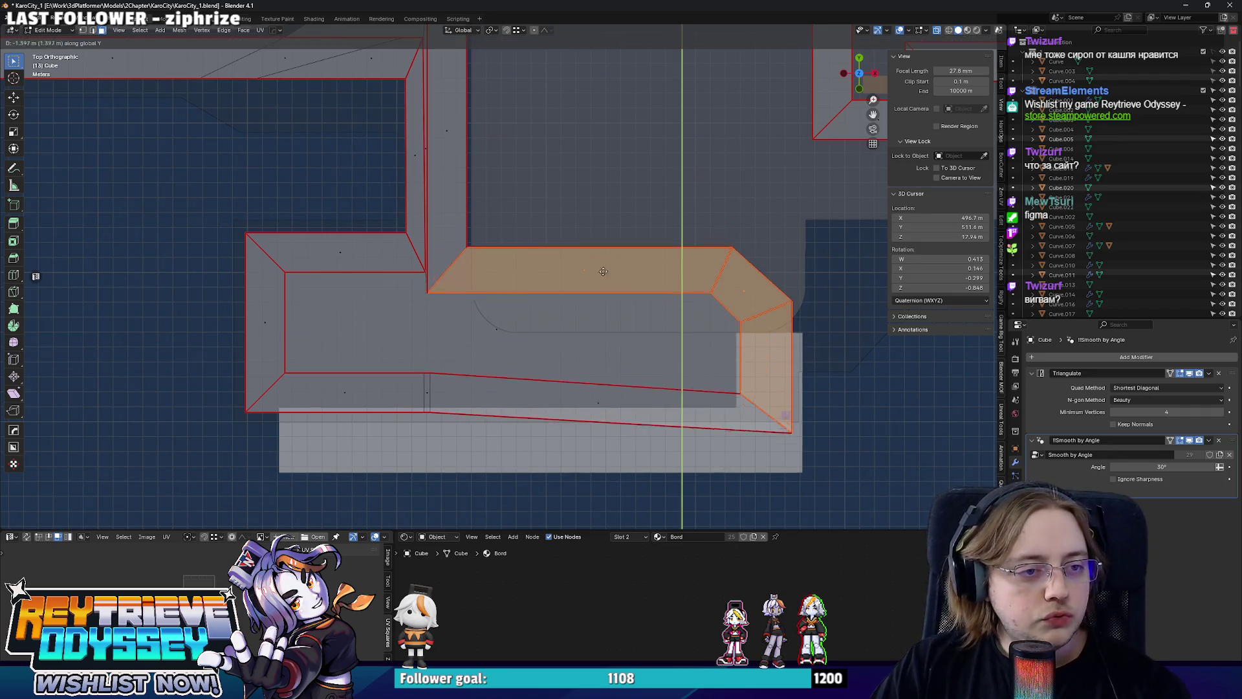
{"action": "key", "text": "Escape"}
{"action": "left_click", "coordinate": [729, 373]}
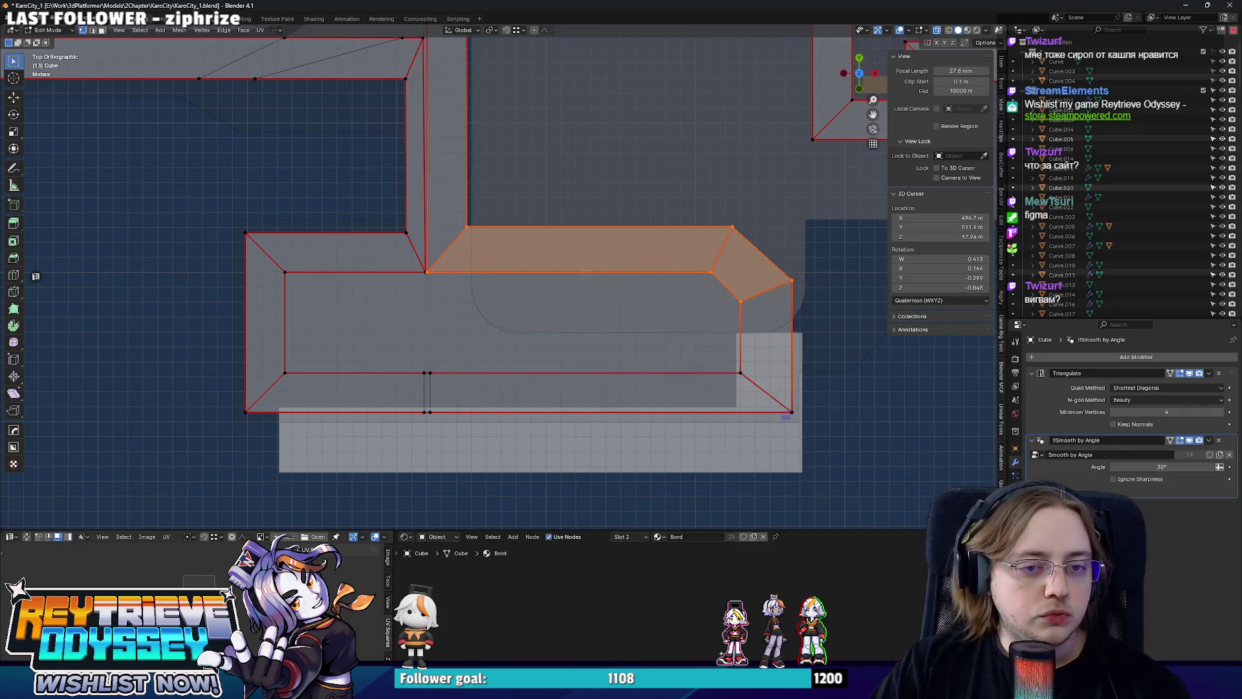
{"action": "key", "text": "g"}
{"action": "key", "text": "y"}
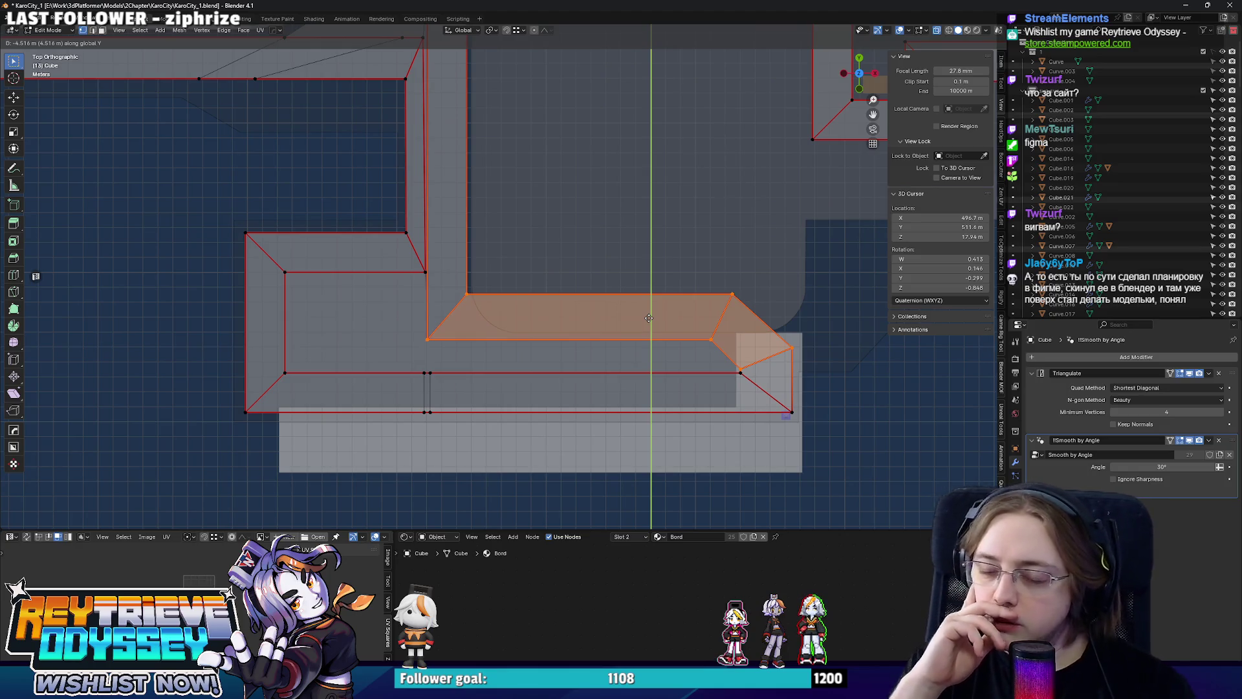
{"action": "key", "text": "Escape"}
Return to object mode, orbit around the whole city model, then go back to the Figma map.
{"action": "key", "text": "Tab"}
{"action": "left_click_drag", "start_coordinate": [381, 243], "coordinate": [484, 232]}
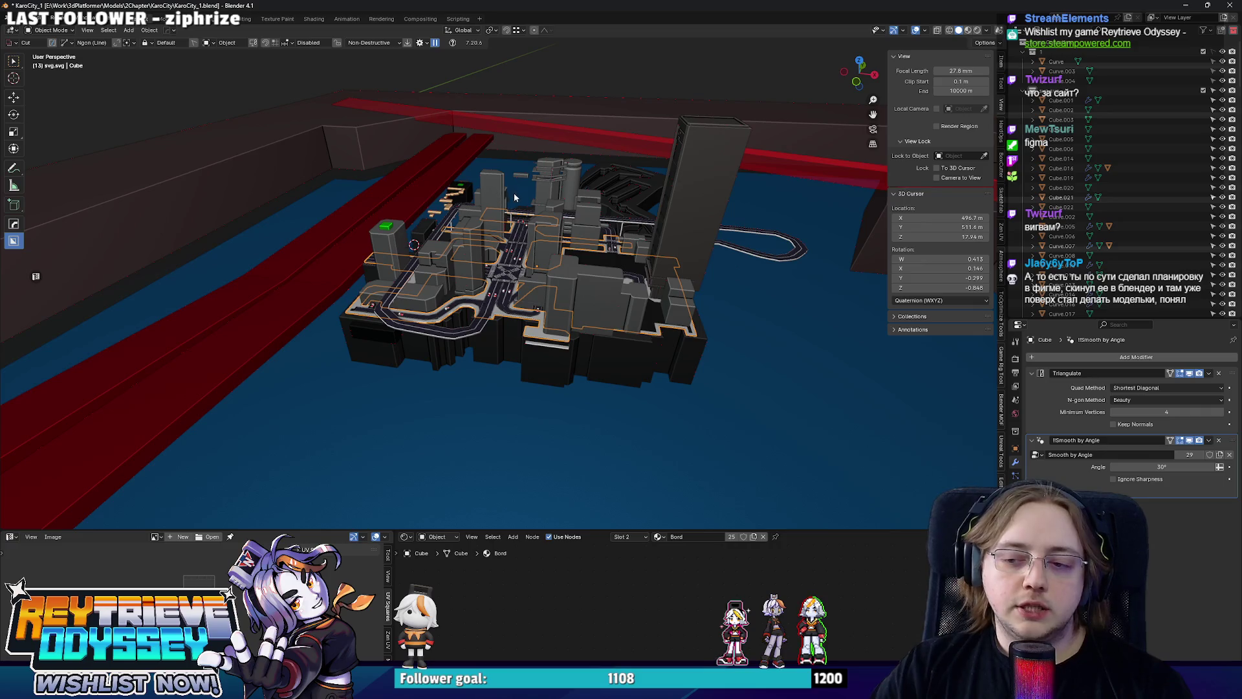
{"action": "left_click_drag", "start_coordinate": [527, 204], "coordinate": [408, 229]}
{"action": "key", "text": "alt+Tab"}
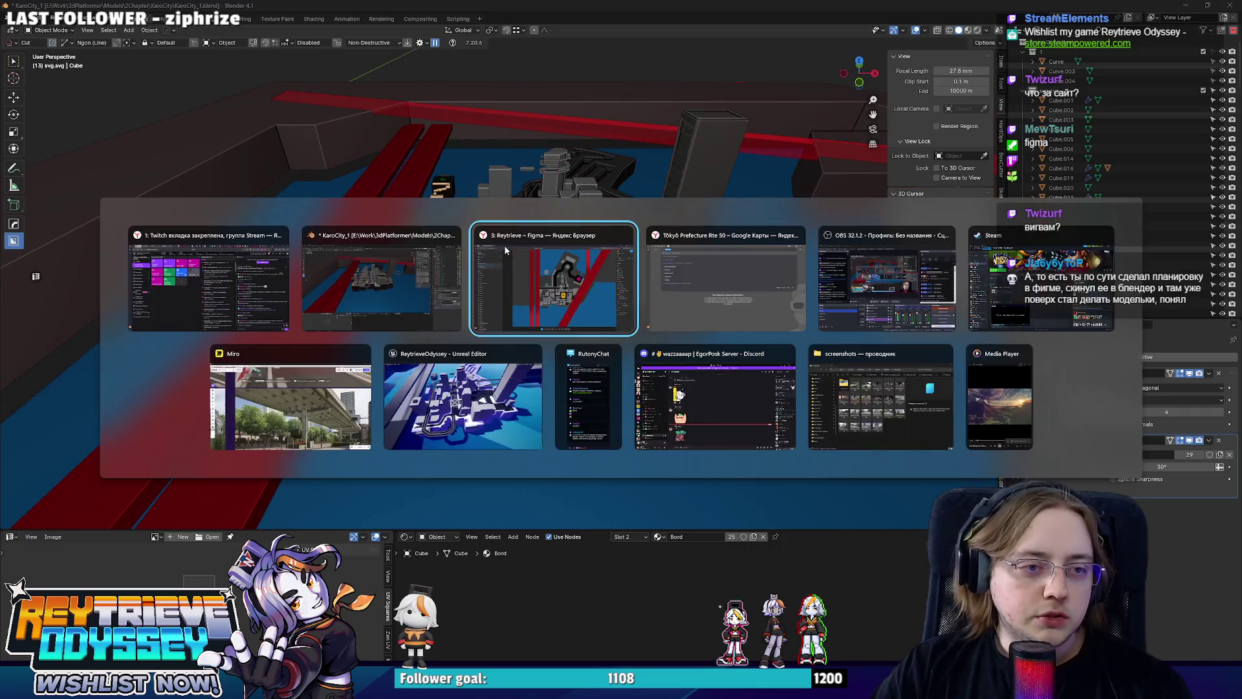
{"action": "scroll", "scroll_direction": "down", "scroll_amount": 3}
{"action": "scroll", "scroll_direction": "down", "scroll_amount": 3}
{"action": "scroll", "scroll_direction": "up", "scroll_amount": 3}
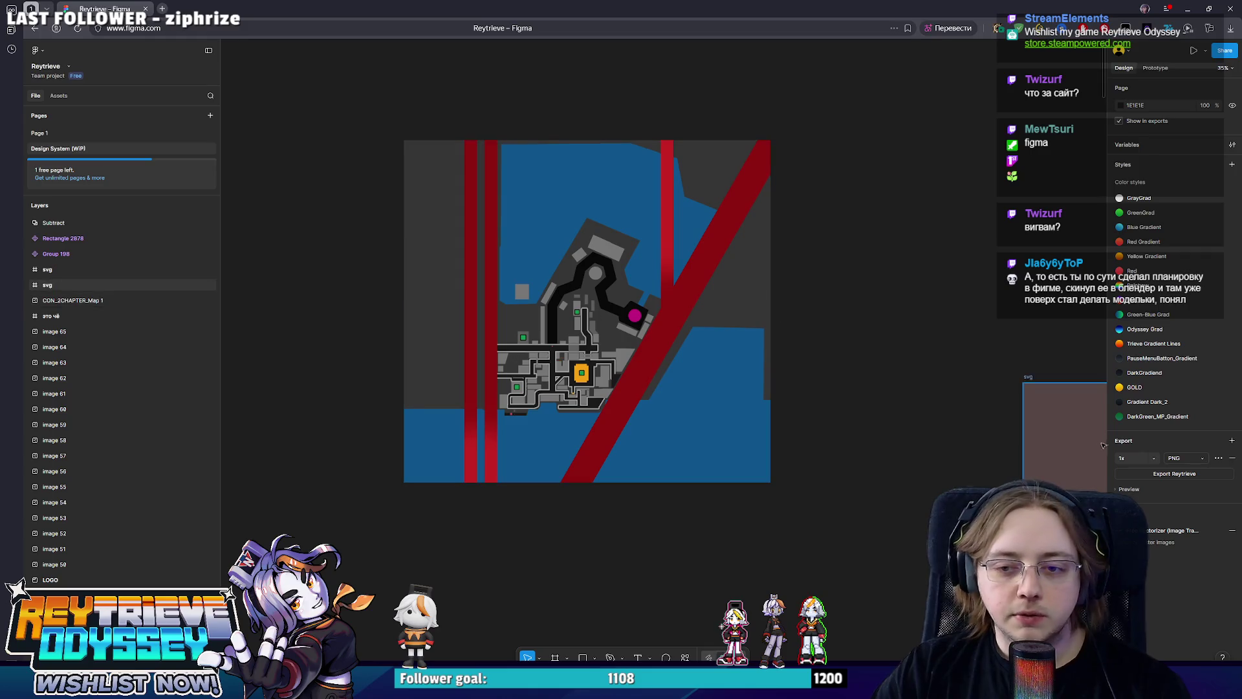
Check the svg frame's export formats and fit the svg map frame in view.
{"action": "left_click", "coordinate": [1196, 458]}
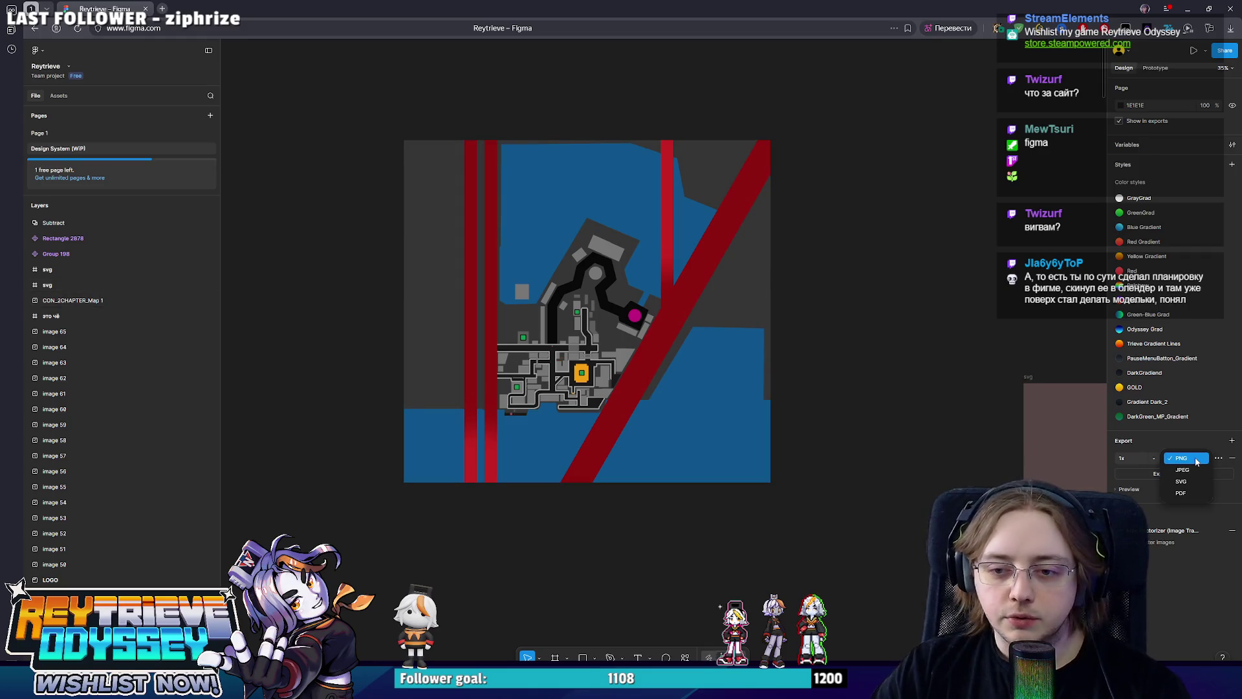
{"action": "scroll", "scroll_direction": "right", "scroll_amount": 3}
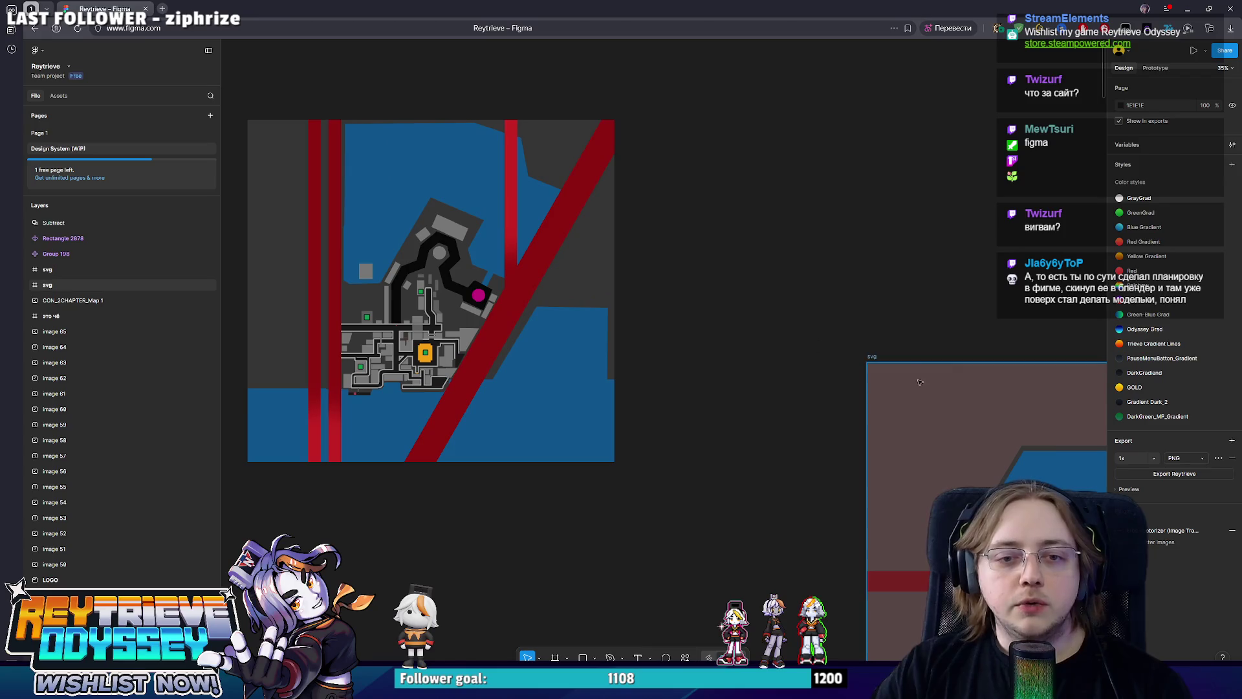
{"action": "left_click", "coordinate": [902, 370]}
{"action": "key", "text": "shift+2"}
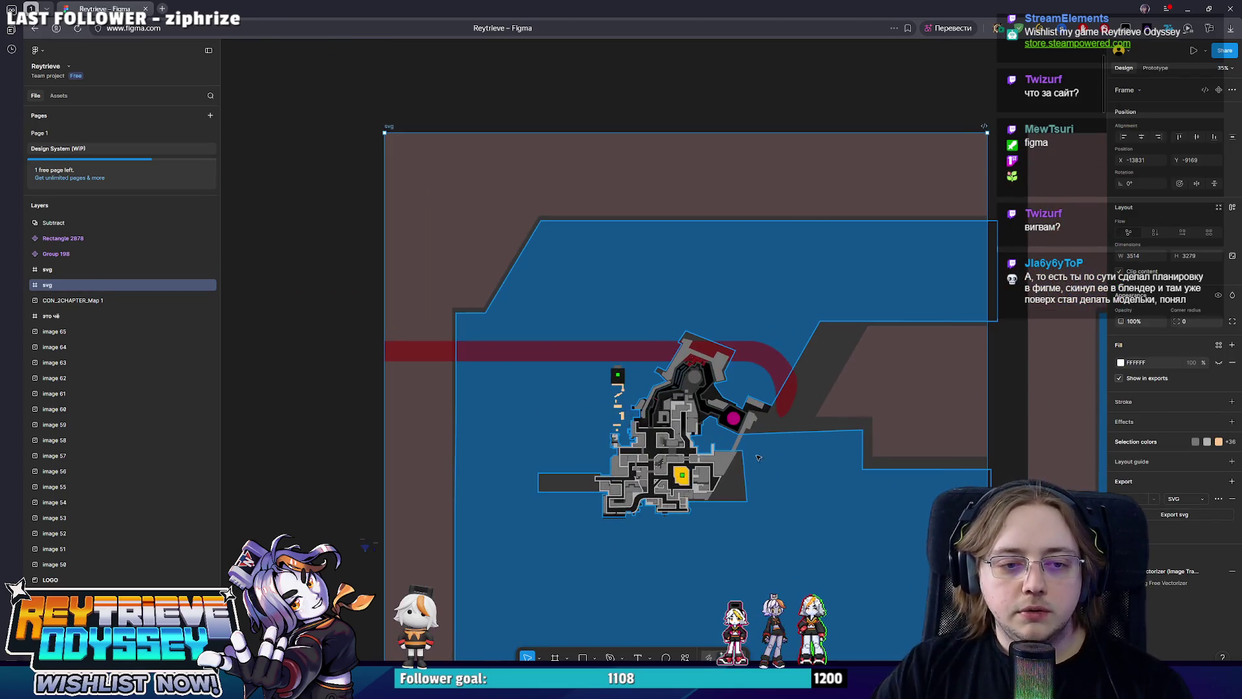
{"action": "scroll", "scroll_direction": "left", "scroll_amount": 3}
{"action": "scroll", "scroll_direction": "up", "scroll_amount": 3}
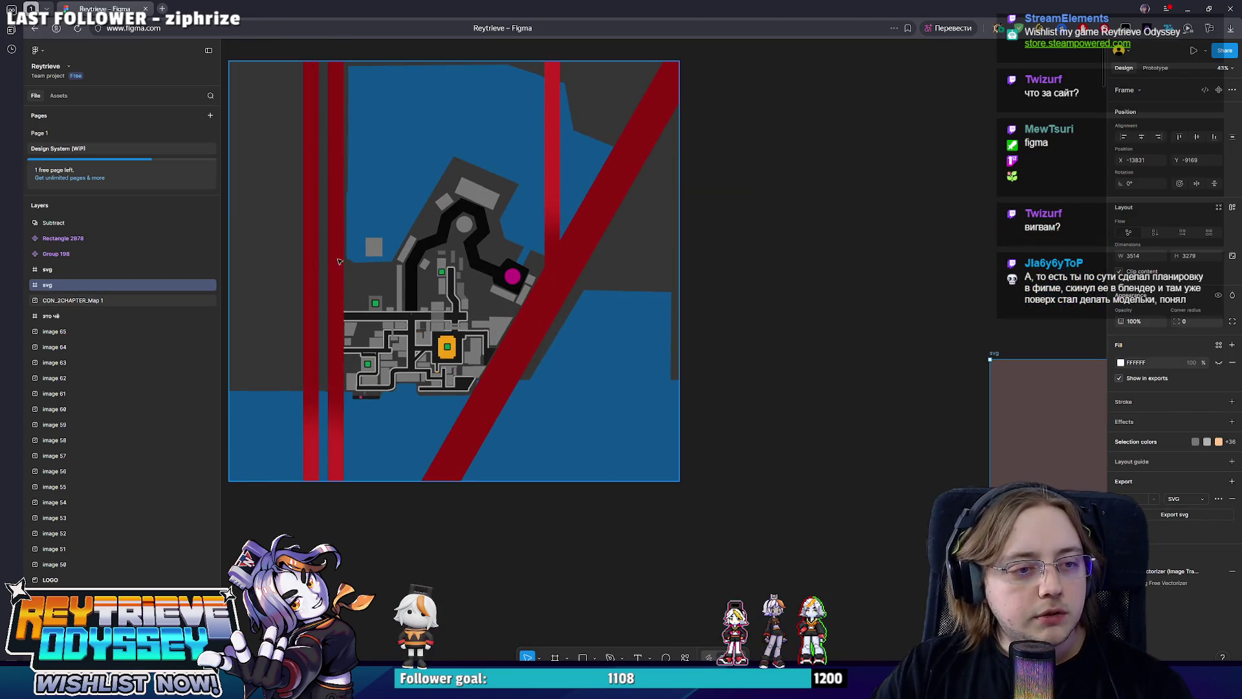
{"action": "key", "text": "shift+2"}
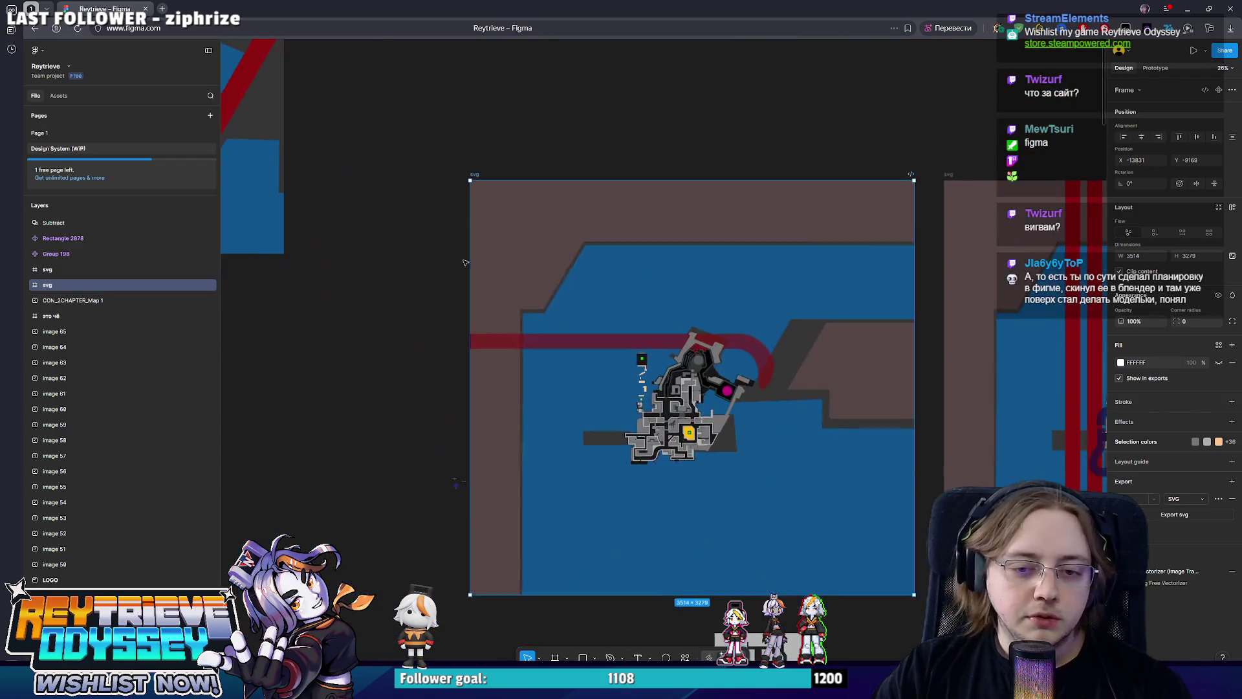
Look over the map frame once more and minimise Figma to return to Blender.
{"action": "scroll", "scroll_direction": "down", "scroll_amount": 3}
{"action": "scroll", "scroll_direction": "right", "scroll_amount": 3}
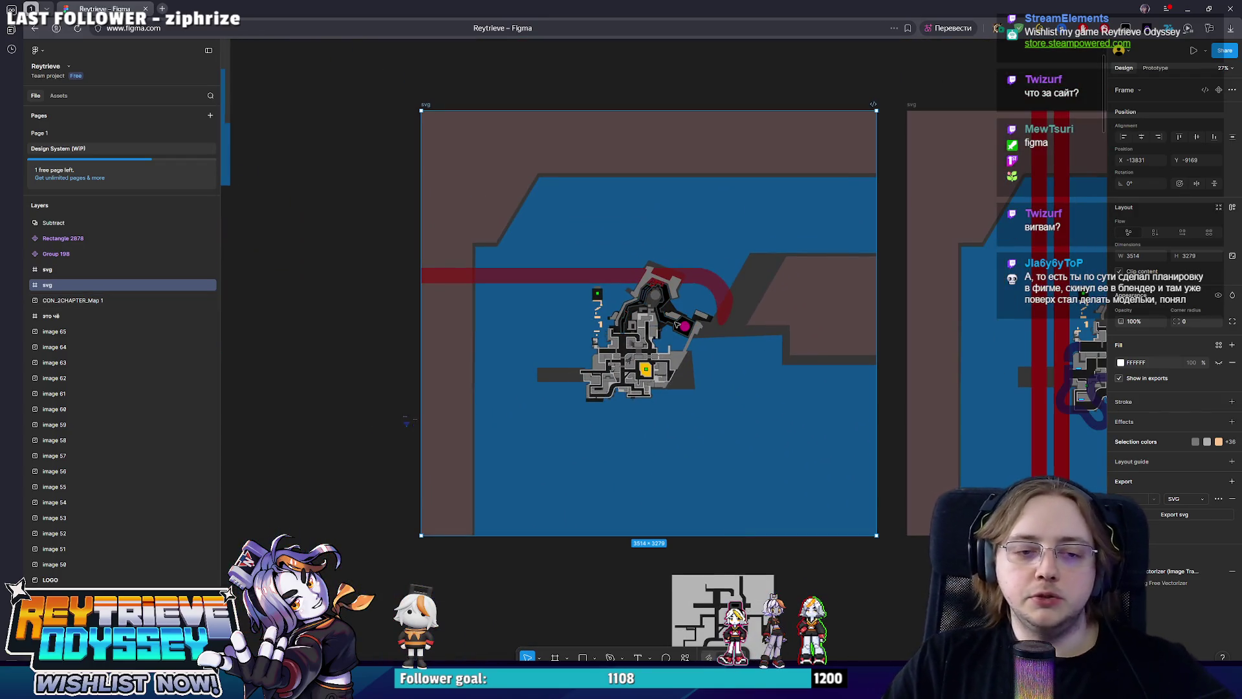
{"action": "left_click", "coordinate": [1188, 6]}
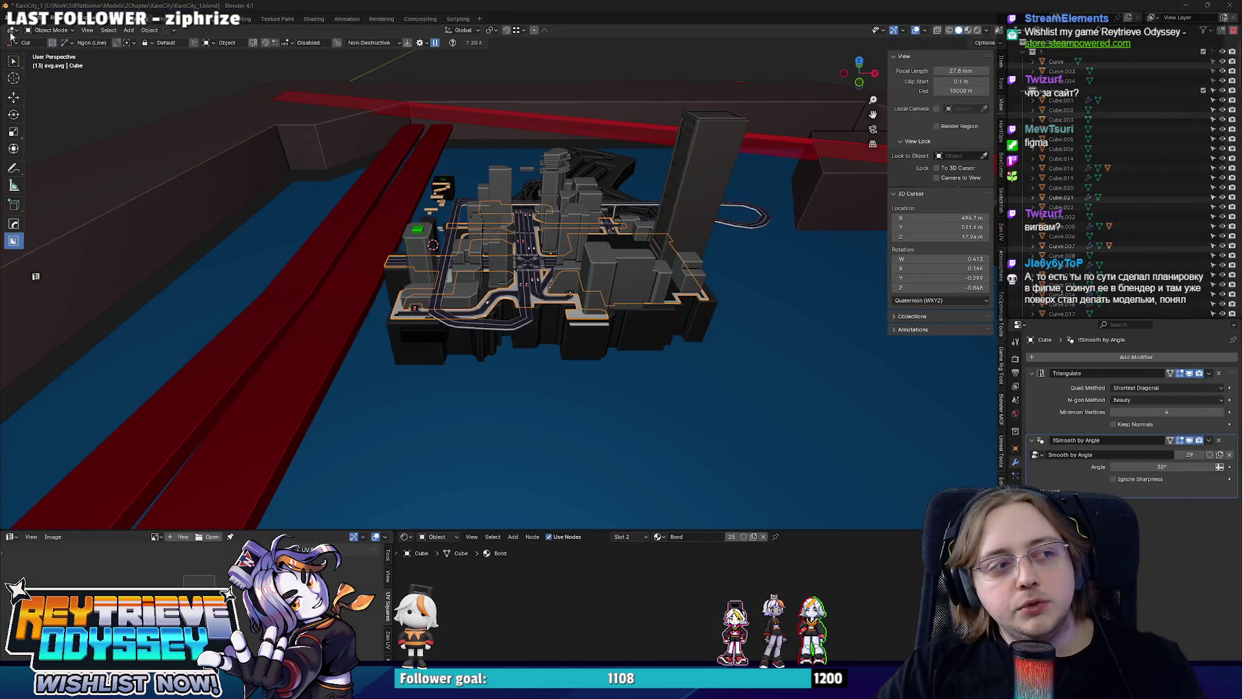
Import svg.svg from Downloads via File > Import > Scalable Vector Graphics (.svg).
{"action": "left_click", "coordinate": [22, 18]}
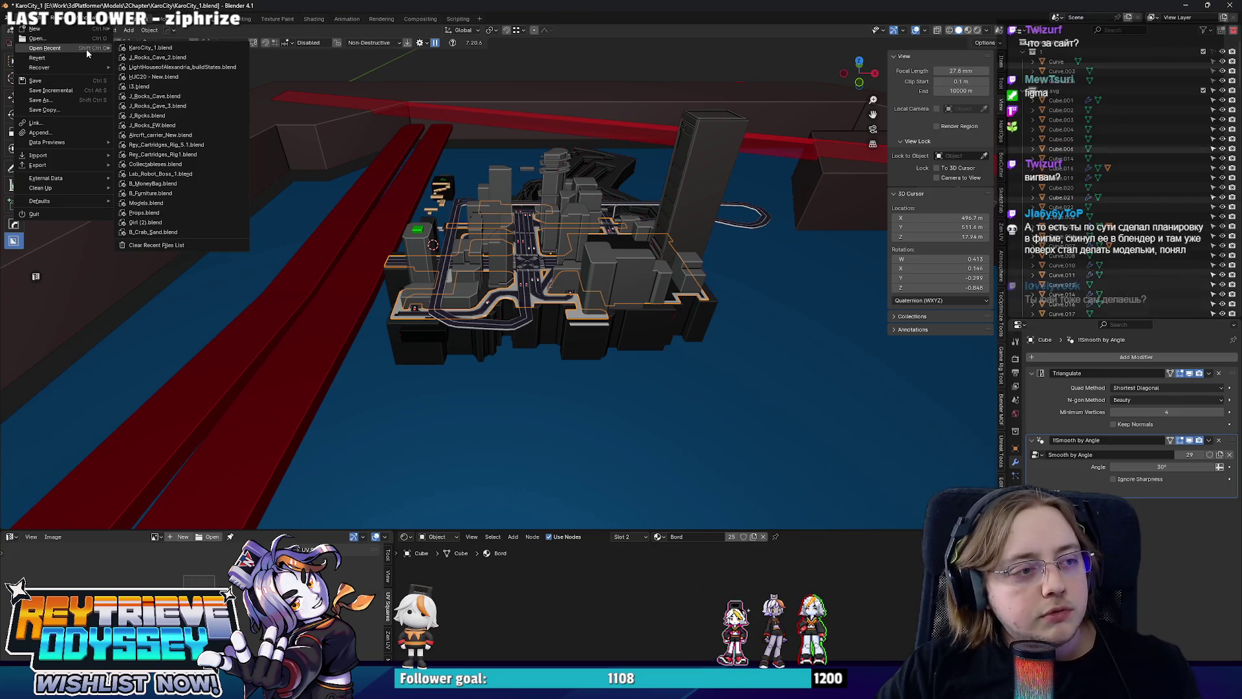
{"action": "mouse_move", "coordinate": [60, 155]}
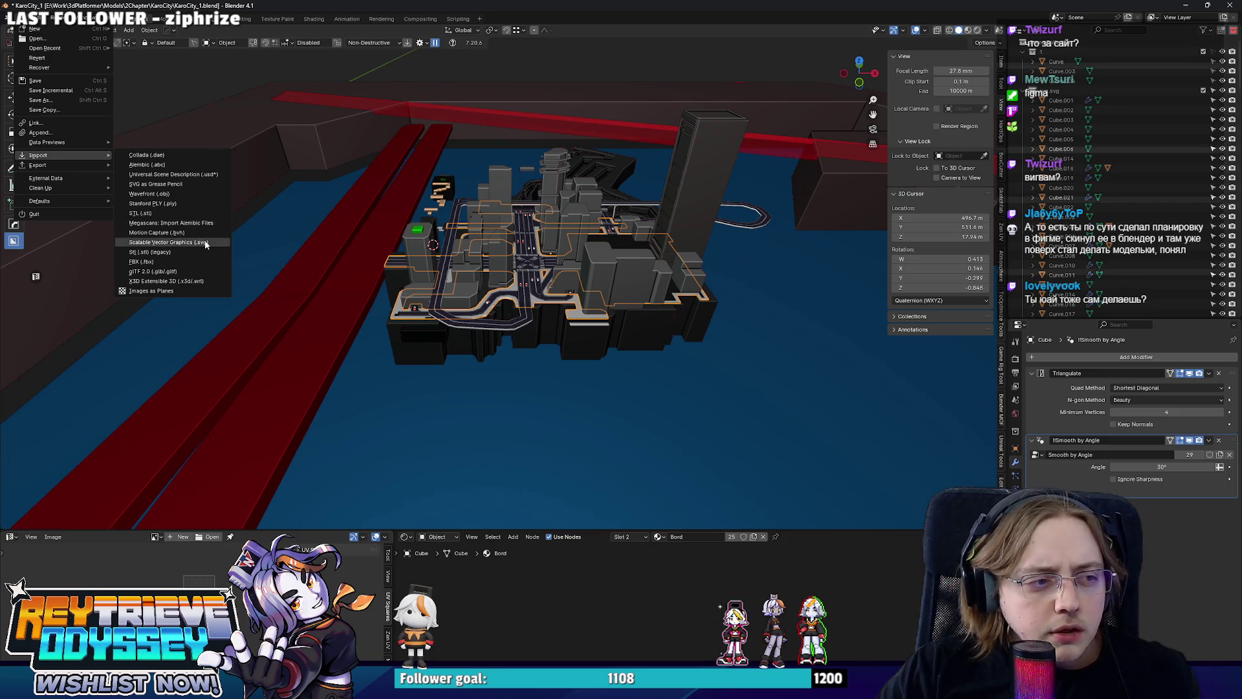
{"action": "left_click", "coordinate": [208, 242]}
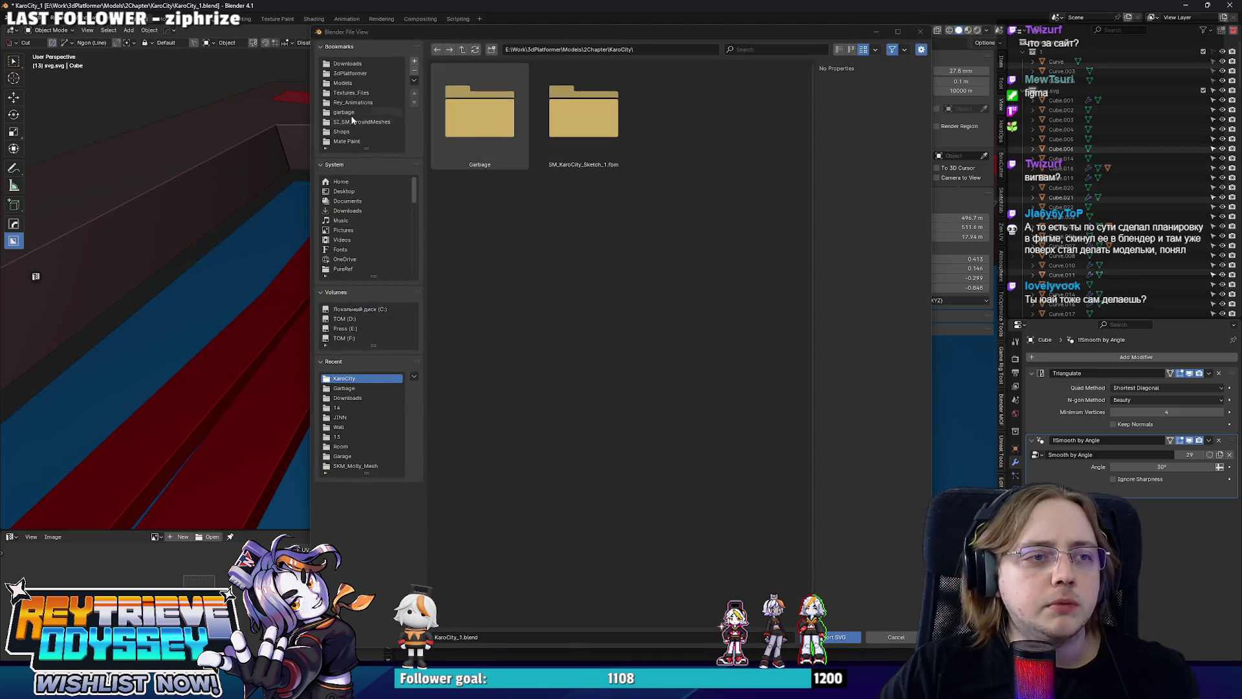
{"action": "left_click", "coordinate": [347, 64]}
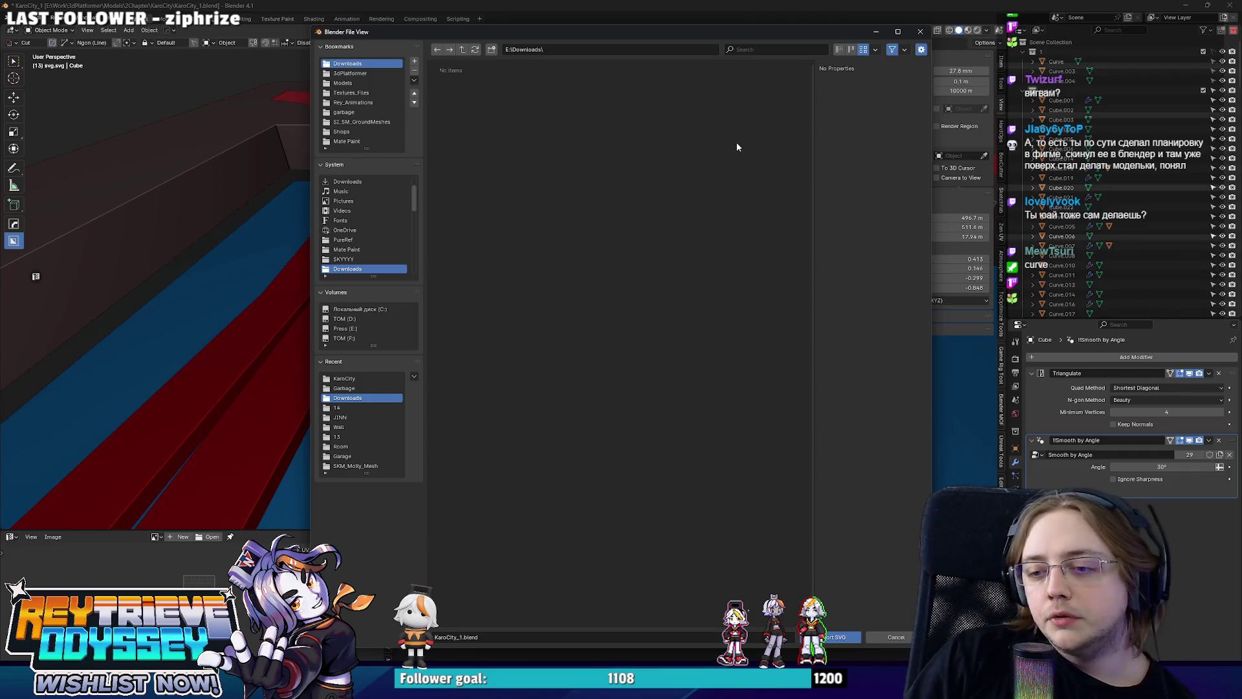
{"action": "key", "text": "Escape"}
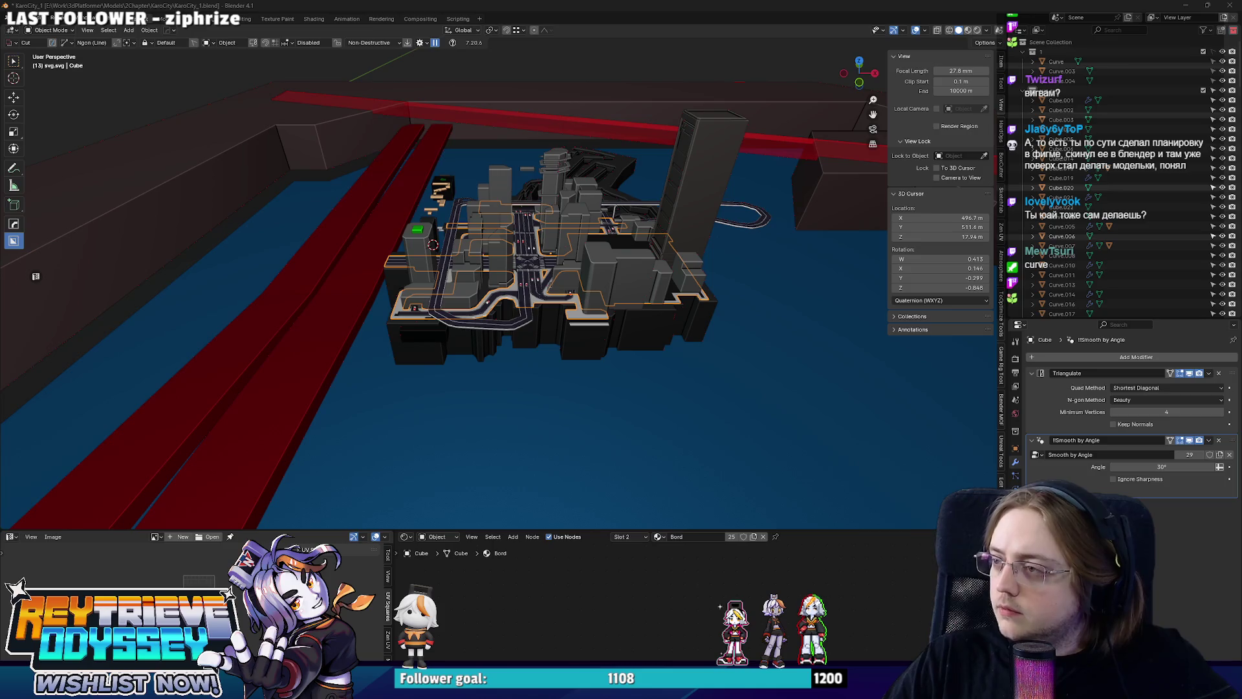
{"action": "key", "text": "ctrl+o"}
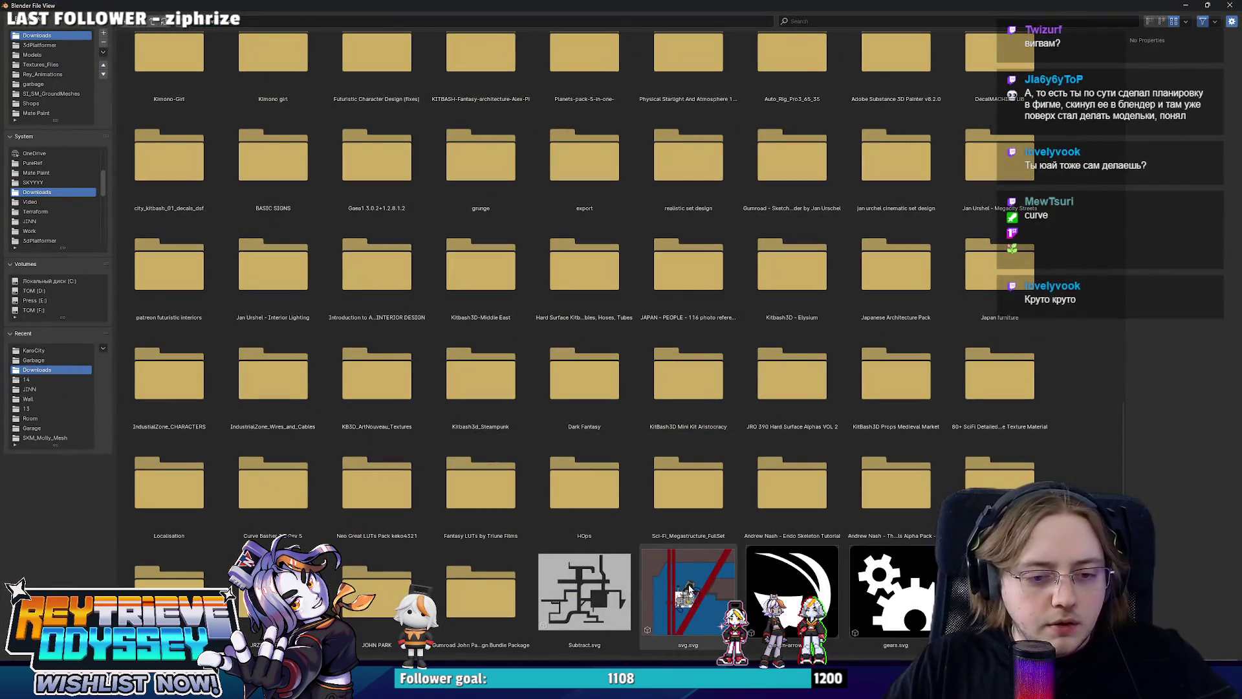
{"action": "double_click", "coordinate": [688, 592]}
{"action": "scroll", "scroll_direction": "down", "scroll_amount": 3}
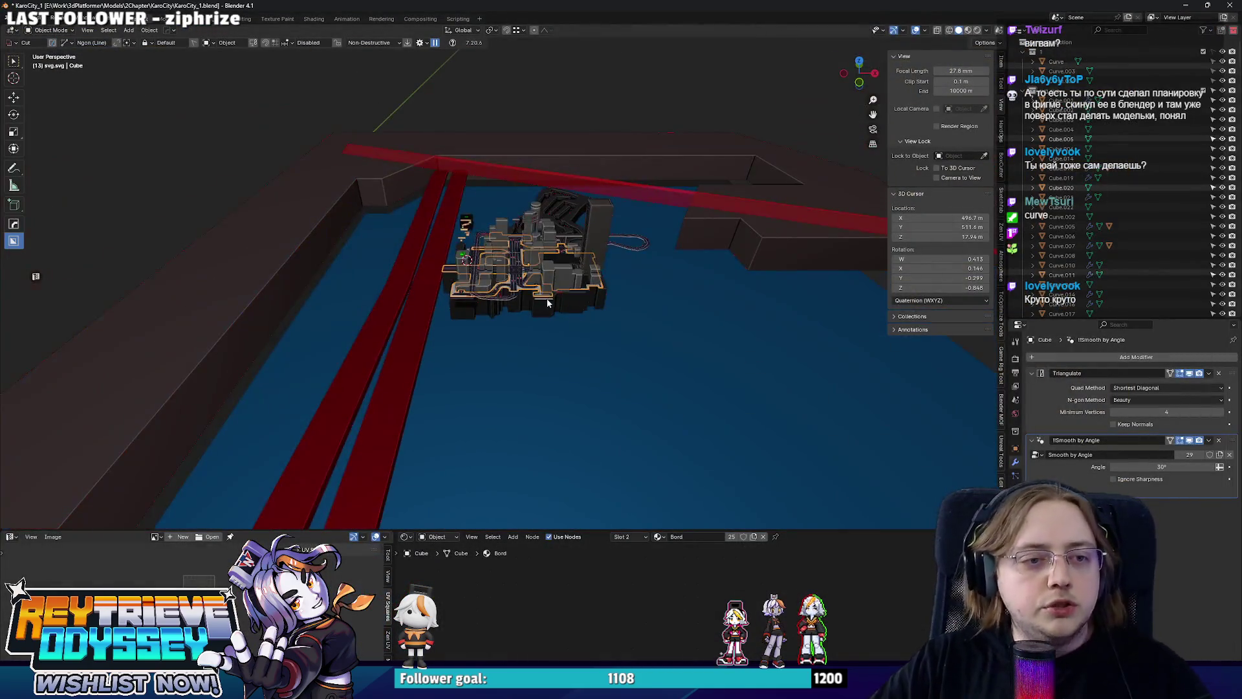
Select the imported SVG curve objects in the Outliner and frame them in the view.
{"action": "scroll", "scroll_direction": "up", "scroll_amount": 3}
{"action": "scroll", "scroll_direction": "up", "scroll_amount": 3}
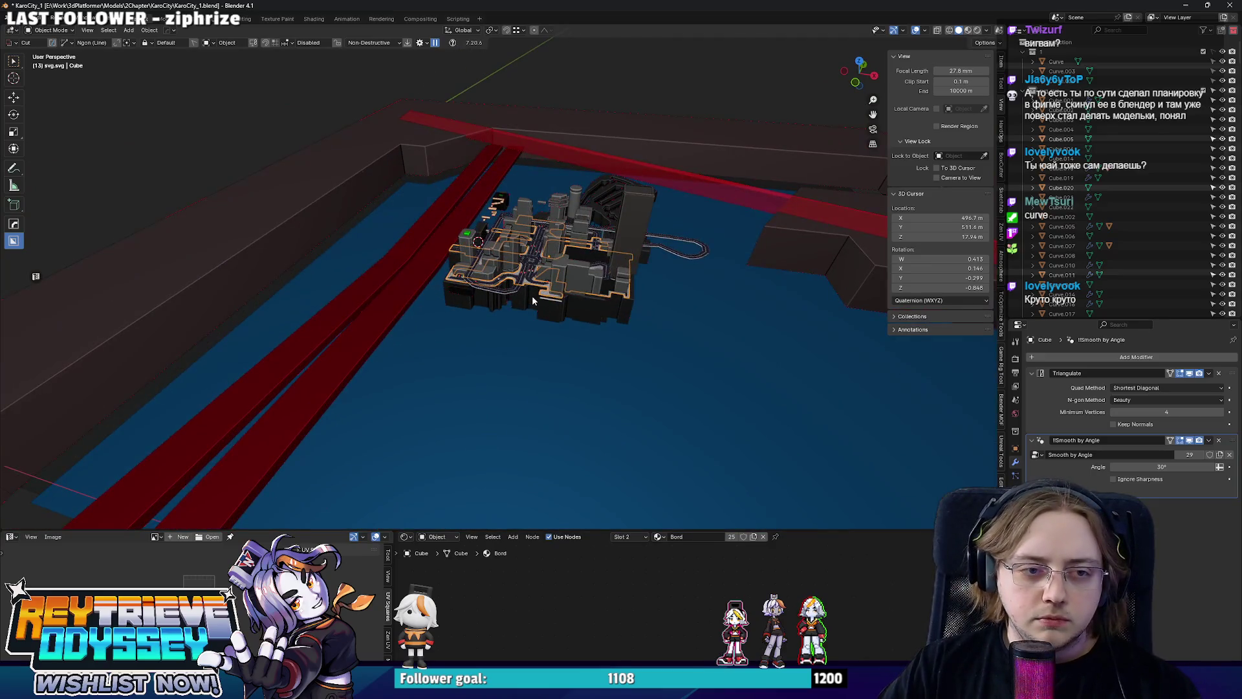
{"action": "scroll", "scroll_direction": "down", "scroll_amount": 3}
{"action": "left_click_drag", "start_coordinate": [370, 243], "coordinate": [398, 268]}
{"action": "scroll", "scroll_direction": "up", "scroll_amount": 3}
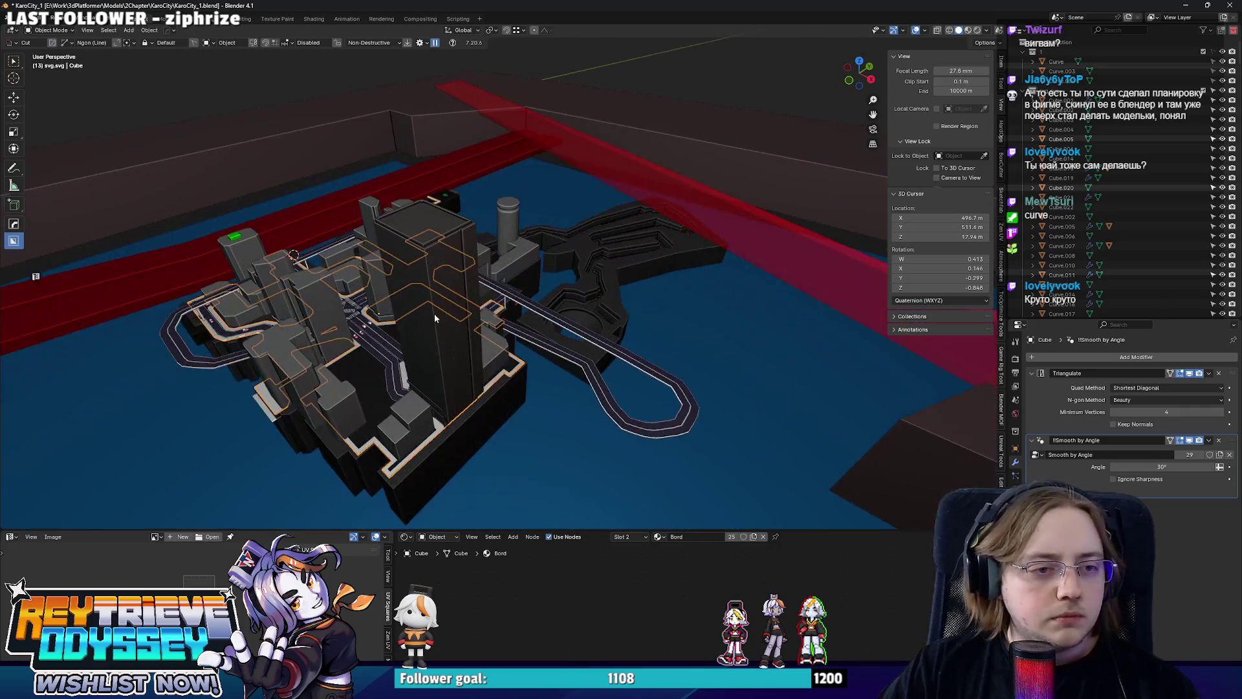
{"action": "scroll", "scroll_direction": "down", "scroll_amount": 3}
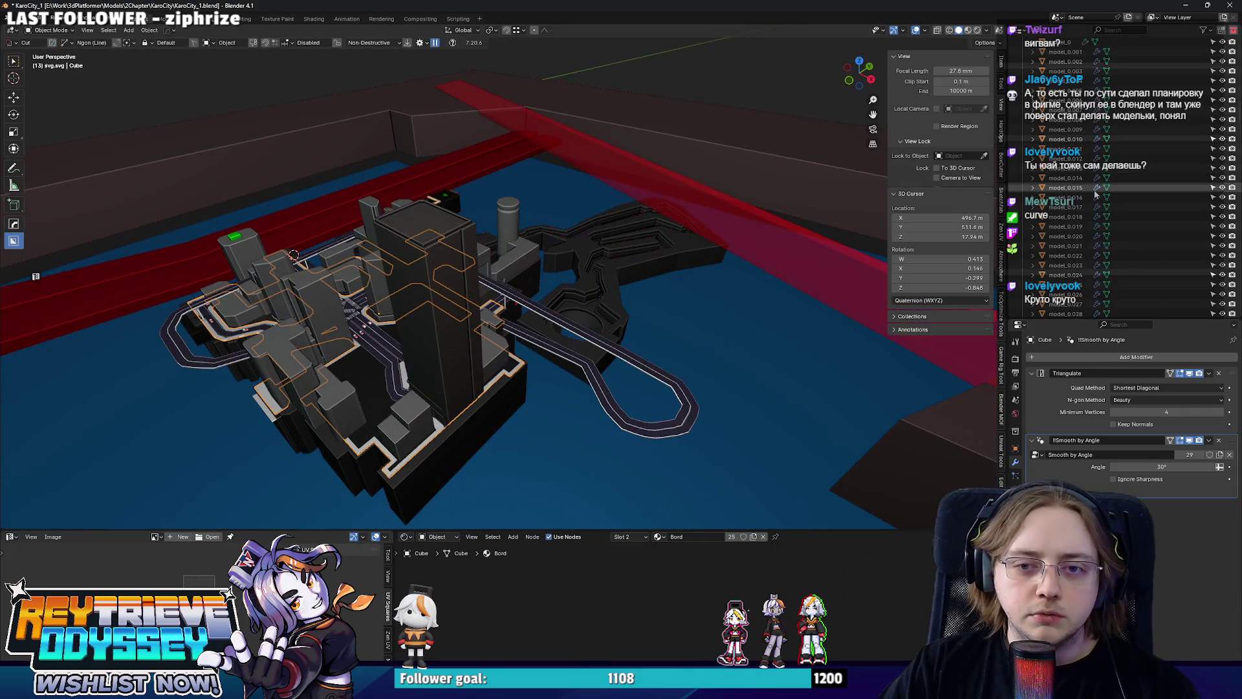
{"action": "scroll", "scroll_direction": "up", "scroll_amount": 3}
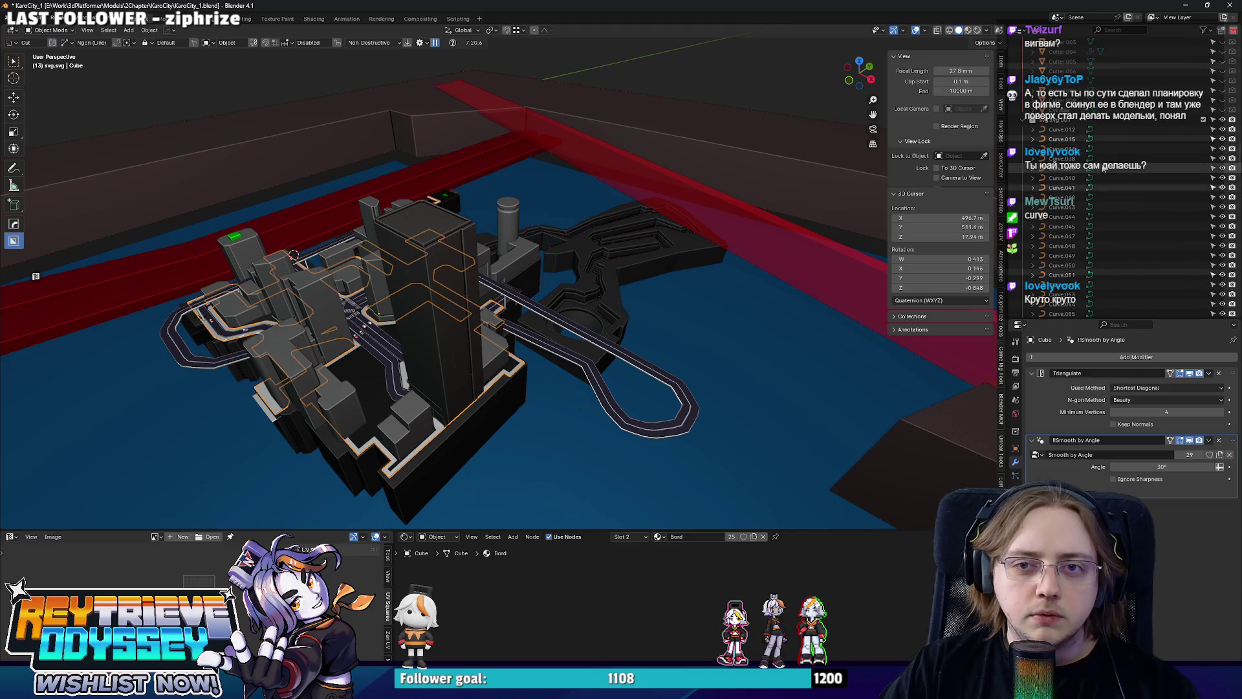
{"action": "left_click", "coordinate": [1062, 129]}
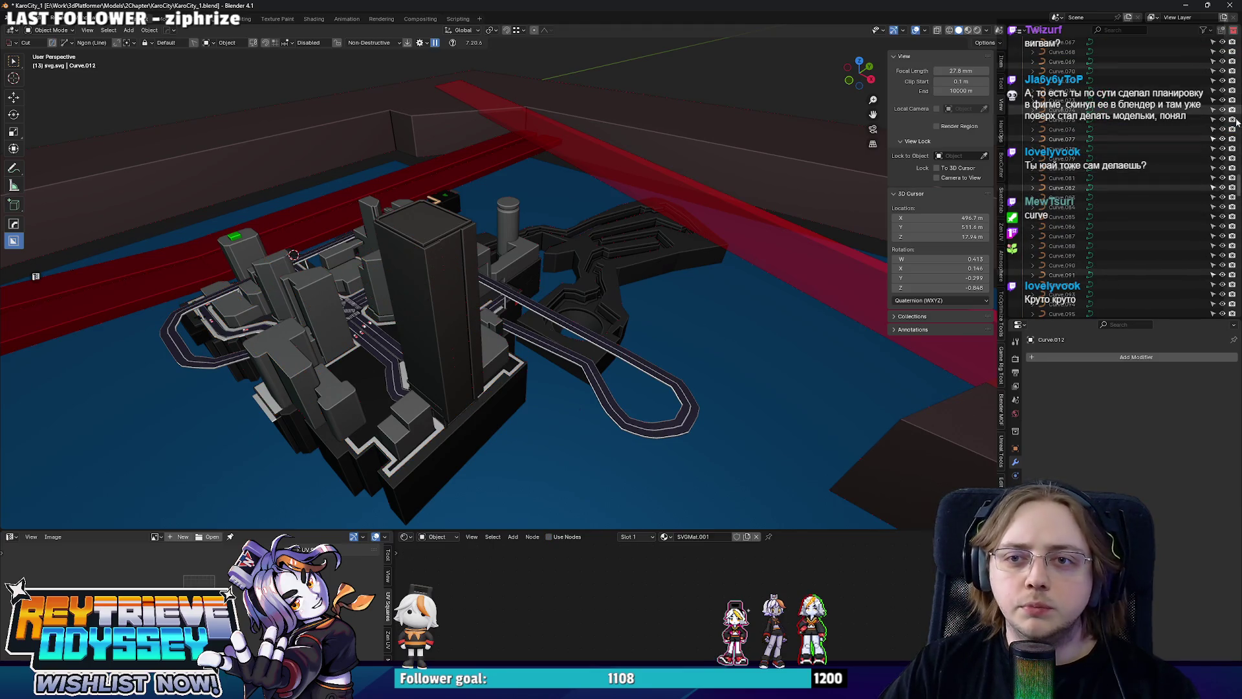
{"action": "scroll", "scroll_direction": "down", "scroll_amount": 3}
{"action": "scroll", "scroll_direction": "up", "scroll_amount": 3}
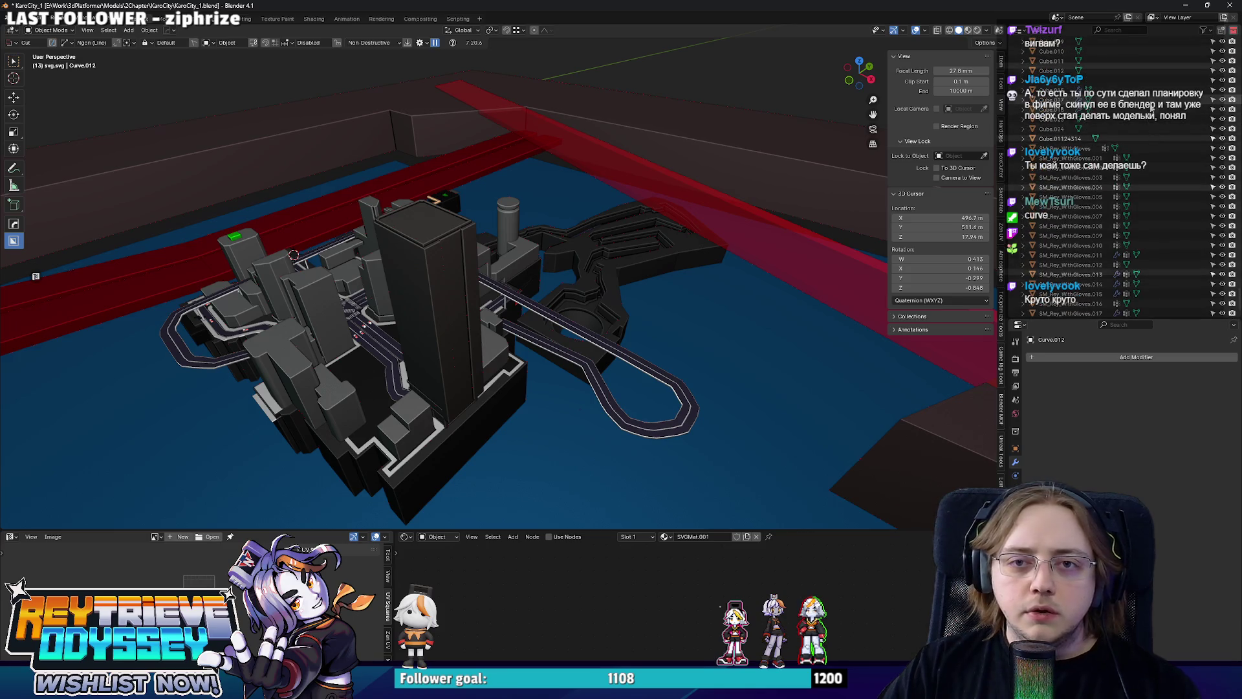
{"action": "left_click", "coordinate": [1138, 142]}
{"action": "key", "text": "KP_Decimal"}
Scale the selected SVG layout up to an enlarged size.
{"action": "key", "text": "s"}
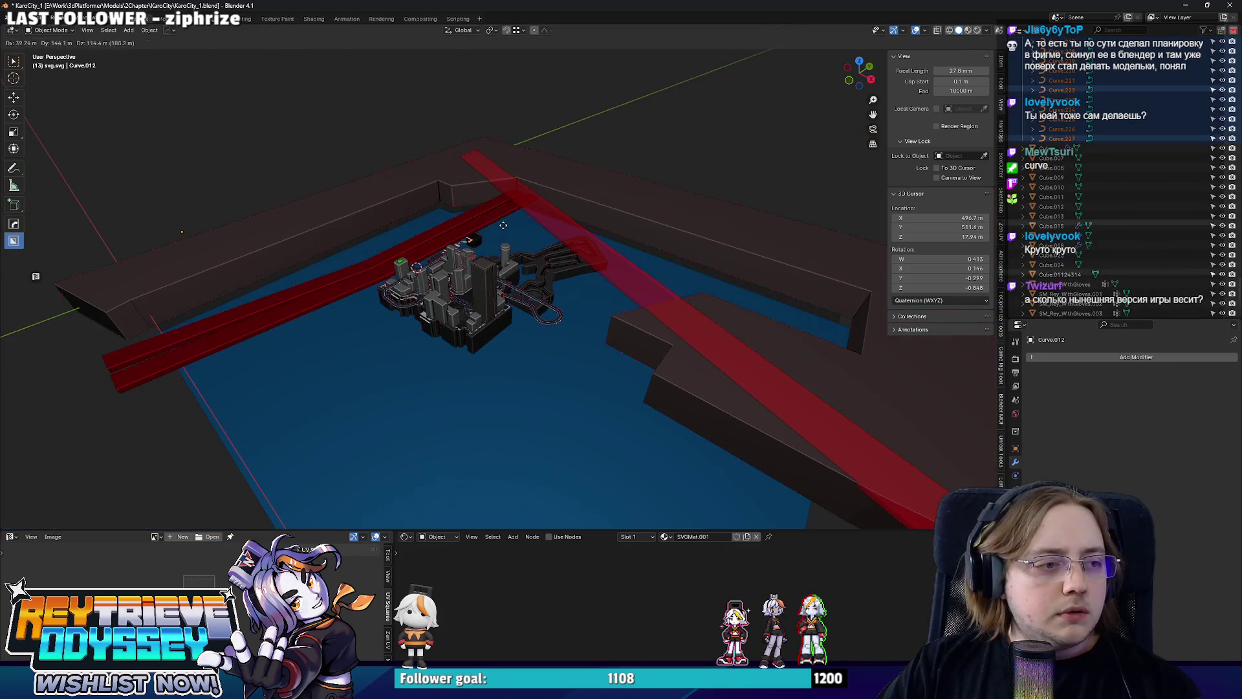
{"action": "scroll", "scroll_direction": "up", "scroll_amount": 3}
{"action": "key", "text": "Escape"}
{"action": "key", "text": "g"}
{"action": "key", "text": "s"}
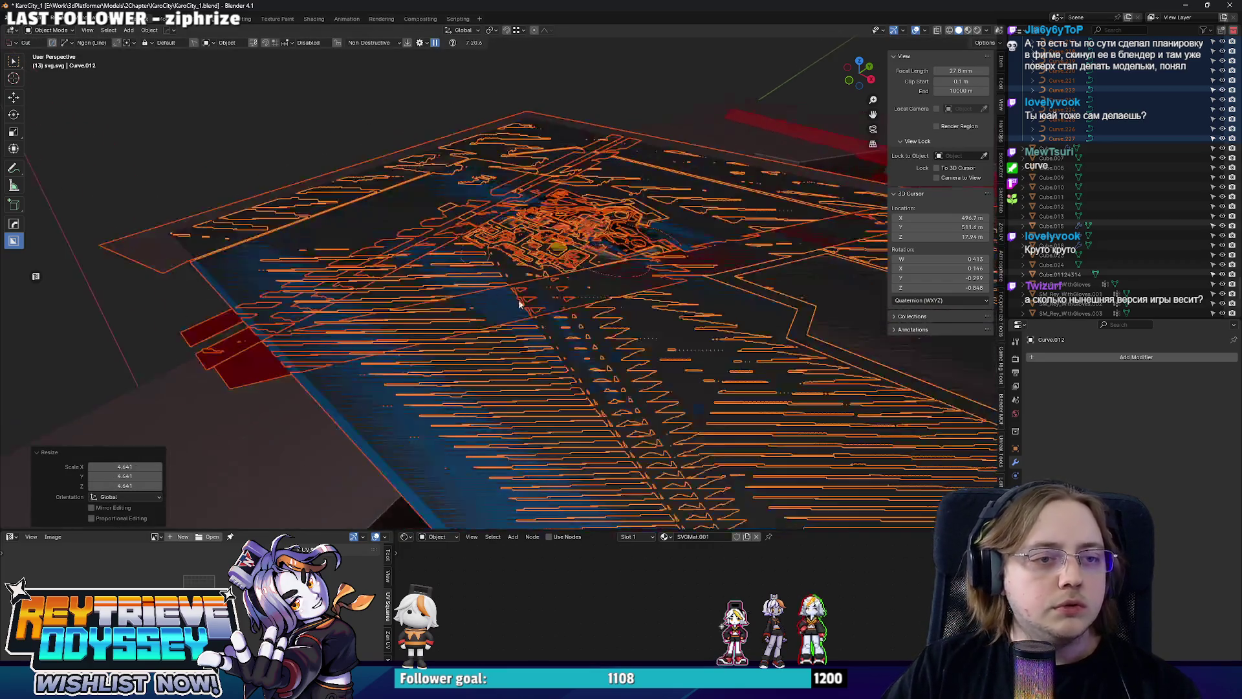
{"action": "left_click", "coordinate": [461, 147]}
{"action": "left_click_drag", "start_coordinate": [461, 147], "coordinate": [540, 268]}
Raise three road outline pieces slightly along Z.
{"action": "left_click", "coordinate": [544, 324]}
{"action": "key", "text": "g"}
{"action": "key", "text": "z"}
{"action": "left_click", "coordinate": [495, 280]}
{"action": "left_click", "coordinate": [614, 265]}
{"action": "left_click_drag", "start_coordinate": [614, 265], "coordinate": [601, 213]}
{"action": "key", "text": "g"}
{"action": "key", "text": "z"}
{"action": "left_click", "coordinate": [631, 258]}
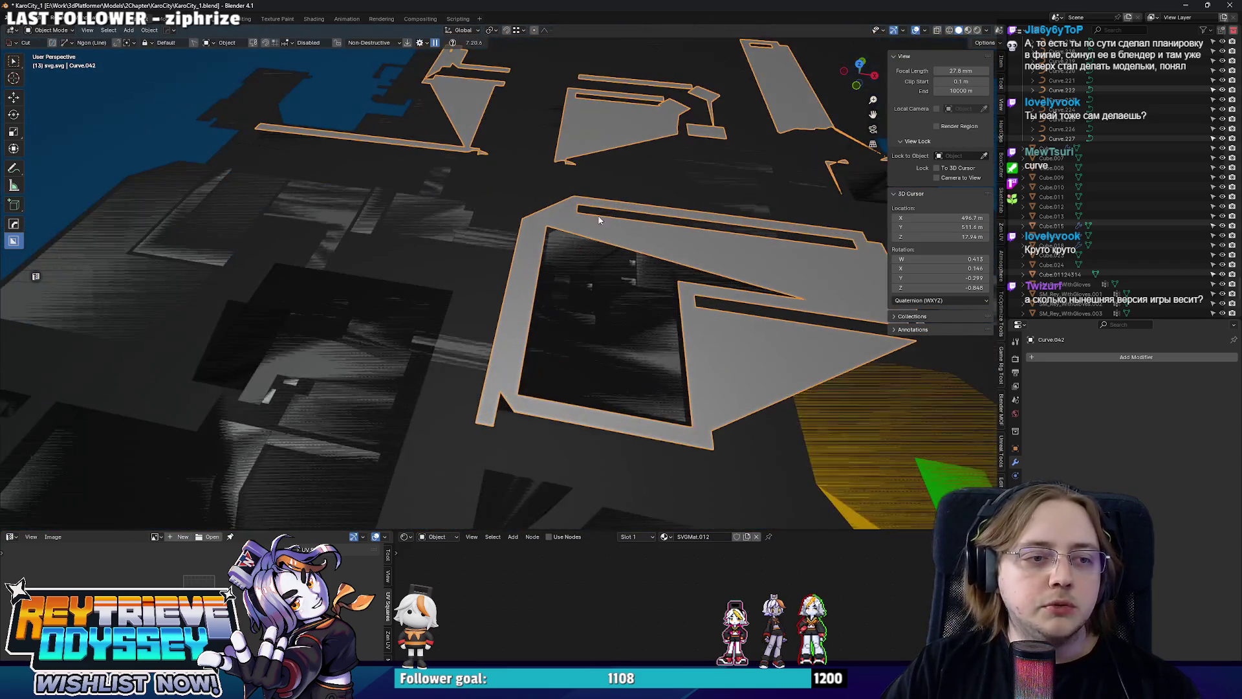
{"action": "left_click", "coordinate": [429, 306]}
{"action": "left_click_drag", "start_coordinate": [428, 306], "coordinate": [518, 278]}
{"action": "key", "text": "g"}
{"action": "key", "text": "z"}
{"action": "left_click", "coordinate": [388, 288]}
{"action": "scroll", "scroll_direction": "down", "scroll_amount": 3}
{"action": "scroll", "scroll_direction": "up", "scroll_amount": 3}
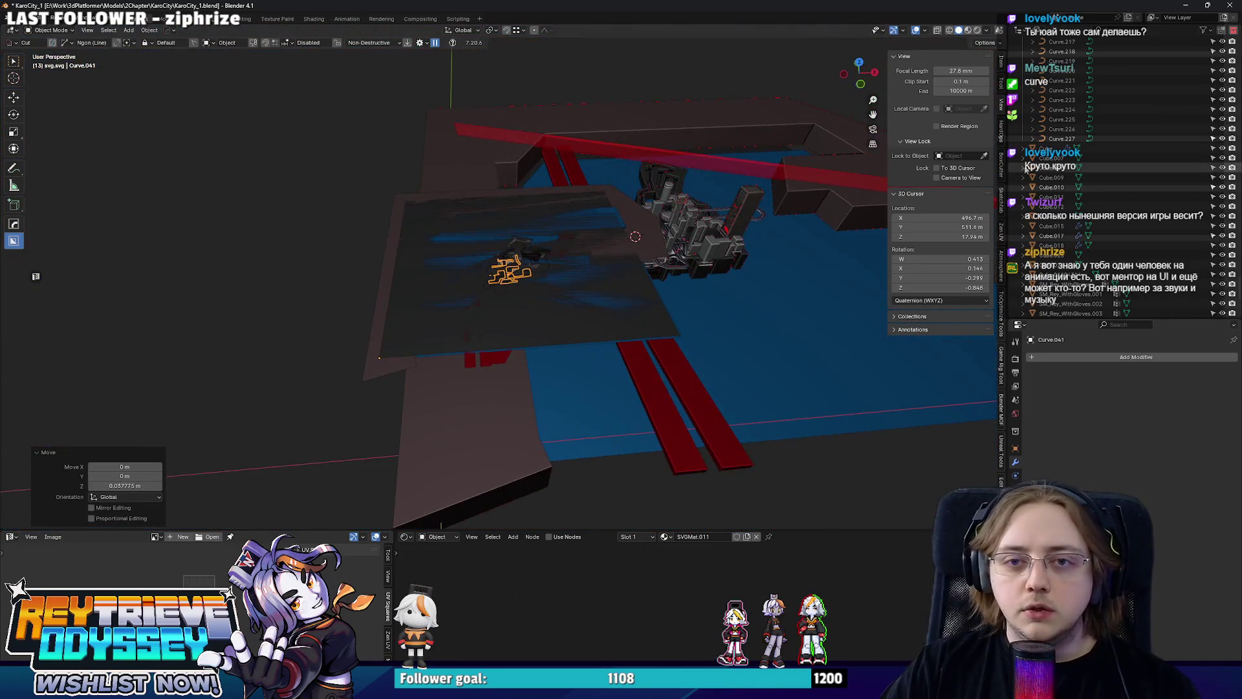
Select the whole SVG layout and shrink it with a scale of 0.01.
{"action": "left_click", "coordinate": [512, 282]}
{"action": "left_click", "coordinate": [535, 279]}
{"action": "left_click", "coordinate": [533, 281]}
{"action": "left_click", "coordinate": [533, 281]}
{"action": "type", "text": "s0.01"}
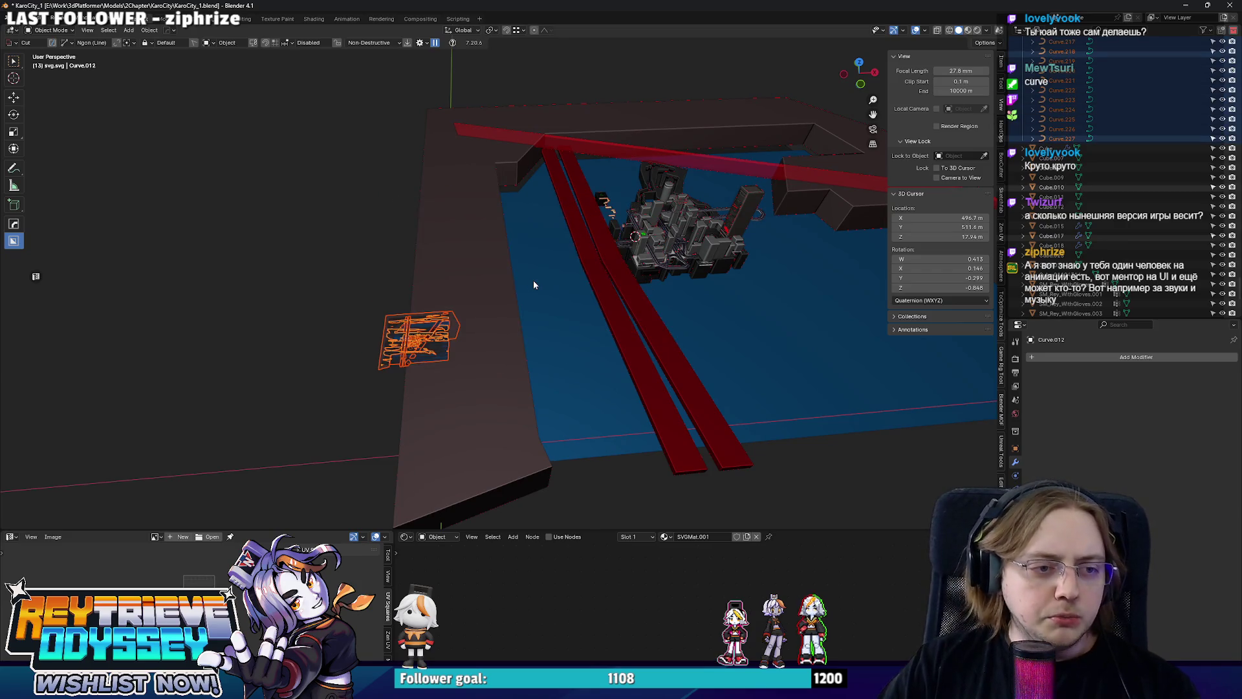
{"action": "left_click", "coordinate": [1046, 148]}
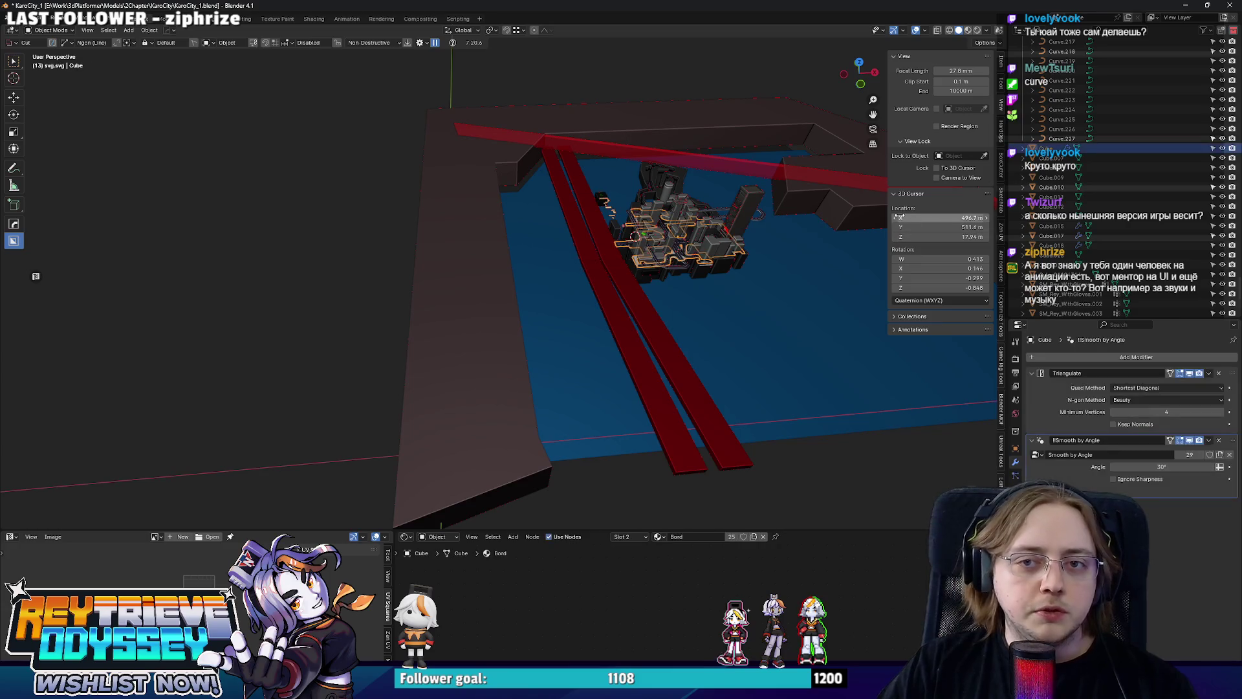
{"action": "scroll", "scroll_direction": "down", "scroll_amount": 3}
{"action": "scroll", "scroll_direction": "up", "scroll_amount": 3}
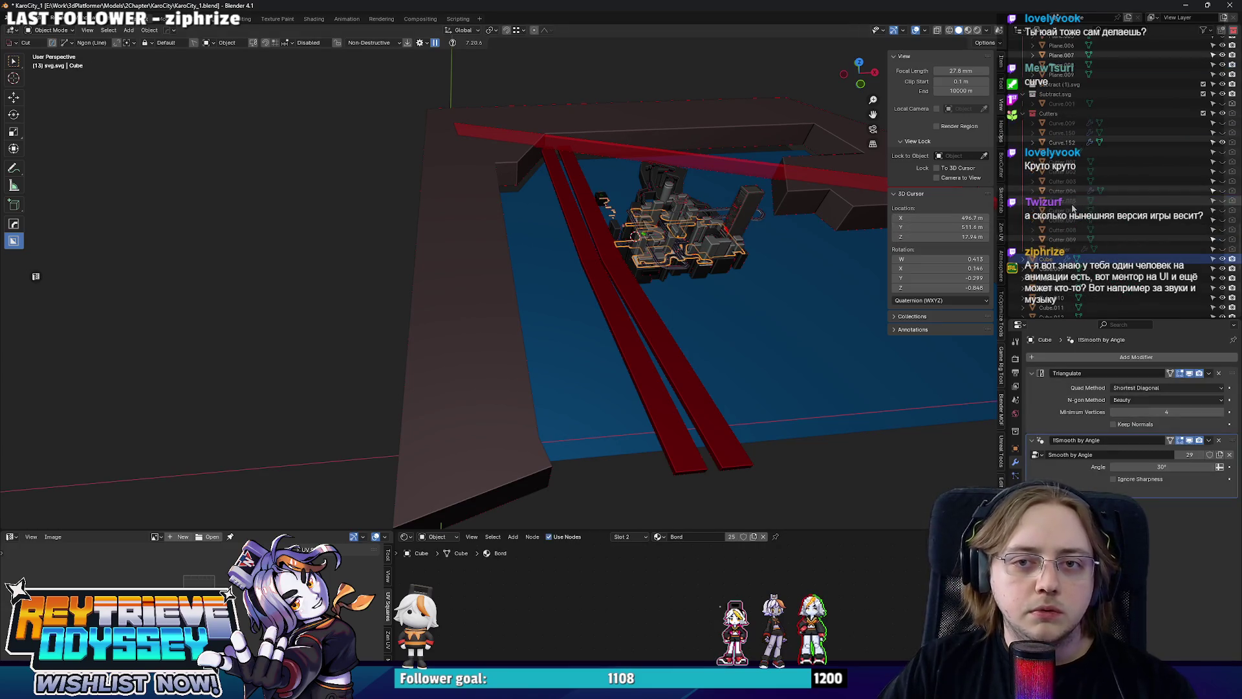
{"action": "scroll", "scroll_direction": "up", "scroll_amount": 3}
{"action": "left_click_drag", "start_coordinate": [541, 270], "coordinate": [587, 267]}
{"action": "scroll", "scroll_direction": "up", "scroll_amount": 3}
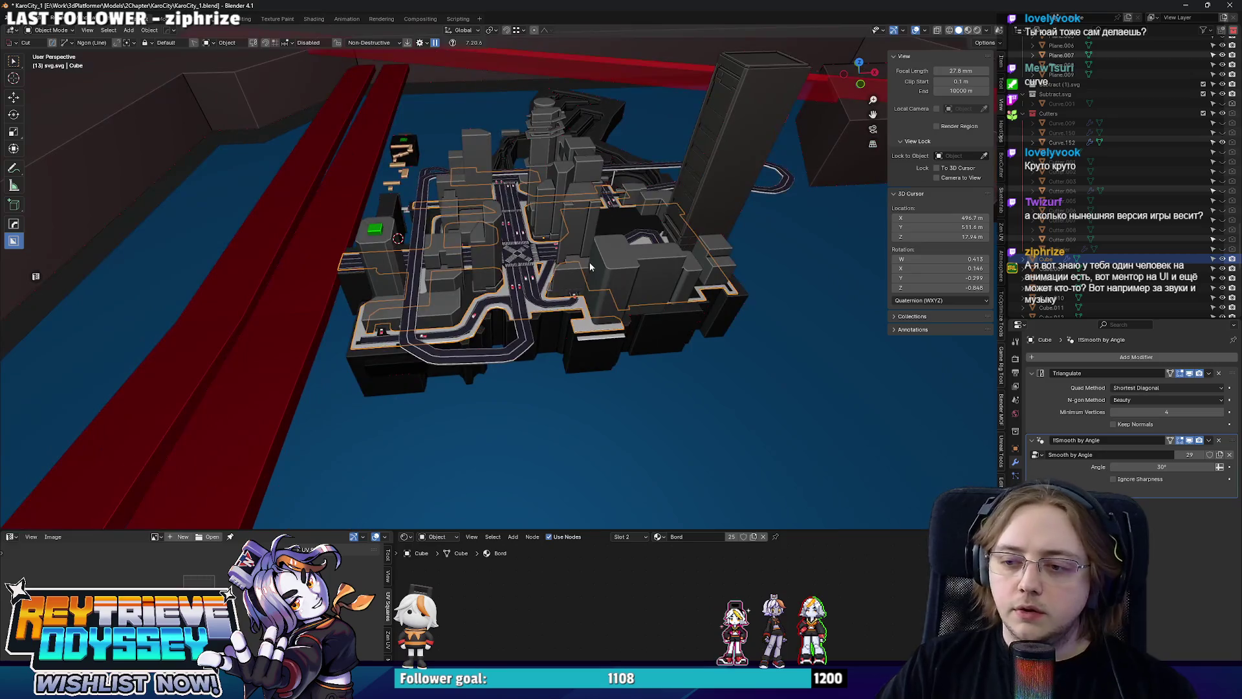
{"action": "scroll", "scroll_direction": "up", "scroll_amount": 3}
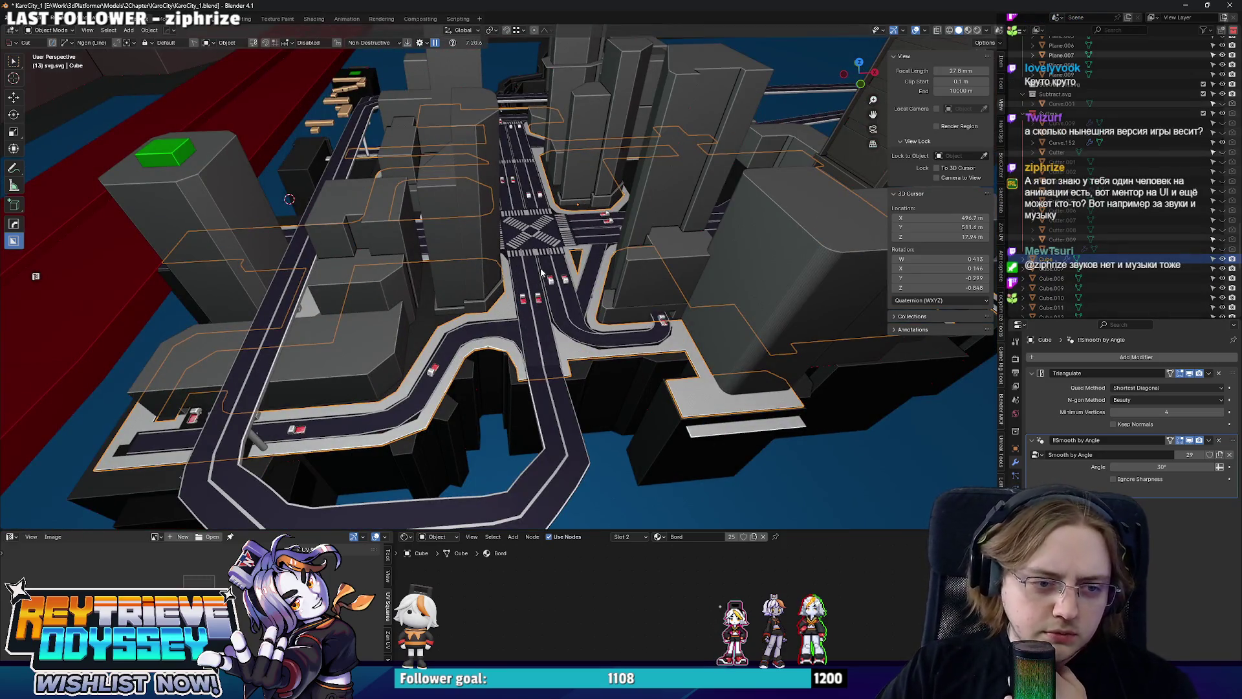
{"action": "scroll", "scroll_direction": "down", "scroll_amount": 3}
{"action": "left_click_drag", "start_coordinate": [525, 282], "coordinate": [608, 359]}
{"action": "scroll", "scroll_direction": "up", "scroll_amount": 3}
{"action": "scroll", "scroll_direction": "up", "scroll_amount": 3}
{"action": "scroll", "scroll_direction": "down", "scroll_amount": 3}
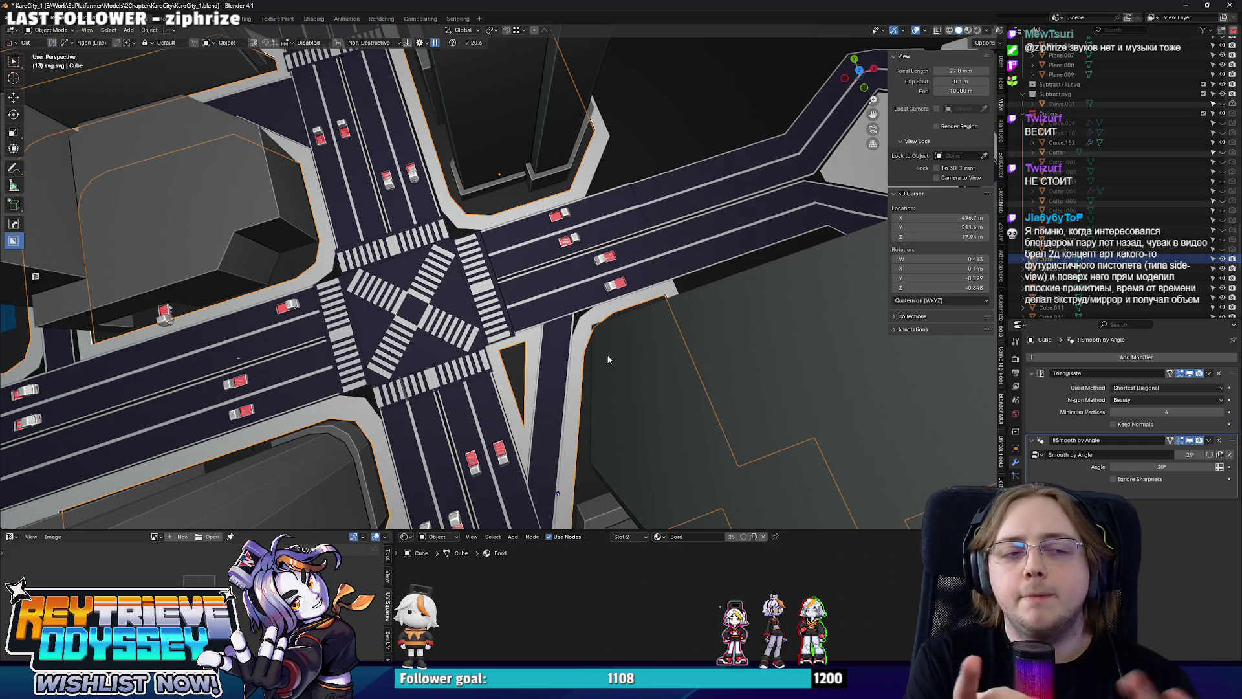
{"action": "key", "text": "KP_7"}
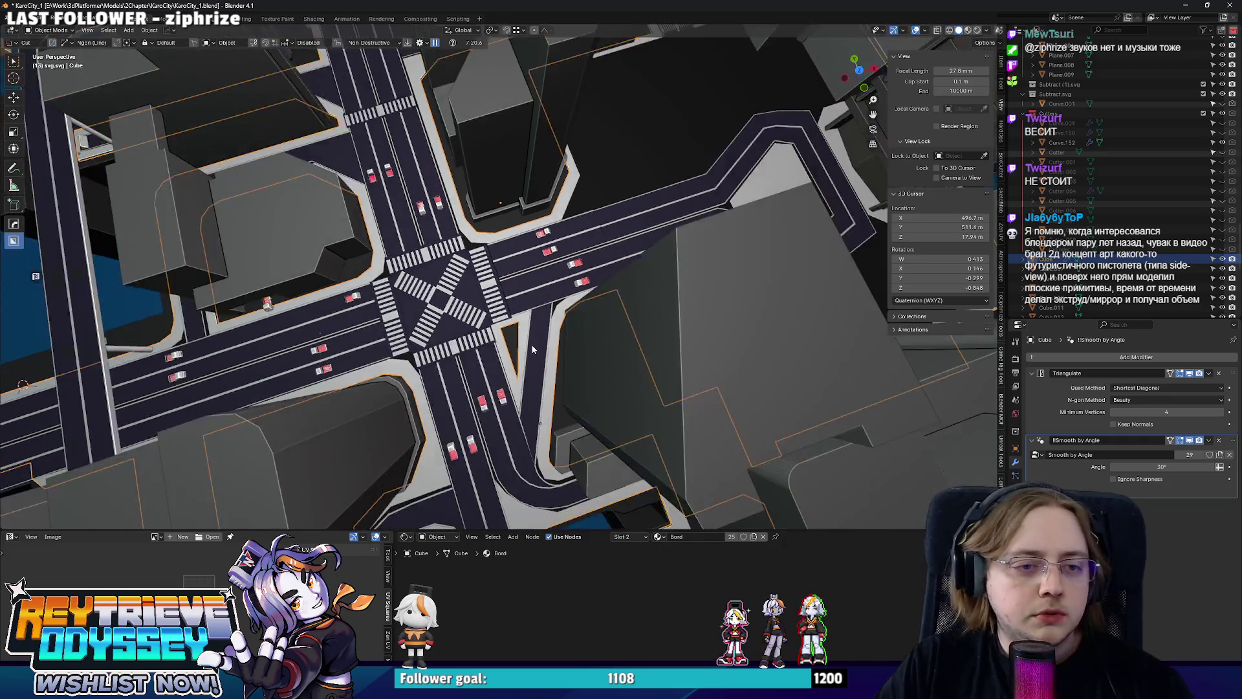
{"action": "left_click_drag", "start_coordinate": [505, 357], "coordinate": [459, 328]}
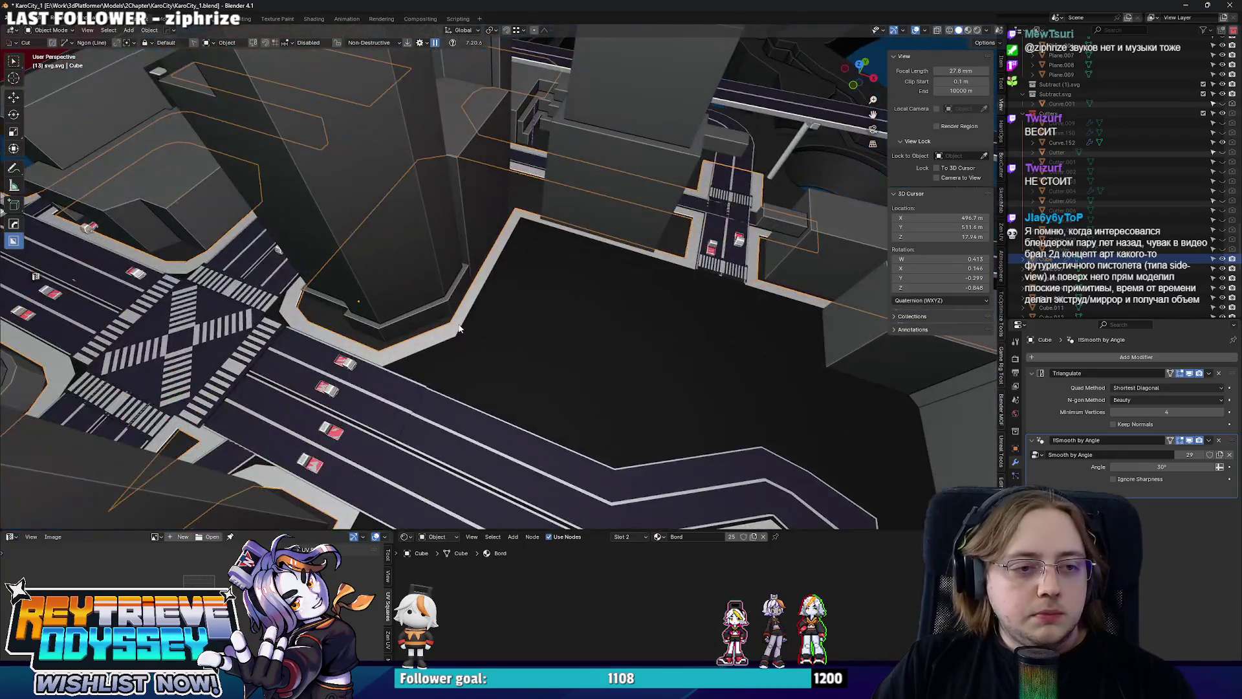
{"action": "scroll", "scroll_direction": "down", "scroll_amount": 3}
{"action": "key", "text": "KP_7"}
{"action": "scroll", "scroll_direction": "up", "scroll_amount": 3}
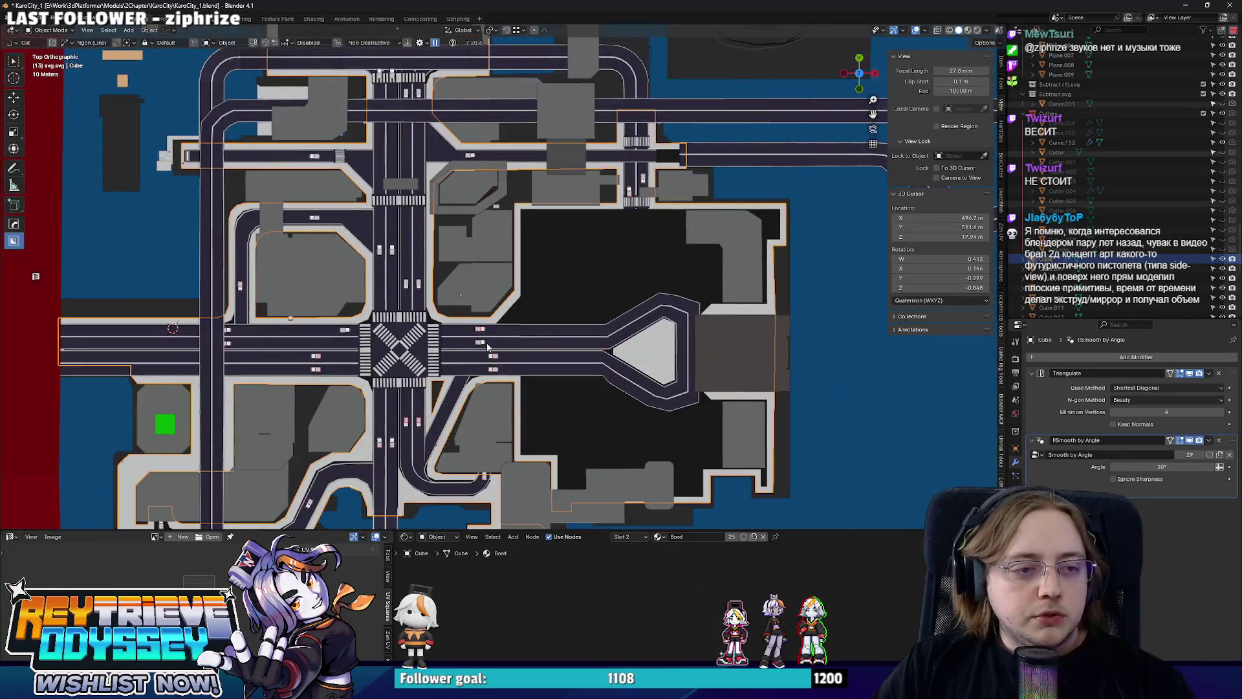
{"action": "left_click_drag", "start_coordinate": [548, 322], "coordinate": [520, 350]}
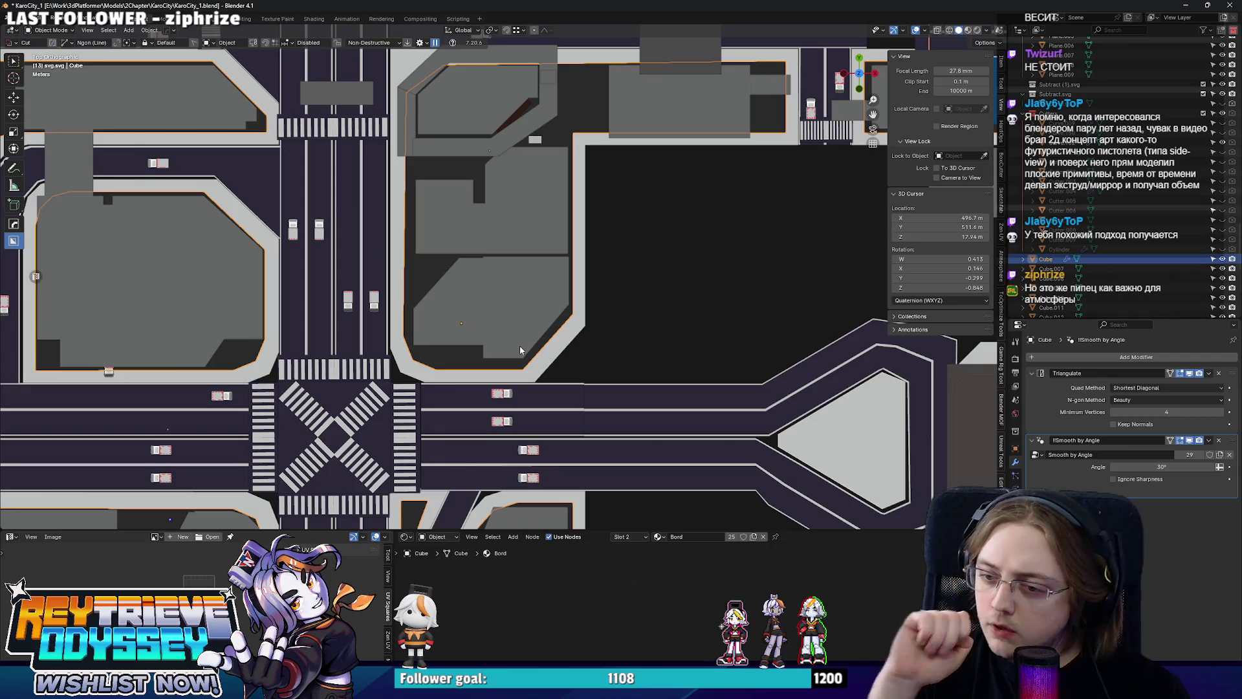
{"action": "scroll", "scroll_direction": "down", "scroll_amount": 3}
{"action": "scroll", "scroll_direction": "up", "scroll_amount": 3}
{"action": "left_click_drag", "start_coordinate": [456, 297], "coordinate": [574, 199]}
{"action": "scroll", "scroll_direction": "down", "scroll_amount": 3}
{"action": "scroll", "scroll_direction": "up", "scroll_amount": 3}
Bevel the vertical corner face strip of building Curve.032 into a multi-segment rounded corner.
{"action": "scroll", "scroll_direction": "down", "scroll_amount": 3}
{"action": "scroll", "scroll_direction": "up", "scroll_amount": 3}
{"action": "left_click", "coordinate": [582, 275]}
{"action": "scroll", "scroll_direction": "down", "scroll_amount": 3}
{"action": "scroll", "scroll_direction": "up", "scroll_amount": 3}
{"action": "key", "text": "Tab"}
{"action": "key", "text": "2"}
{"action": "left_click", "coordinate": [570, 201]}
{"action": "key", "text": "ctrl+b"}
{"action": "scroll", "scroll_direction": "up", "scroll_amount": 3}
{"action": "left_click", "coordinate": [641, 209]}
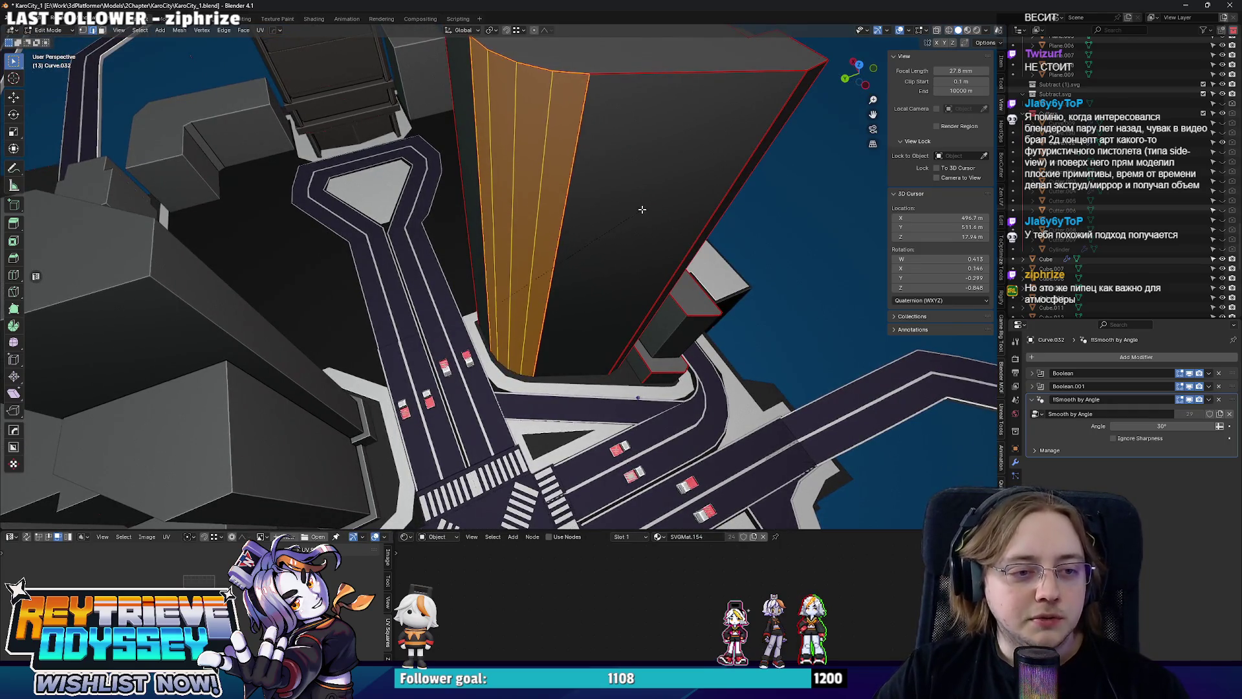
{"action": "key", "text": "Tab"}
{"action": "left_click_drag", "start_coordinate": [585, 201], "coordinate": [567, 306]}
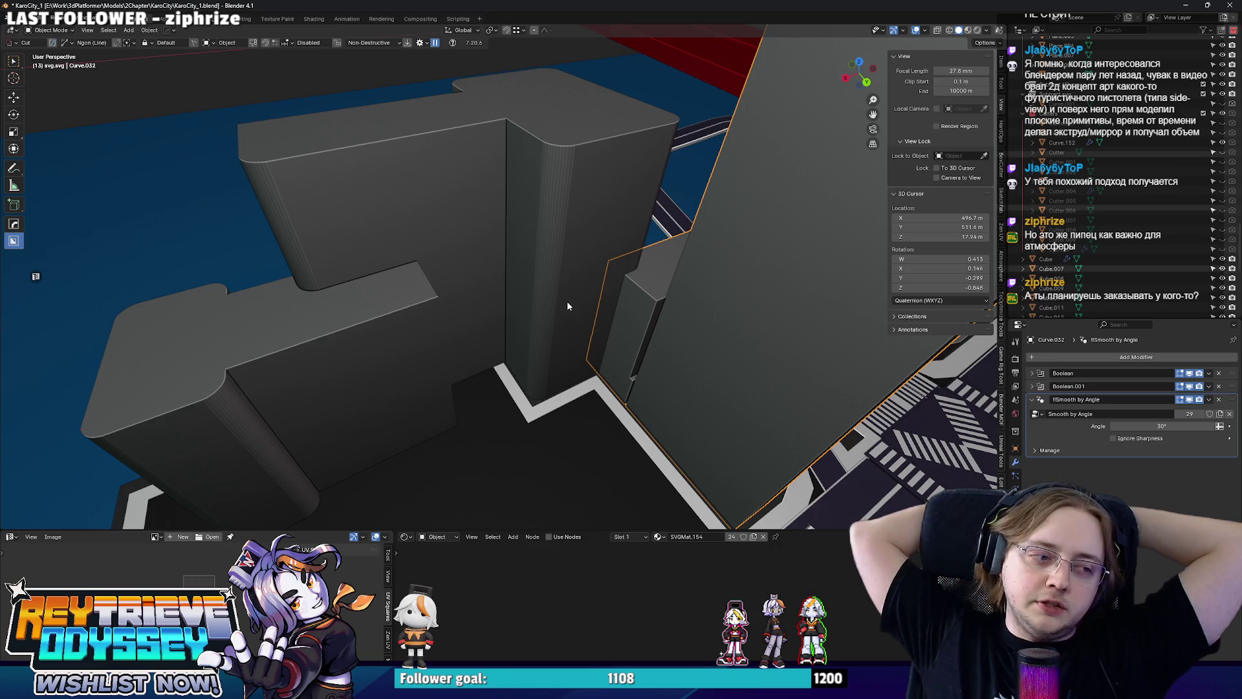
{"action": "scroll", "scroll_direction": "down", "scroll_amount": 3}
In the sidewalk Cube's top view, move the horizontal edge strip along Y.
{"action": "left_click_drag", "start_coordinate": [538, 299], "coordinate": [383, 293]}
{"action": "left_click", "coordinate": [382, 293]}
{"action": "key", "text": "ctrl+Tab"}
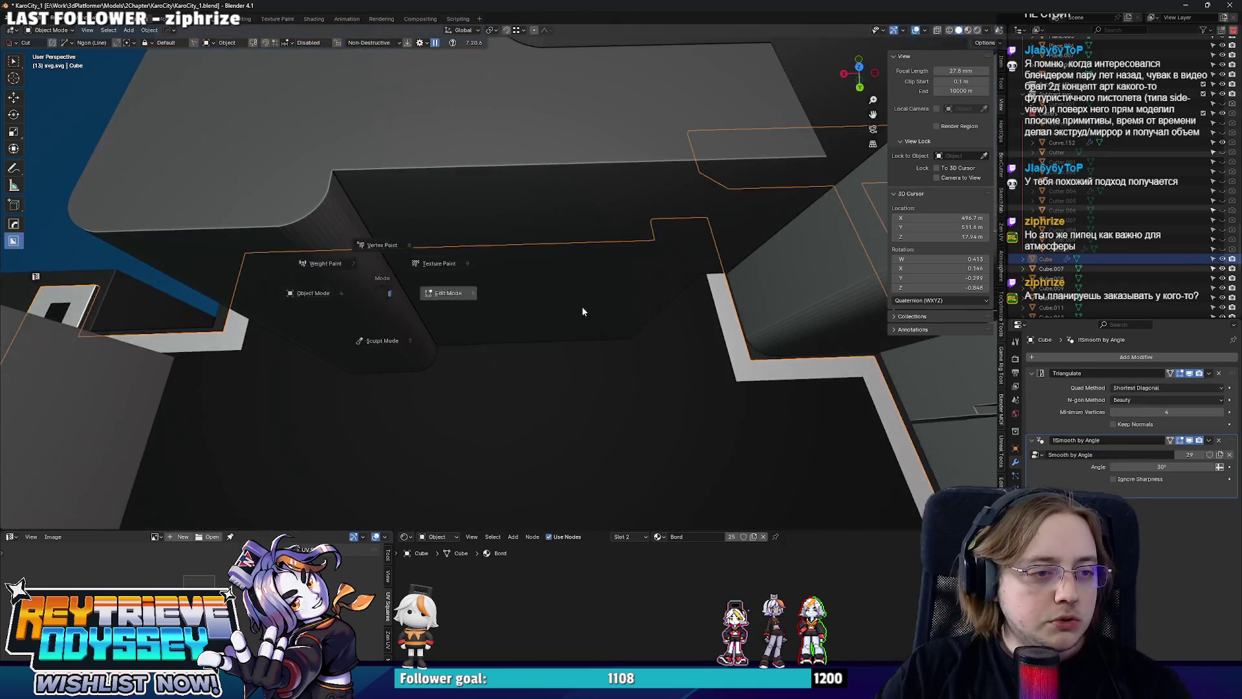
{"action": "left_click", "coordinate": [540, 306]}
{"action": "key", "text": "KP_7"}
{"action": "left_click_drag", "start_coordinate": [215, 164], "coordinate": [661, 238]}
{"action": "key", "text": "g"}
{"action": "key", "text": "y"}
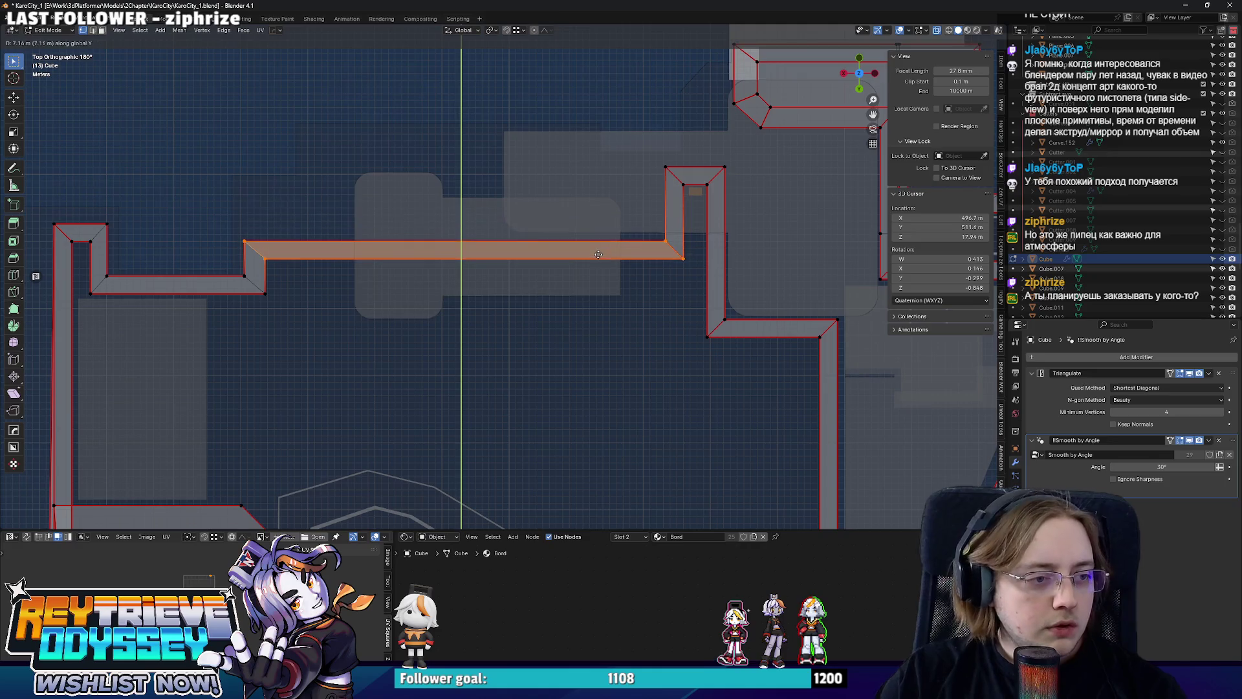
{"action": "left_click", "coordinate": [598, 254]}
Select another part of the sidewalk outline and move it along Y.
{"action": "left_click_drag", "start_coordinate": [483, 338], "coordinate": [139, 198]}
{"action": "left_click_drag", "start_coordinate": [153, 312], "coordinate": [72, 266]}
{"action": "key", "text": "g"}
{"action": "key", "text": "y"}
{"action": "left_click", "coordinate": [341, 323]}
Shift the selected curb edges 0.5 m along Y in perspective view.
{"action": "key", "text": "Tab"}
{"action": "left_click_drag", "start_coordinate": [340, 323], "coordinate": [526, 285]}
{"action": "key", "text": "Tab"}
{"action": "key", "text": "g"}
{"action": "key", "text": "y"}
{"action": "left_click", "coordinate": [526, 284]}
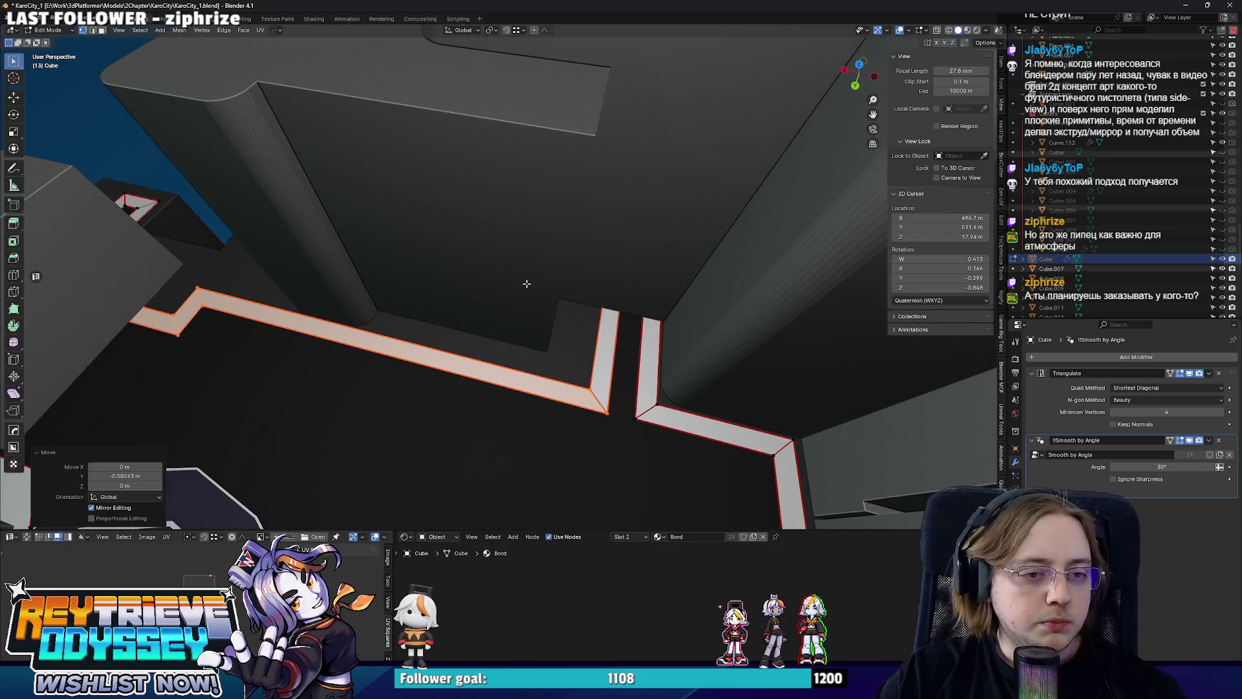
With X-ray on, move the side of the tall curb segment along X.
{"action": "key", "text": "alt+z"}
{"action": "left_click_drag", "start_coordinate": [648, 243], "coordinate": [550, 290]}
{"action": "left_click_drag", "start_coordinate": [579, 364], "coordinate": [598, 413]}
{"action": "key", "text": "g"}
{"action": "key", "text": "x"}
{"action": "left_click", "coordinate": [616, 343]}
Move the curb corner along Y, then return to Object Mode and review the curb.
{"action": "left_click_drag", "start_coordinate": [697, 317], "coordinate": [582, 284]}
{"action": "key", "text": "g"}
{"action": "key", "text": "y"}
{"action": "left_click", "coordinate": [527, 281]}
{"action": "key", "text": "Tab"}
{"action": "scroll", "scroll_direction": "down", "scroll_amount": 3}
{"action": "left_click_drag", "start_coordinate": [374, 247], "coordinate": [497, 321]}
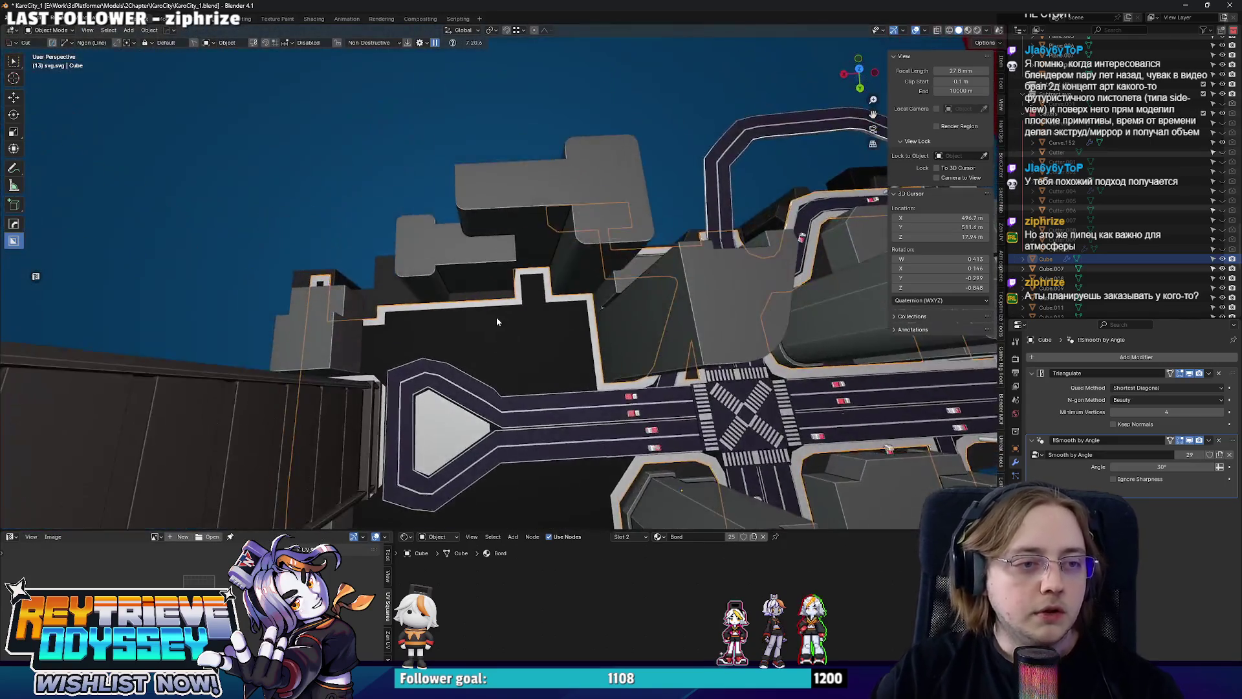
{"action": "scroll", "scroll_direction": "up", "scroll_amount": 3}
{"action": "scroll", "scroll_direction": "down", "scroll_amount": 3}
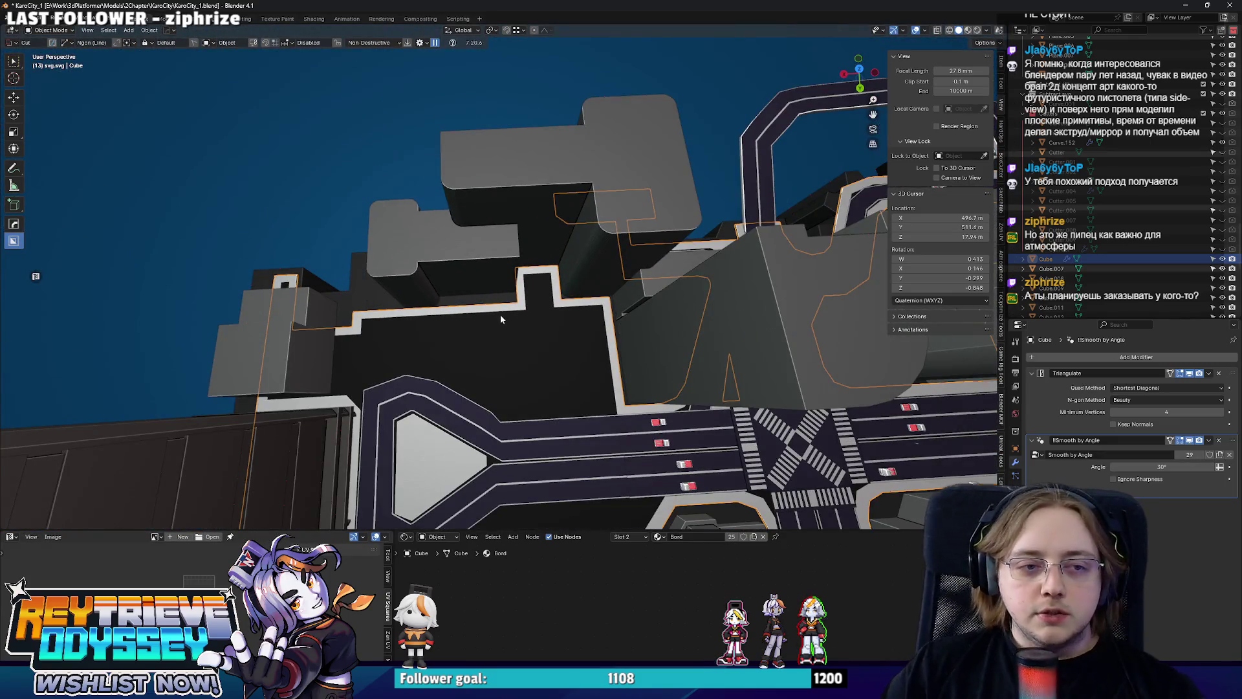
{"action": "left_click", "coordinate": [528, 277]}
{"action": "scroll", "scroll_direction": "up", "scroll_amount": 3}
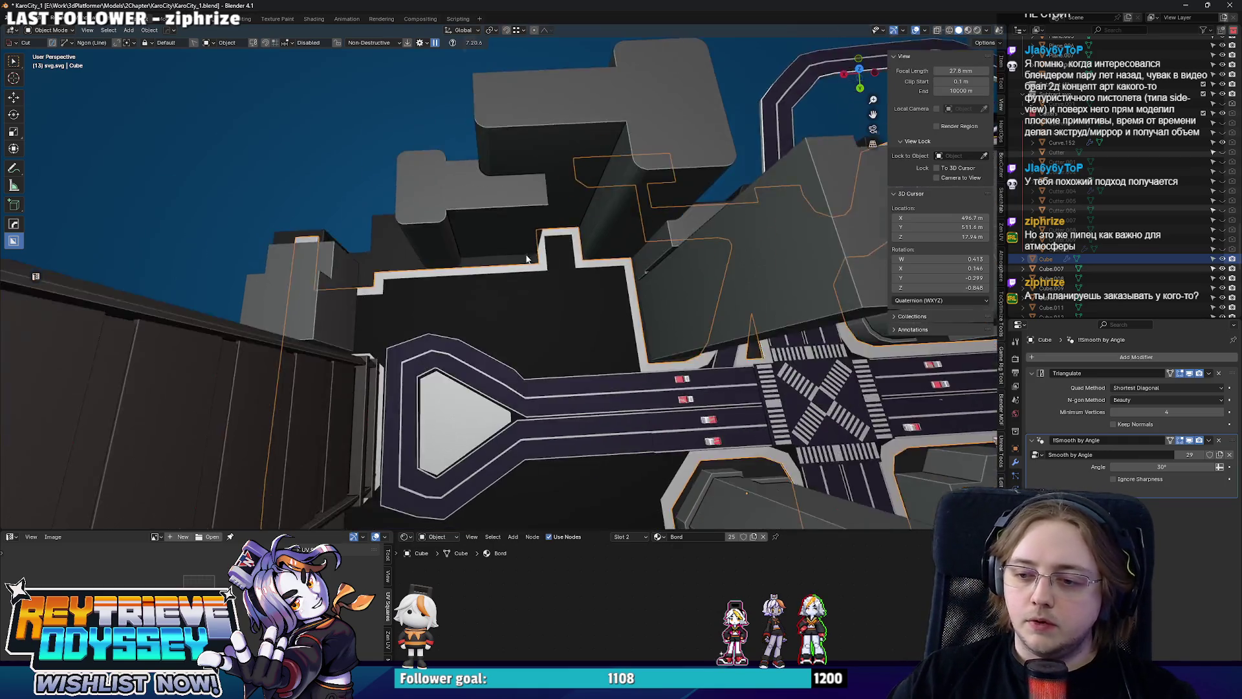
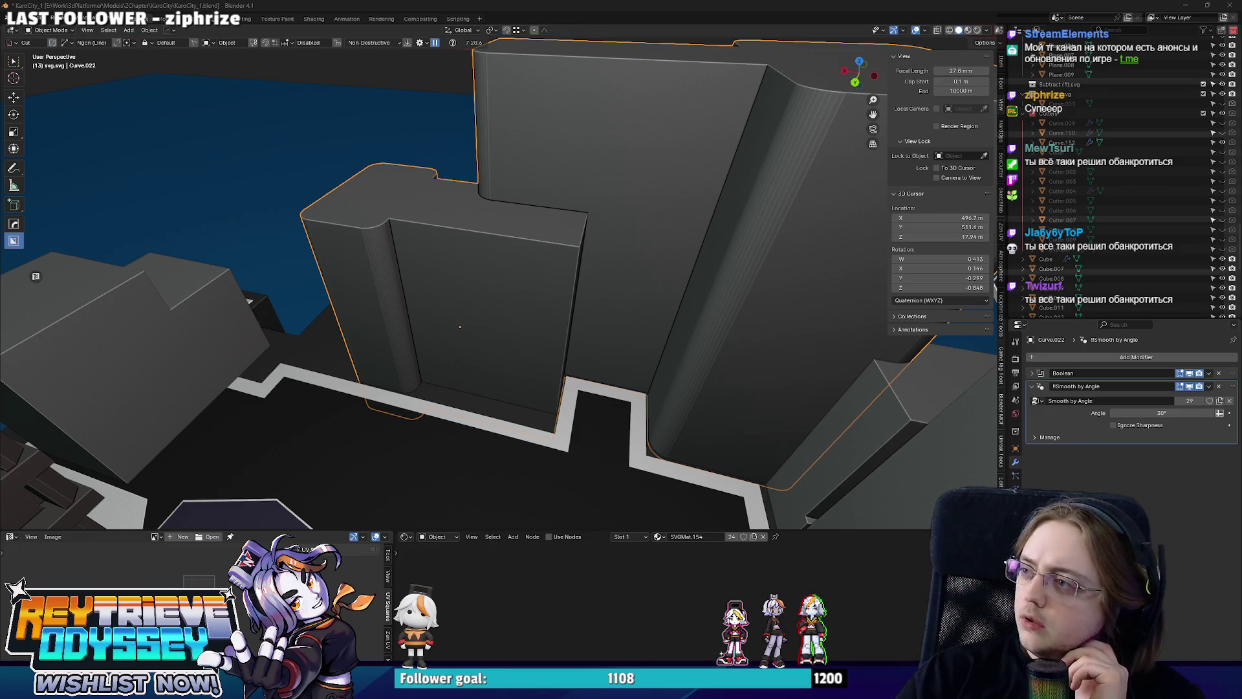
Alt-Tab from the Blender city scene to the browser's Scarlet Moon Artists page.
{"action": "key", "text": "alt+Tab"}
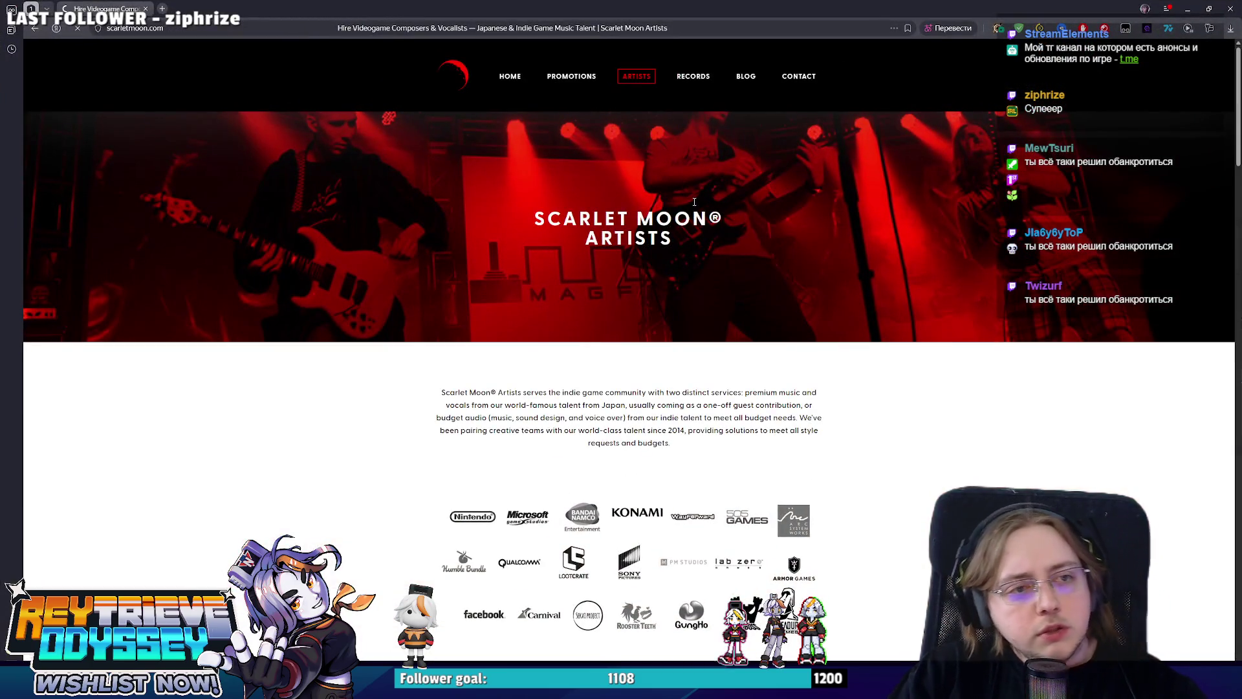
Scroll down the Scarlet Moon artist roster and back up to the top.
{"action": "scroll", "scroll_direction": "down", "scroll_amount": 3}
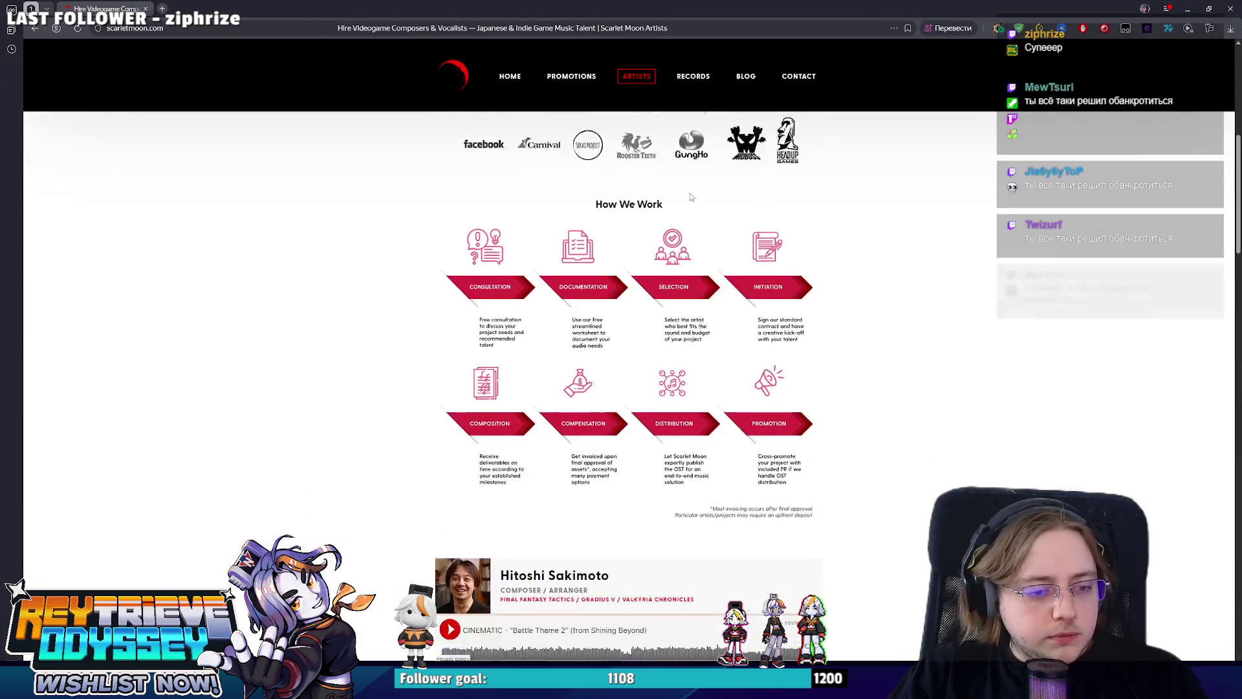
{"action": "scroll", "scroll_direction": "down", "scroll_amount": 3}
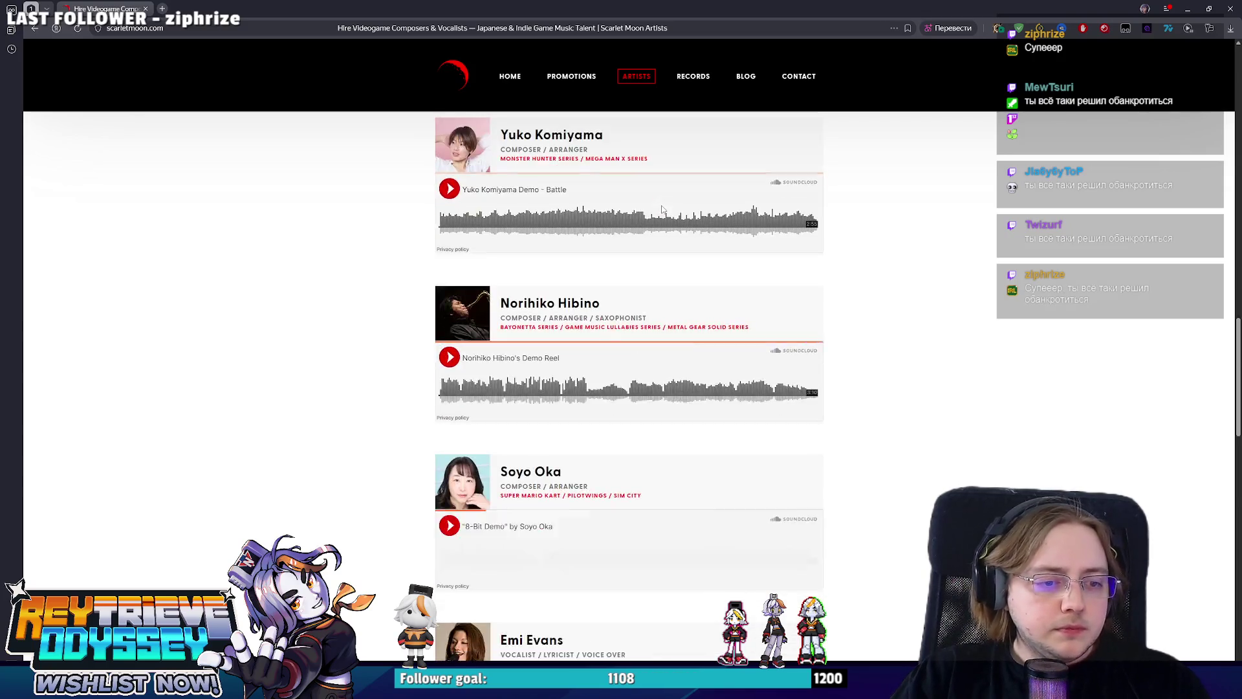
{"action": "scroll", "scroll_direction": "down", "scroll_amount": 3}
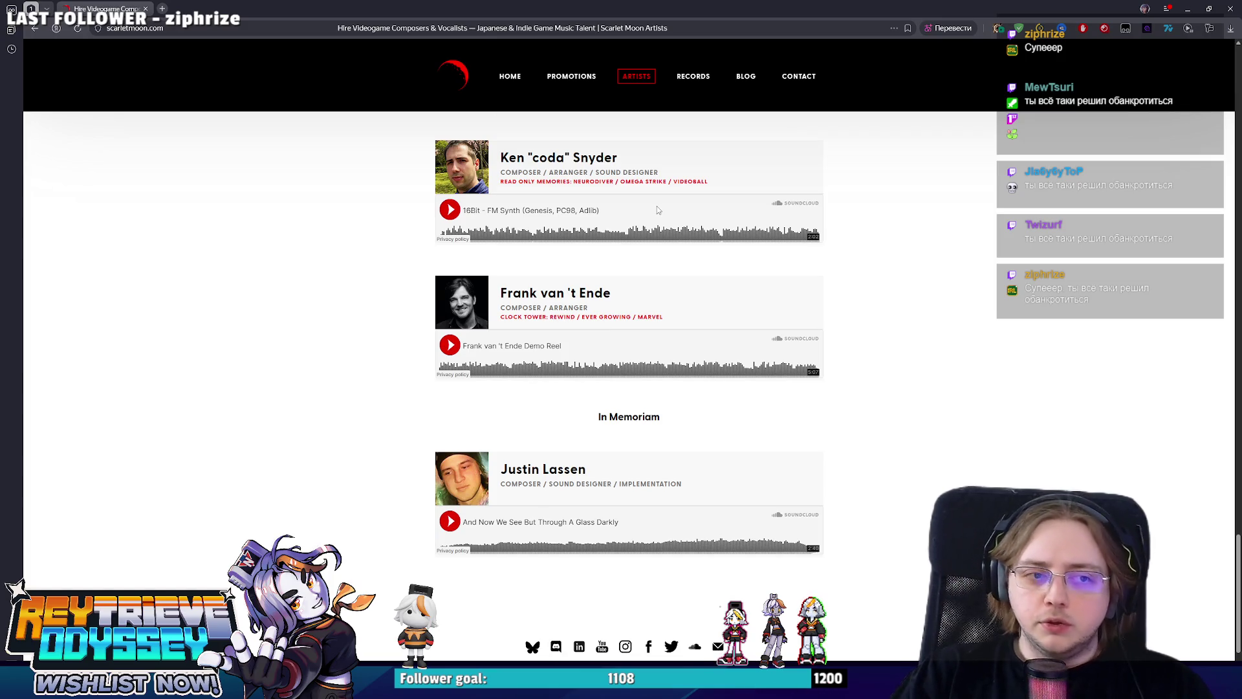
{"action": "scroll", "scroll_direction": "up", "scroll_amount": 3}
{"action": "scroll", "scroll_direction": "up", "scroll_amount": 3}
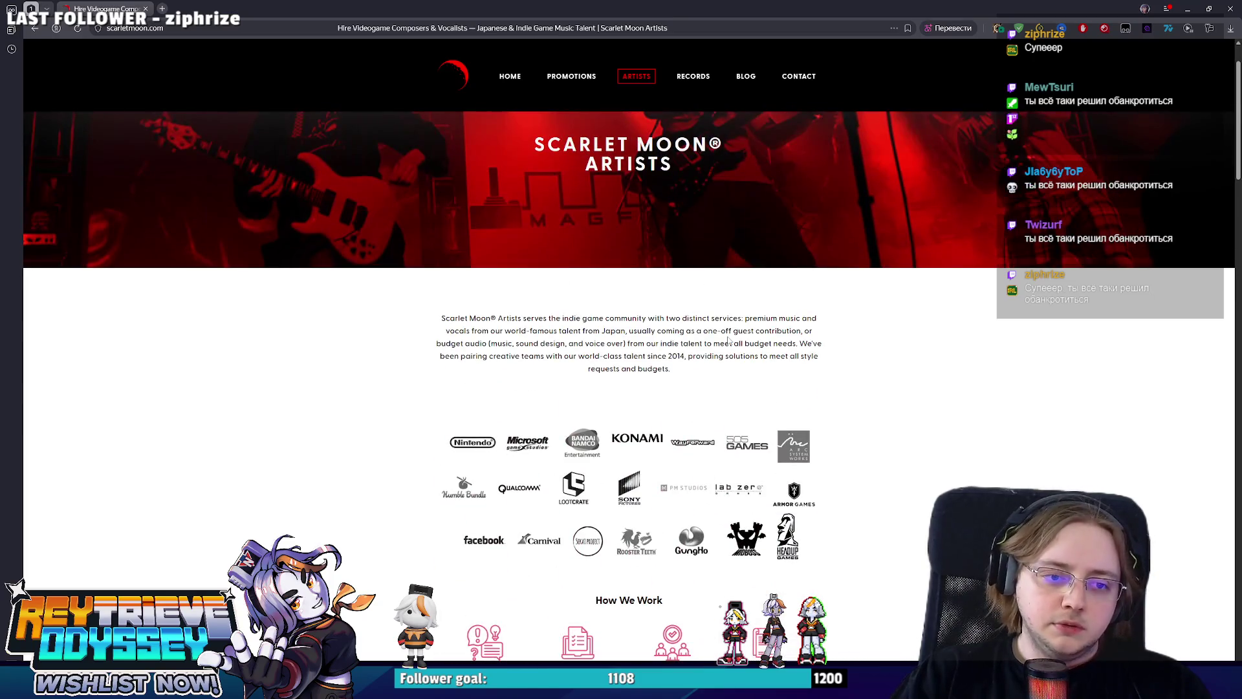
{"action": "scroll", "scroll_direction": "up", "scroll_amount": 3}
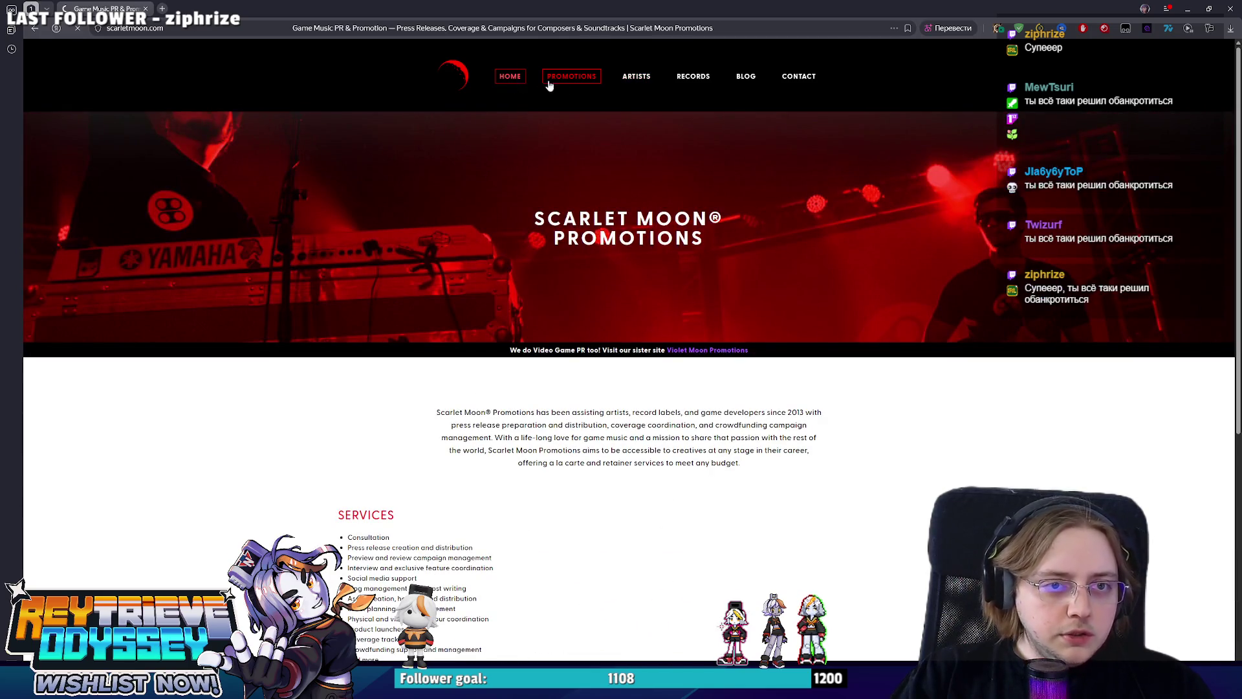
Open the Scarlet Moon Records page and scroll through the album grid to the footer.
{"action": "left_click", "coordinate": [693, 82]}
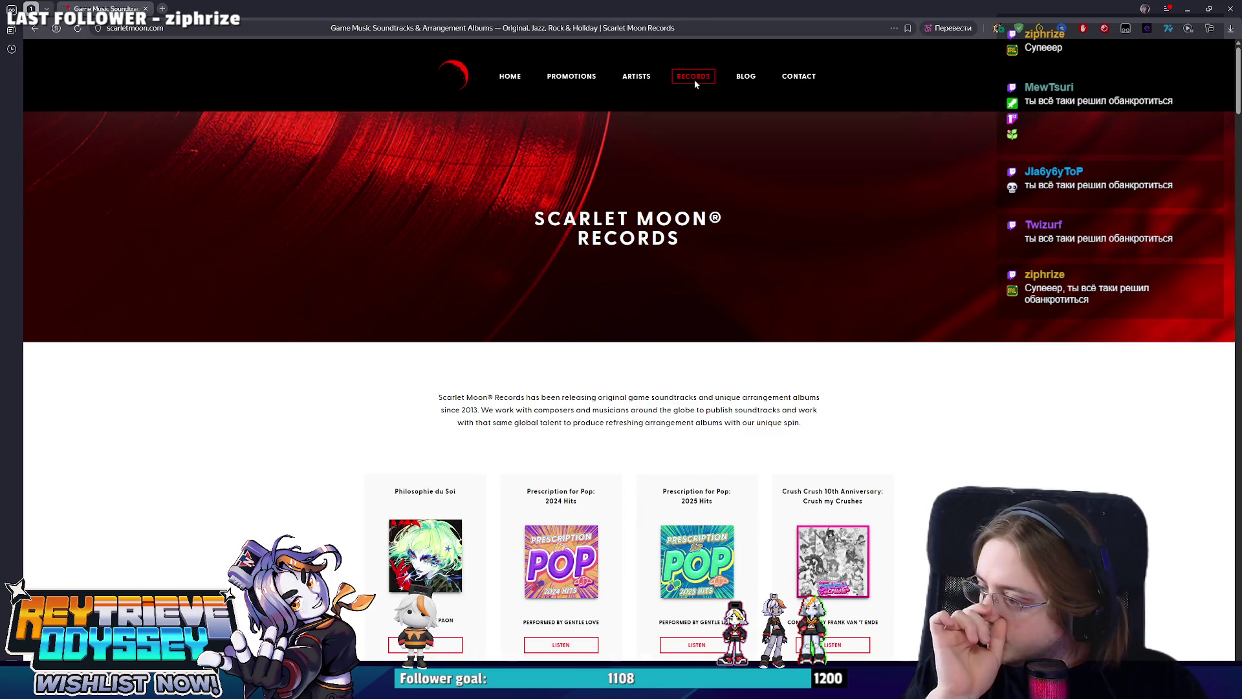
{"action": "scroll", "scroll_direction": "down", "scroll_amount": 3}
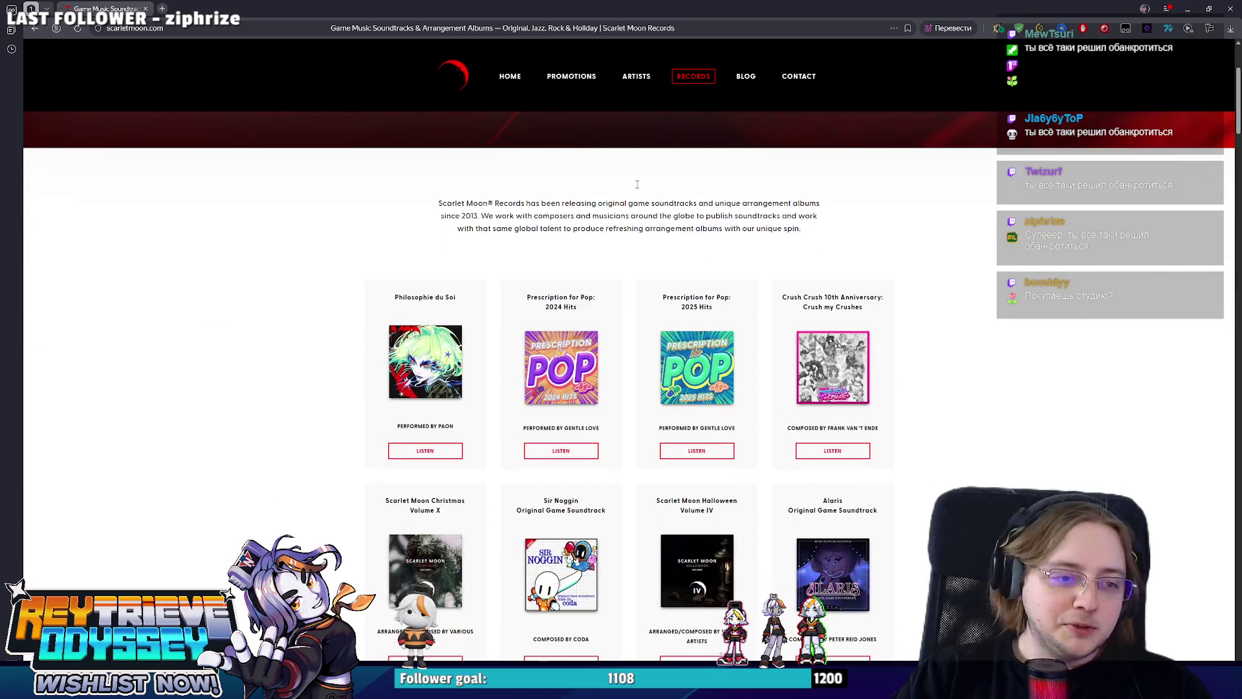
{"action": "scroll", "scroll_direction": "down", "scroll_amount": 3}
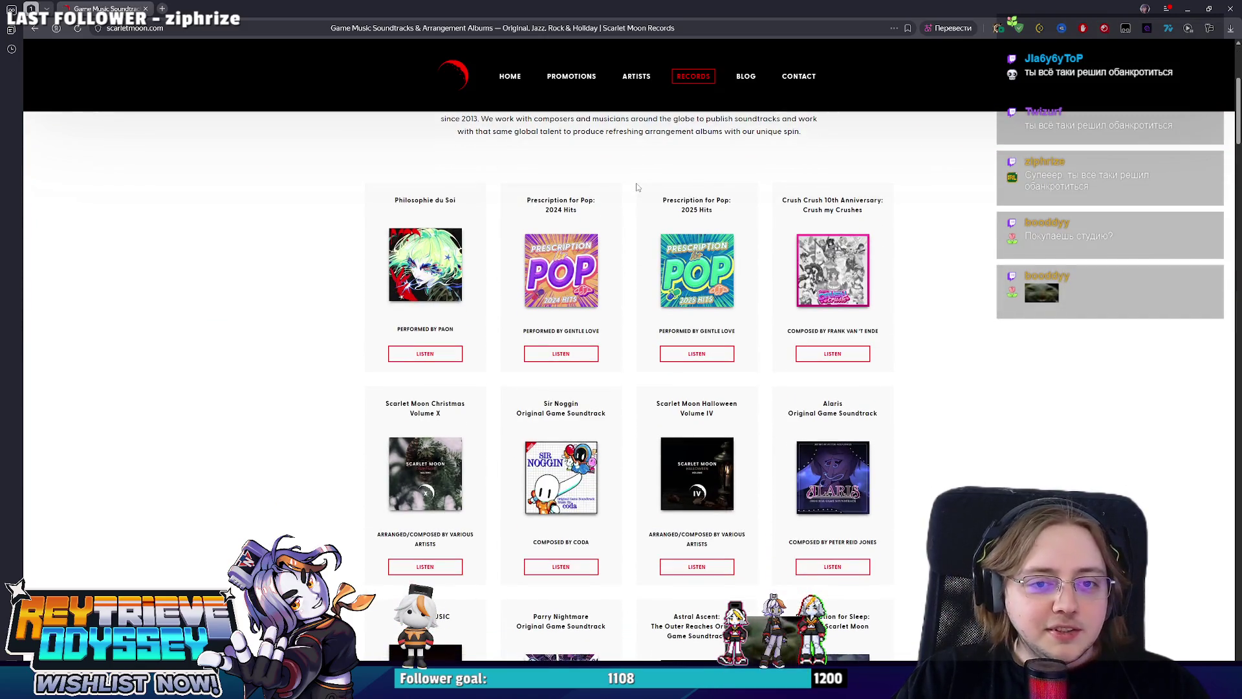
{"action": "scroll", "scroll_direction": "down", "scroll_amount": 3}
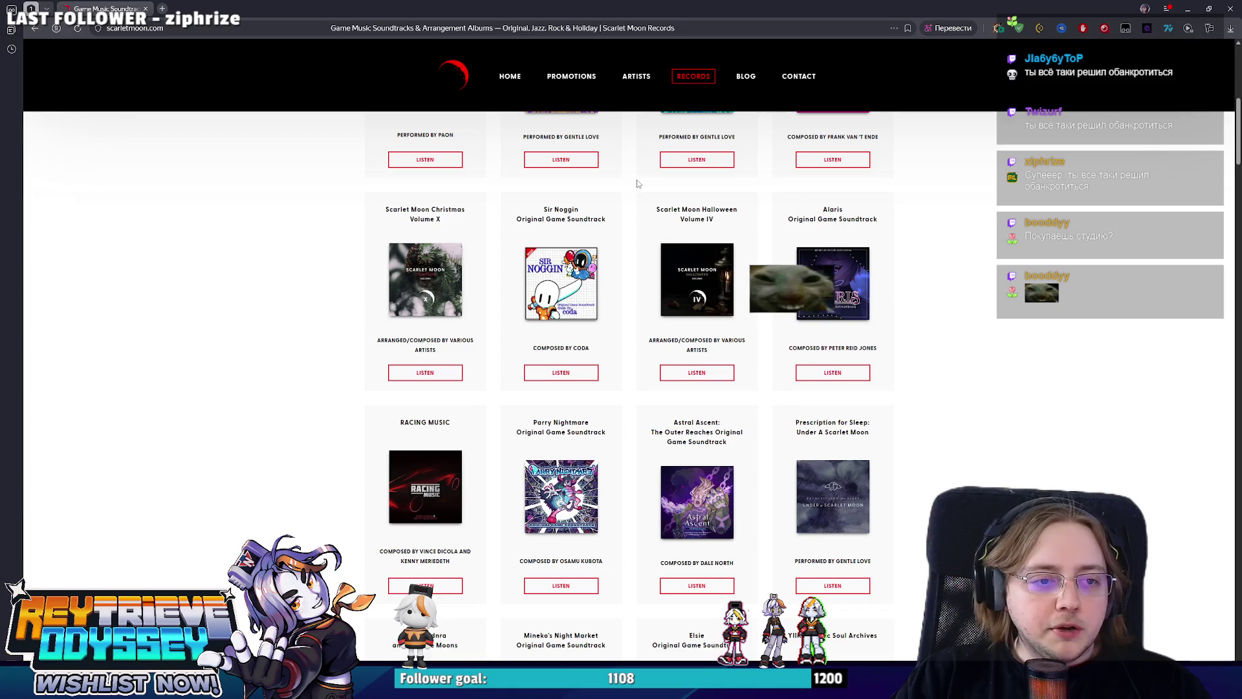
{"action": "scroll", "scroll_direction": "down", "scroll_amount": 3}
{"action": "scroll", "scroll_direction": "down", "scroll_amount": 3}
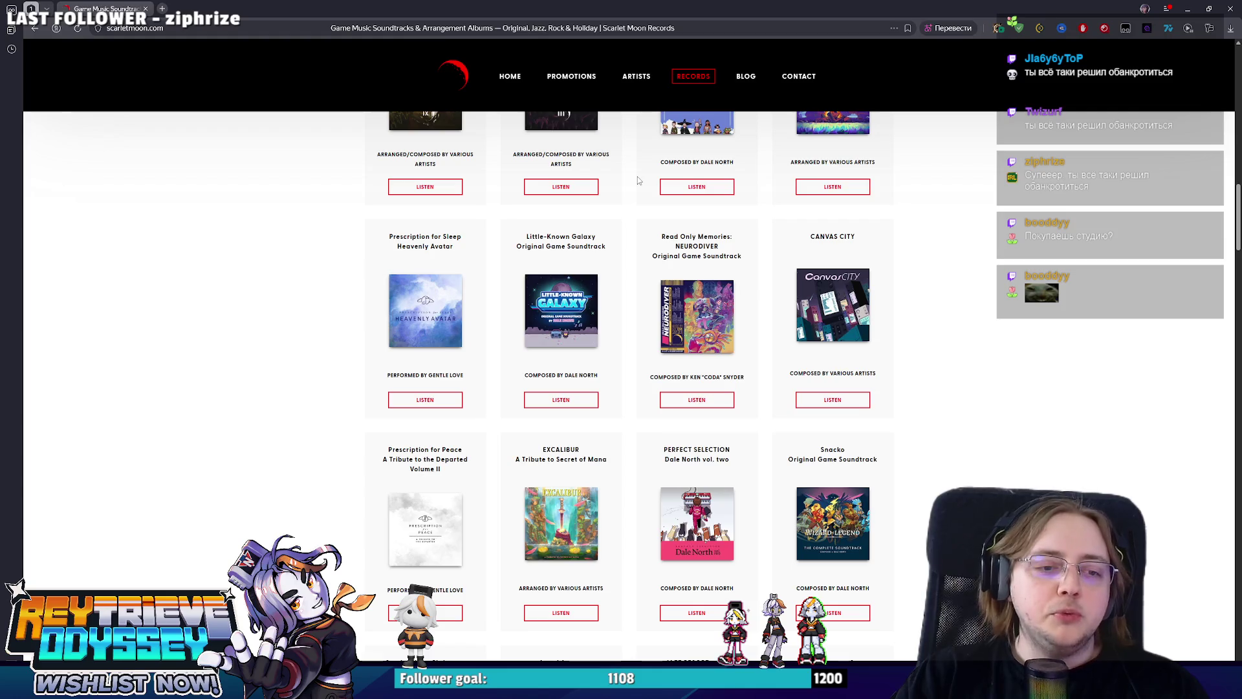
{"action": "scroll", "scroll_direction": "down", "scroll_amount": 3}
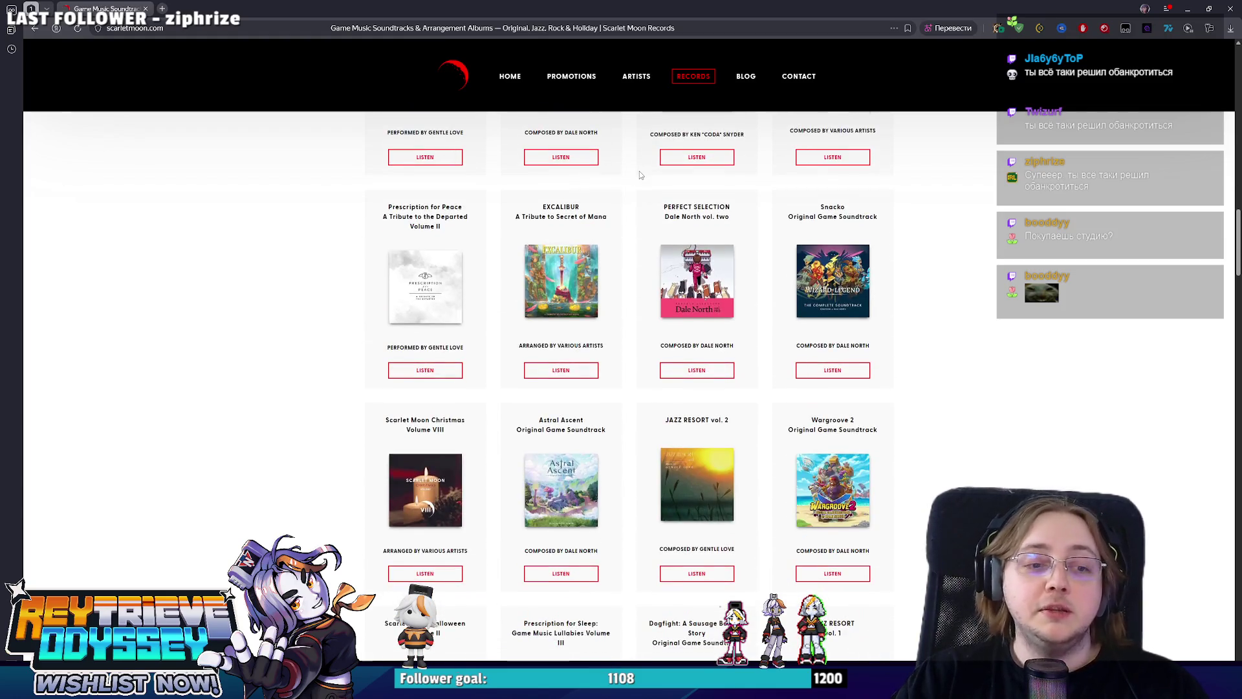
{"action": "scroll", "scroll_direction": "down", "scroll_amount": 3}
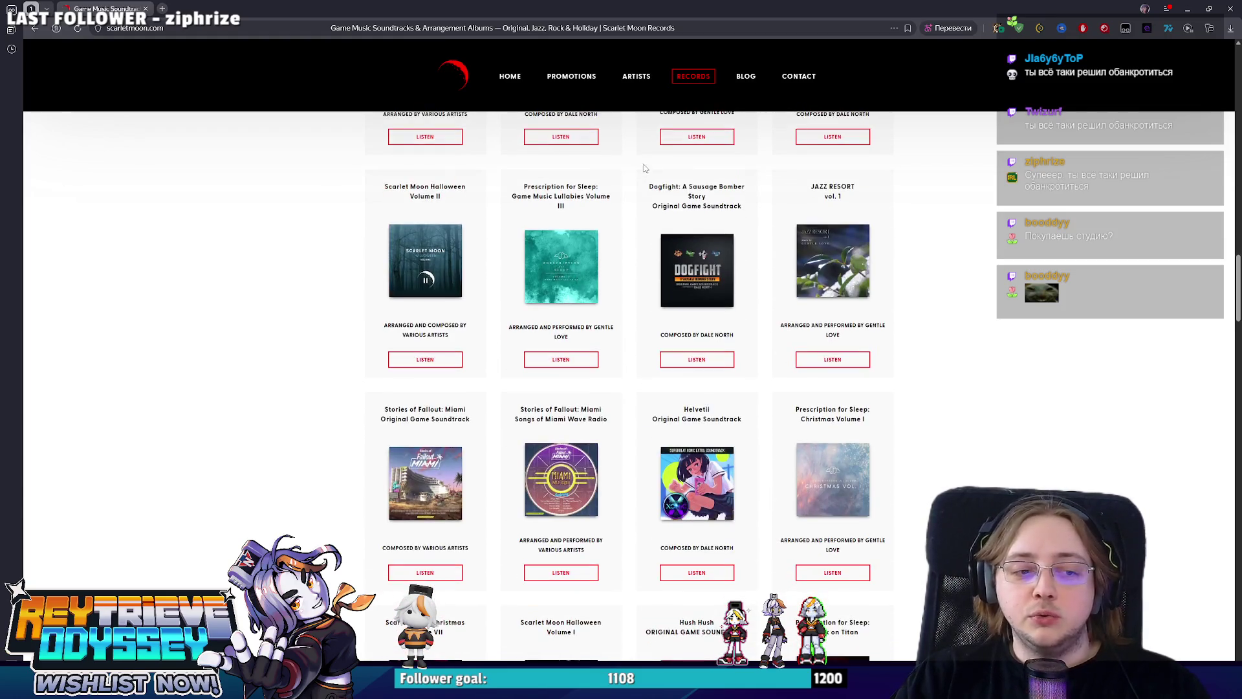
{"action": "scroll", "scroll_direction": "down", "scroll_amount": 3}
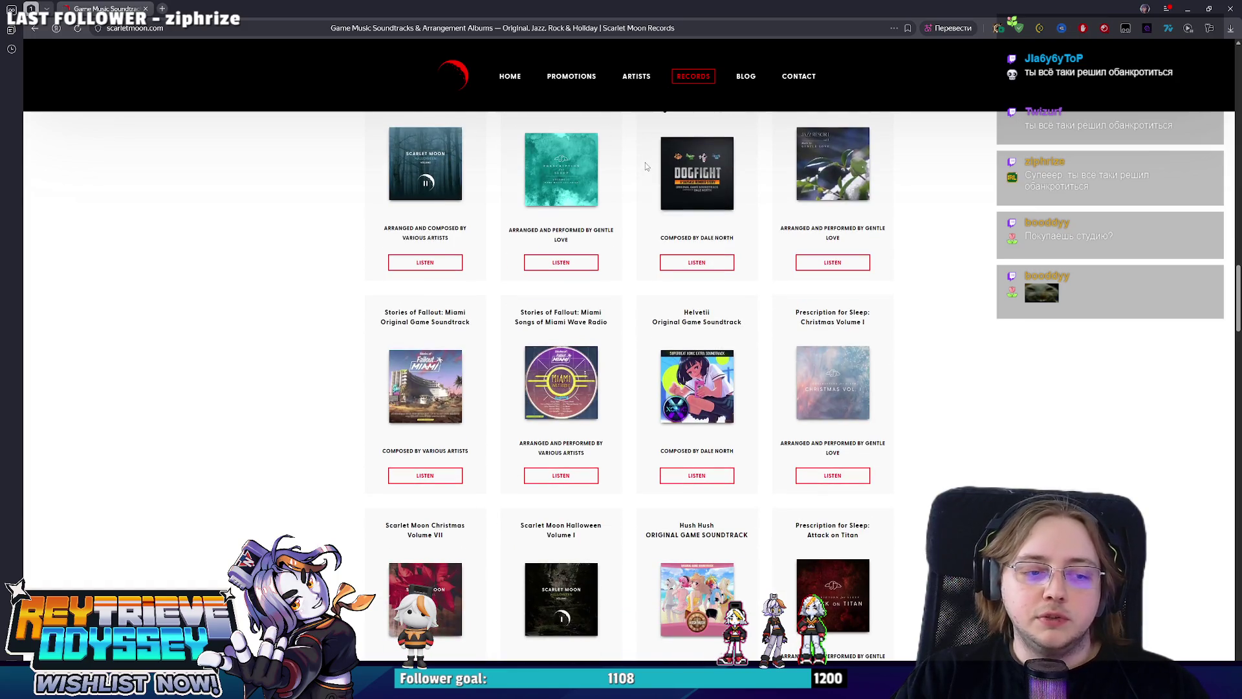
{"action": "scroll", "scroll_direction": "down", "scroll_amount": 3}
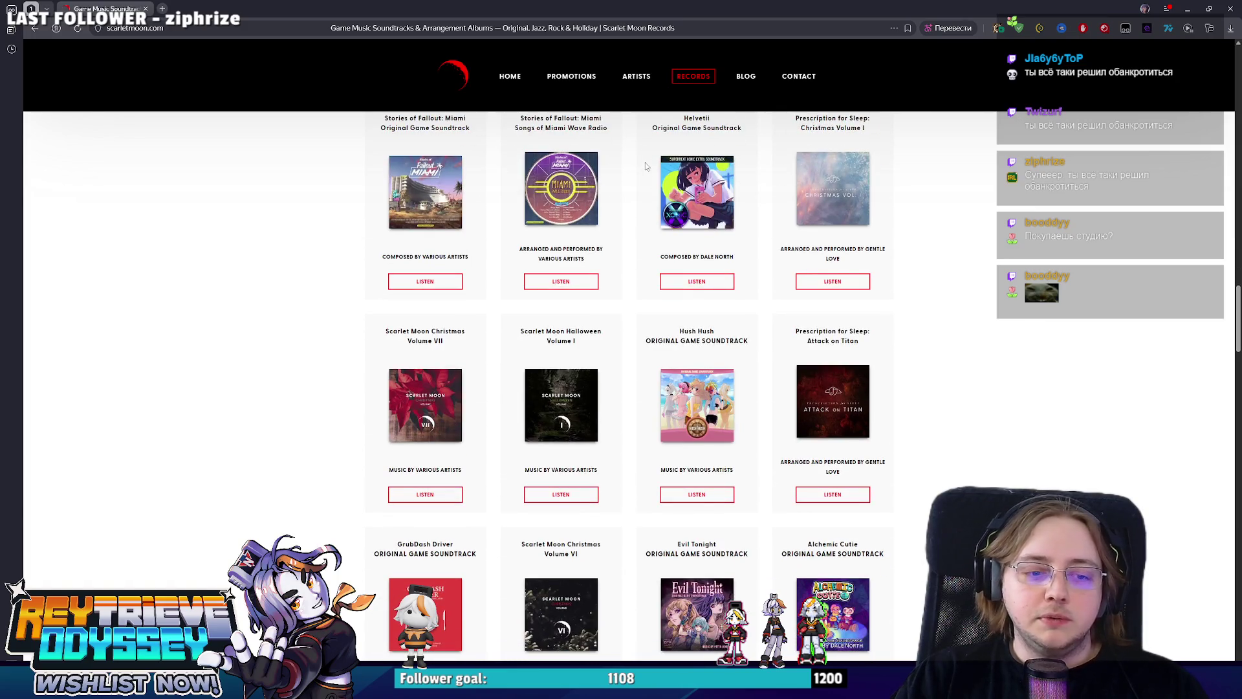
{"action": "scroll", "scroll_direction": "down", "scroll_amount": 3}
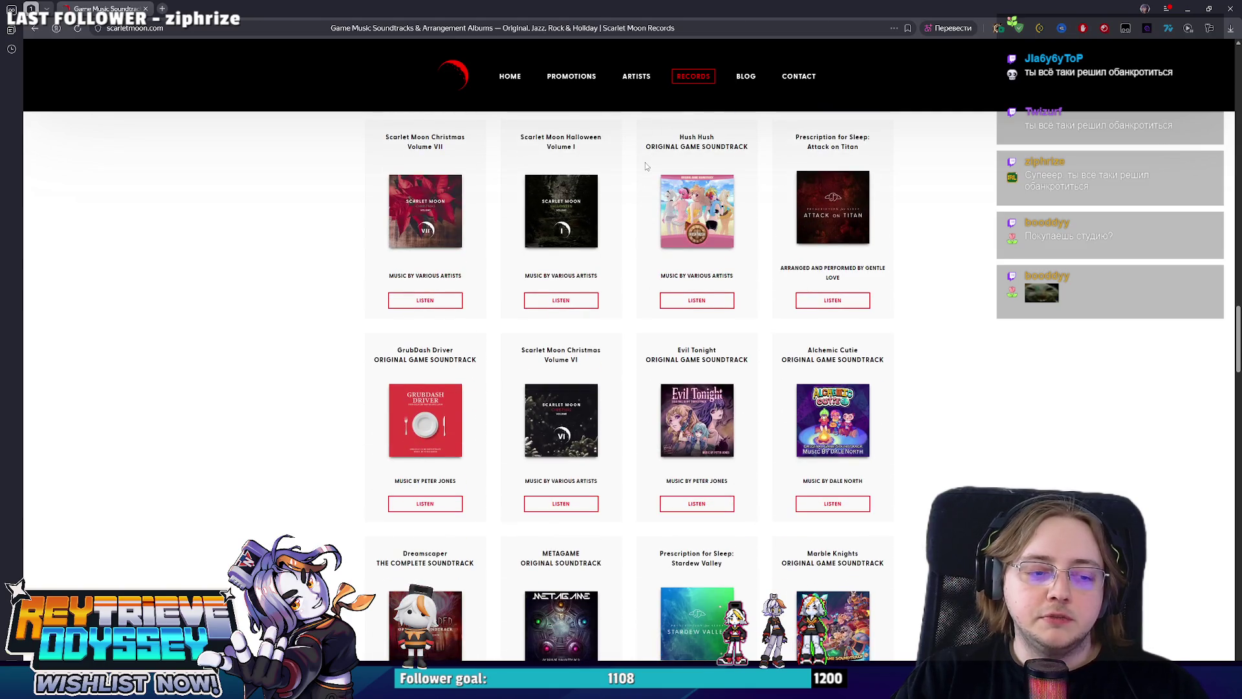
{"action": "scroll", "scroll_direction": "down", "scroll_amount": 3}
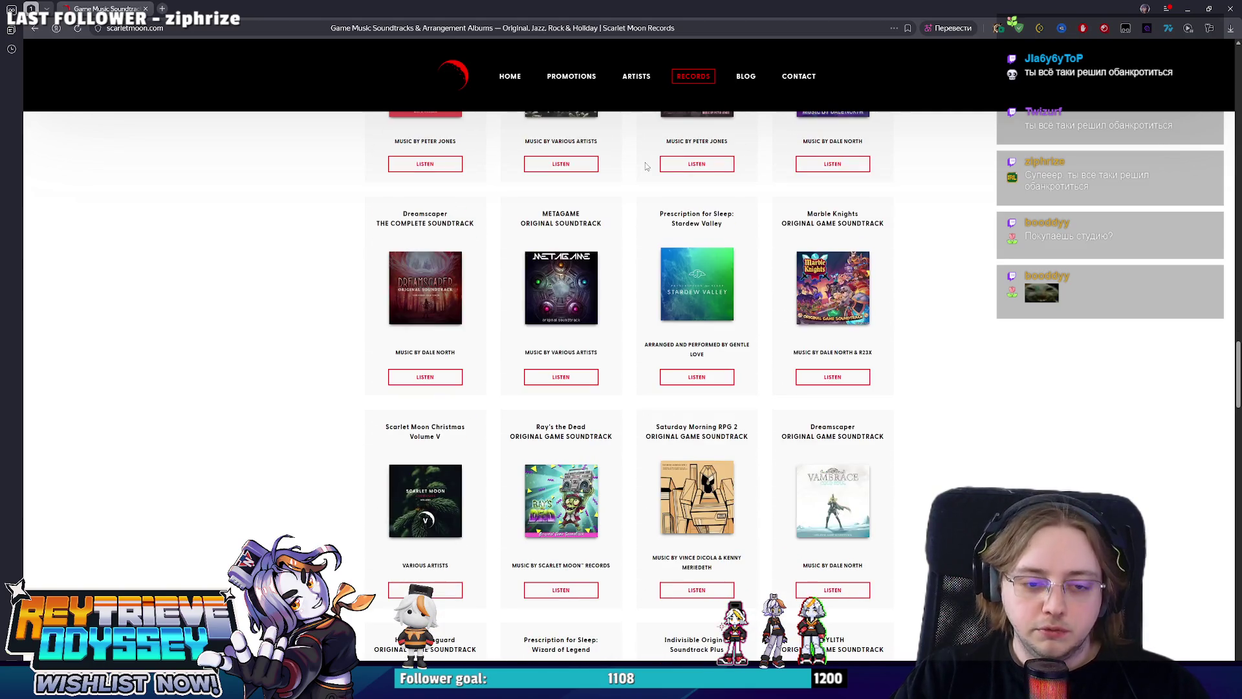
{"action": "scroll", "scroll_direction": "down", "scroll_amount": 3}
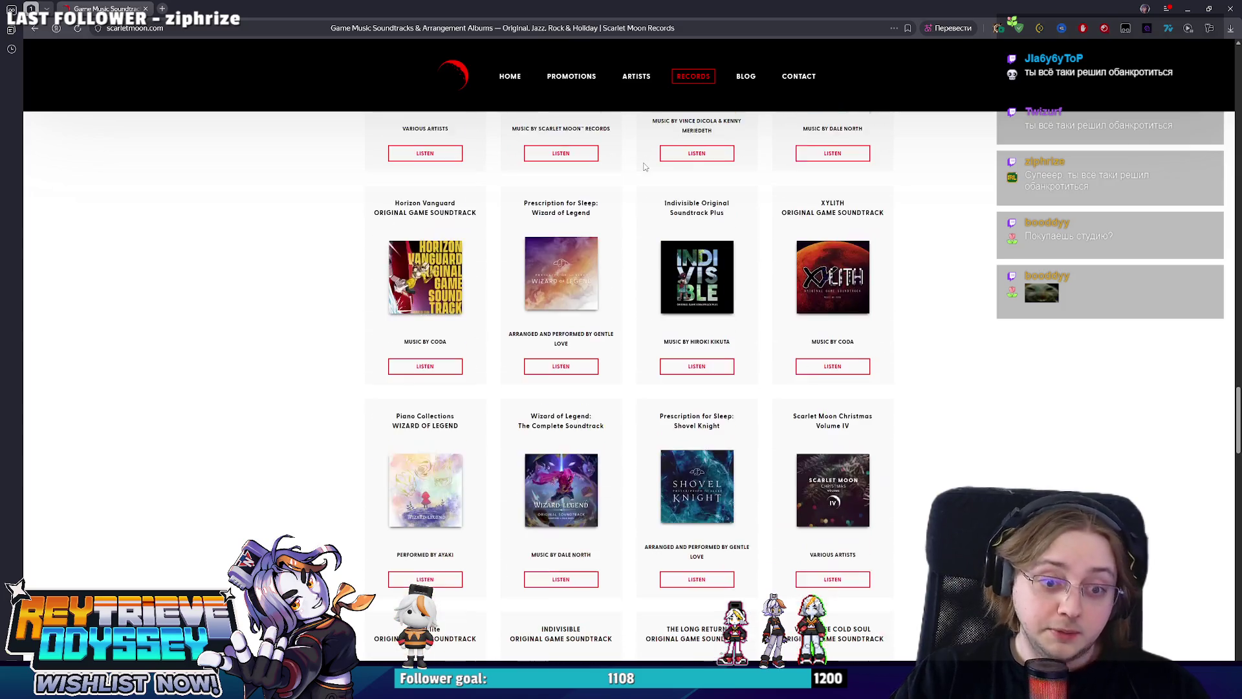
{"action": "scroll", "scroll_direction": "down", "scroll_amount": 3}
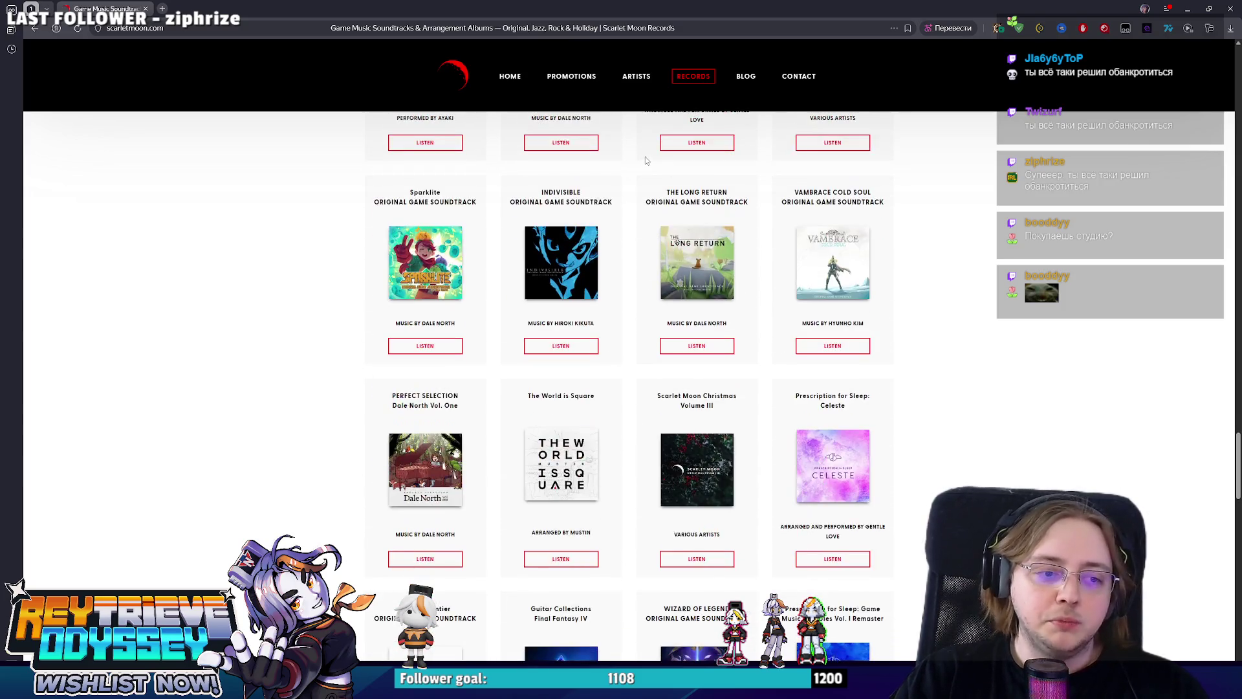
{"action": "scroll", "scroll_direction": "down", "scroll_amount": 3}
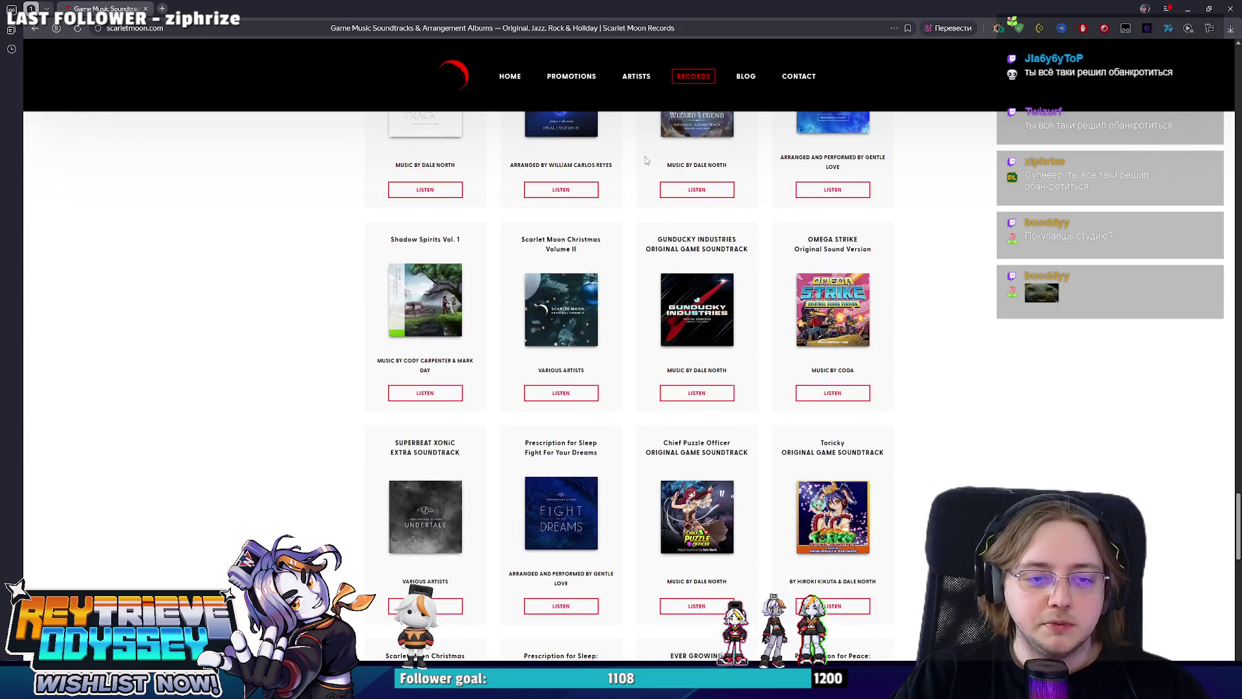
Scroll back up the album catalogue, then close the browser to return to Blender.
{"action": "scroll", "scroll_direction": "up", "scroll_amount": 3}
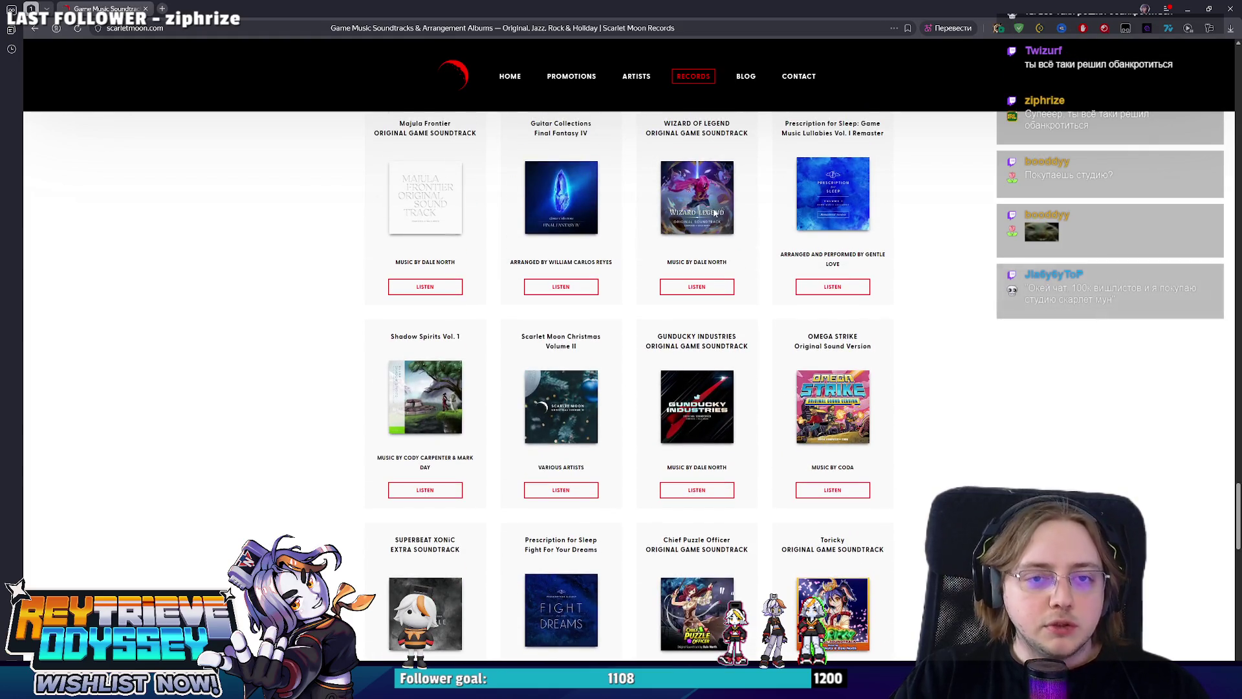
{"action": "scroll", "scroll_direction": "down", "scroll_amount": 3}
{"action": "scroll", "scroll_direction": "down", "scroll_amount": 3}
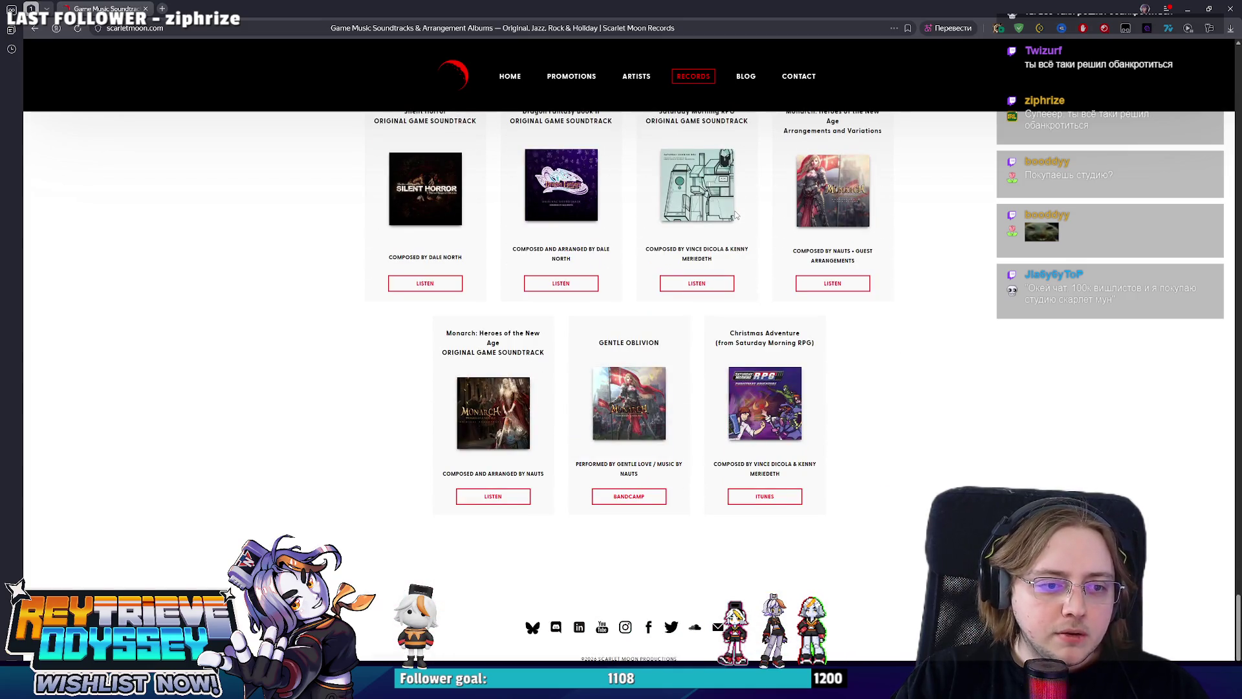
{"action": "scroll", "scroll_direction": "up", "scroll_amount": 3}
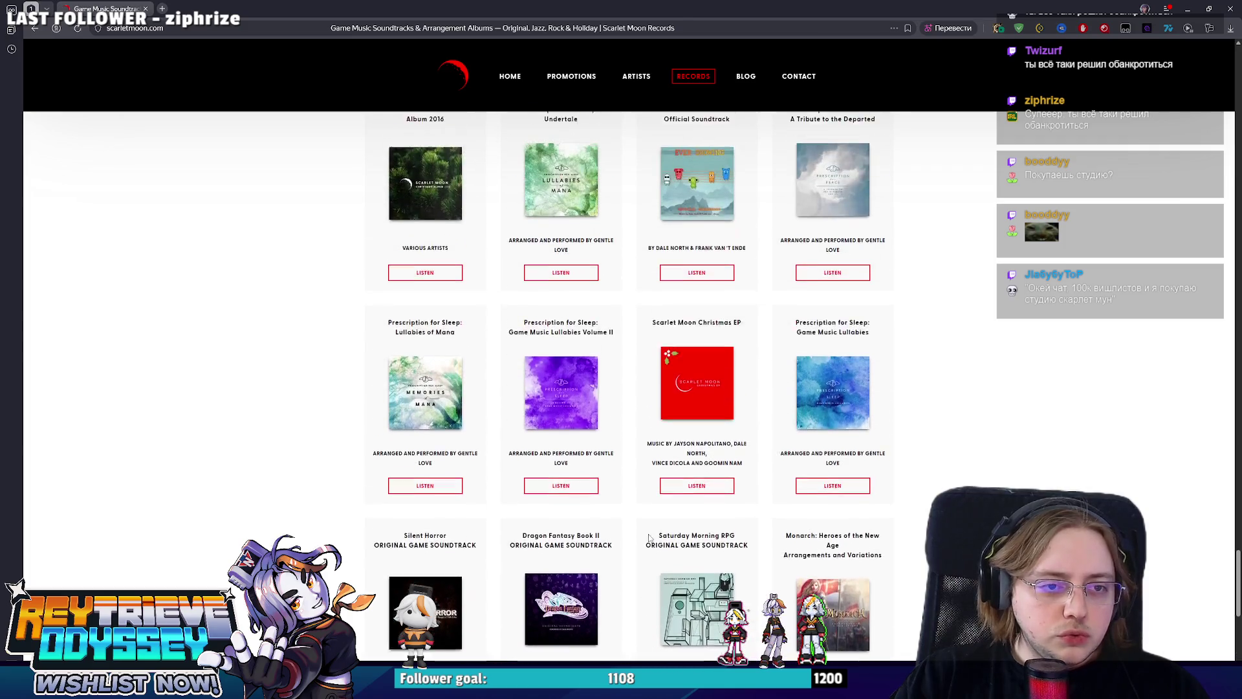
{"action": "scroll", "scroll_direction": "up", "scroll_amount": 3}
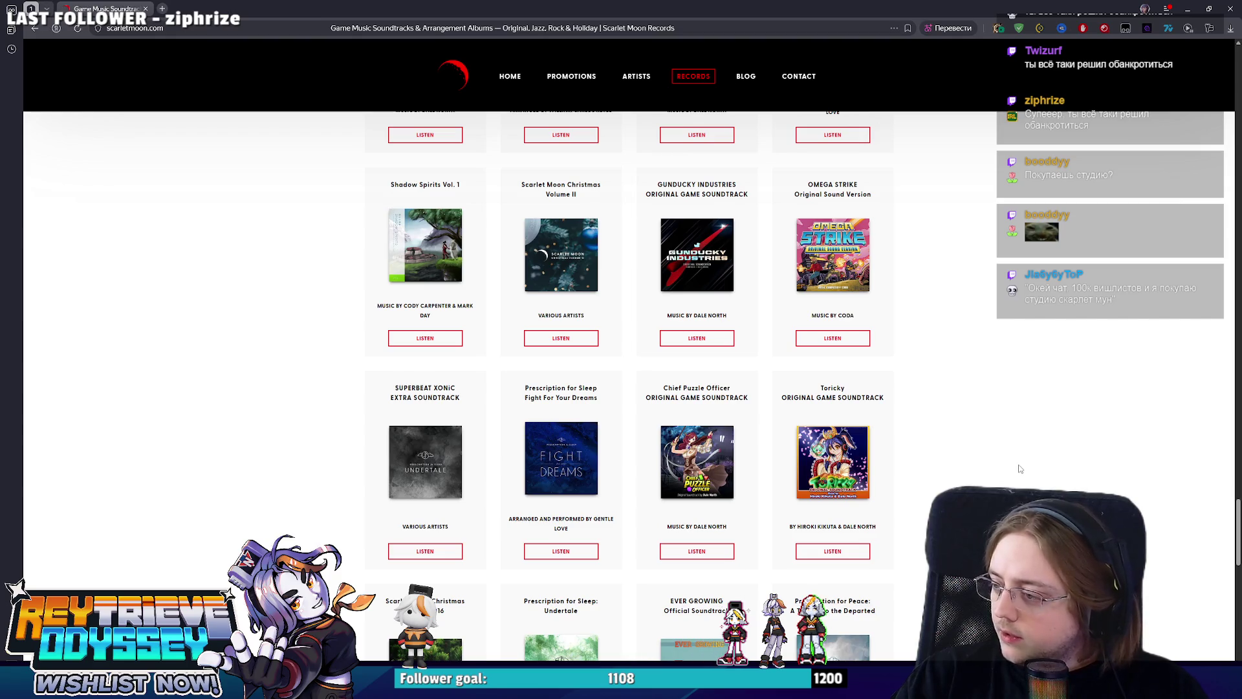
{"action": "scroll", "scroll_direction": "up", "scroll_amount": 3}
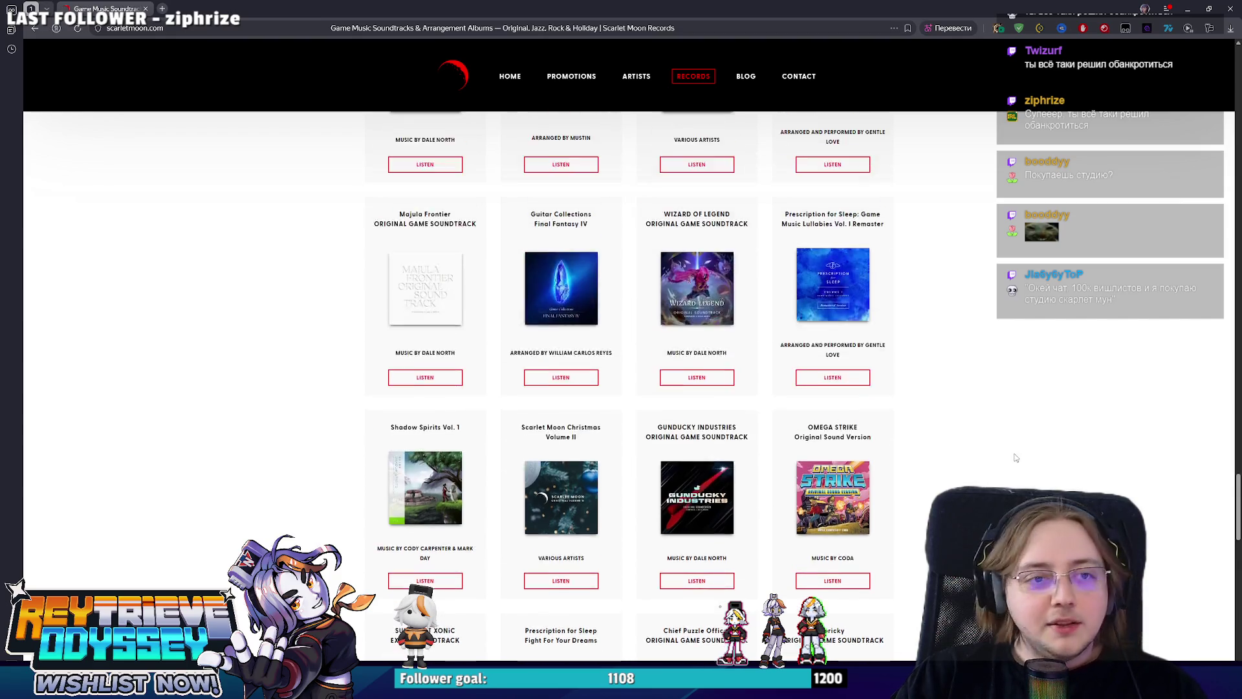
{"action": "scroll", "scroll_direction": "up", "scroll_amount": 3}
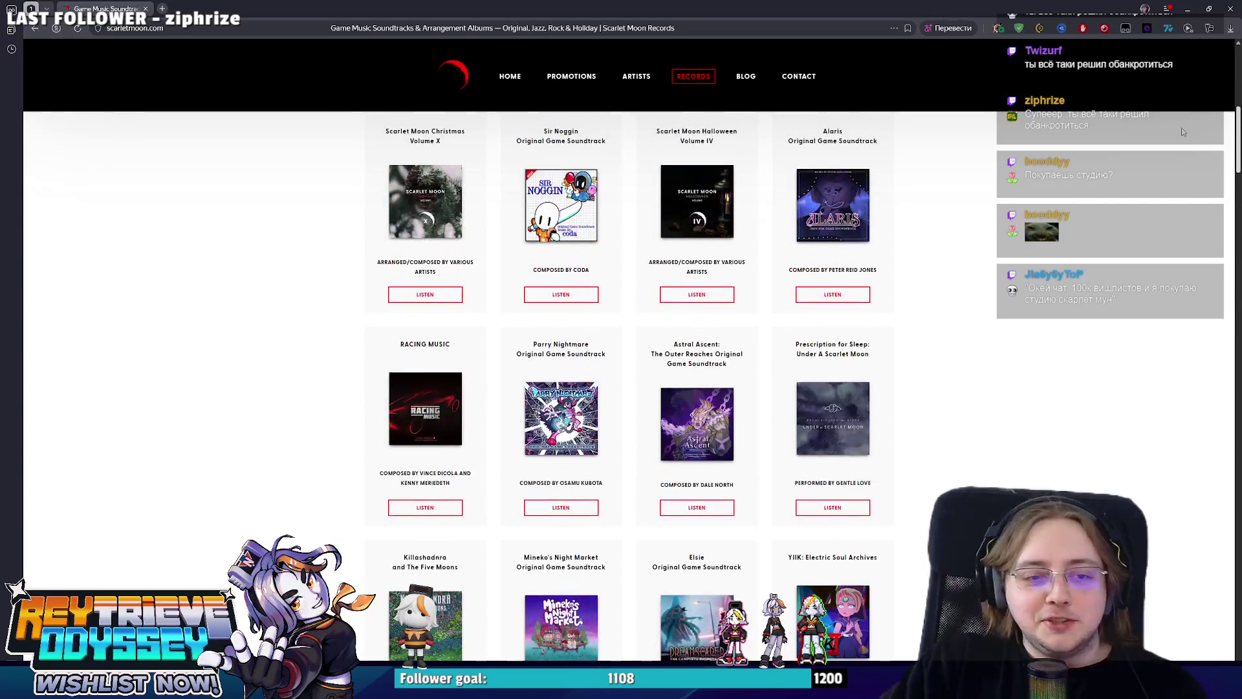
{"action": "left_click", "coordinate": [1230, 9]}
{"action": "left_click_drag", "start_coordinate": [793, 302], "coordinate": [480, 302]}
In X-ray Edit Mode on the sidewalk mesh, slide the joint edges along Y.
{"action": "key", "text": "ctrl+Tab"}
{"action": "left_click", "coordinate": [634, 338]}
{"action": "scroll", "scroll_direction": "up", "scroll_amount": 3}
{"action": "scroll", "scroll_direction": "down", "scroll_amount": 3}
{"action": "key", "text": "Tab"}
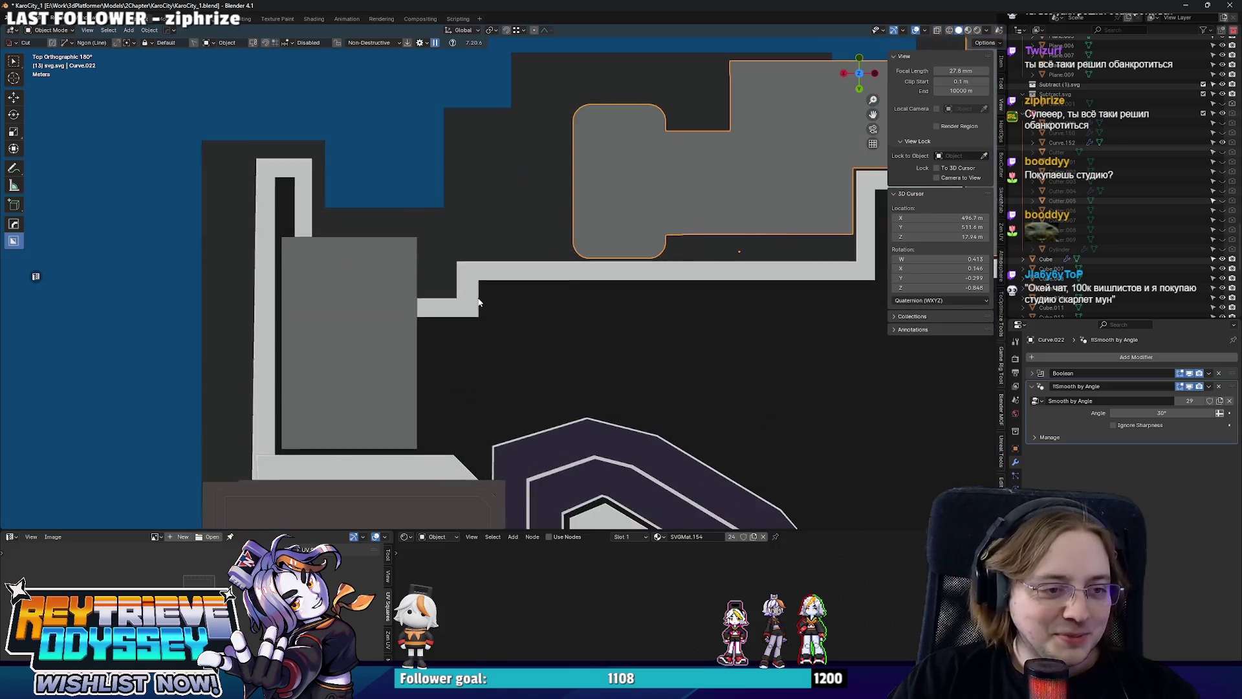
{"action": "left_click", "coordinate": [479, 302]}
{"action": "key", "text": "Tab"}
{"action": "key", "text": "alt+z"}
{"action": "left_click_drag", "start_coordinate": [436, 241], "coordinate": [491, 323]}
{"action": "key", "text": "g"}
{"action": "key", "text": "y"}
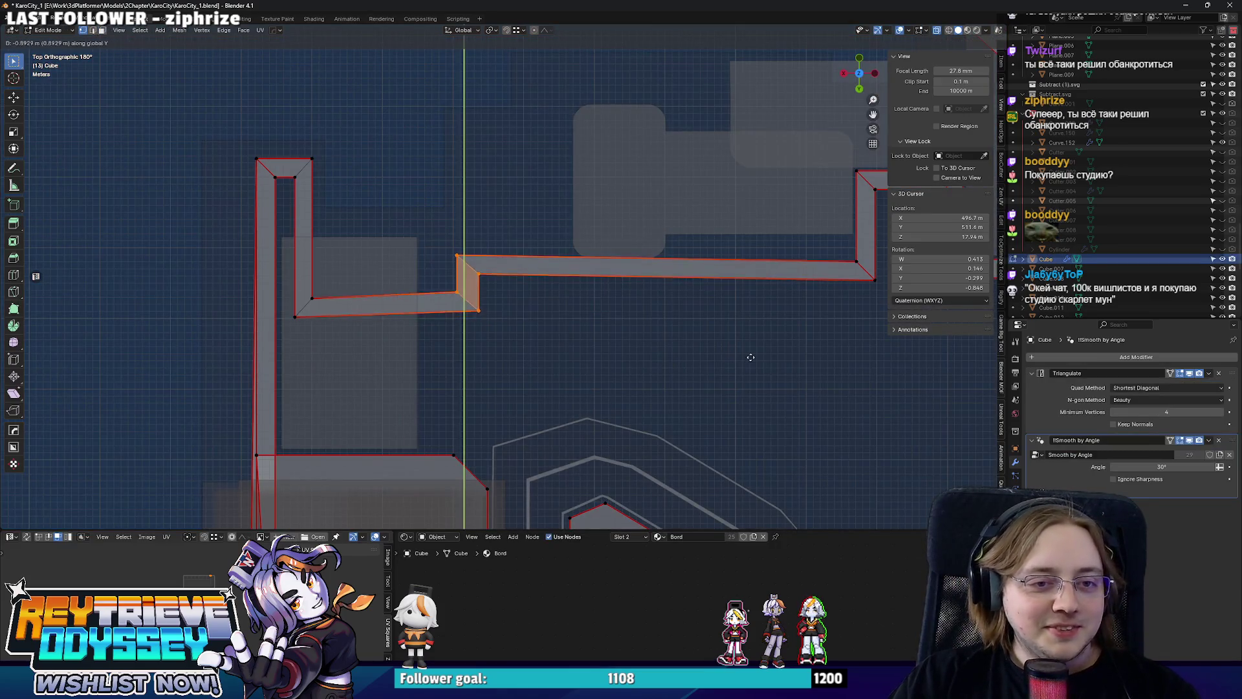
{"action": "left_click", "coordinate": [749, 354]}
Move the building footprint curve's rounded bottom part down 4.6 m along Y.
{"action": "left_click_drag", "start_coordinate": [749, 354], "coordinate": [645, 370]}
{"action": "key", "text": "alt+q"}
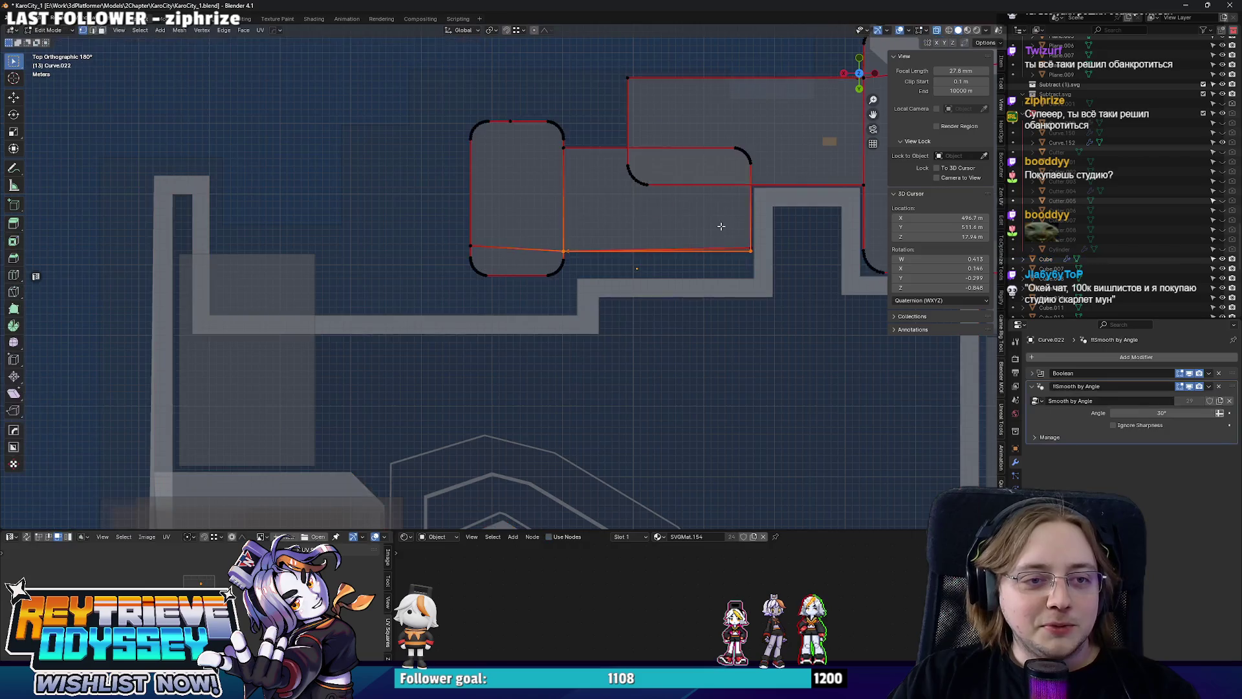
{"action": "left_click_drag", "start_coordinate": [786, 321], "coordinate": [453, 213]}
{"action": "key", "text": "g"}
{"action": "key", "text": "y"}
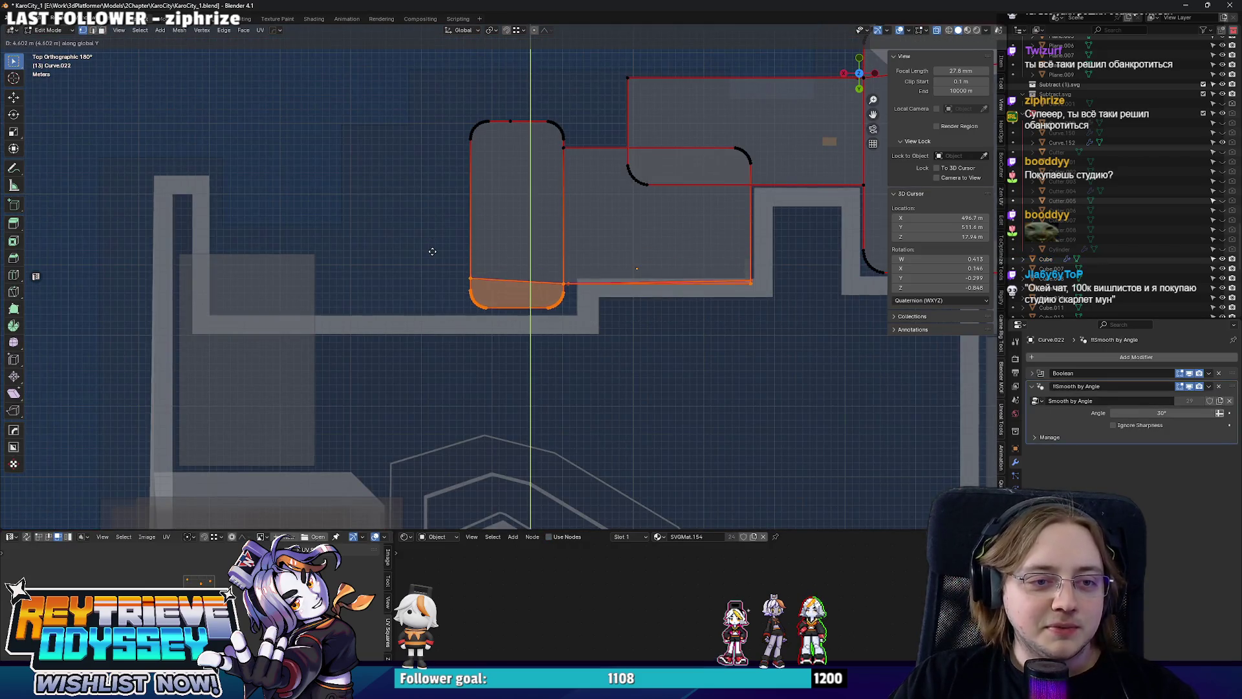
{"action": "left_click", "coordinate": [430, 245]}
{"action": "scroll", "scroll_direction": "up", "scroll_amount": 3}
{"action": "left_click_drag", "start_coordinate": [383, 273], "coordinate": [684, 356]}
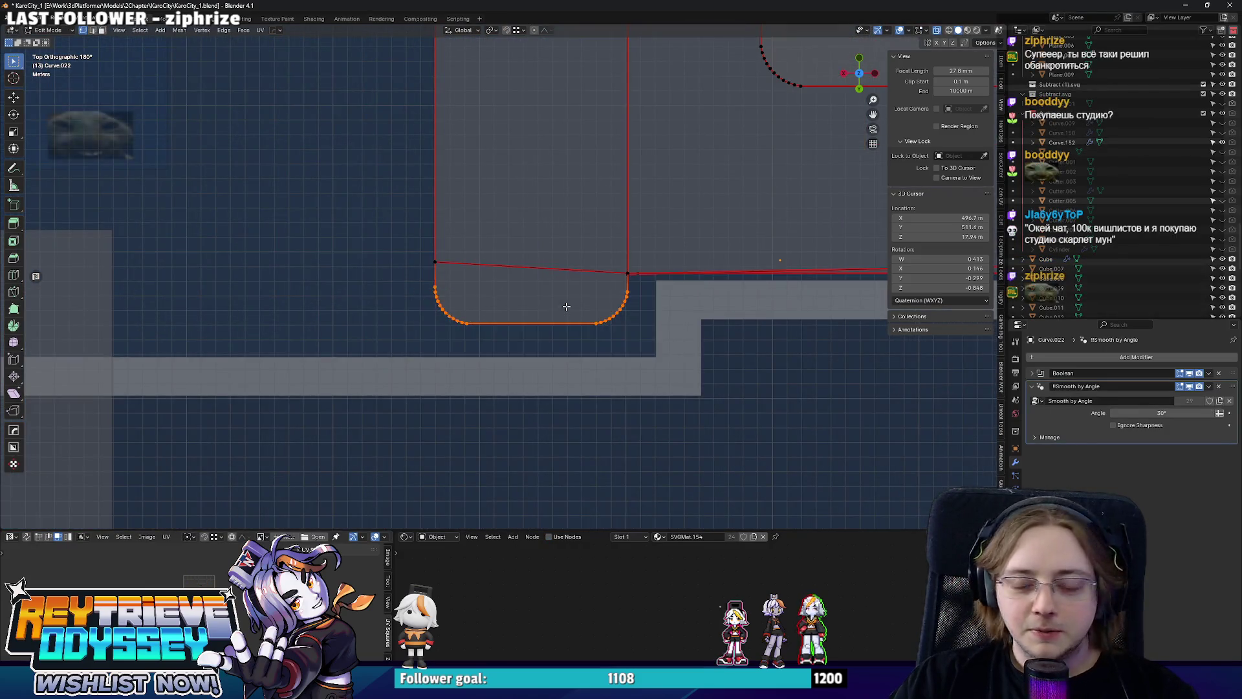
{"action": "left_click_drag", "start_coordinate": [567, 306], "coordinate": [471, 288]}
{"action": "scroll", "scroll_direction": "up", "scroll_amount": 3}
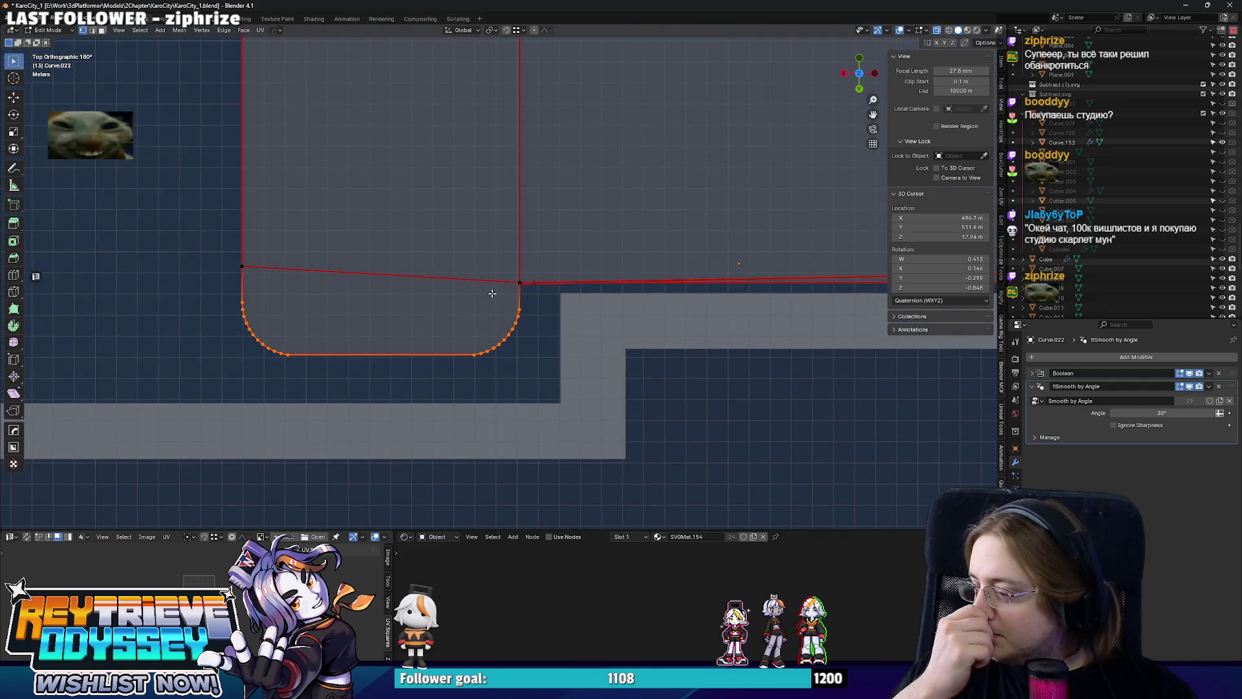
{"action": "key", "text": "Tab"}
Slant the sidewalk step by moving its lower vertices along X.
{"action": "scroll", "scroll_direction": "down", "scroll_amount": 3}
{"action": "left_click", "coordinate": [545, 307]}
{"action": "key", "text": "ctrl+Tab"}
{"action": "left_click", "coordinate": [603, 309]}
{"action": "key", "text": "g"}
{"action": "key", "text": "x"}
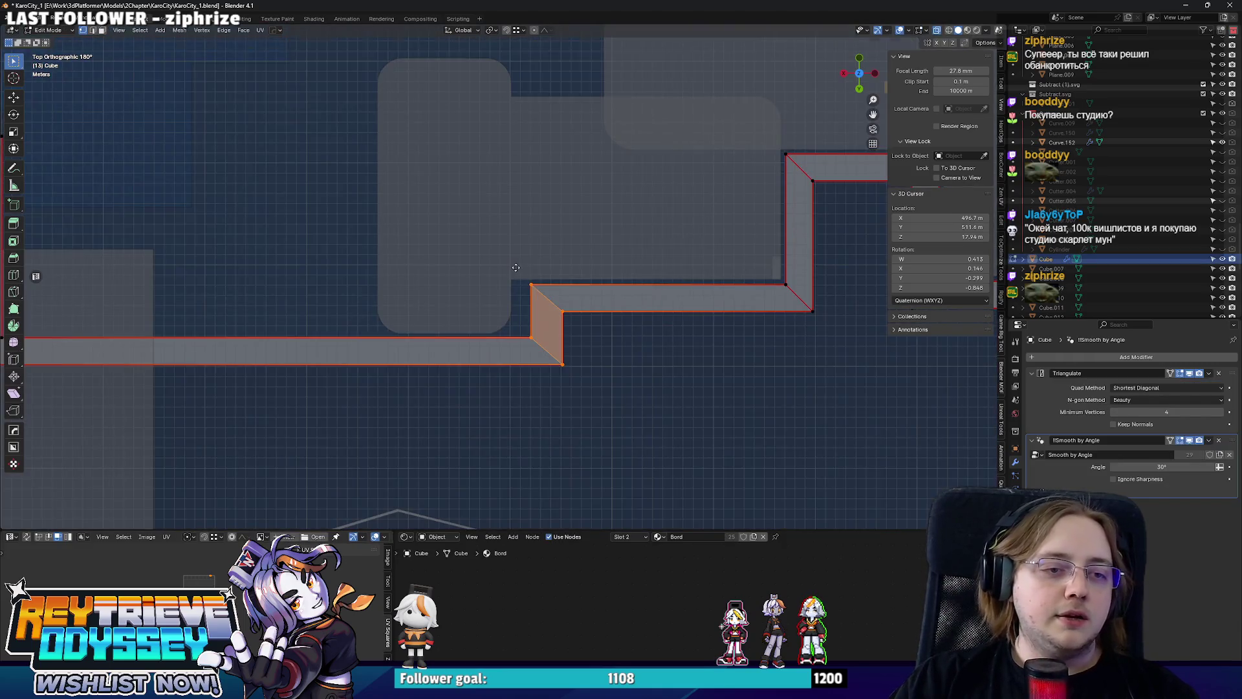
{"action": "left_click", "coordinate": [501, 268]}
Box-select the sidewalk's vertical strip and move it outward along X to widen the loop.
{"action": "scroll", "scroll_direction": "down", "scroll_amount": 3}
{"action": "scroll", "scroll_direction": "up", "scroll_amount": 3}
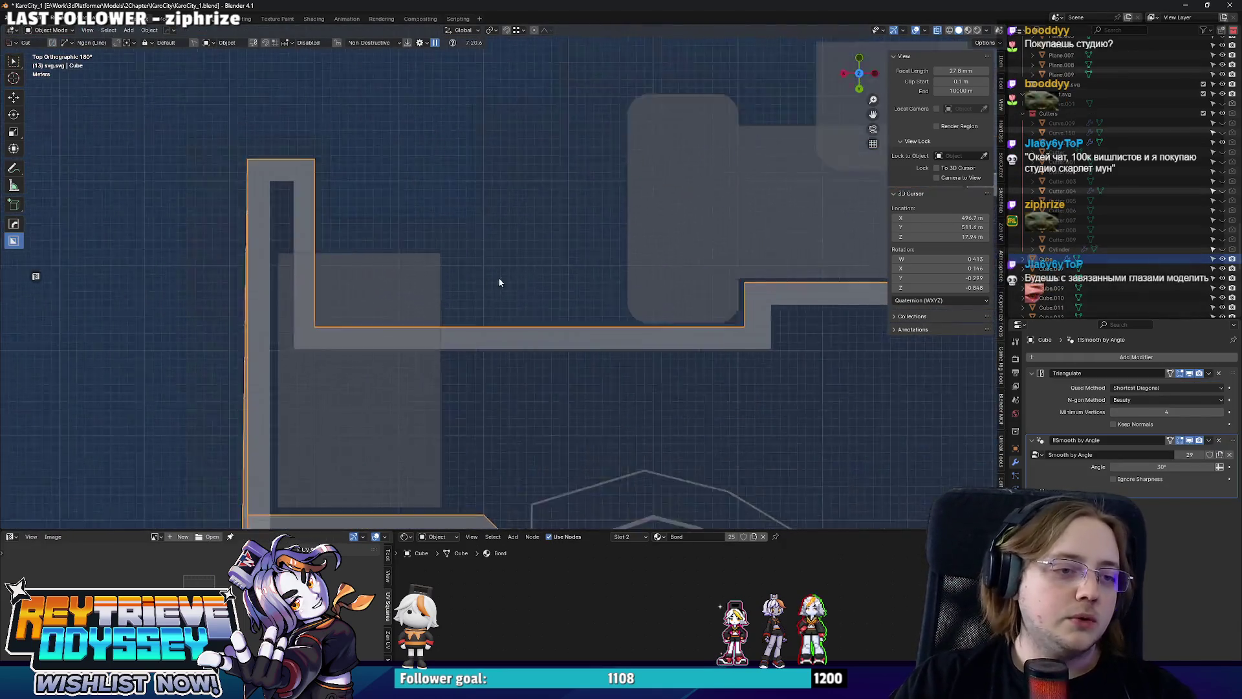
{"action": "left_click_drag", "start_coordinate": [509, 277], "coordinate": [582, 278]}
{"action": "left_click", "coordinate": [403, 374]}
{"action": "key", "text": "b"}
{"action": "left_click_drag", "start_coordinate": [446, 403], "coordinate": [347, 177]}
{"action": "key", "text": "g"}
{"action": "key", "text": "y"}
{"action": "key", "text": "x"}
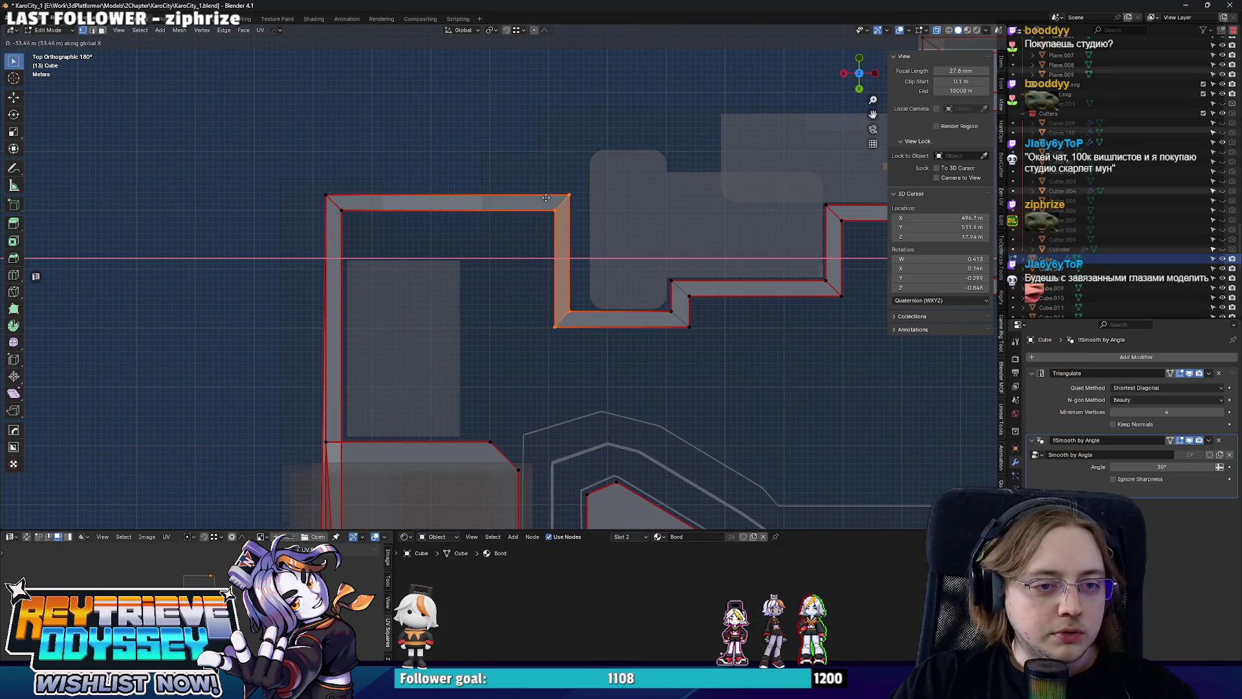
{"action": "left_click", "coordinate": [661, 308]}
{"action": "key", "text": "Tab"}
{"action": "left_click_drag", "start_coordinate": [661, 308], "coordinate": [602, 336]}
{"action": "key", "text": "KP_7"}
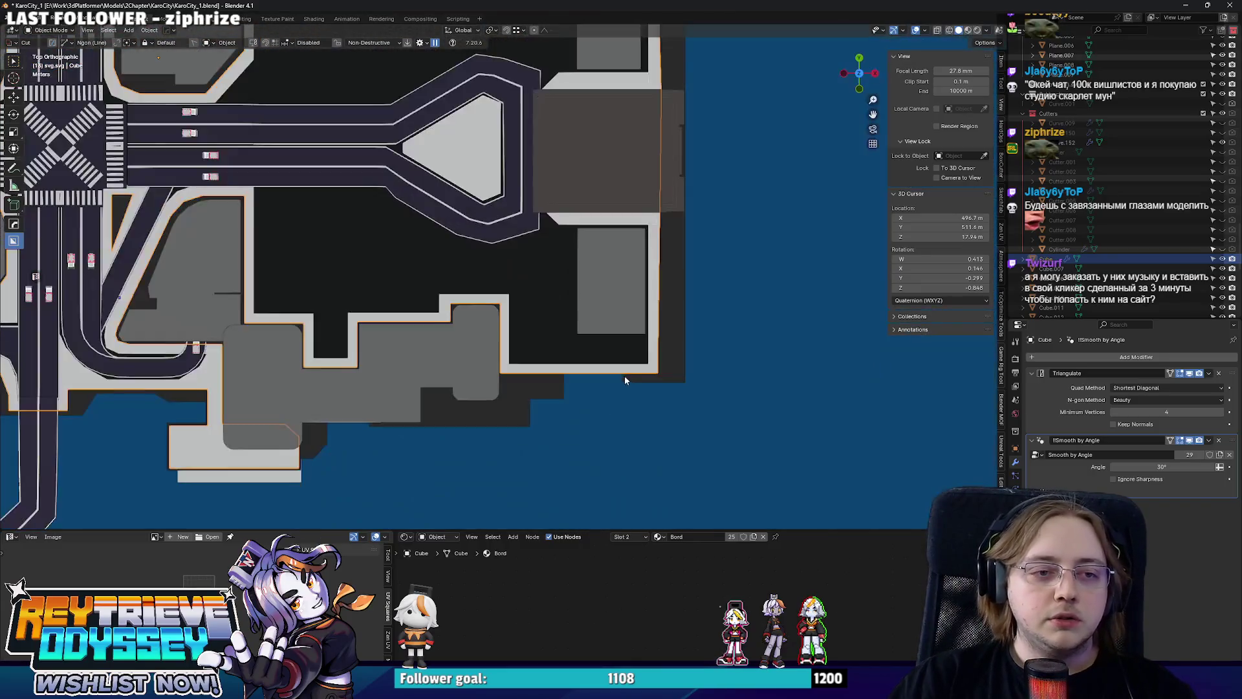
Add a centred loop cut across the sidewalk's bottom border and bevel it into two edges.
{"action": "key", "text": "Tab"}
{"action": "scroll", "scroll_direction": "up", "scroll_amount": 3}
{"action": "key", "text": "ctrl+r"}
{"action": "left_click", "coordinate": [645, 401]}
{"action": "right_click", "coordinate": [645, 401]}
{"action": "left_click_drag", "start_coordinate": [644, 402], "coordinate": [654, 368]}
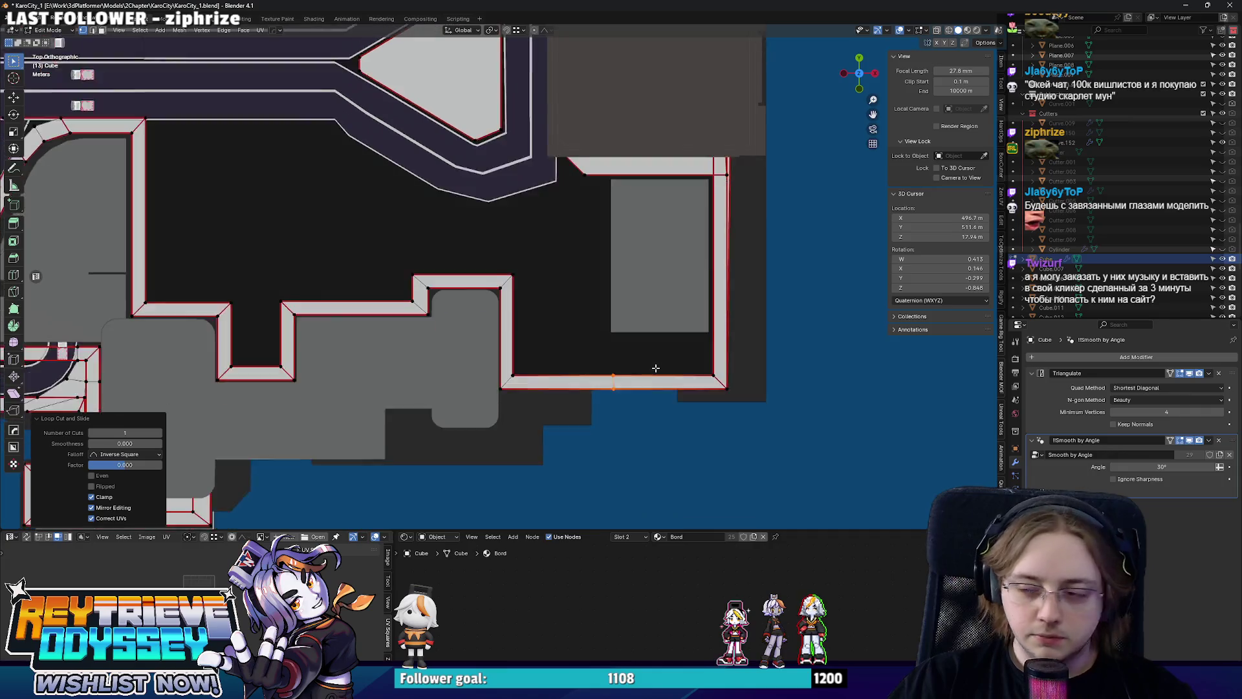
{"action": "scroll", "scroll_direction": "up", "scroll_amount": 3}
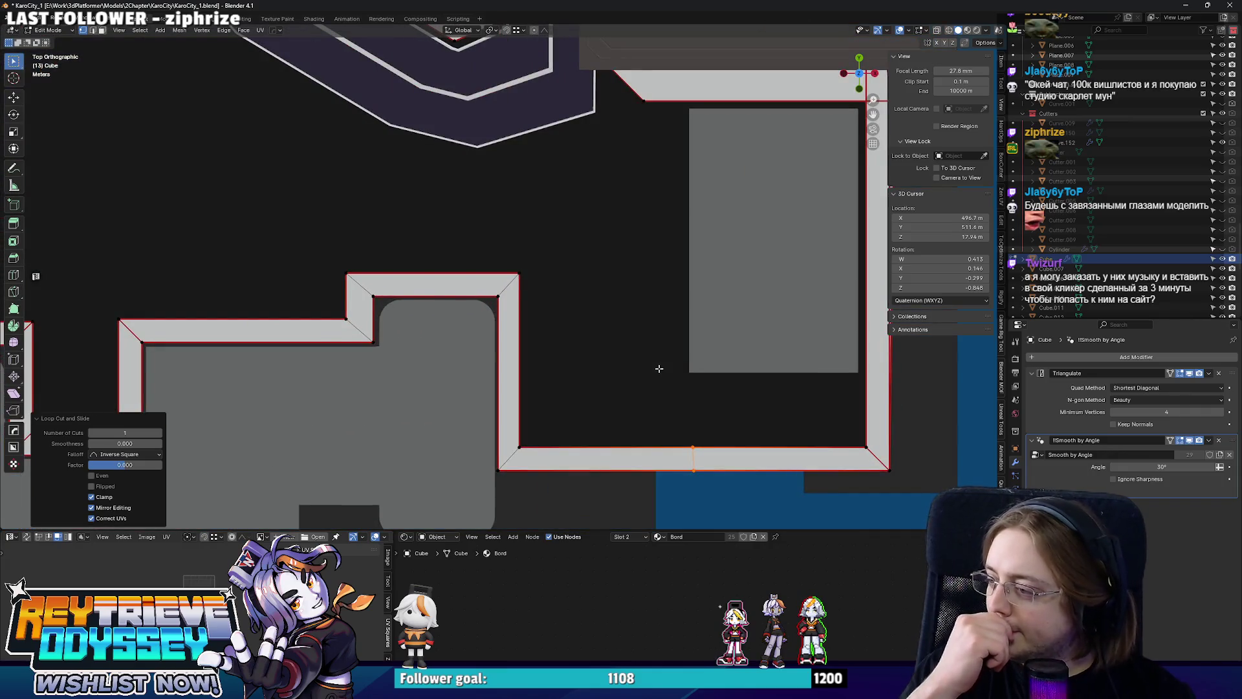
{"action": "key", "text": "ctrl+b"}
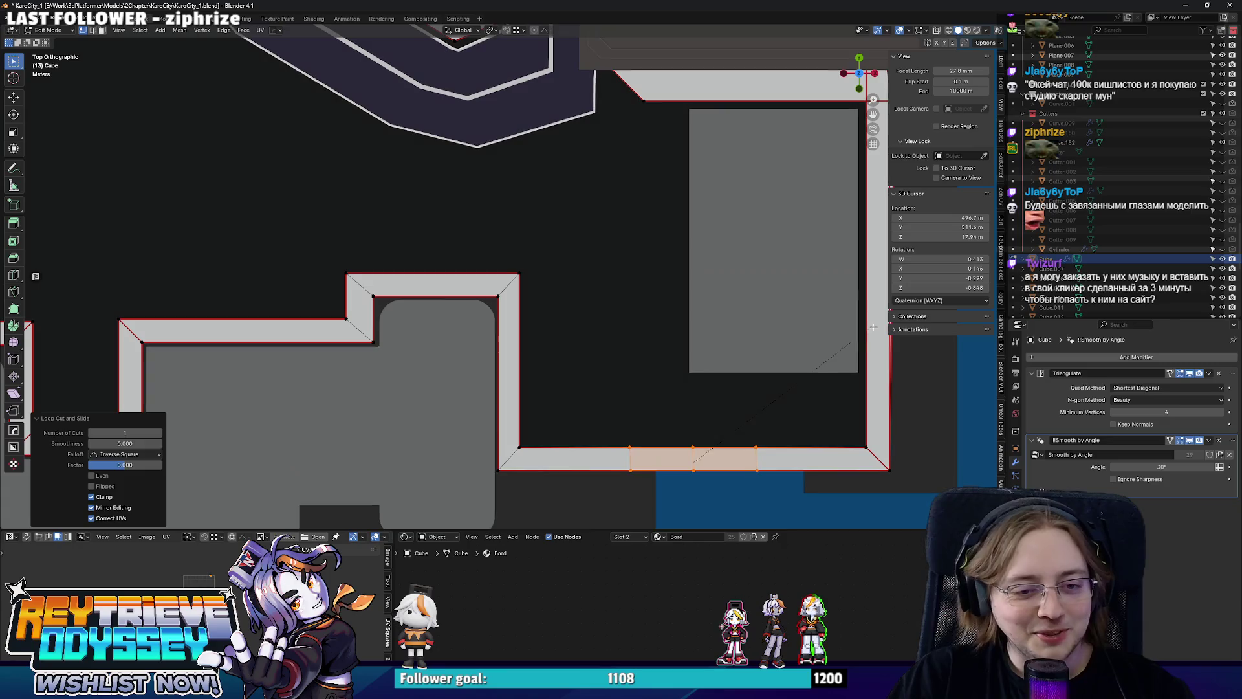
{"action": "left_click", "coordinate": [868, 333]}
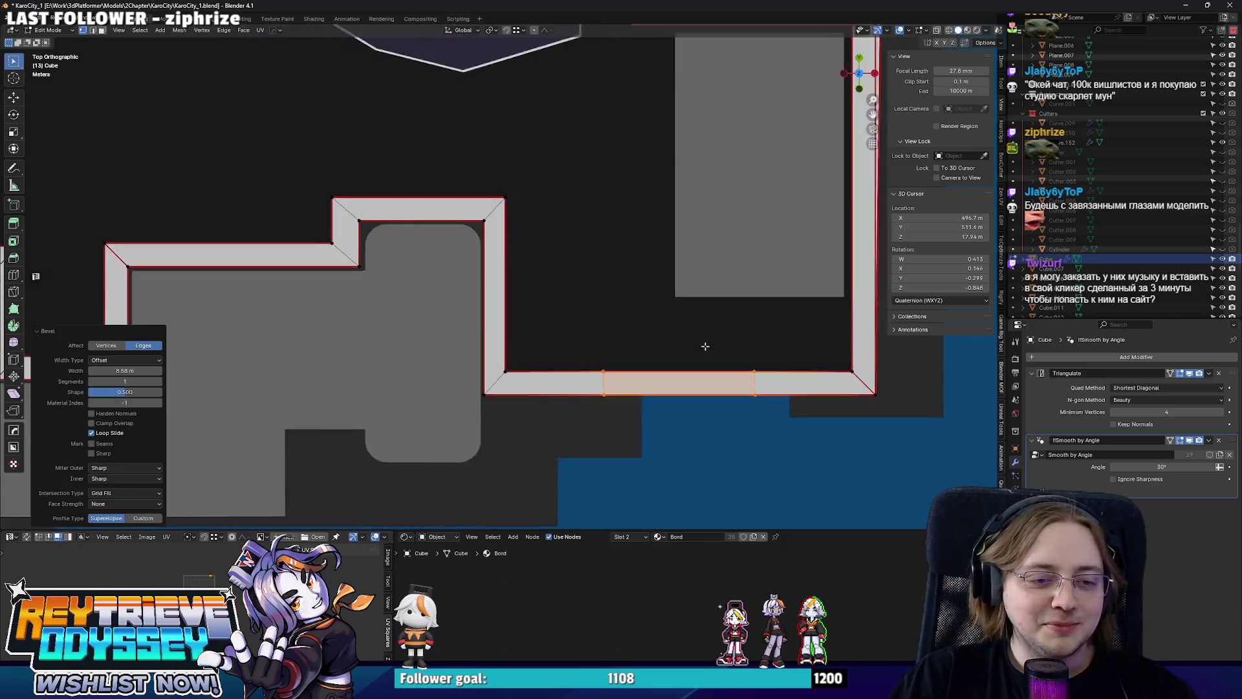
{"action": "scroll", "scroll_direction": "up", "scroll_amount": 3}
{"action": "scroll", "scroll_direction": "down", "scroll_amount": 3}
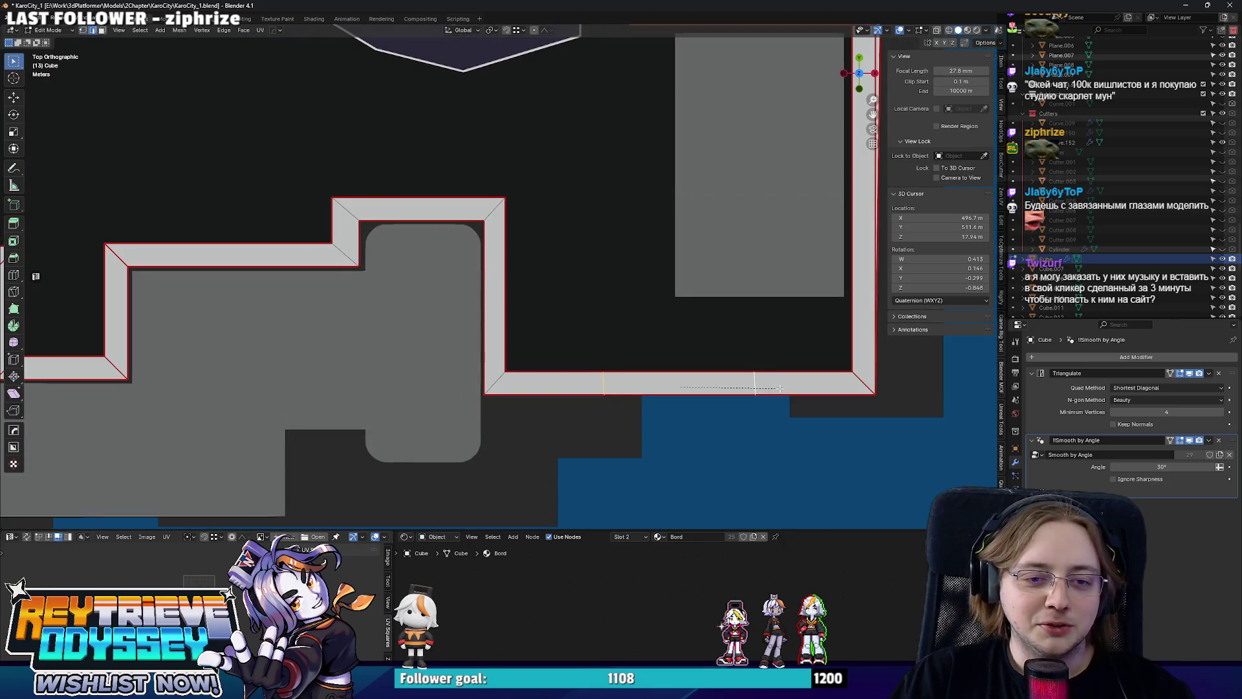
{"action": "left_click", "coordinate": [785, 389]}
Push the middle bottom-border face up along Y to start a notch into the lot.
{"action": "left_click_drag", "start_coordinate": [785, 388], "coordinate": [739, 378]}
{"action": "left_click", "coordinate": [637, 372]}
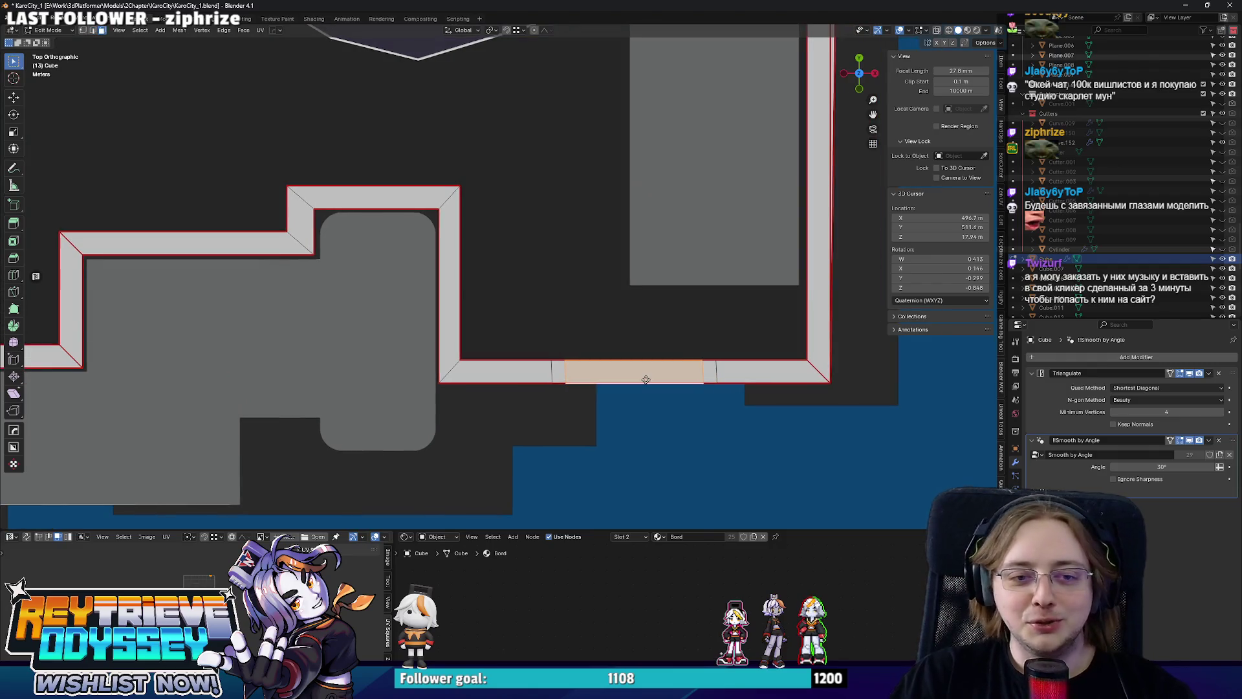
{"action": "key", "text": "g"}
{"action": "key", "text": "y"}
{"action": "left_click", "coordinate": [643, 308]}
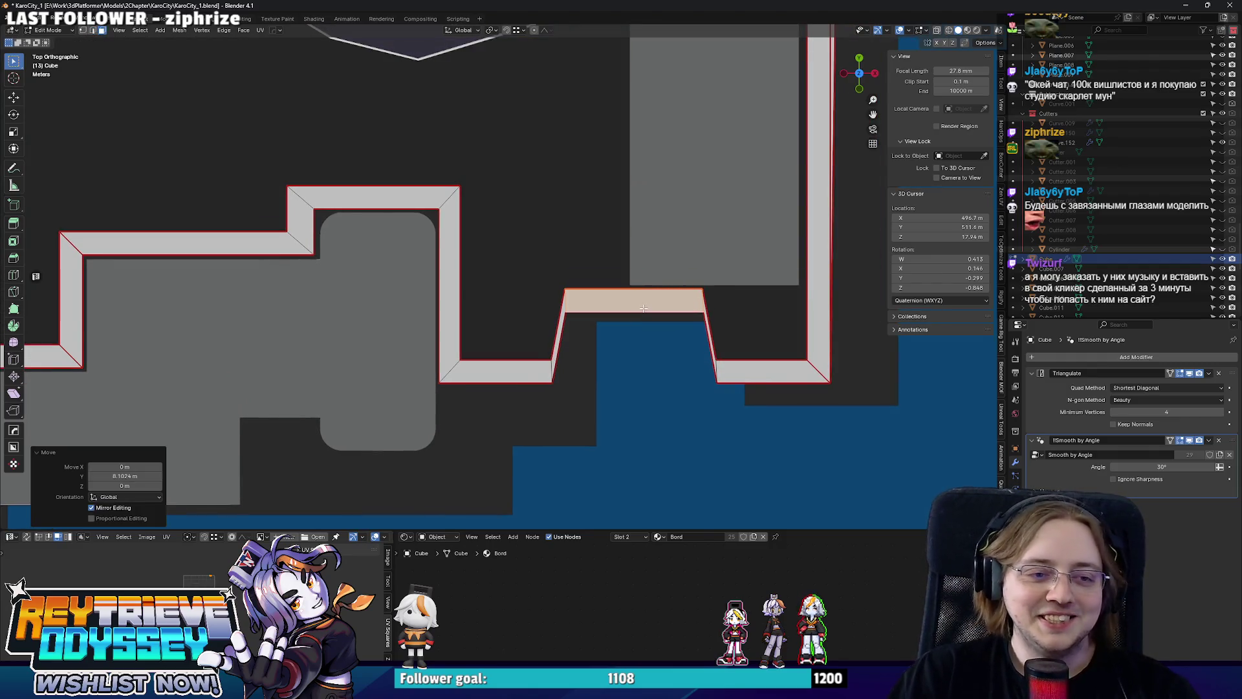
{"action": "left_click_drag", "start_coordinate": [644, 308], "coordinate": [647, 316]}
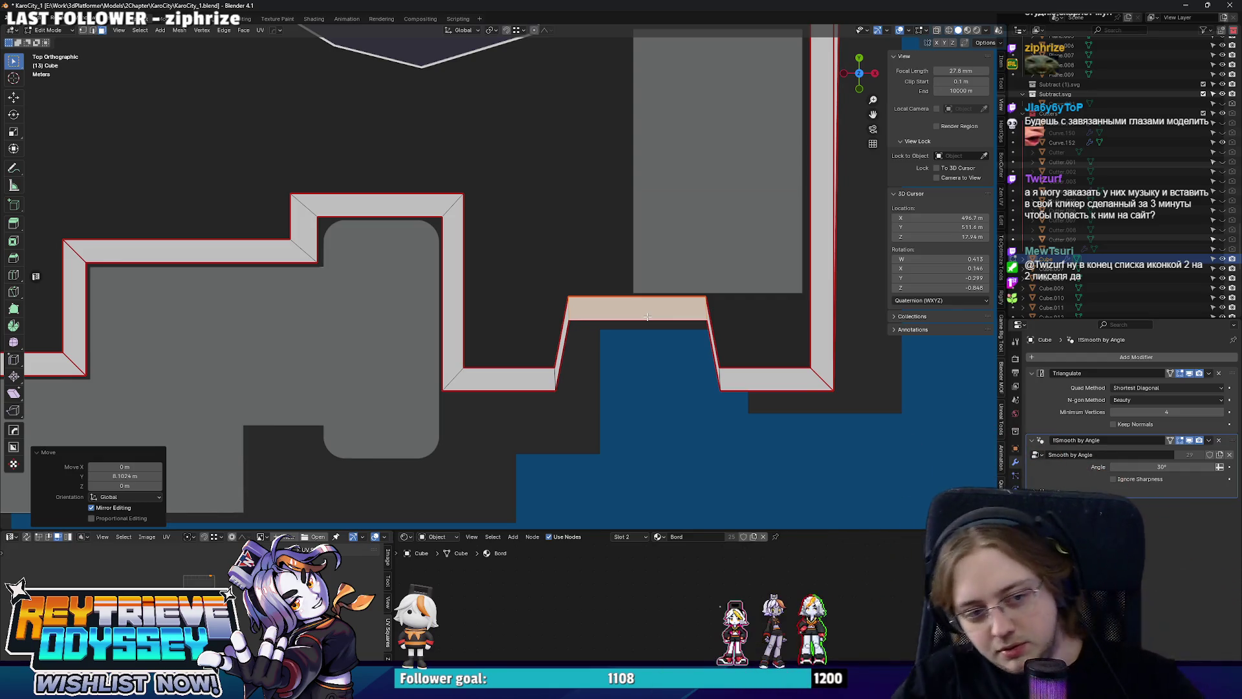
Straighten the notch's left wall by aligning its two vertices along X.
{"action": "scroll", "scroll_direction": "up", "scroll_amount": 3}
{"action": "left_click", "coordinate": [610, 311]}
{"action": "key", "text": "g"}
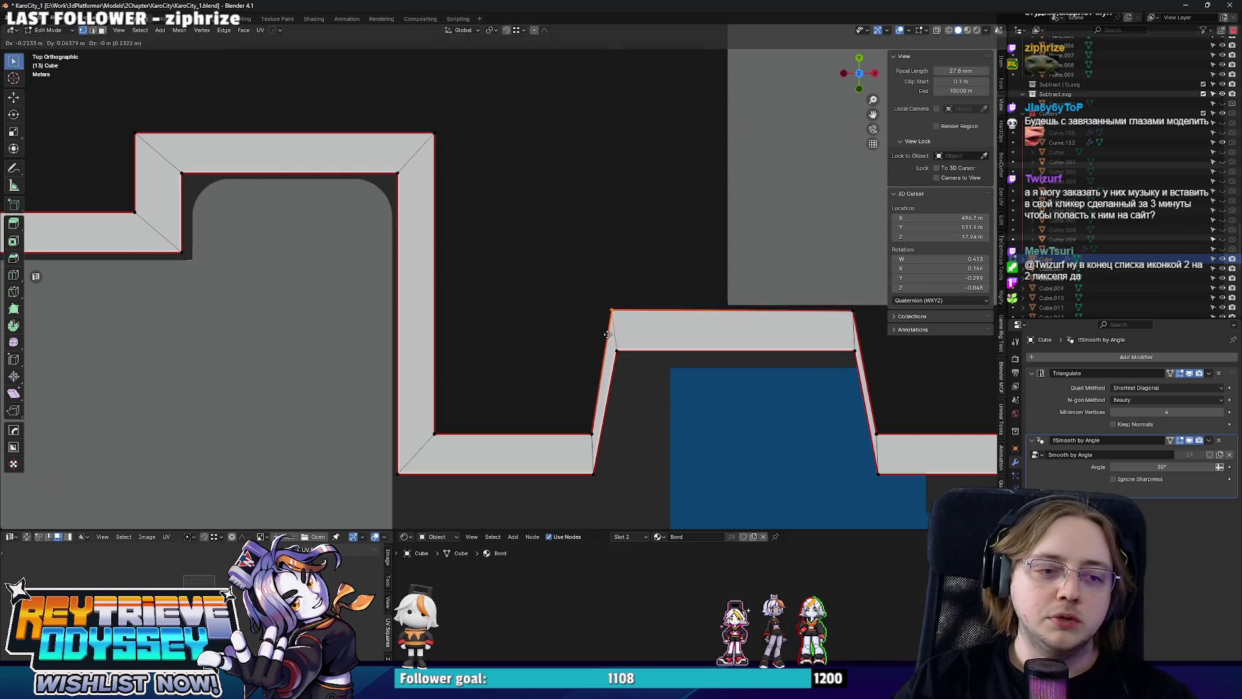
{"action": "key", "text": "x"}
{"action": "left_click", "coordinate": [592, 464]}
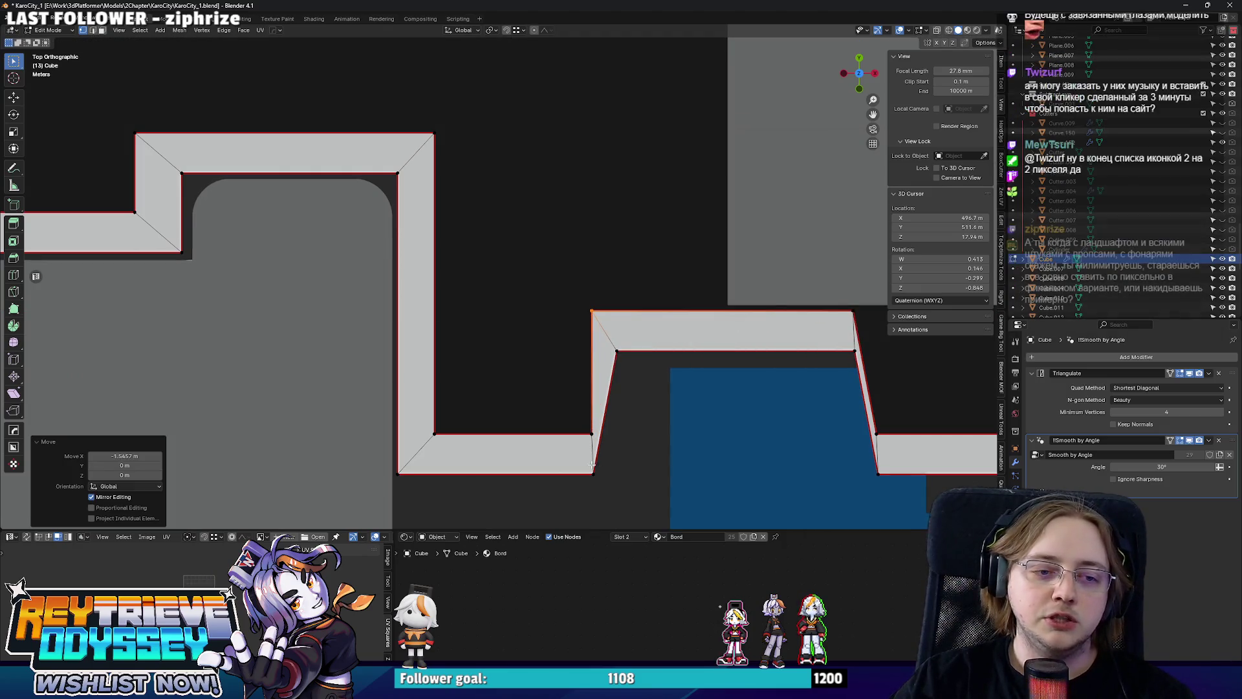
{"action": "left_click", "coordinate": [592, 463]}
{"action": "key", "text": "alt+z"}
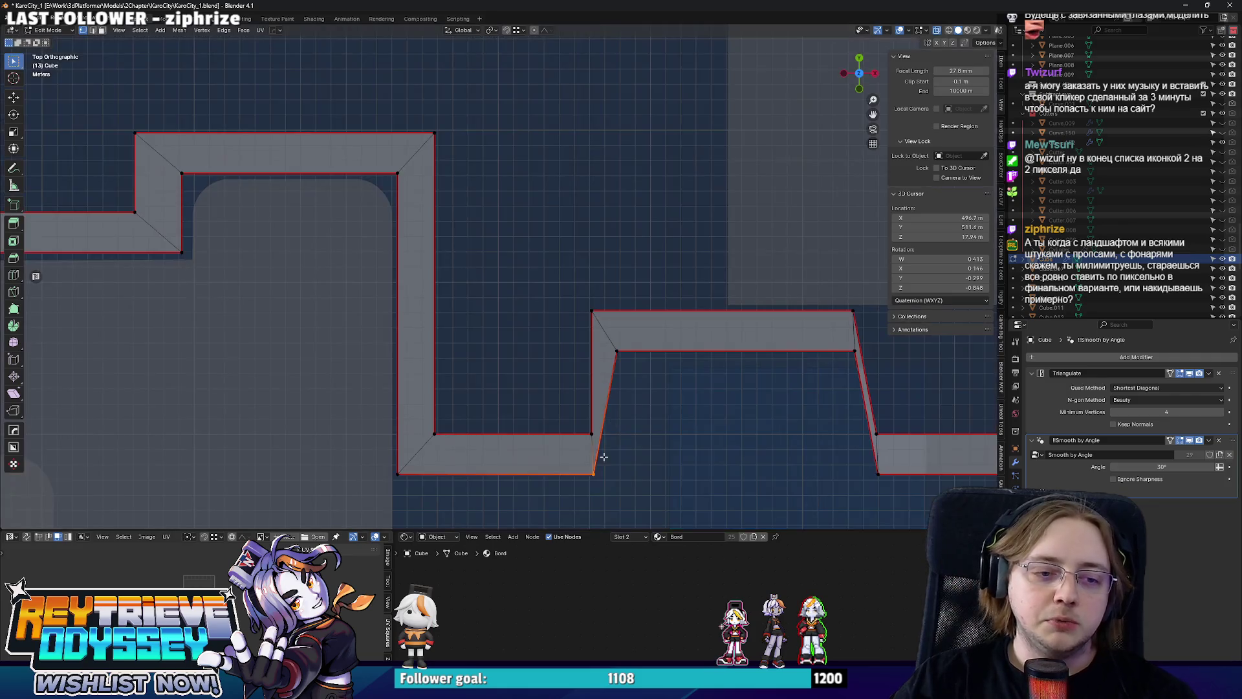
{"action": "key", "text": "g"}
{"action": "key", "text": "x"}
{"action": "left_click", "coordinate": [616, 352]}
Straighten the notch's right wall by aligning its two vertices along X.
{"action": "left_click_drag", "start_coordinate": [793, 399], "coordinate": [666, 375]}
{"action": "left_click", "coordinate": [754, 453]}
{"action": "key", "text": "g"}
{"action": "key", "text": "x"}
{"action": "left_click", "coordinate": [729, 293]}
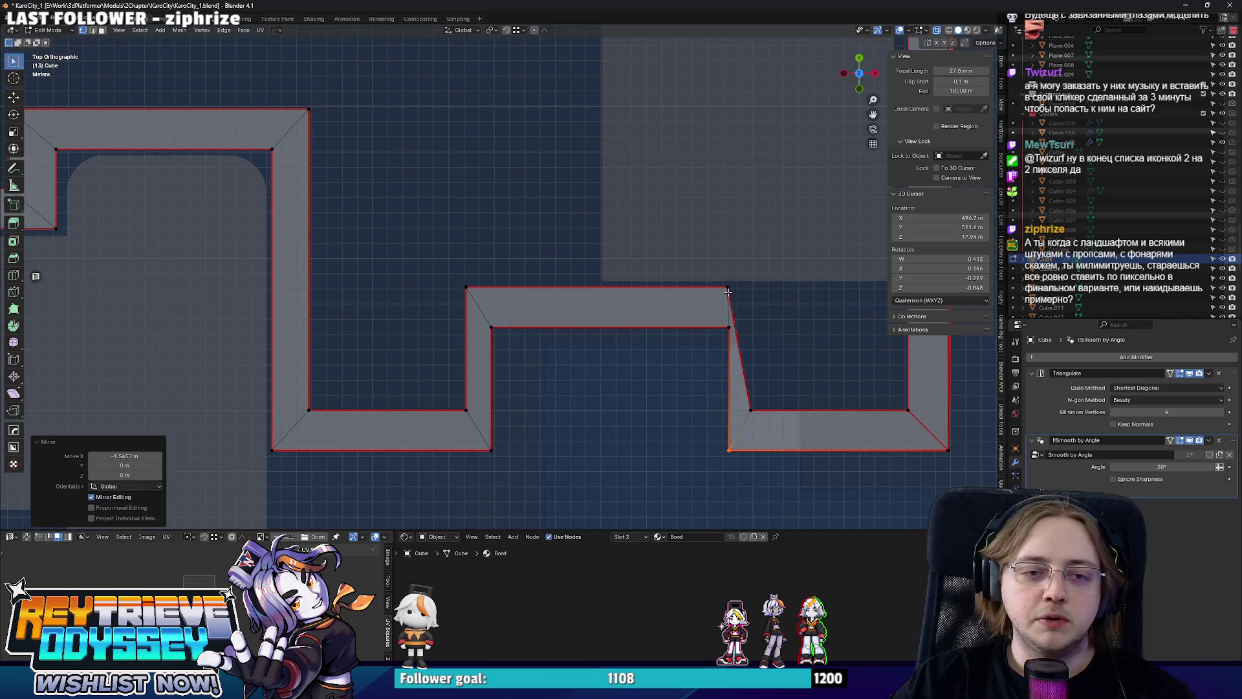
{"action": "left_click", "coordinate": [730, 288]}
{"action": "key", "text": "g"}
{"action": "key", "text": "x"}
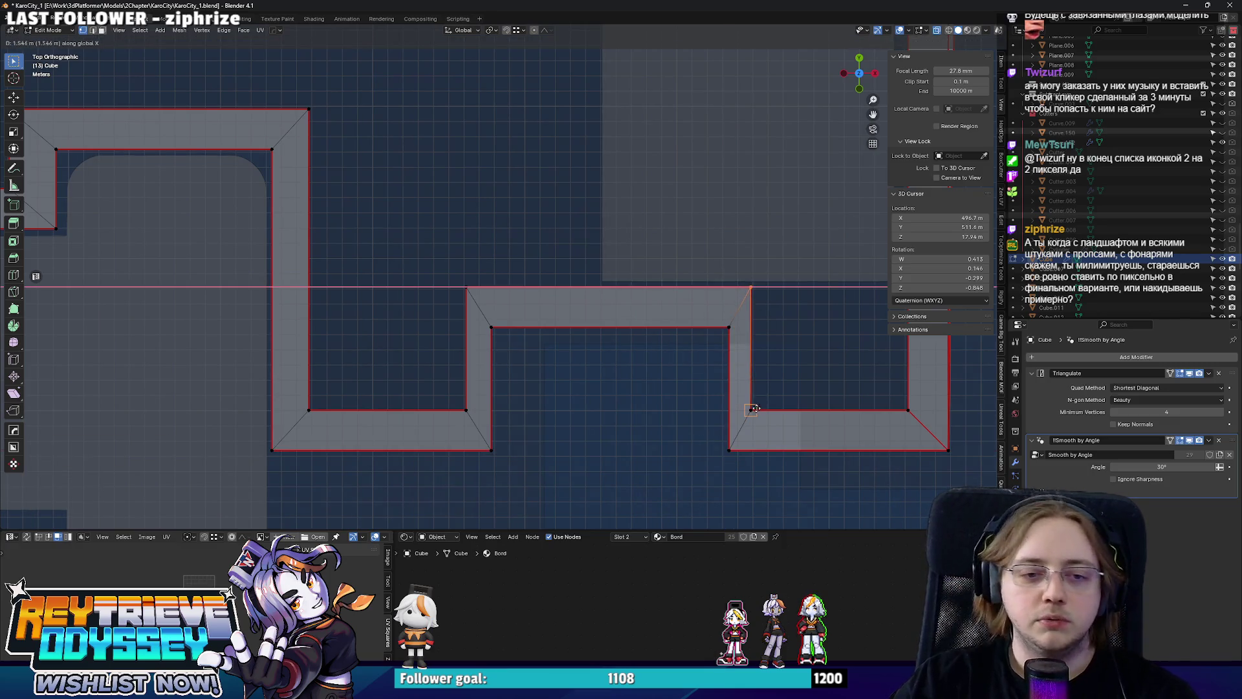
{"action": "left_click", "coordinate": [737, 403]}
Move the notch's right vertical wall along X to narrow the notch.
{"action": "scroll", "scroll_direction": "down", "scroll_amount": 3}
{"action": "scroll", "scroll_direction": "up", "scroll_amount": 3}
{"action": "key", "text": "3"}
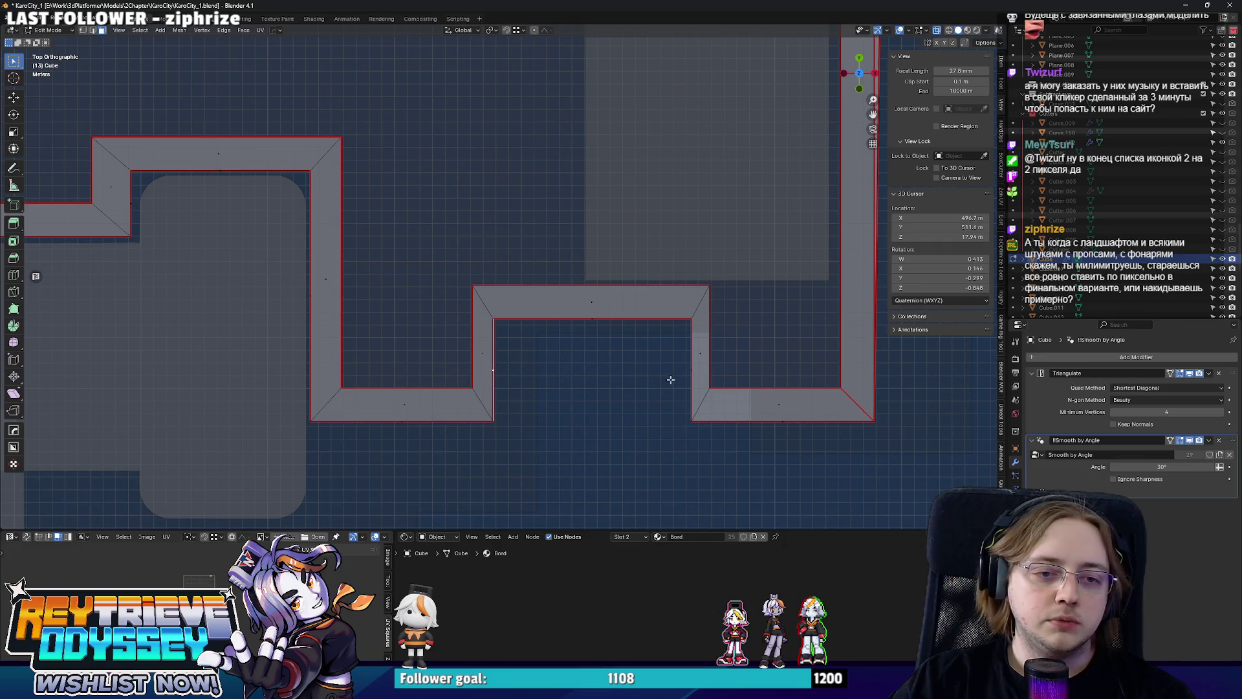
{"action": "scroll", "scroll_direction": "down", "scroll_amount": 3}
{"action": "key", "text": "Tab"}
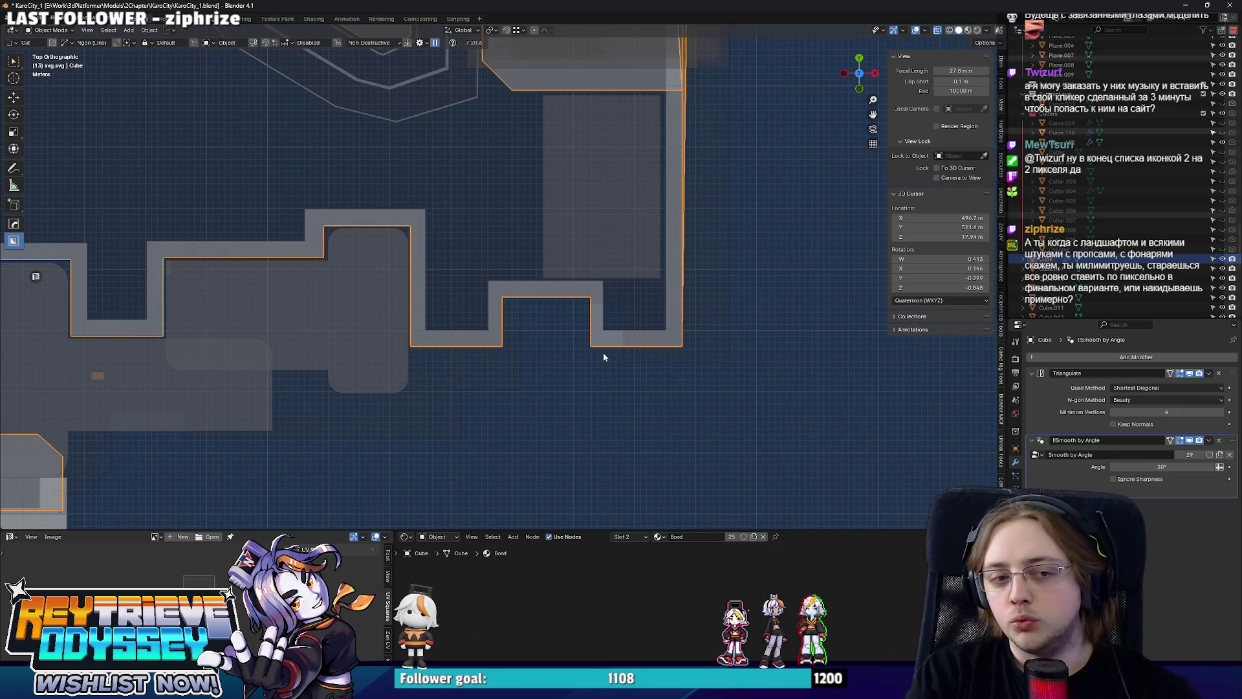
{"action": "left_click_drag", "start_coordinate": [616, 262], "coordinate": [687, 269]}
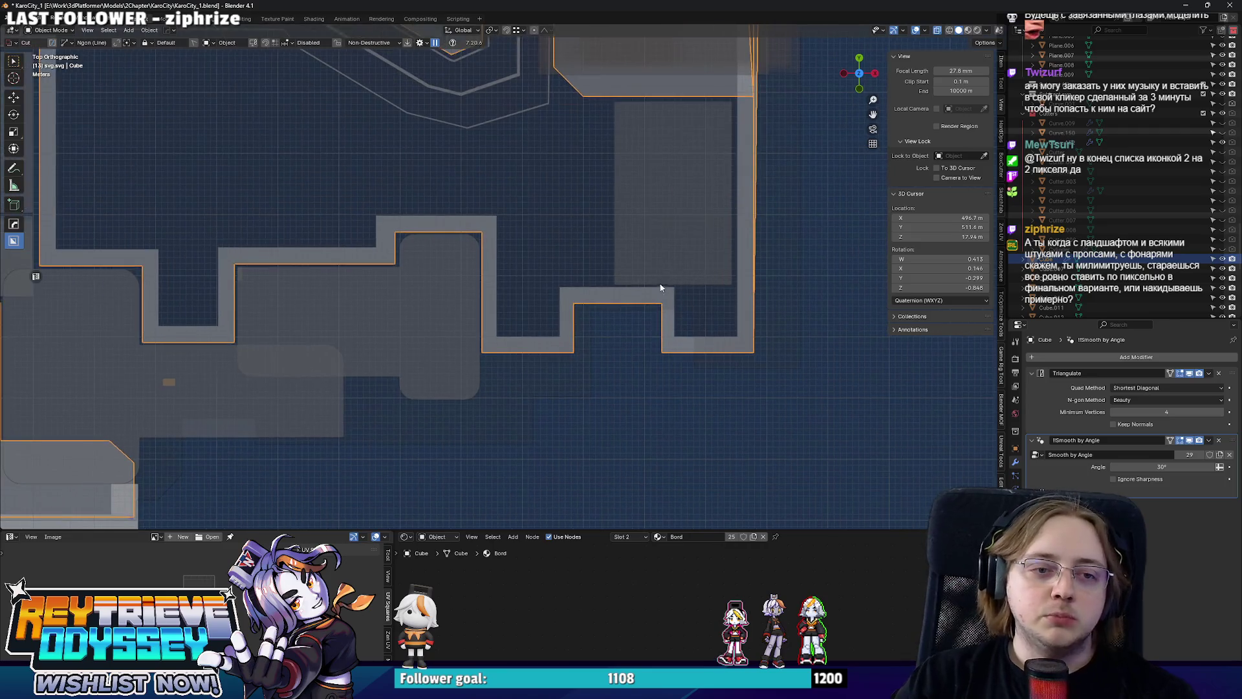
{"action": "key", "text": "Tab"}
{"action": "left_click_drag", "start_coordinate": [682, 260], "coordinate": [627, 373]}
{"action": "key", "text": "g"}
{"action": "key", "text": "x"}
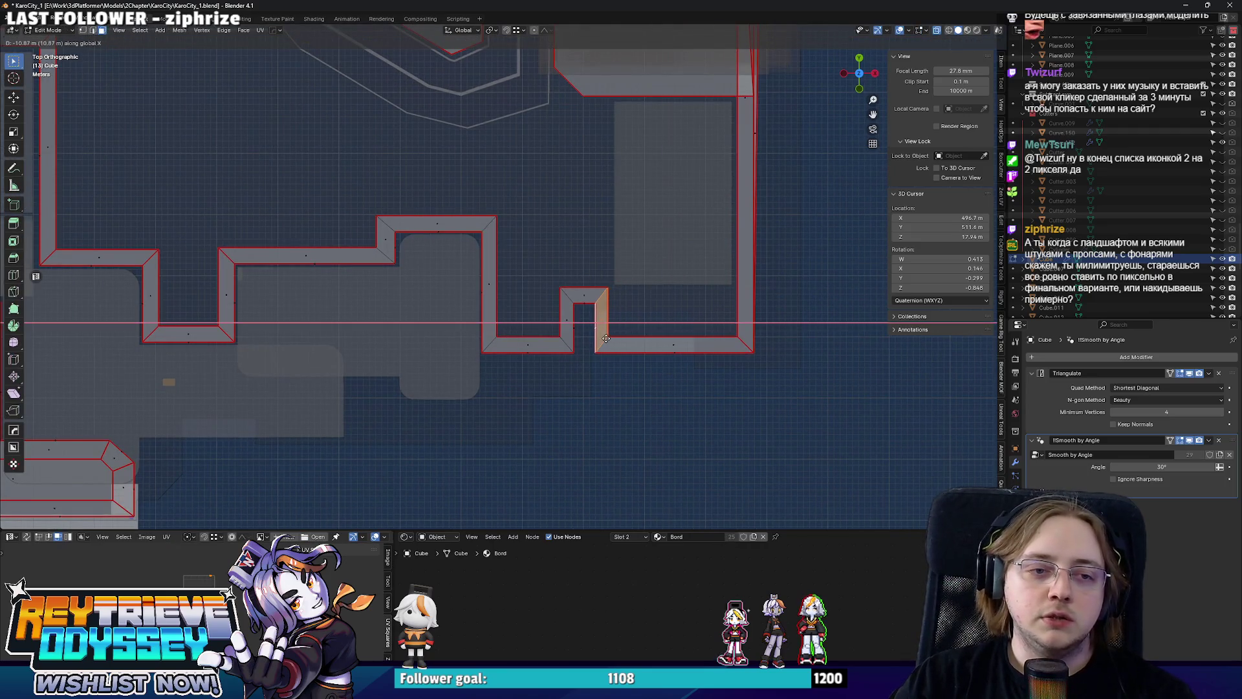
{"action": "left_click", "coordinate": [608, 338]}
Raise the notch's top edge along Y to deepen it into the lot.
{"action": "scroll", "scroll_direction": "up", "scroll_amount": 3}
{"action": "left_click", "coordinate": [637, 312]}
{"action": "scroll", "scroll_direction": "up", "scroll_amount": 3}
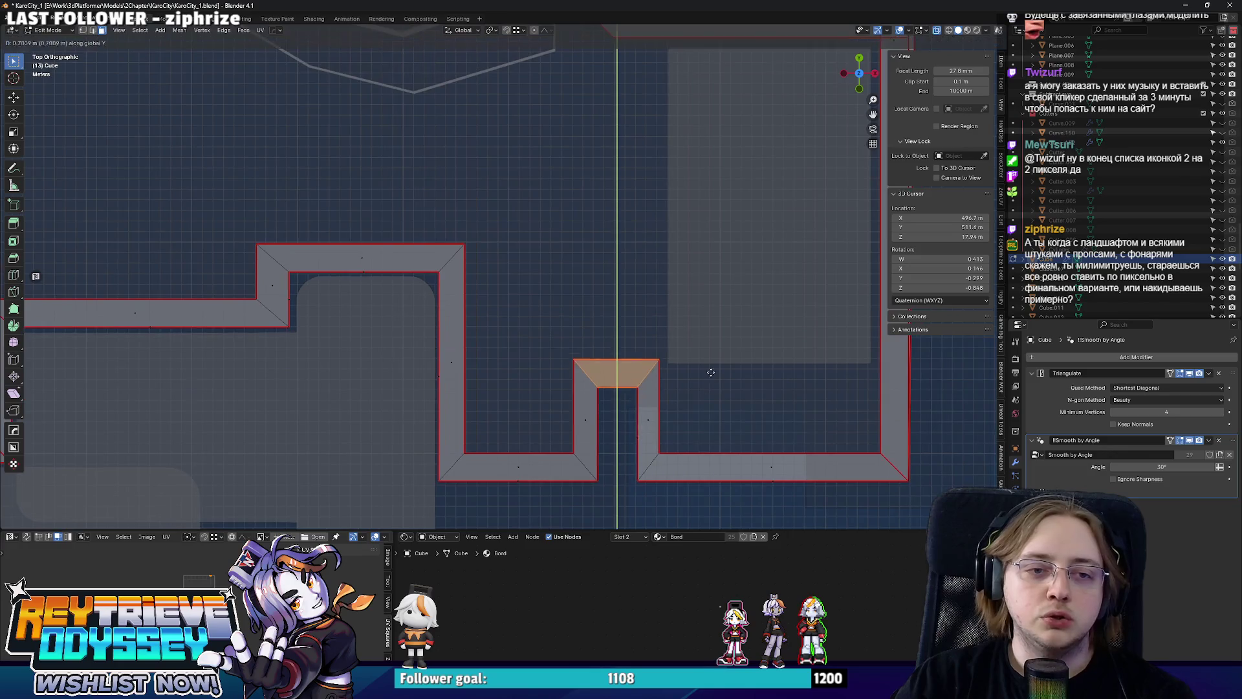
{"action": "key", "text": "g"}
{"action": "key", "text": "y"}
{"action": "left_click", "coordinate": [698, 263]}
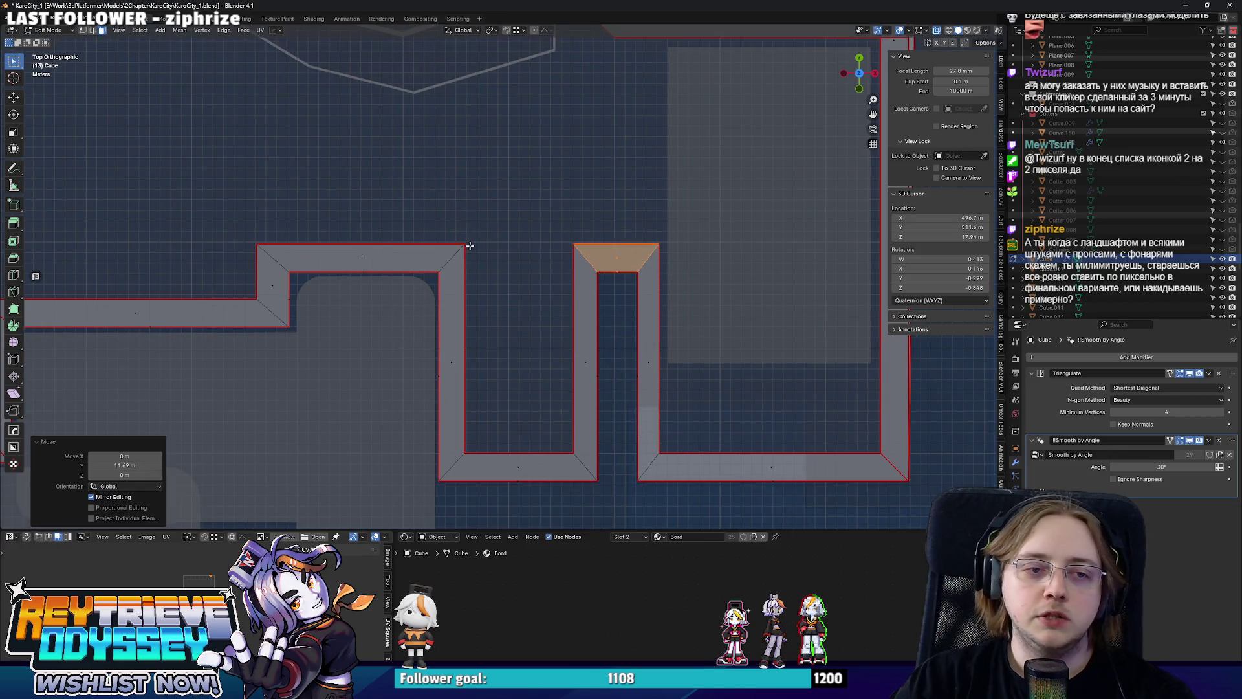
{"action": "scroll", "scroll_direction": "down", "scroll_amount": 3}
Push the notch's bottom edge further down along Y and check it in perspective.
{"action": "left_click_drag", "start_coordinate": [521, 317], "coordinate": [546, 364]}
{"action": "key", "text": "g"}
{"action": "key", "text": "y"}
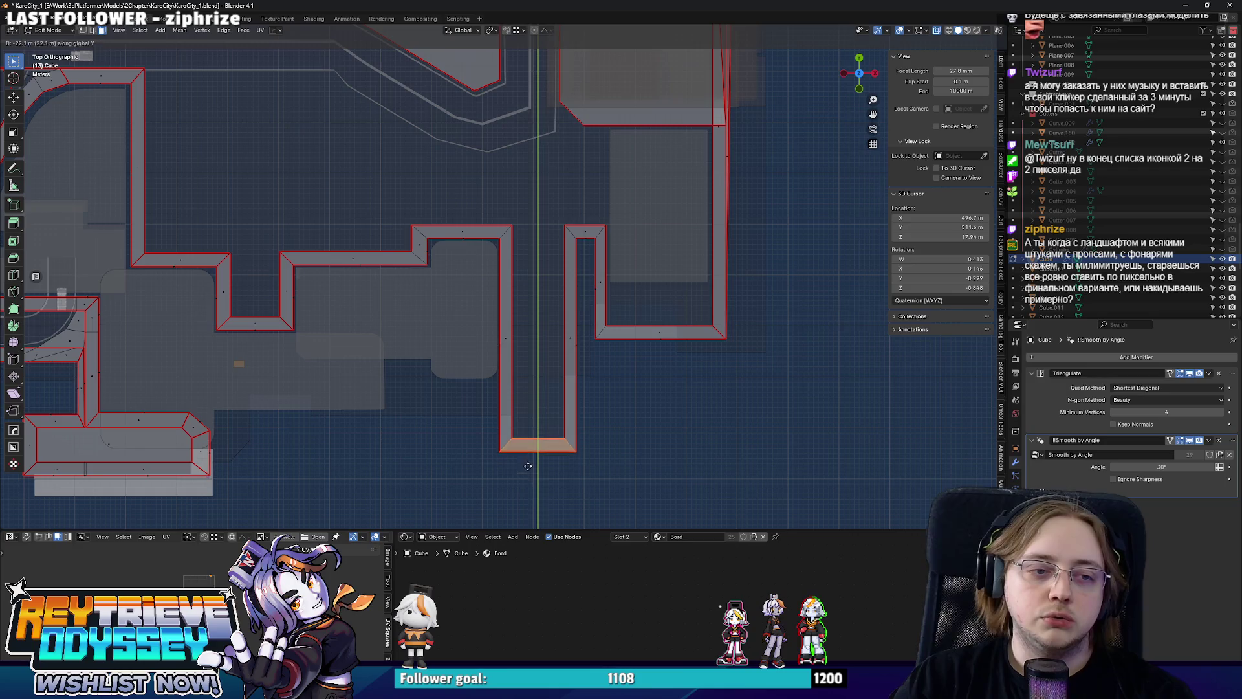
{"action": "left_click", "coordinate": [528, 455]}
{"action": "key", "text": "g"}
{"action": "key", "text": "y"}
{"action": "left_click", "coordinate": [661, 337]}
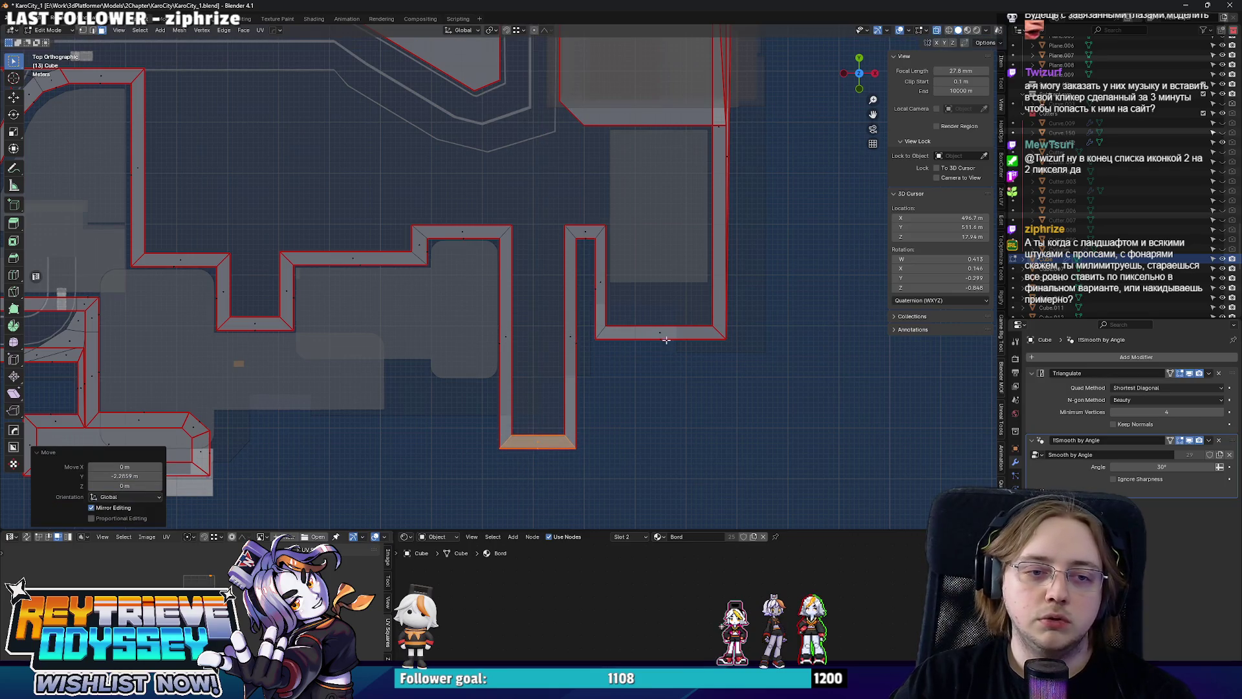
{"action": "key", "text": "Tab"}
{"action": "left_click_drag", "start_coordinate": [604, 269], "coordinate": [573, 276]}
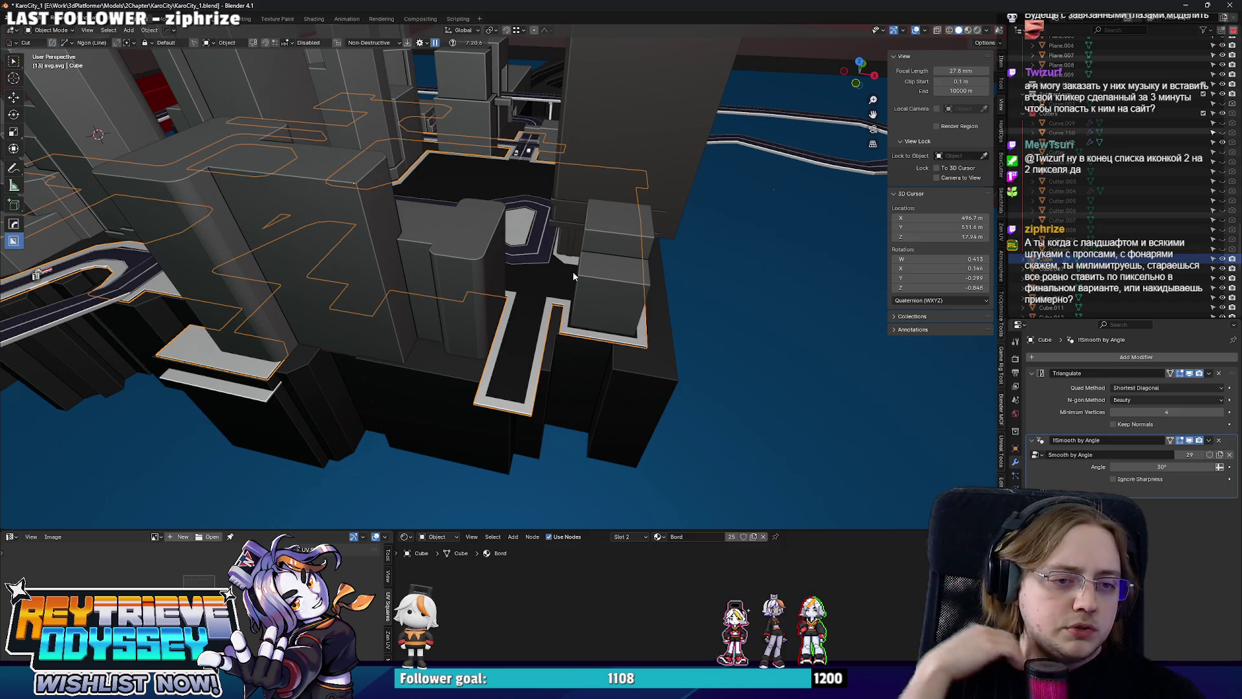
Enter Edit Mode on the raised lot border and slide a side face along Y.
{"action": "left_click", "coordinate": [622, 358]}
{"action": "key", "text": "Tab"}
{"action": "scroll", "scroll_direction": "up", "scroll_amount": 3}
{"action": "left_click", "coordinate": [508, 304]}
{"action": "left_click_drag", "start_coordinate": [508, 304], "coordinate": [524, 257]}
{"action": "key", "text": "g"}
{"action": "key", "text": "y"}
{"action": "left_click", "coordinate": [551, 333]}
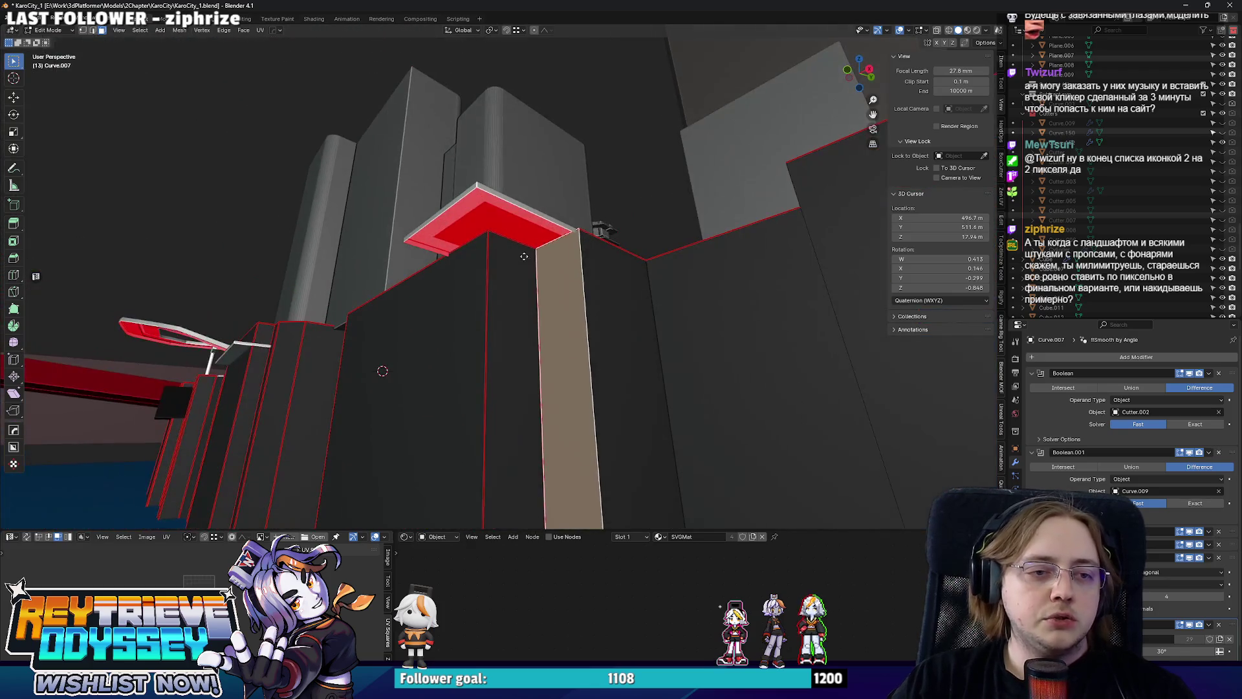
Slide the border face further along Y, then along X.
{"action": "key", "text": "g"}
{"action": "key", "text": "y"}
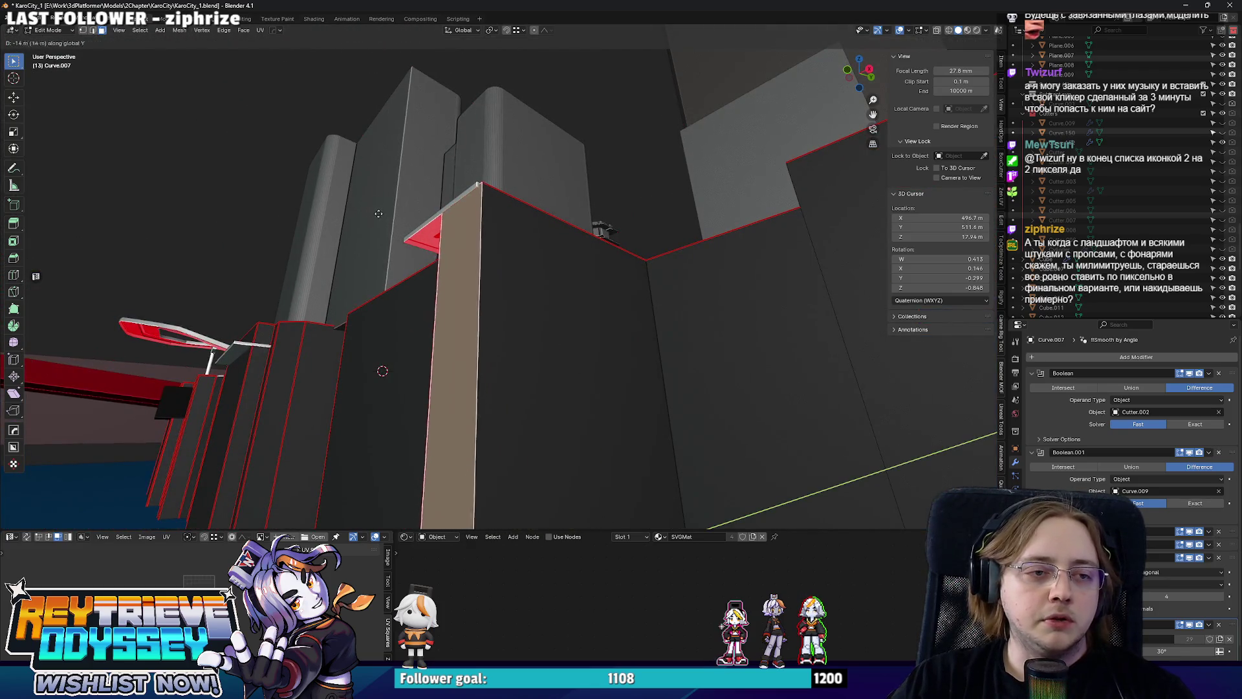
{"action": "left_click", "coordinate": [380, 214]}
{"action": "left_click_drag", "start_coordinate": [380, 214], "coordinate": [584, 266]}
{"action": "left_click_drag", "start_coordinate": [407, 266], "coordinate": [415, 314]}
{"action": "key", "text": "g"}
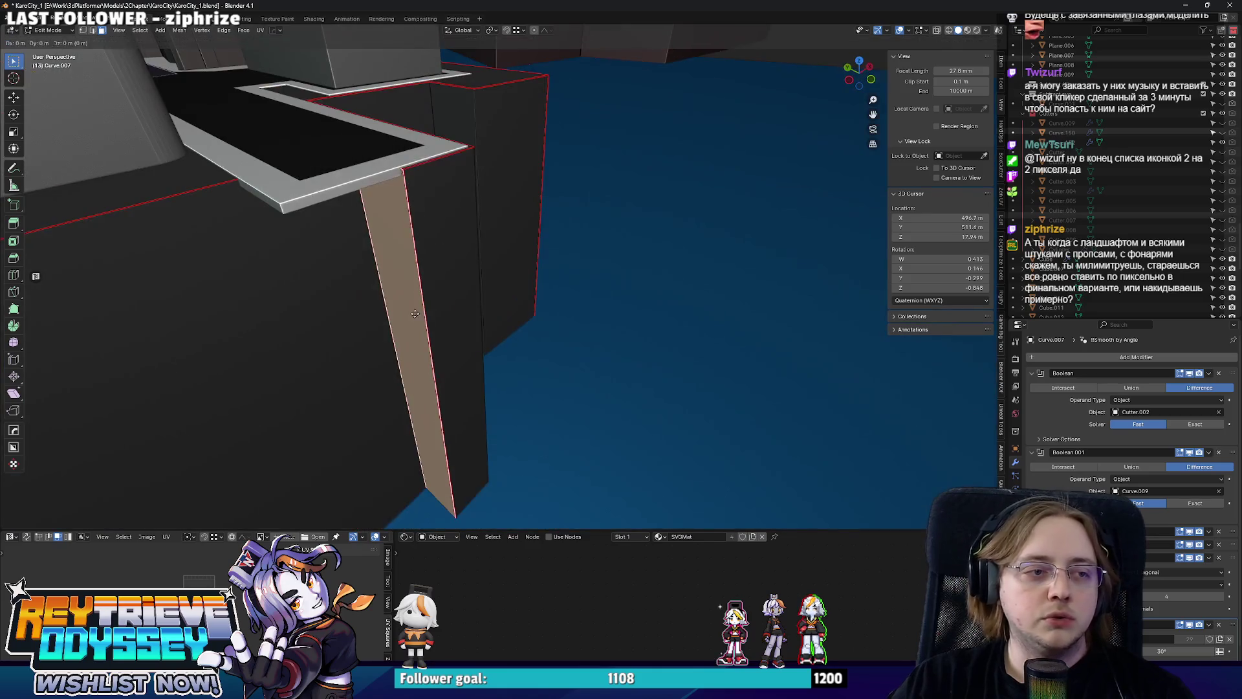
{"action": "key", "text": "x"}
{"action": "left_click", "coordinate": [339, 343]}
Select the corner face and slide it along Y to a new position.
{"action": "left_click_drag", "start_coordinate": [363, 263], "coordinate": [576, 328]}
{"action": "left_click", "coordinate": [551, 253]}
{"action": "key", "text": "Tab"}
{"action": "key", "text": "Tab"}
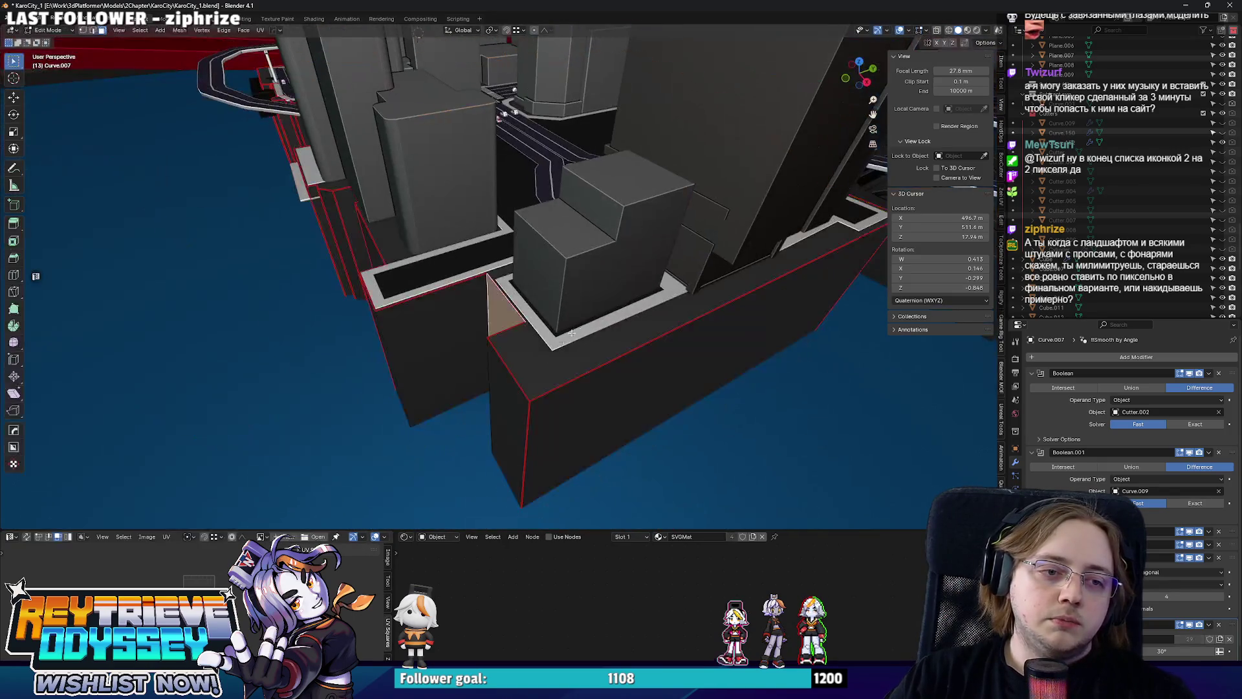
{"action": "scroll", "scroll_direction": "up", "scroll_amount": 3}
{"action": "key", "text": "g"}
{"action": "key", "text": "y"}
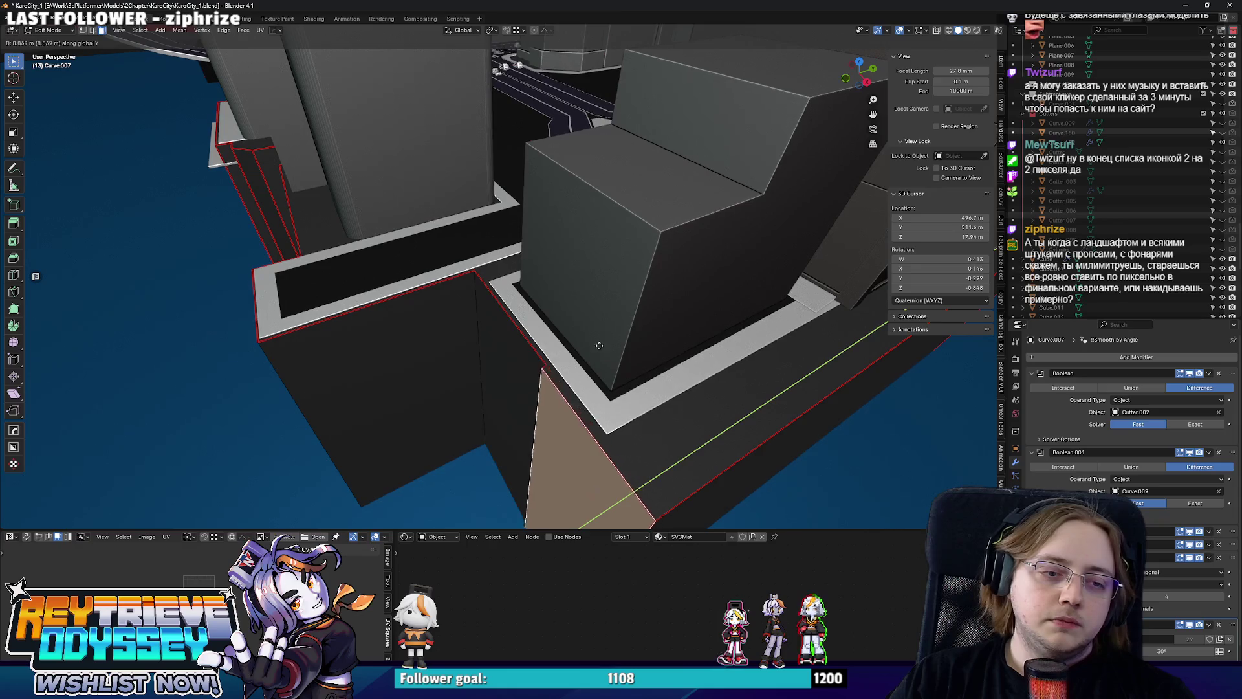
{"action": "left_click_drag", "start_coordinate": [585, 352], "coordinate": [658, 341]}
{"action": "left_click", "coordinate": [586, 382]}
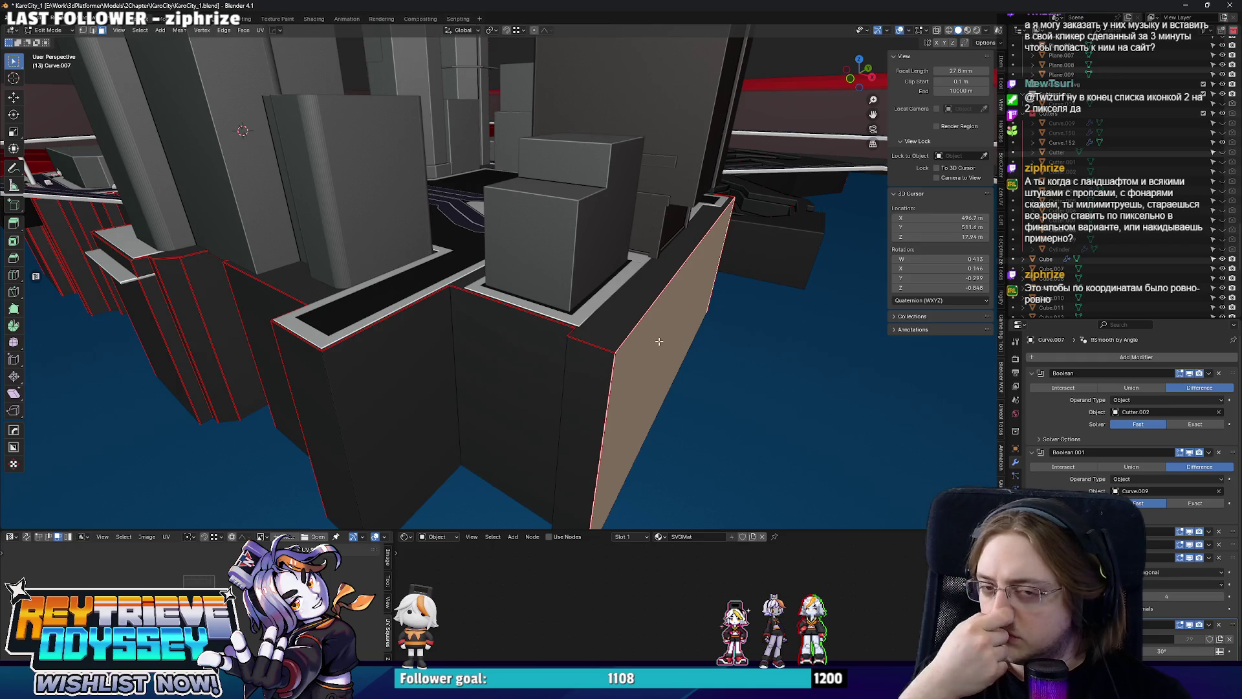
Push the tan wall face along X, return to Object Mode, and select the white sidewalk border.
{"action": "left_click_drag", "start_coordinate": [597, 350], "coordinate": [490, 285]}
{"action": "key", "text": "g"}
{"action": "key", "text": "x"}
{"action": "left_click", "coordinate": [620, 253]}
{"action": "key", "text": "Tab"}
{"action": "scroll", "scroll_direction": "up", "scroll_amount": 3}
{"action": "left_click", "coordinate": [544, 400]}
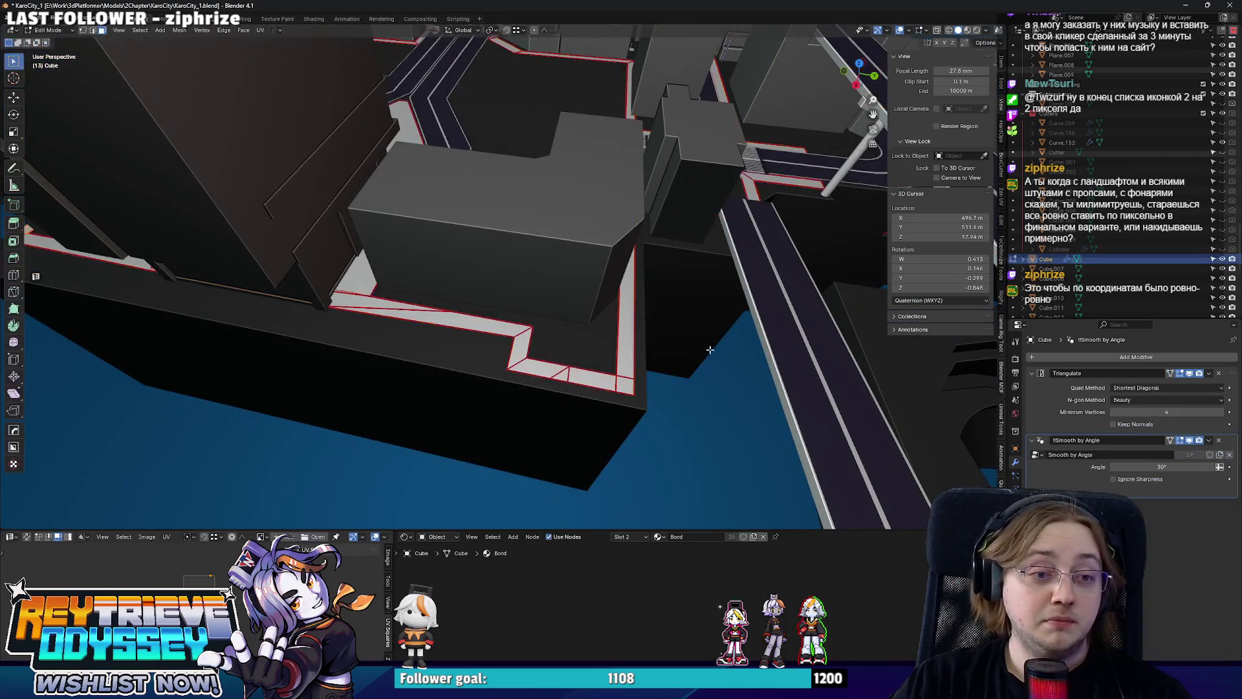
Edit the sidewalk border with X-ray on and slide one border edge along Y.
{"action": "key", "text": "Tab"}
{"action": "scroll", "scroll_direction": "up", "scroll_amount": 3}
{"action": "key", "text": "alt+z"}
{"action": "left_click_drag", "start_coordinate": [467, 349], "coordinate": [533, 294]}
{"action": "left_click", "coordinate": [534, 293]}
{"action": "key", "text": "g"}
{"action": "key", "text": "y"}
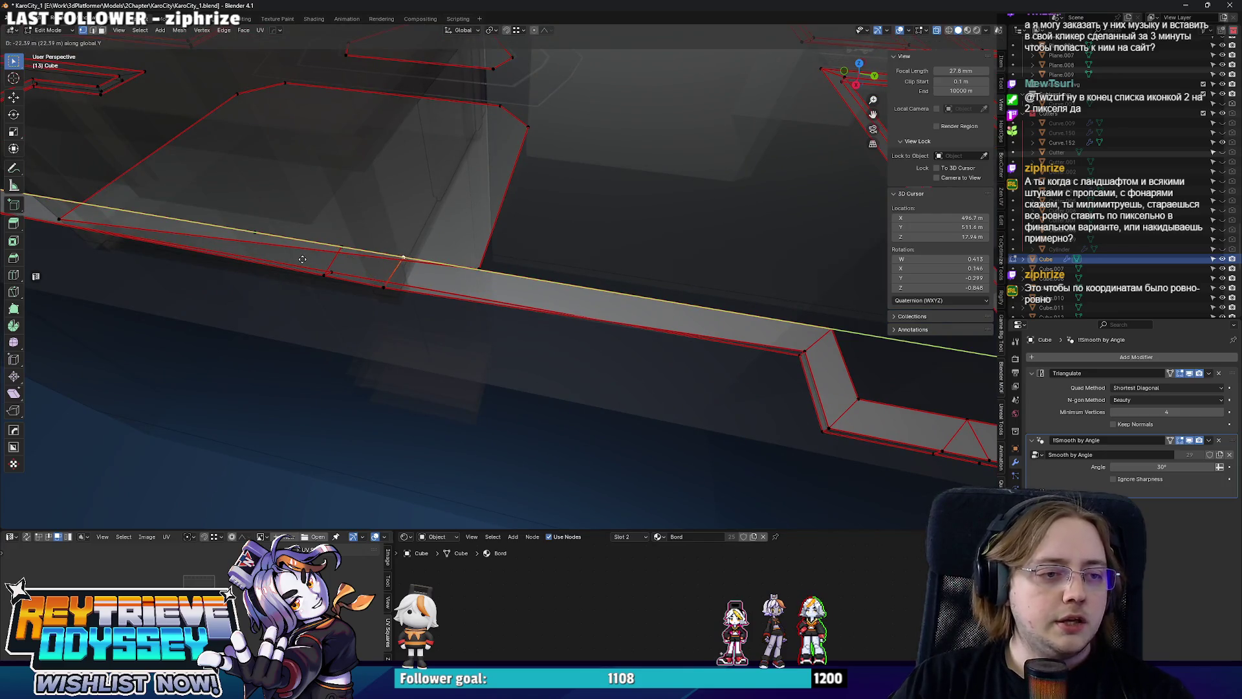
{"action": "left_click", "coordinate": [304, 259]}
Slide the selected corner vertices along X, checking from top view.
{"action": "left_click_drag", "start_coordinate": [703, 334], "coordinate": [617, 356]}
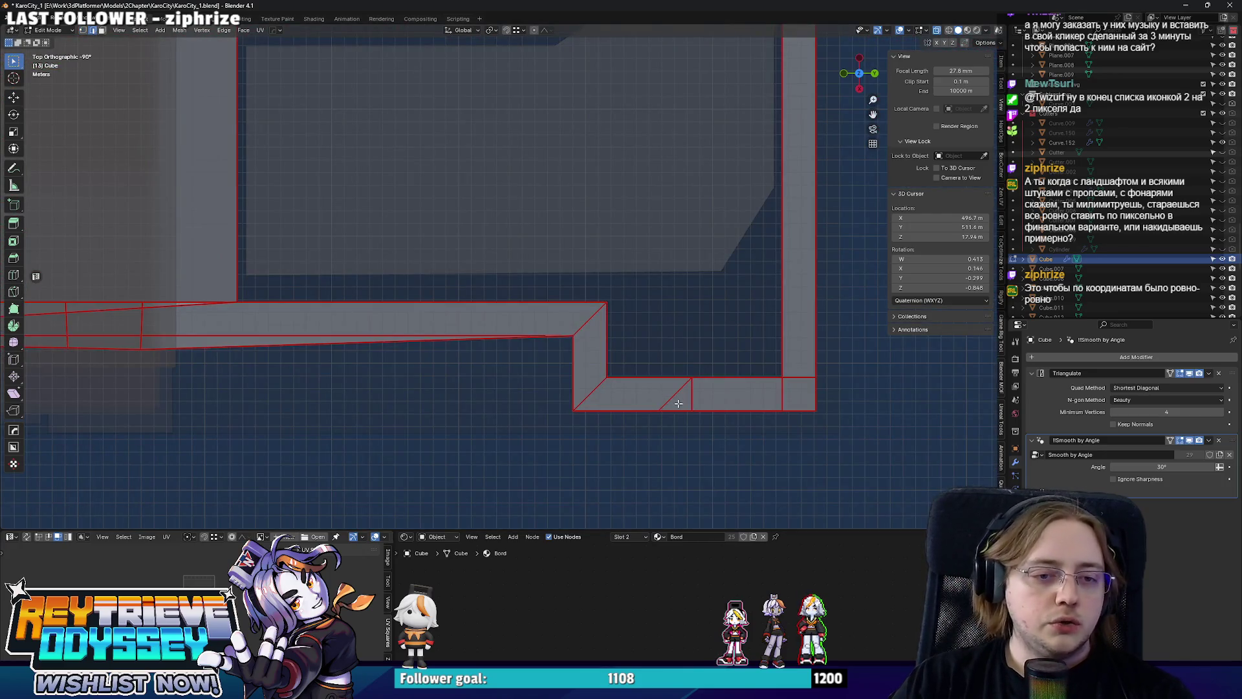
{"action": "left_click_drag", "start_coordinate": [680, 395], "coordinate": [703, 360]}
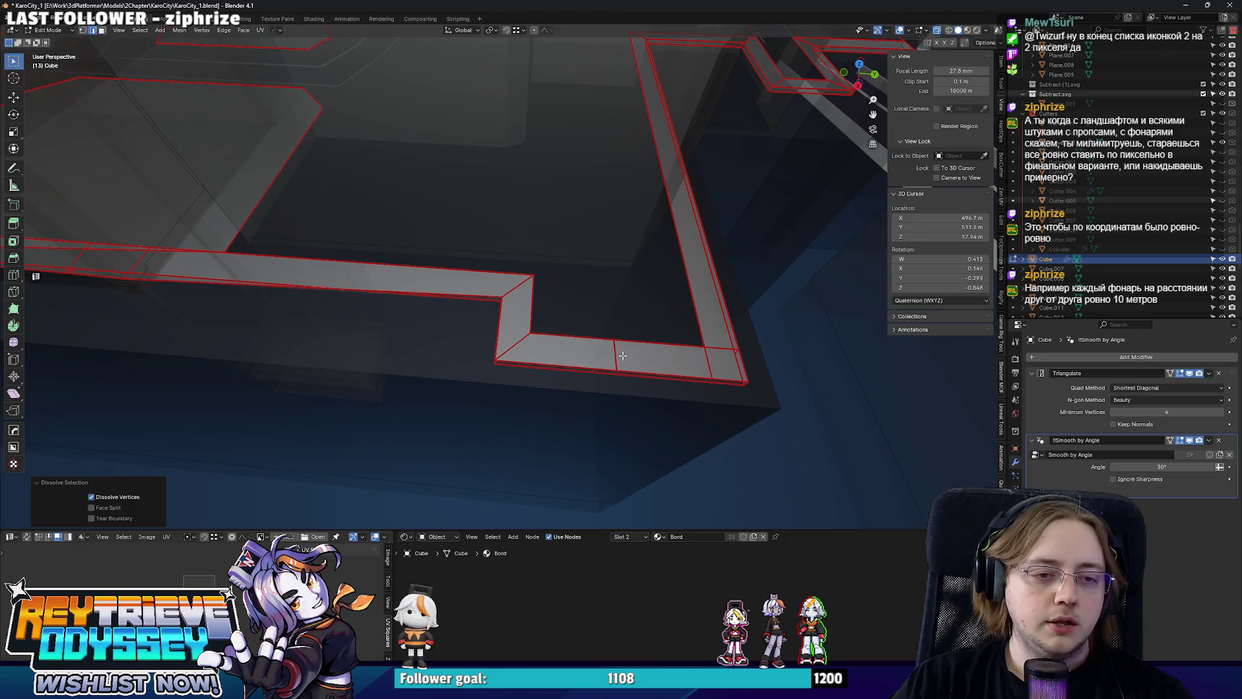
{"action": "left_click_drag", "start_coordinate": [621, 355], "coordinate": [630, 383]}
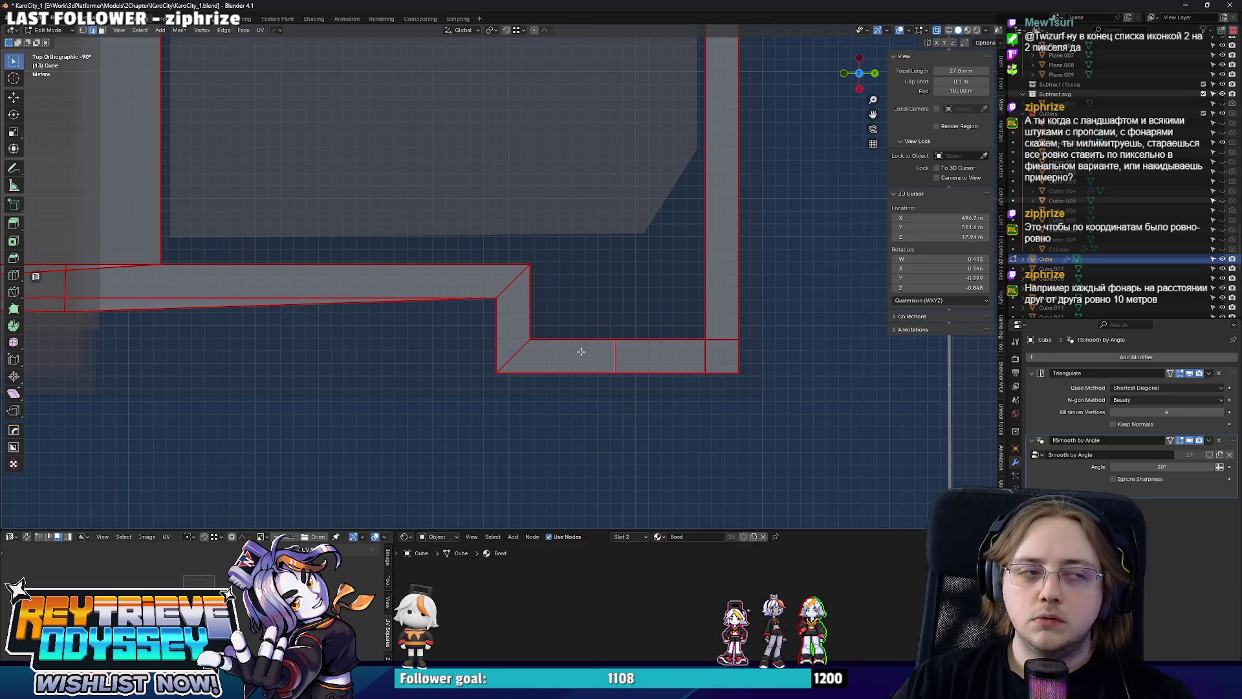
{"action": "key", "text": "KP_Decimal"}
{"action": "left_click_drag", "start_coordinate": [385, 315], "coordinate": [540, 332]}
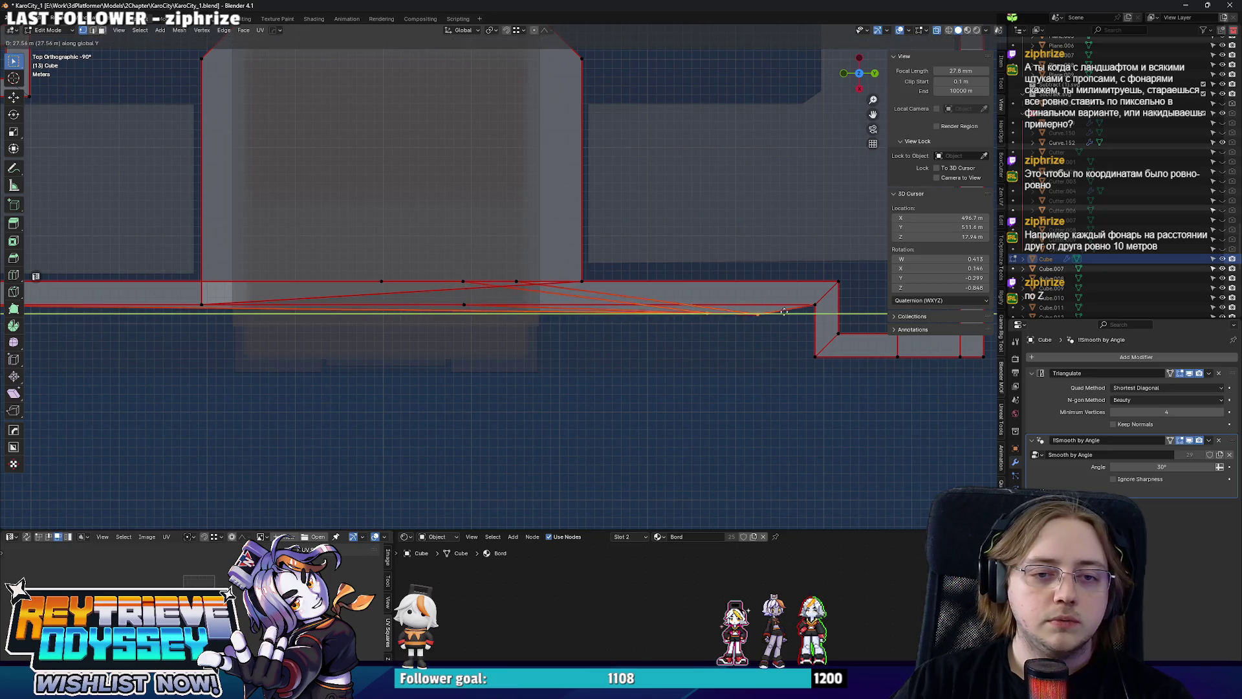
{"action": "key", "text": "x"}
{"action": "left_click", "coordinate": [810, 308]}
Dissolve the extra corner vertex to clean up the border strip.
{"action": "scroll", "scroll_direction": "down", "scroll_amount": 3}
{"action": "left_click_drag", "start_coordinate": [653, 304], "coordinate": [659, 320]}
{"action": "scroll", "scroll_direction": "up", "scroll_amount": 3}
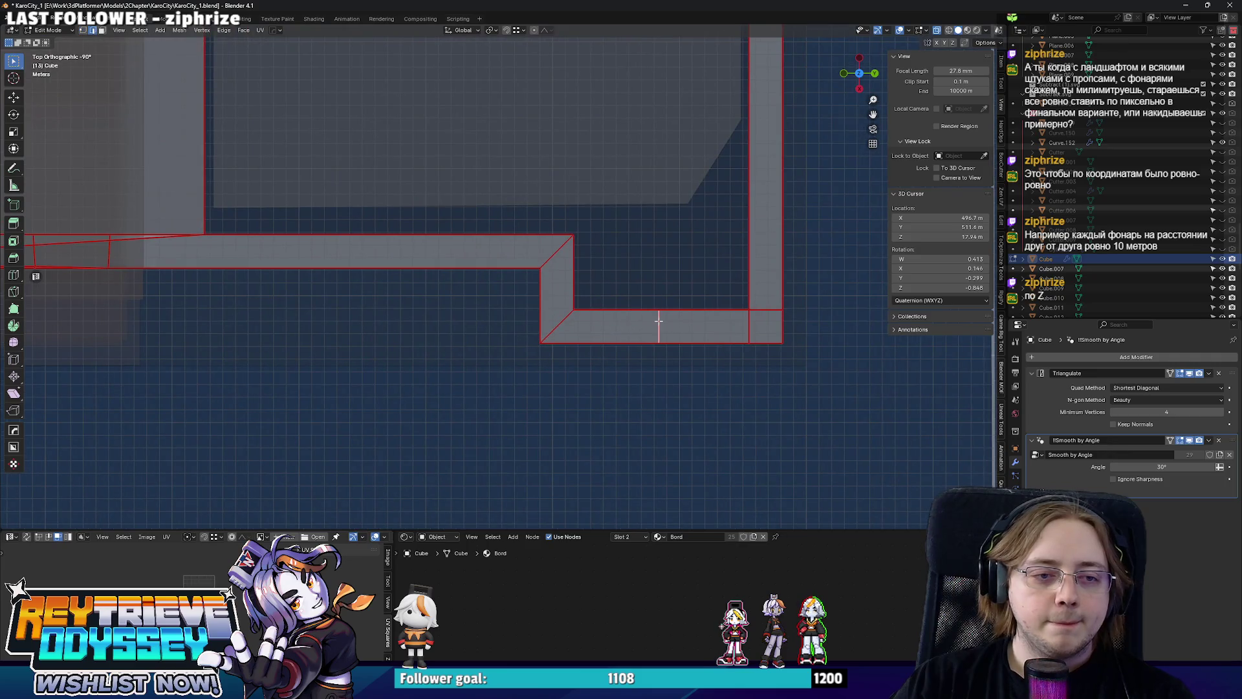
{"action": "key", "text": "ctrl+x"}
{"action": "left_click_drag", "start_coordinate": [750, 330], "coordinate": [722, 279]}
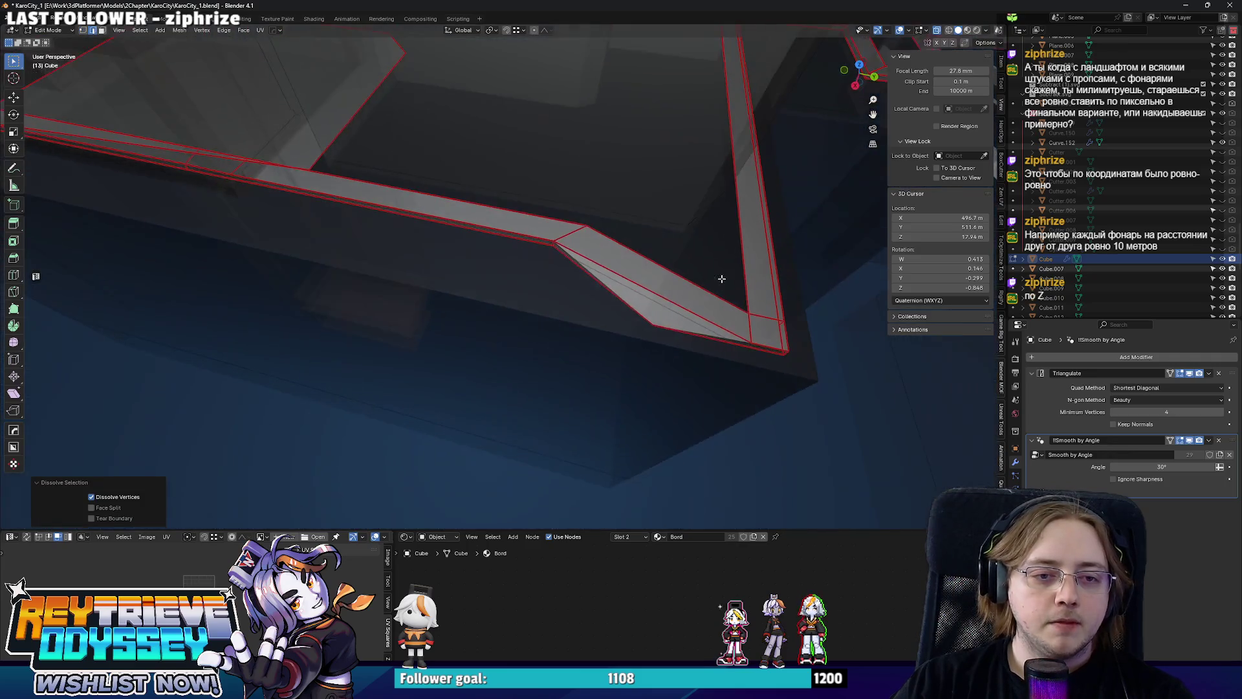
{"action": "left_click_drag", "start_coordinate": [582, 269], "coordinate": [703, 320]}
In top view, move the corner along X and return to Object Mode.
{"action": "key", "text": "KP_7"}
{"action": "key", "text": "g"}
{"action": "key", "text": "y"}
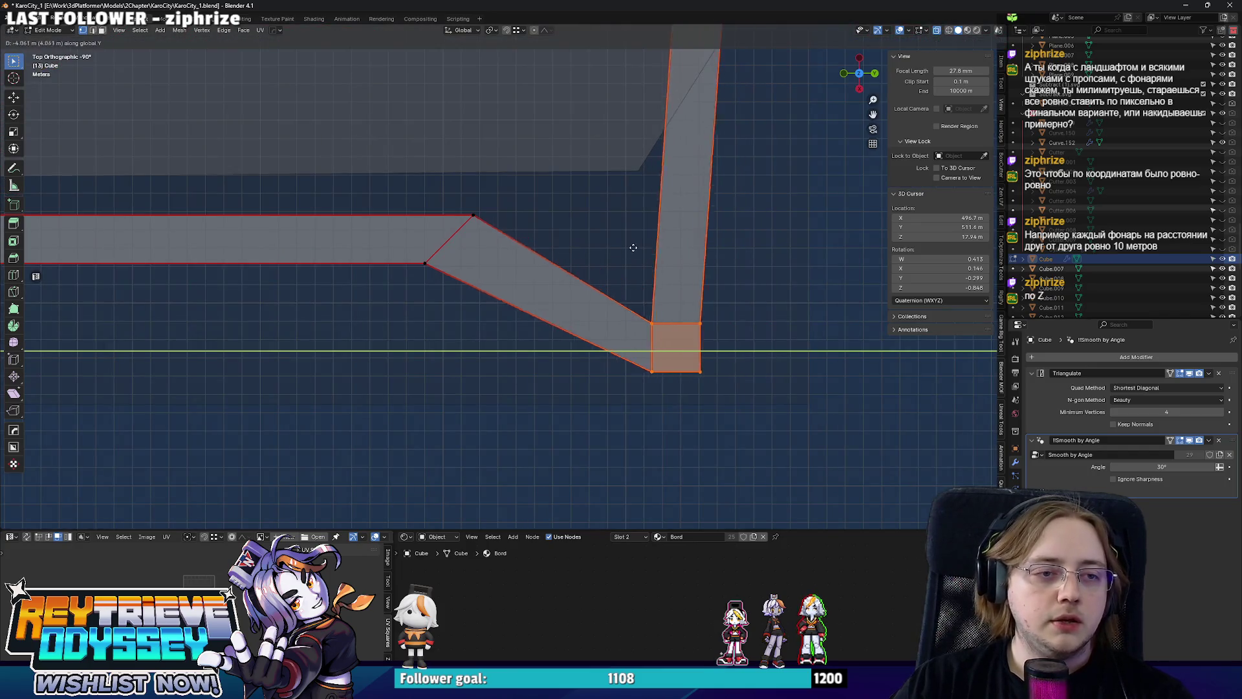
{"action": "key", "text": "x"}
{"action": "left_click", "coordinate": [559, 229]}
{"action": "key", "text": "Tab"}
{"action": "scroll", "scroll_direction": "down", "scroll_amount": 3}
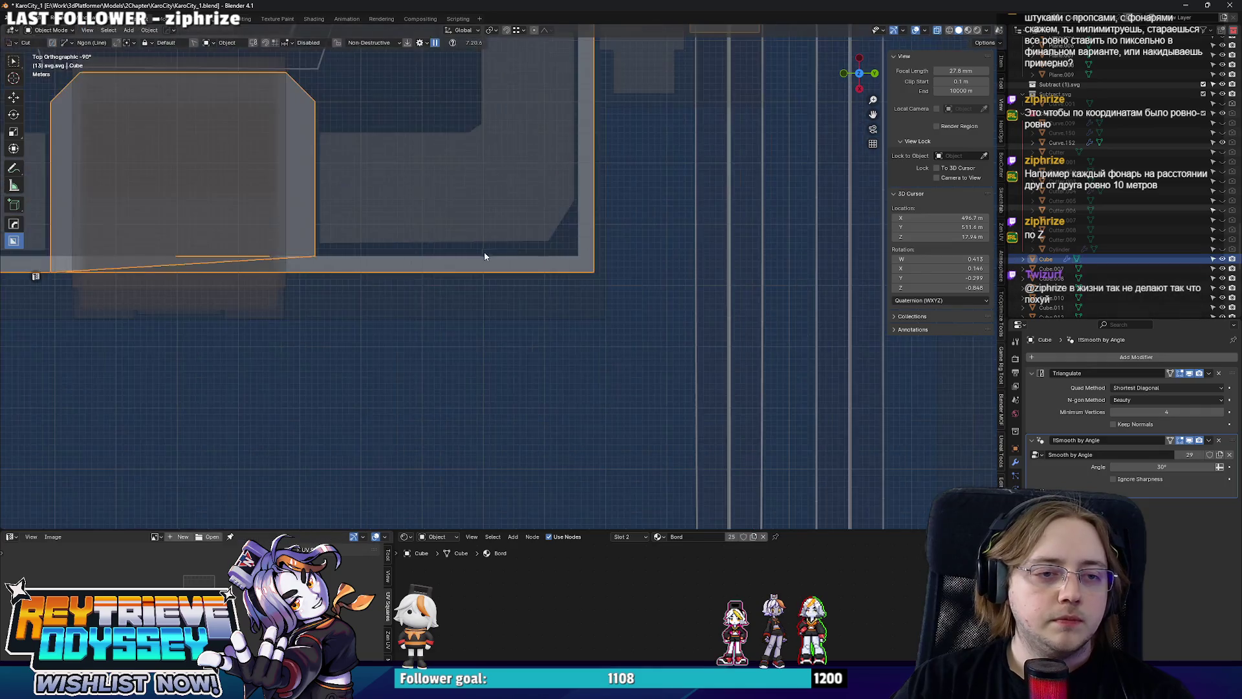
Move the L-shaped block Curve.016 1.6843 m along X into its border.
{"action": "left_click_drag", "start_coordinate": [487, 262], "coordinate": [494, 227]}
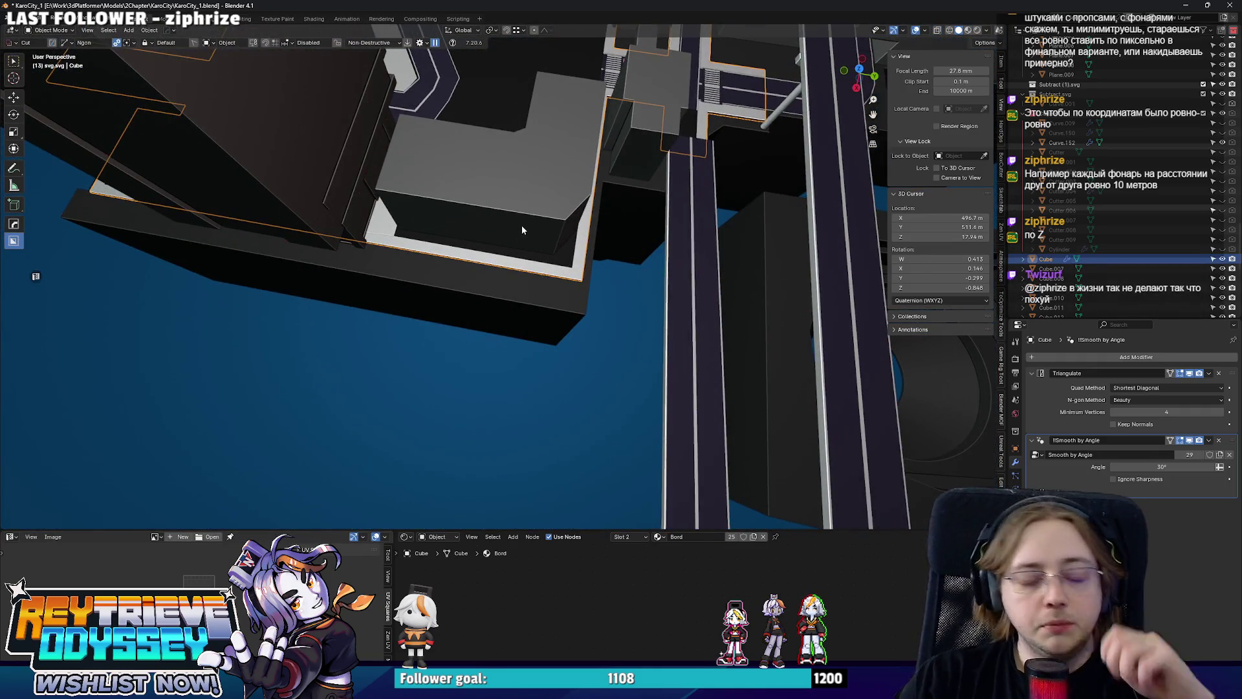
{"action": "left_click", "coordinate": [522, 229]}
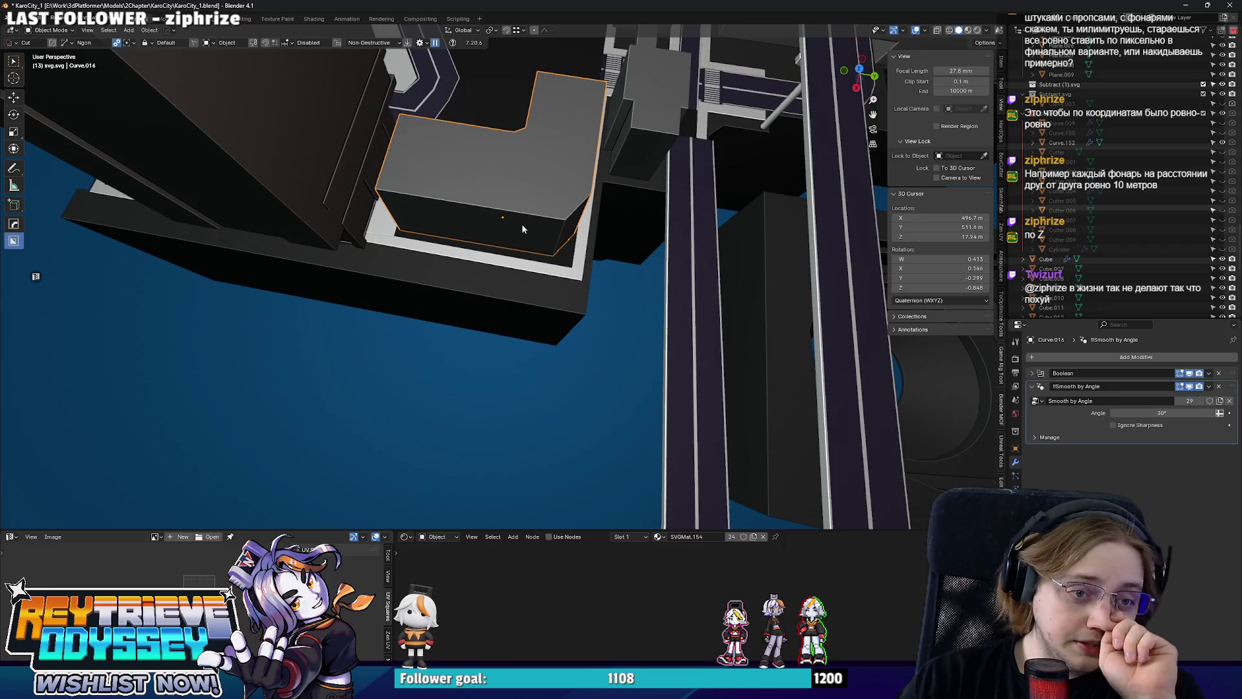
{"action": "scroll", "scroll_direction": "up", "scroll_amount": 3}
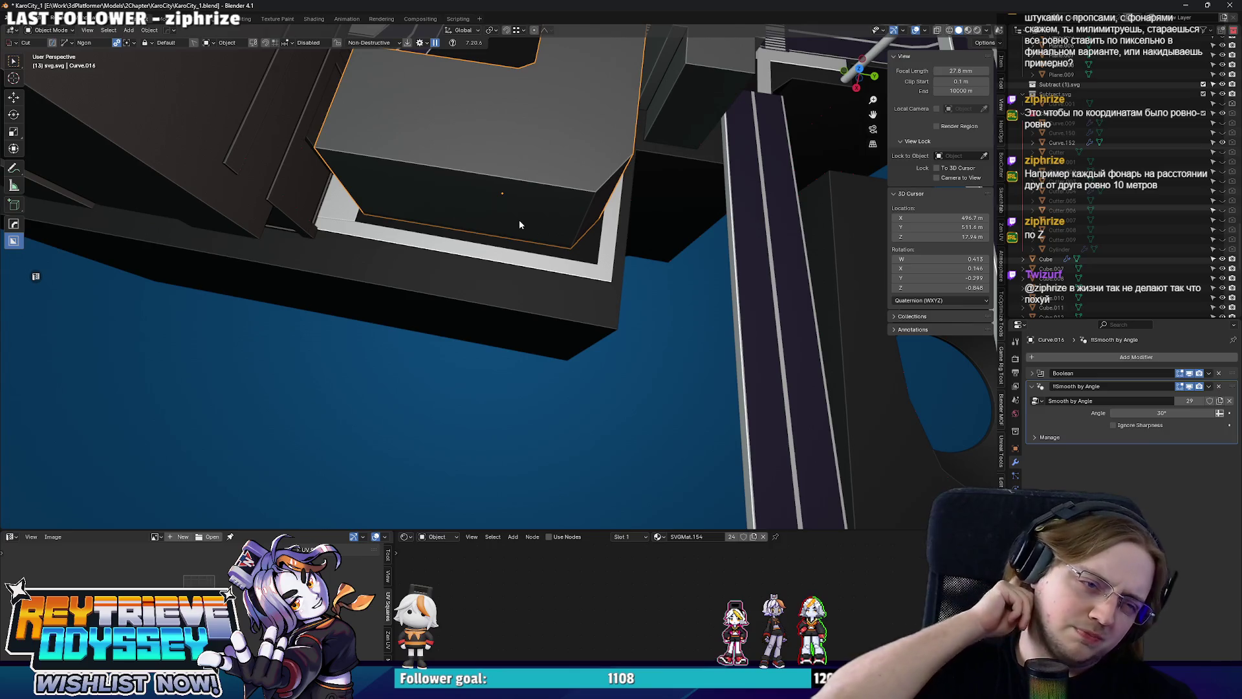
{"action": "left_click_drag", "start_coordinate": [520, 224], "coordinate": [516, 297]}
{"action": "key", "text": "g"}
{"action": "key", "text": "y"}
{"action": "key", "text": "x"}
{"action": "left_click", "coordinate": [477, 265]}
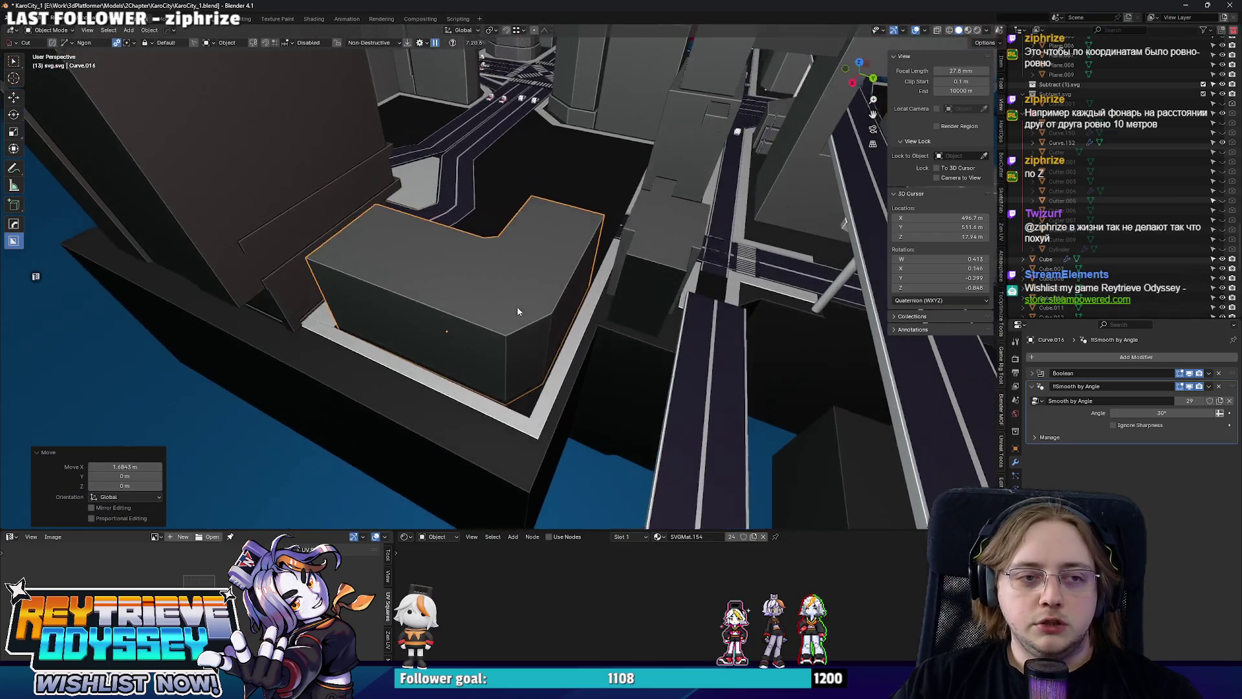
Select the sidewalk border and orbit out over the road intersection.
{"action": "left_click", "coordinate": [500, 180]}
{"action": "scroll", "scroll_direction": "down", "scroll_amount": 3}
{"action": "left_click_drag", "start_coordinate": [509, 199], "coordinate": [514, 333]}
{"action": "scroll", "scroll_direction": "up", "scroll_amount": 3}
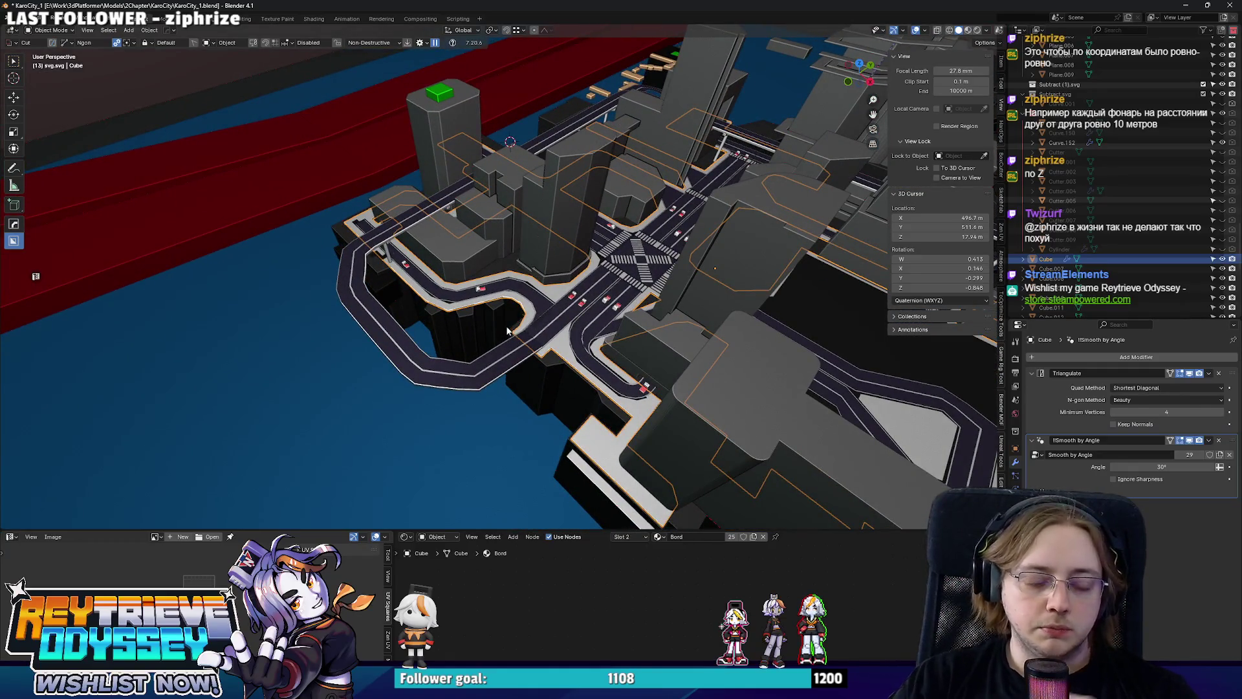
{"action": "scroll", "scroll_direction": "up", "scroll_amount": 3}
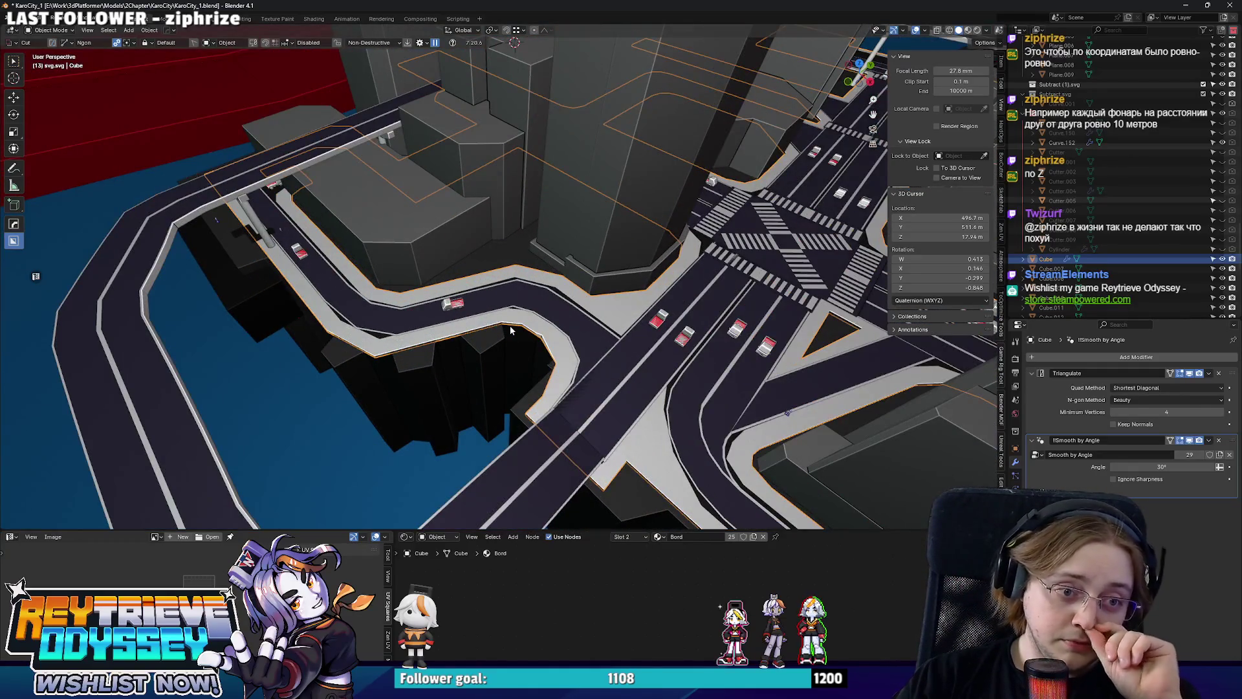
{"action": "scroll", "scroll_direction": "down", "scroll_amount": 3}
{"action": "left_click_drag", "start_coordinate": [534, 324], "coordinate": [633, 353]}
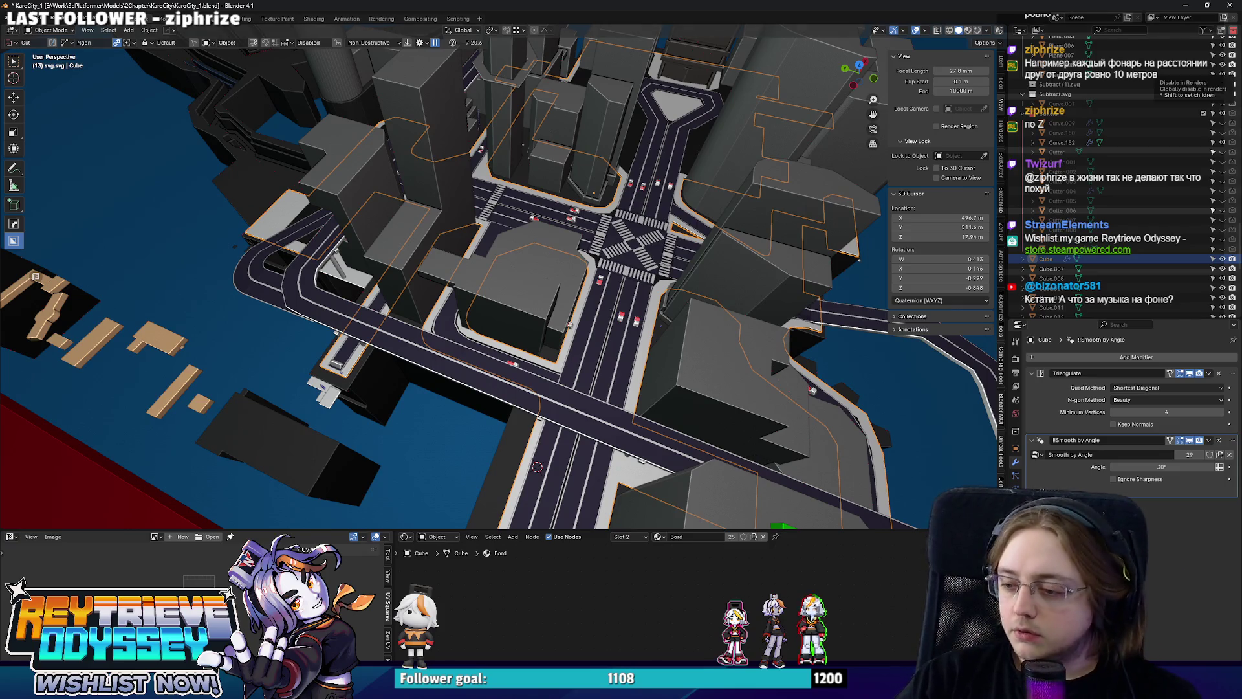
{"action": "key", "text": "alt+Tab"}
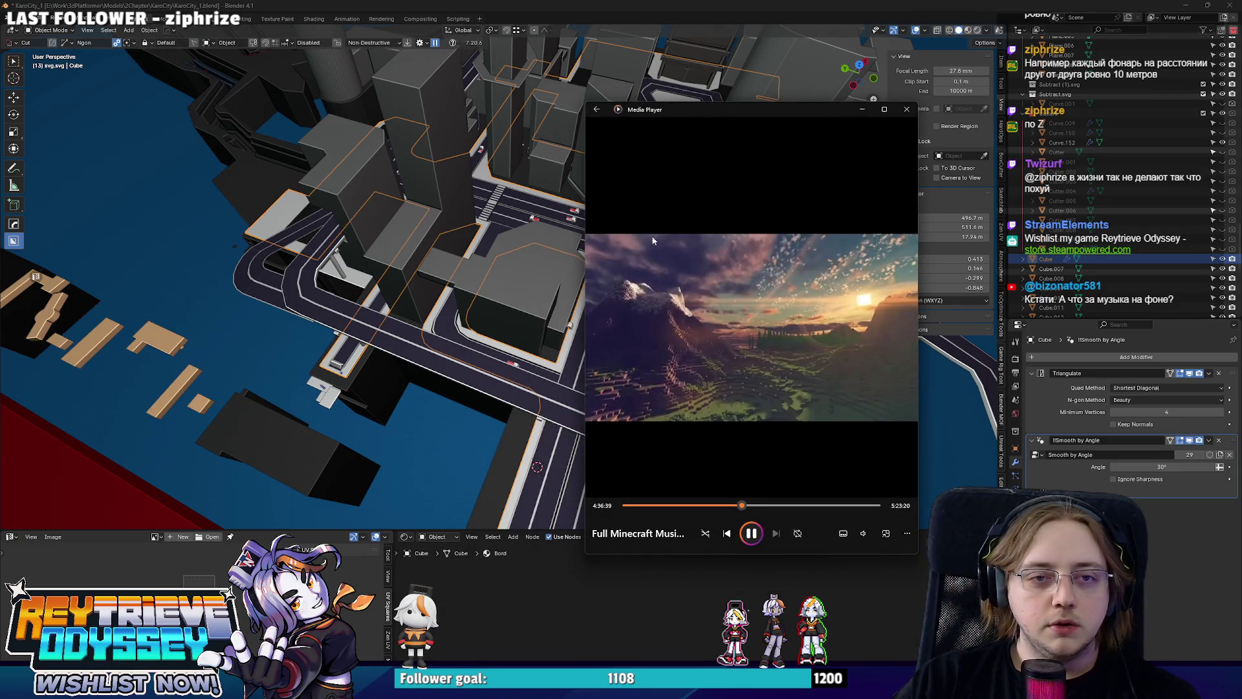
{"action": "left_click", "coordinate": [863, 110]}
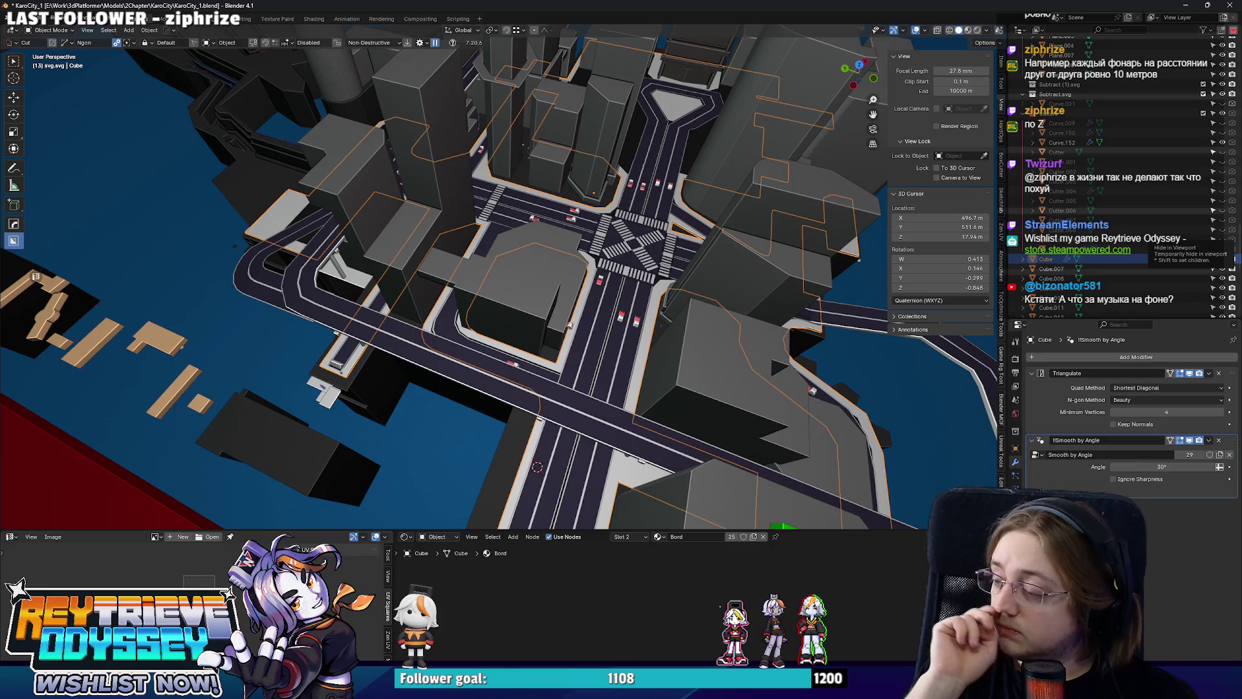
{"action": "scroll", "scroll_direction": "up", "scroll_amount": 3}
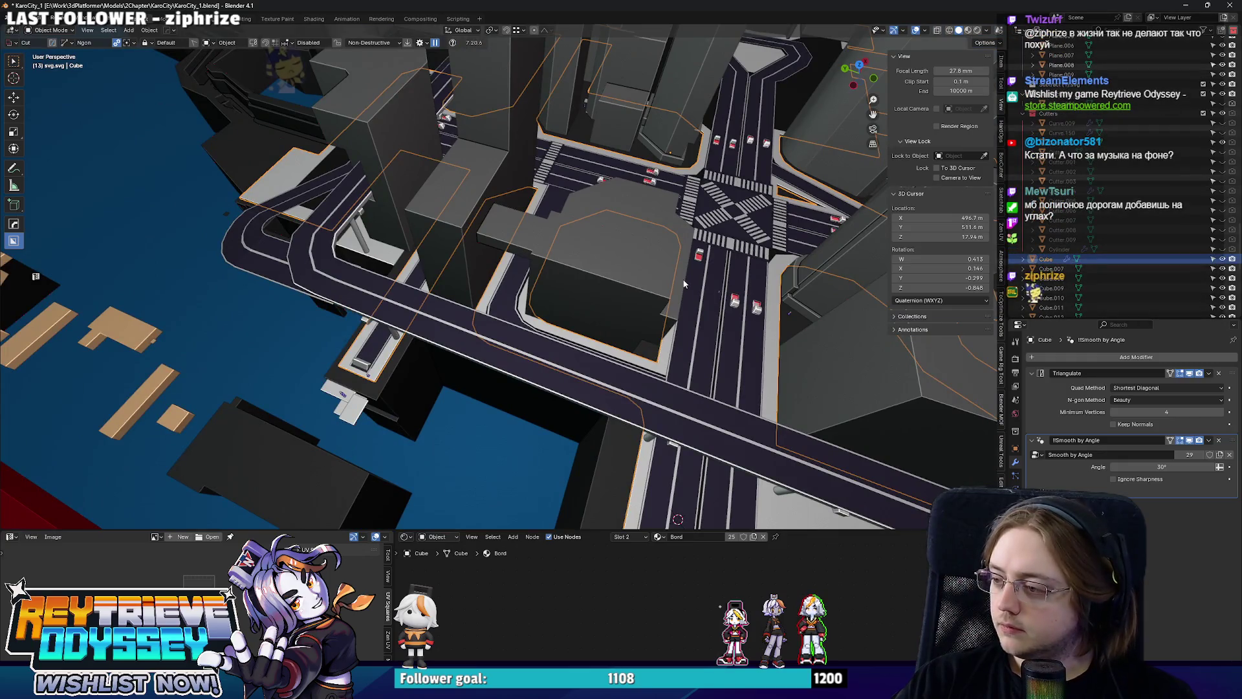
{"action": "scroll", "scroll_direction": "down", "scroll_amount": 3}
{"action": "left_click_drag", "start_coordinate": [572, 351], "coordinate": [624, 370]}
{"action": "scroll", "scroll_direction": "up", "scroll_amount": 3}
{"action": "scroll", "scroll_direction": "down", "scroll_amount": 3}
{"action": "scroll", "scroll_direction": "up", "scroll_amount": 3}
{"action": "scroll", "scroll_direction": "up", "scroll_amount": 3}
{"action": "left_click_drag", "start_coordinate": [519, 316], "coordinate": [610, 364]}
{"action": "scroll", "scroll_direction": "up", "scroll_amount": 3}
{"action": "scroll", "scroll_direction": "down", "scroll_amount": 3}
{"action": "left_click", "coordinate": [584, 295]}
{"action": "scroll", "scroll_direction": "up", "scroll_amount": 3}
{"action": "scroll", "scroll_direction": "down", "scroll_amount": 3}
{"action": "scroll", "scroll_direction": "up", "scroll_amount": 3}
{"action": "scroll", "scroll_direction": "down", "scroll_amount": 3}
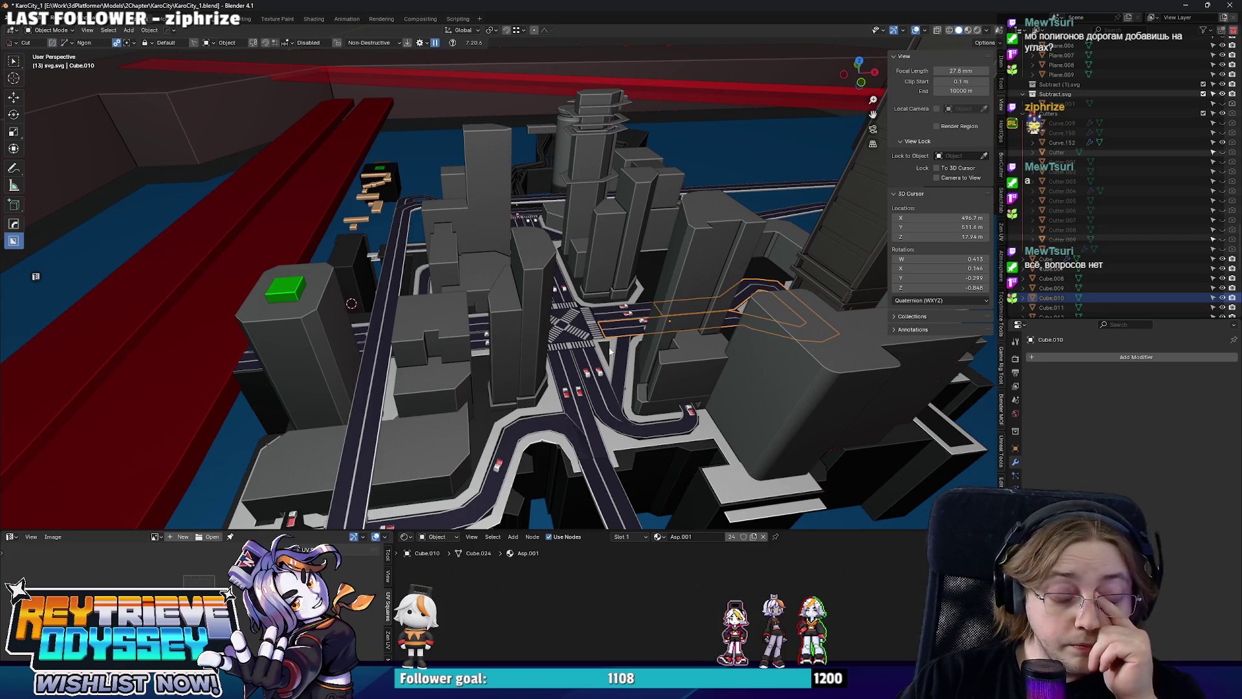
{"action": "scroll", "scroll_direction": "down", "scroll_amount": 3}
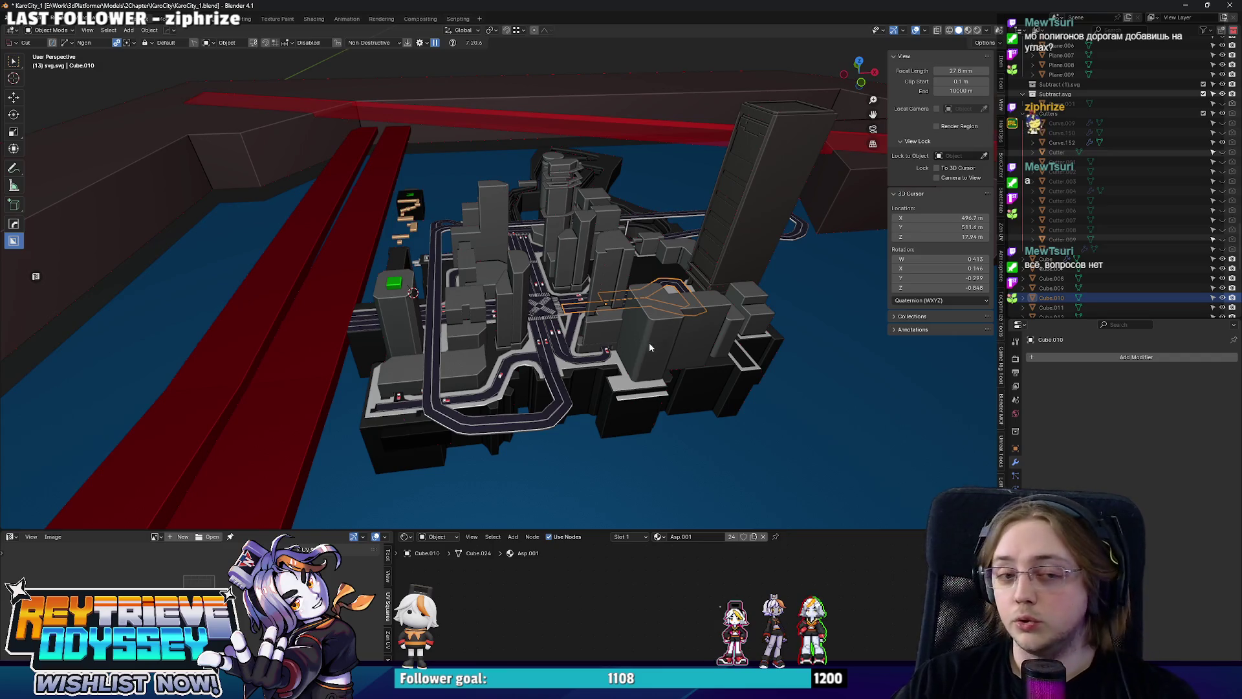
{"action": "scroll", "scroll_direction": "up", "scroll_amount": 3}
{"action": "left_click", "coordinate": [523, 345]}
{"action": "left_click_drag", "start_coordinate": [587, 354], "coordinate": [478, 323]}
Enter Edit Mode on Curve.007 and shift its selected geometry along X.
{"action": "left_click", "coordinate": [491, 388]}
{"action": "key", "text": "Tab"}
{"action": "key", "text": "g"}
{"action": "key", "text": "y"}
{"action": "key", "text": "x"}
{"action": "left_click", "coordinate": [504, 363]}
Move a face of Curve.007 8.79 m along Y and return to Object Mode.
{"action": "left_click", "coordinate": [542, 368]}
{"action": "key", "text": "g"}
{"action": "key", "text": "y"}
{"action": "left_click", "coordinate": [656, 303]}
{"action": "key", "text": "Tab"}
Frame Curve.022 and box-select its lower-left corner vertices in top view.
{"action": "left_click", "coordinate": [473, 325]}
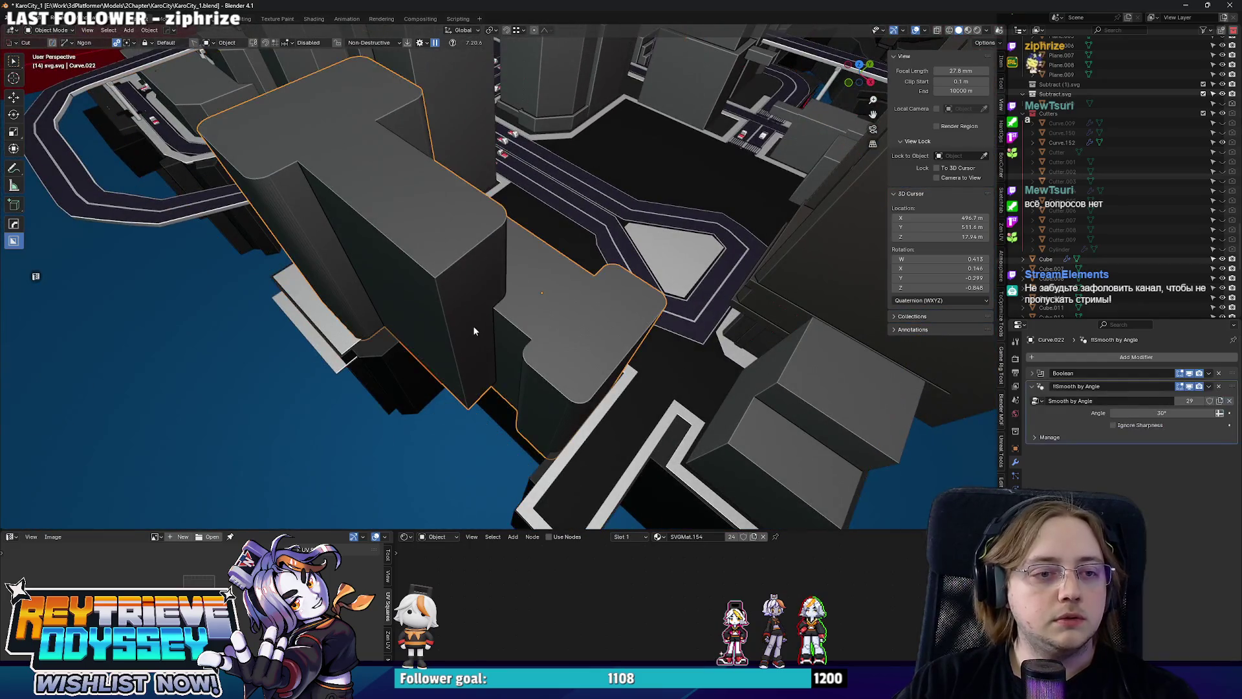
{"action": "key", "text": "KP_Decimal"}
{"action": "key", "text": "Tab"}
{"action": "key", "text": "KP_7"}
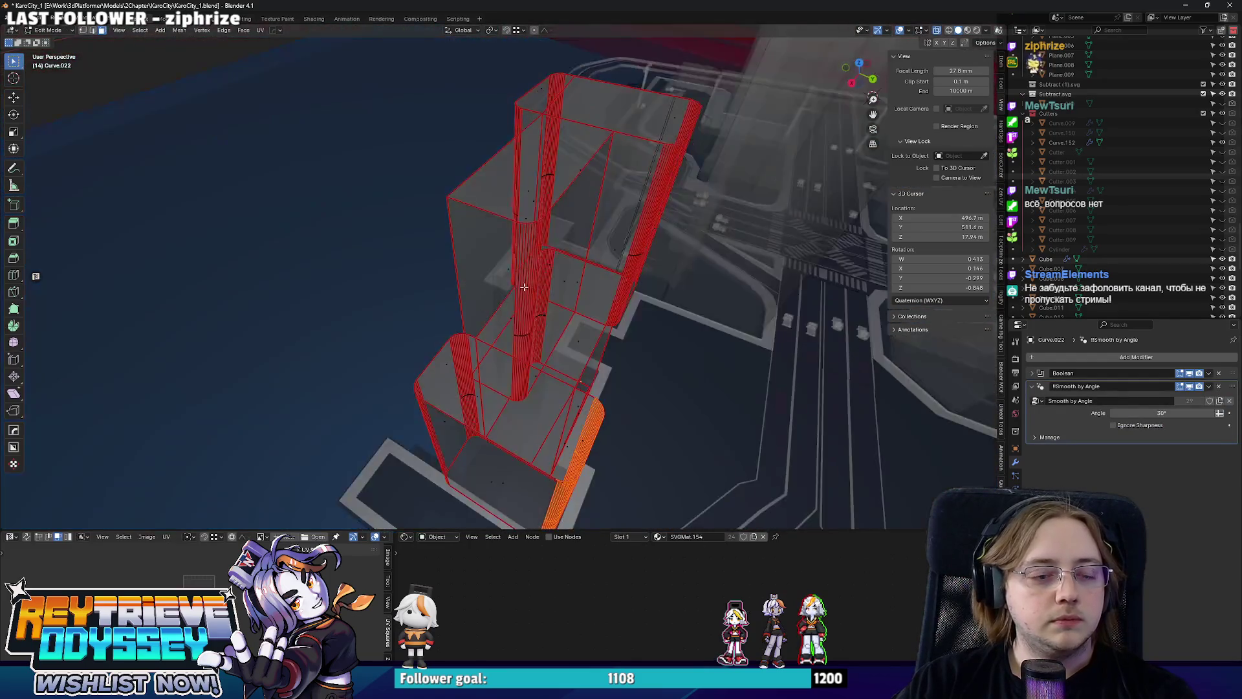
{"action": "left_click_drag", "start_coordinate": [389, 263], "coordinate": [388, 263]}
Move Curve.022's corner vertices 0.69 m along X and return to Object Mode.
{"action": "key", "text": "g"}
{"action": "key", "text": "y"}
{"action": "key", "text": "x"}
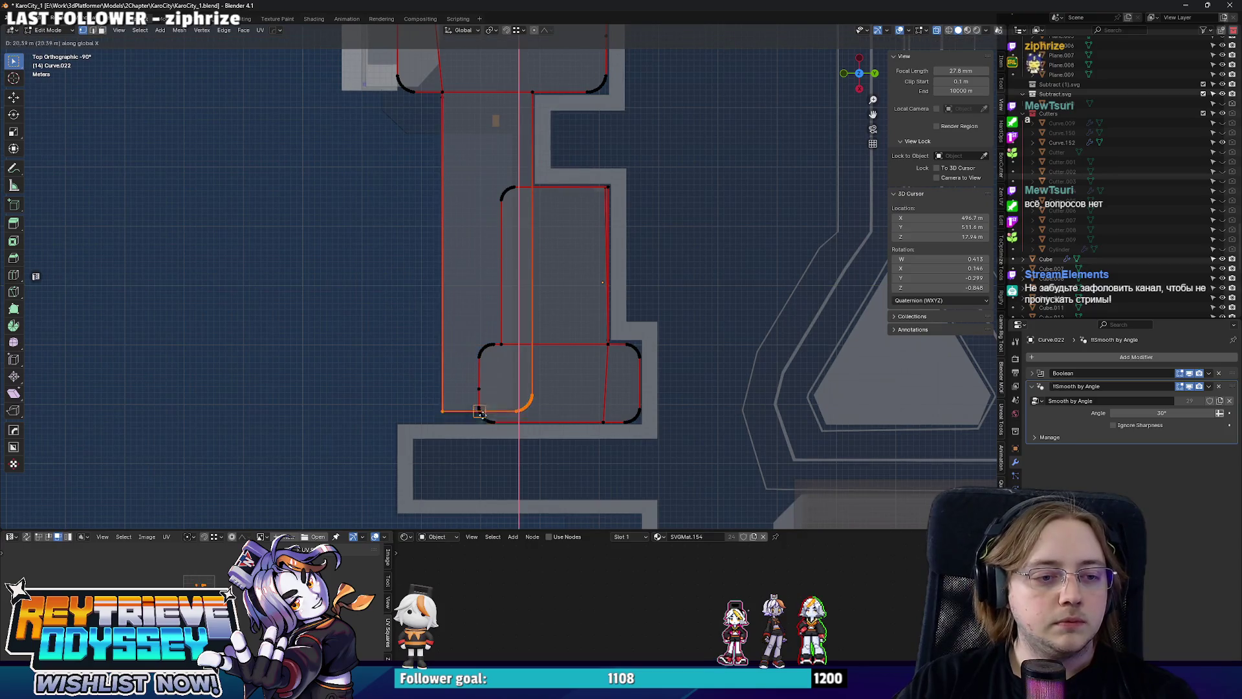
{"action": "left_click", "coordinate": [488, 423]}
{"action": "scroll", "scroll_direction": "up", "scroll_amount": 3}
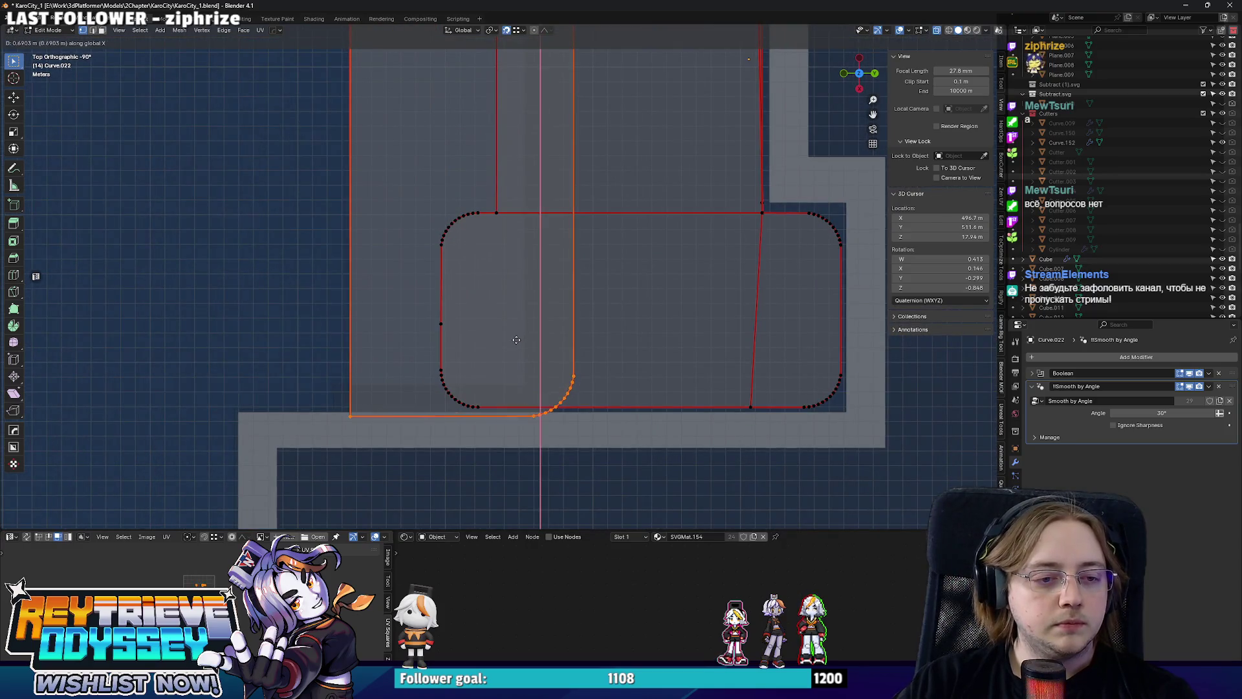
{"action": "key", "text": "Tab"}
{"action": "left_click_drag", "start_coordinate": [516, 340], "coordinate": [502, 241]}
{"action": "scroll", "scroll_direction": "up", "scroll_amount": 3}
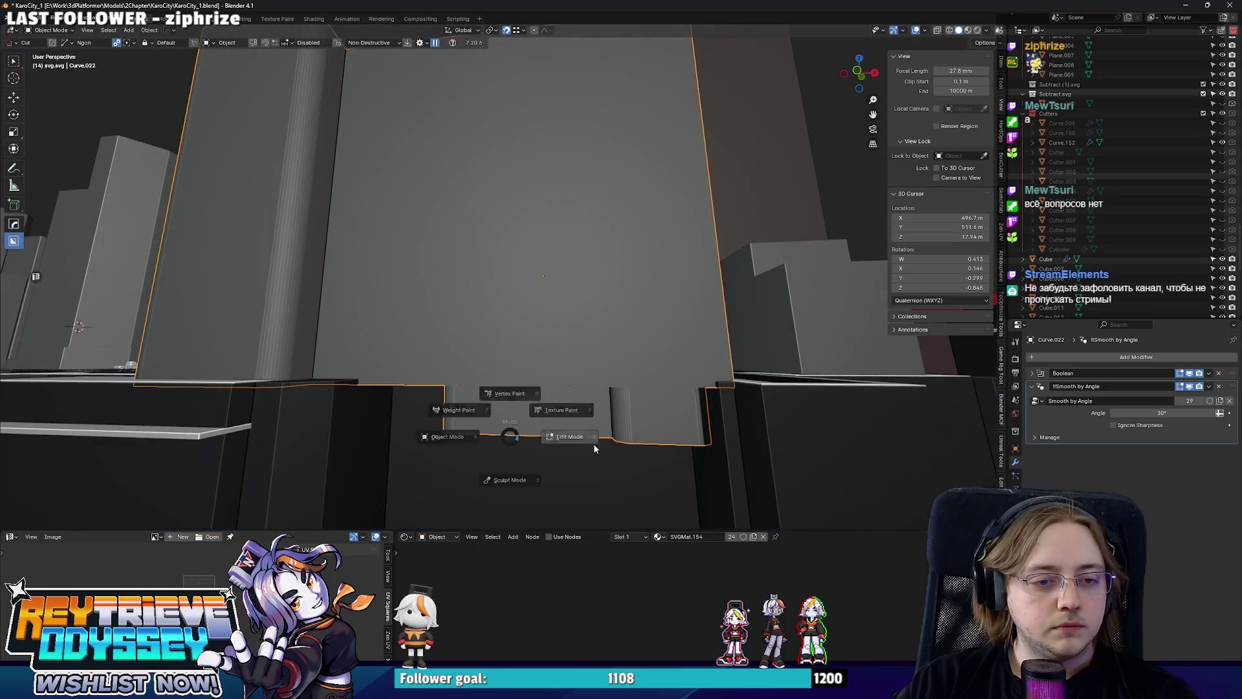
Pull the tall building's front face back along Y and return to Object Mode.
{"action": "left_click", "coordinate": [495, 366]}
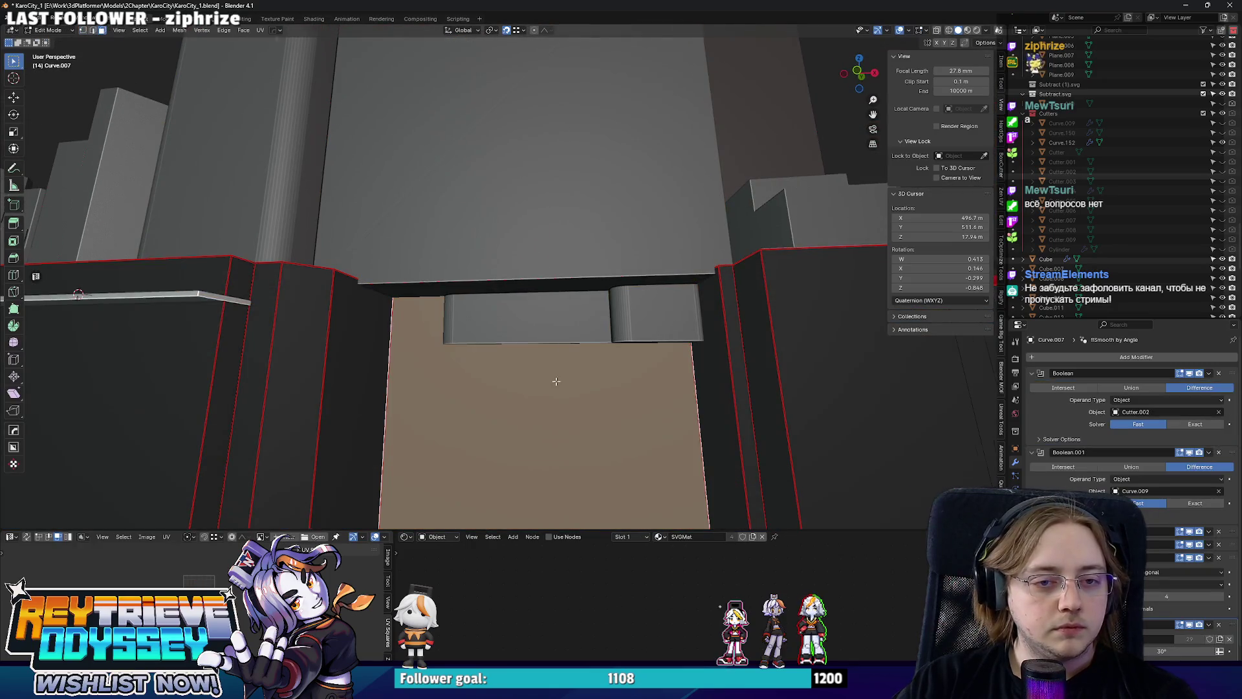
{"action": "key", "text": "g"}
{"action": "key", "text": "y"}
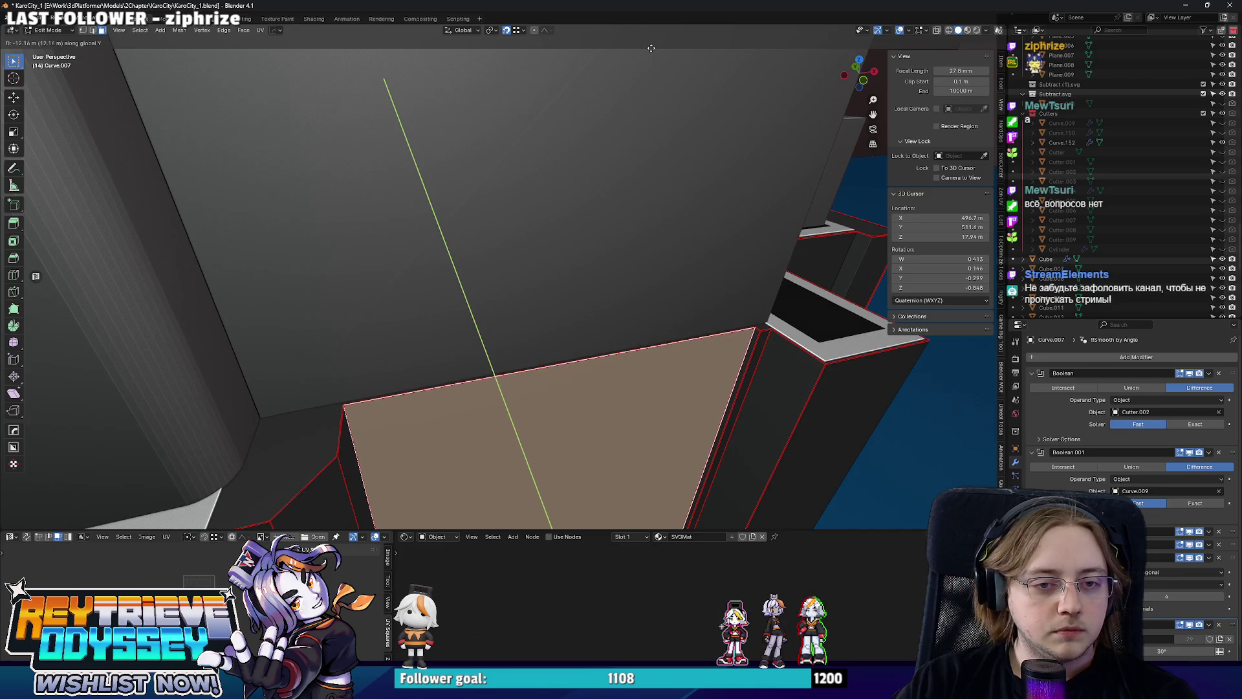
{"action": "left_click", "coordinate": [642, 38]}
{"action": "key", "text": "Tab"}
{"action": "scroll", "scroll_direction": "down", "scroll_amount": 3}
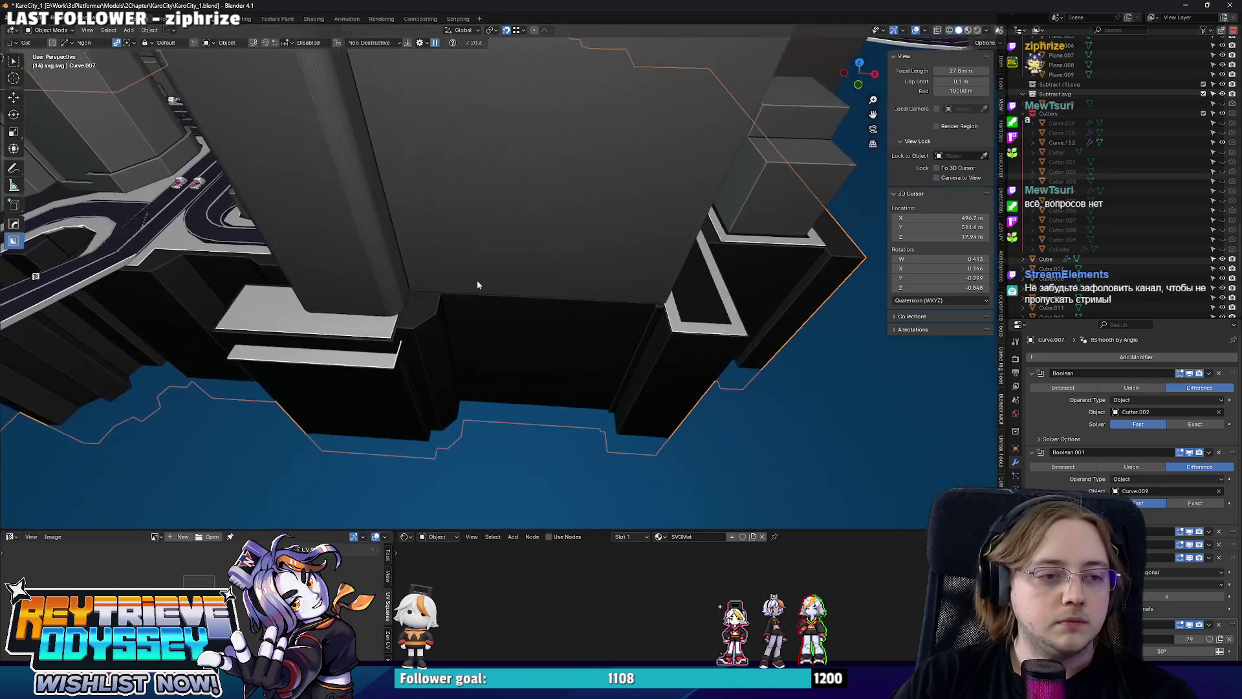
{"action": "left_click_drag", "start_coordinate": [561, 254], "coordinate": [604, 317]}
{"action": "scroll", "scroll_direction": "up", "scroll_amount": 3}
Move Curve.011's round tower out of the block (-134.04, 255.73, -56.513 m).
{"action": "right_click", "coordinate": [604, 317]}
{"action": "key", "text": "Escape"}
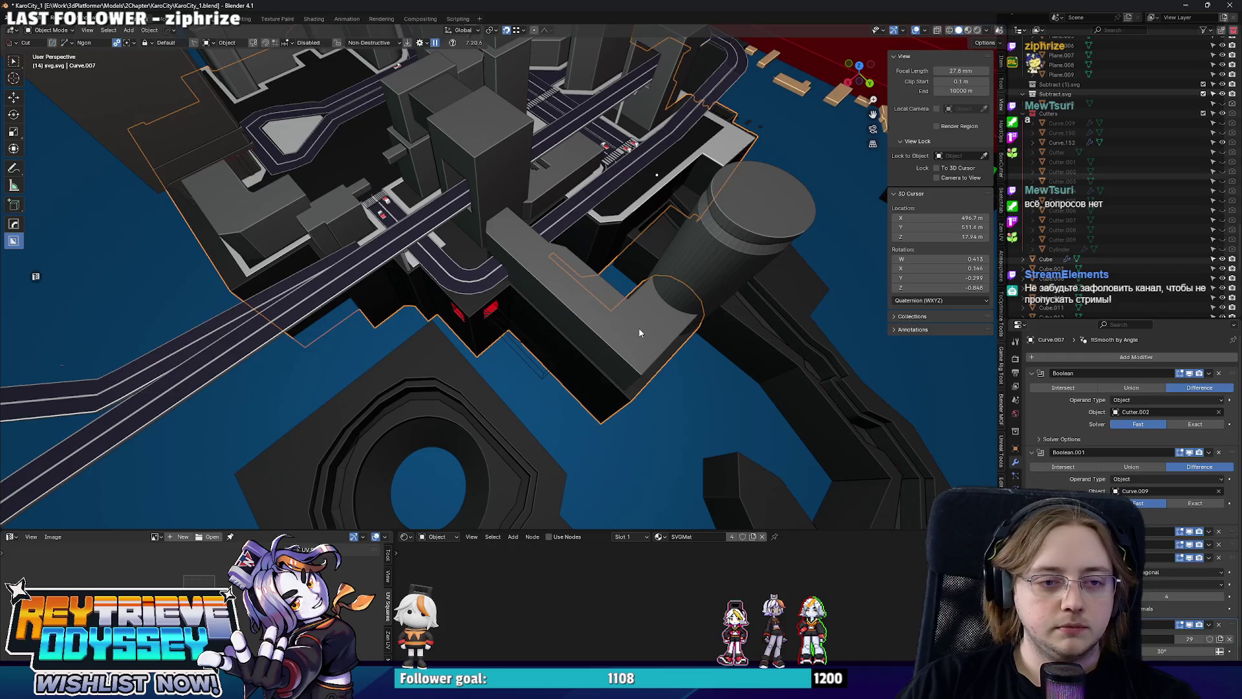
{"action": "left_click", "coordinate": [690, 269]}
{"action": "scroll", "scroll_direction": "down", "scroll_amount": 3}
{"action": "key", "text": "g"}
{"action": "left_click", "coordinate": [538, 270]}
{"action": "left_click_drag", "start_coordinate": [537, 270], "coordinate": [549, 280]}
Frame the cylinder, orbit out over the city, and slide Curve.137 back along Y.
{"action": "key", "text": "KP_Decimal"}
{"action": "scroll", "scroll_direction": "up", "scroll_amount": 3}
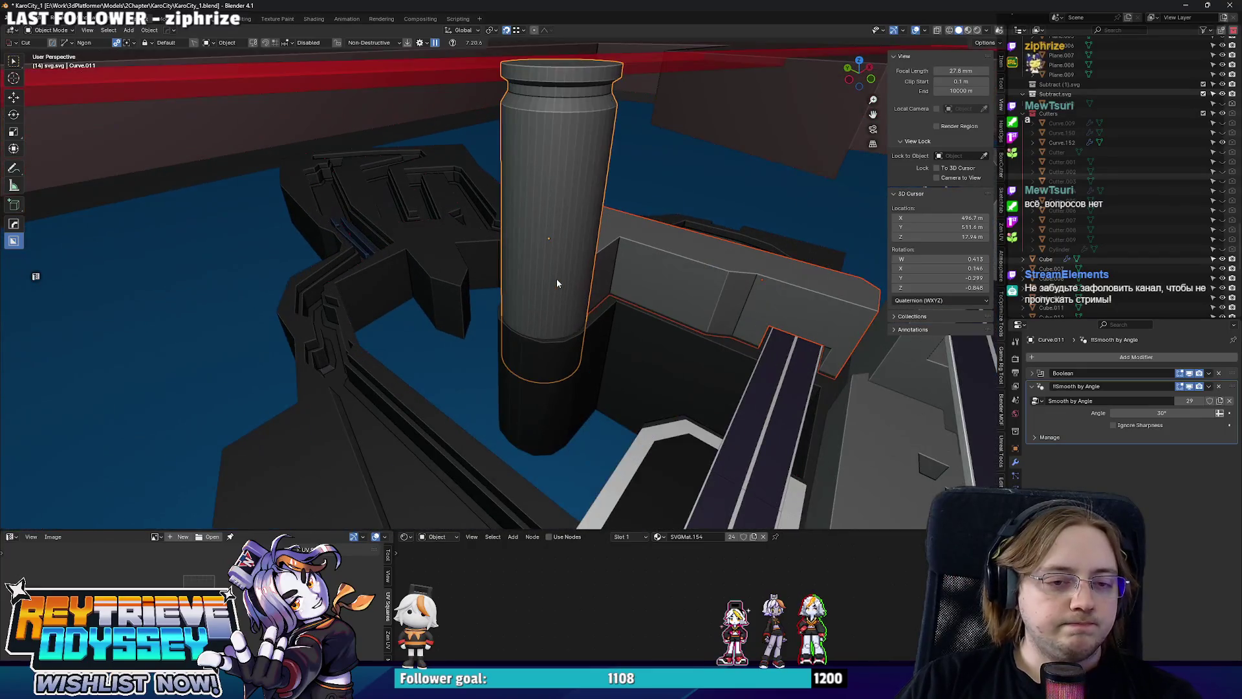
{"action": "left_click_drag", "start_coordinate": [711, 310], "coordinate": [509, 245]}
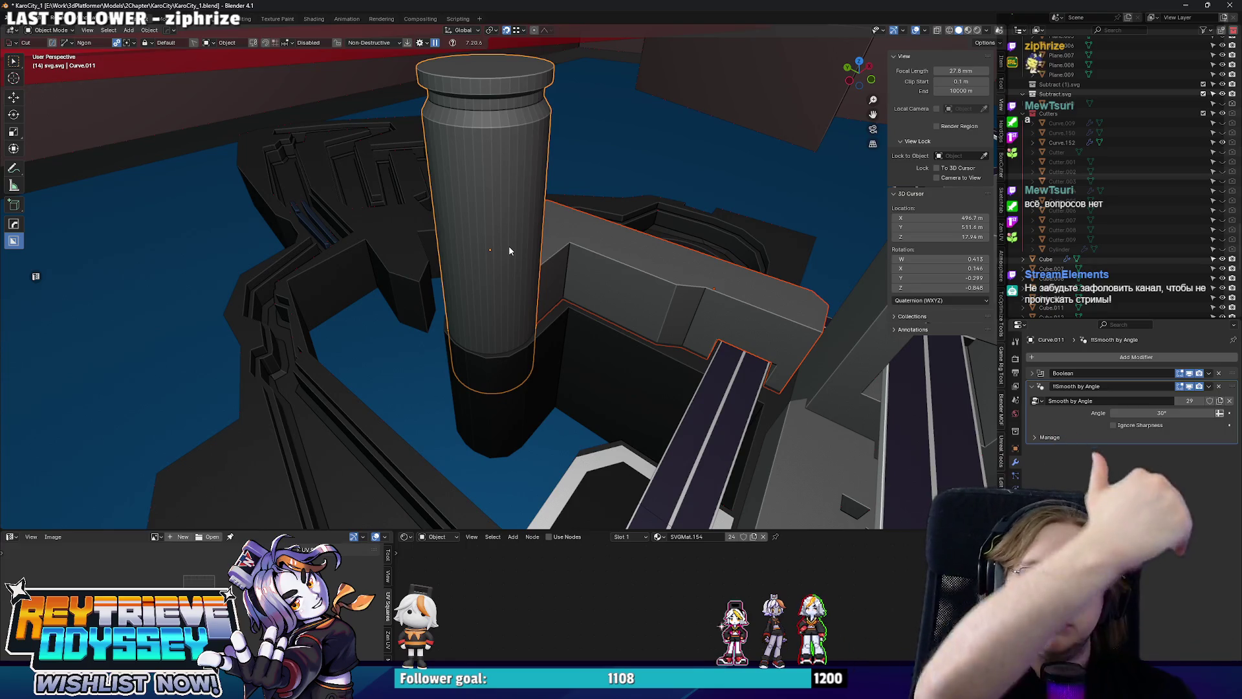
{"action": "scroll", "scroll_direction": "down", "scroll_amount": 3}
{"action": "left_click_drag", "start_coordinate": [420, 123], "coordinate": [576, 211]}
{"action": "left_click", "coordinate": [550, 197]}
{"action": "key", "text": "g"}
{"action": "key", "text": "y"}
{"action": "left_click", "coordinate": [603, 213]}
{"action": "scroll", "scroll_direction": "up", "scroll_amount": 3}
Slide the red plane back along Y and check the whole city block.
{"action": "key", "text": "g"}
{"action": "key", "text": "y"}
{"action": "left_click", "coordinate": [604, 167]}
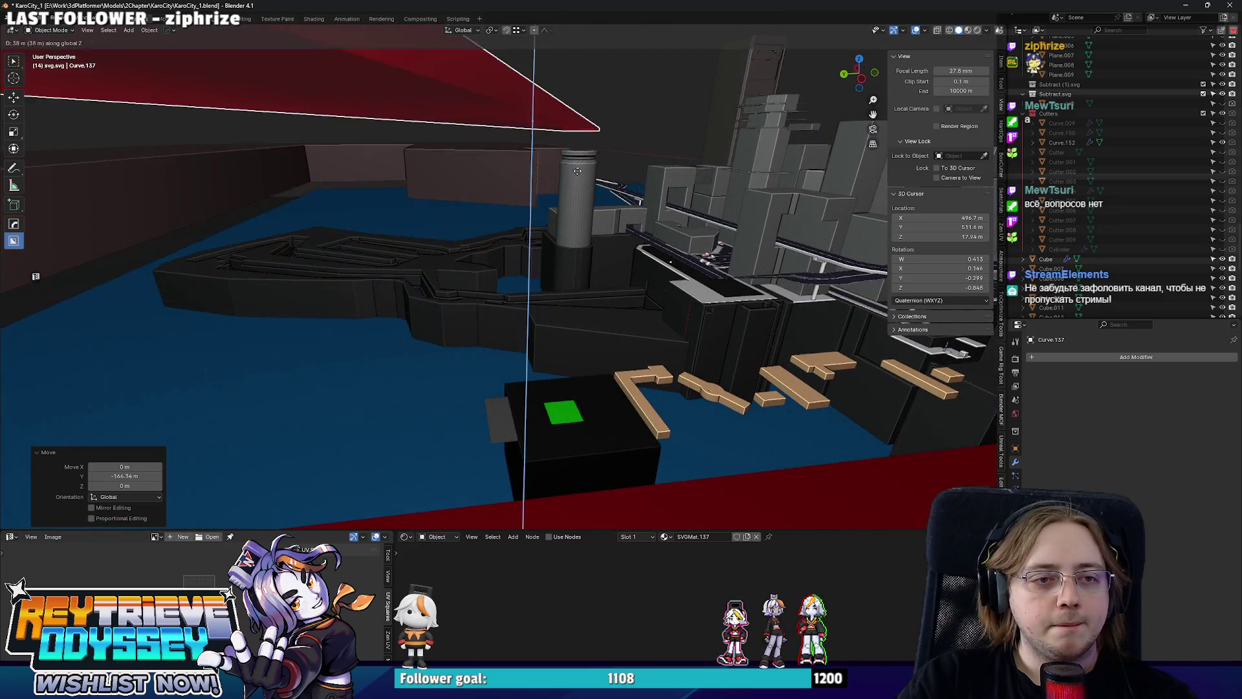
{"action": "scroll", "scroll_direction": "down", "scroll_amount": 3}
{"action": "left_click_drag", "start_coordinate": [604, 172], "coordinate": [505, 201]}
{"action": "scroll", "scroll_direction": "up", "scroll_amount": 3}
{"action": "left_click", "coordinate": [499, 341]}
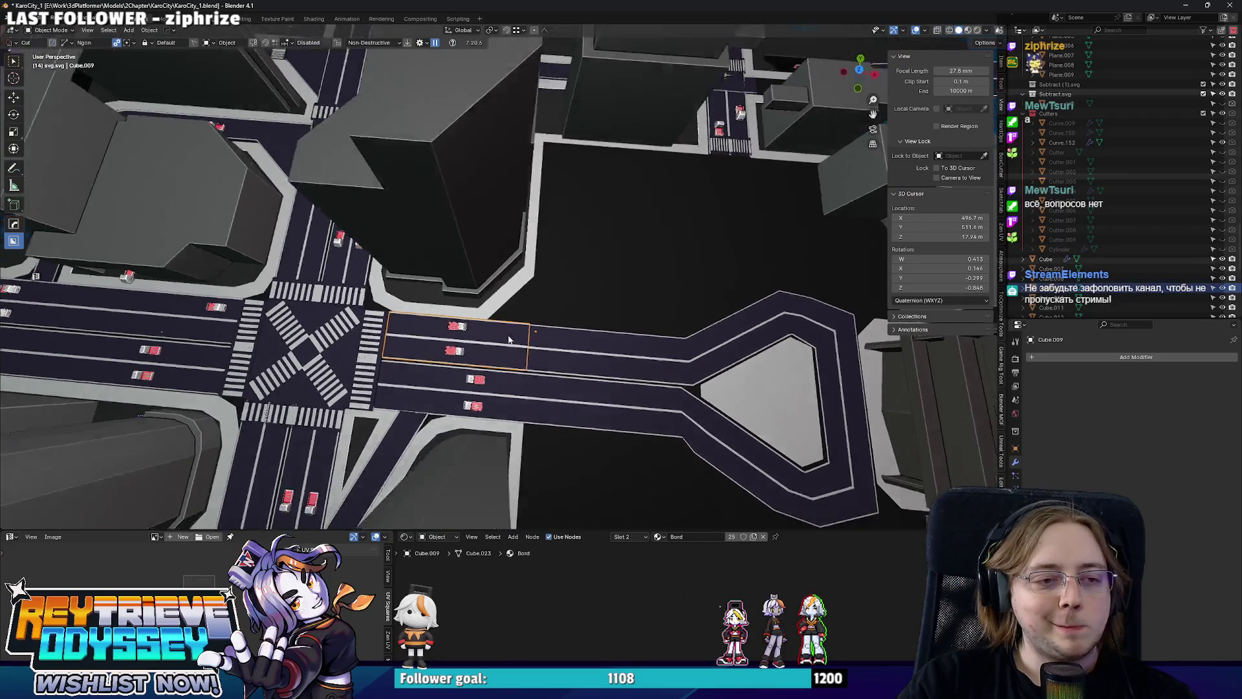
Add a plane at the 3D cursor in the empty lot beside the road and scale it up.
{"action": "key", "text": "KP_7"}
{"action": "scroll", "scroll_direction": "up", "scroll_amount": 3}
{"action": "right_click", "coordinate": [526, 286]}
{"action": "key", "text": "shift+a"}
{"action": "mouse_move", "coordinate": [525, 285]}
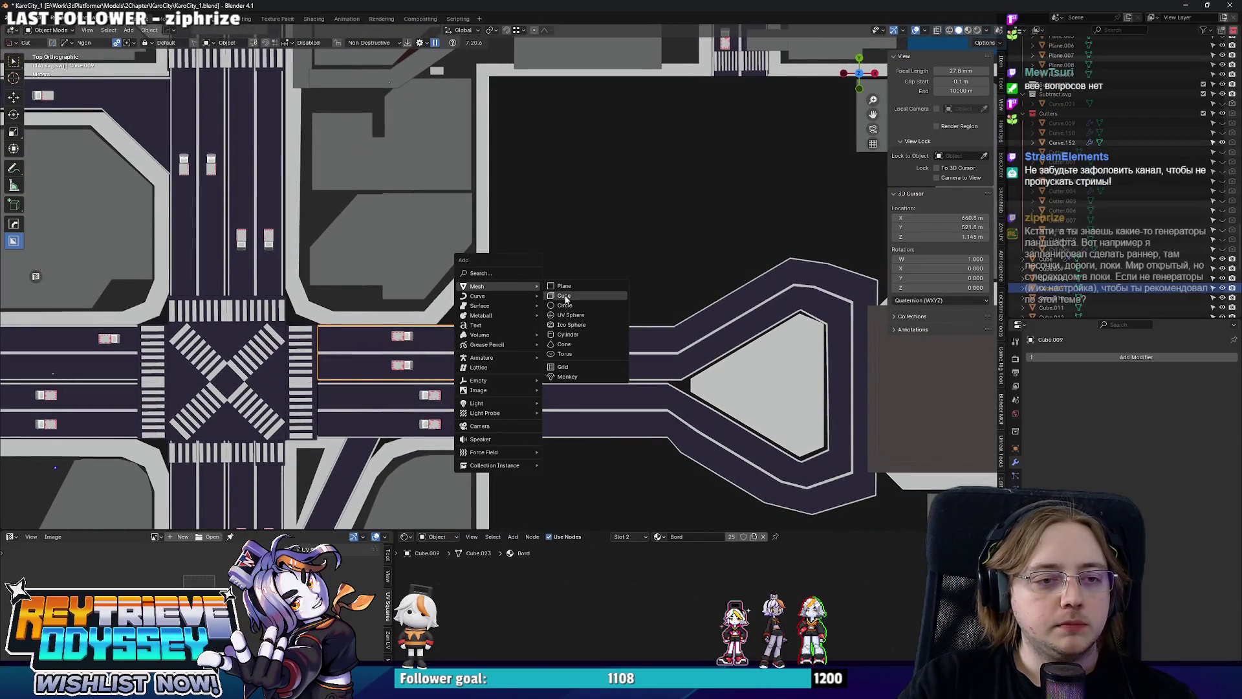
{"action": "left_click", "coordinate": [564, 286]}
{"action": "key", "text": "g"}
{"action": "left_click", "coordinate": [603, 263]}
{"action": "key", "text": "s"}
{"action": "left_click", "coordinate": [881, 301]}
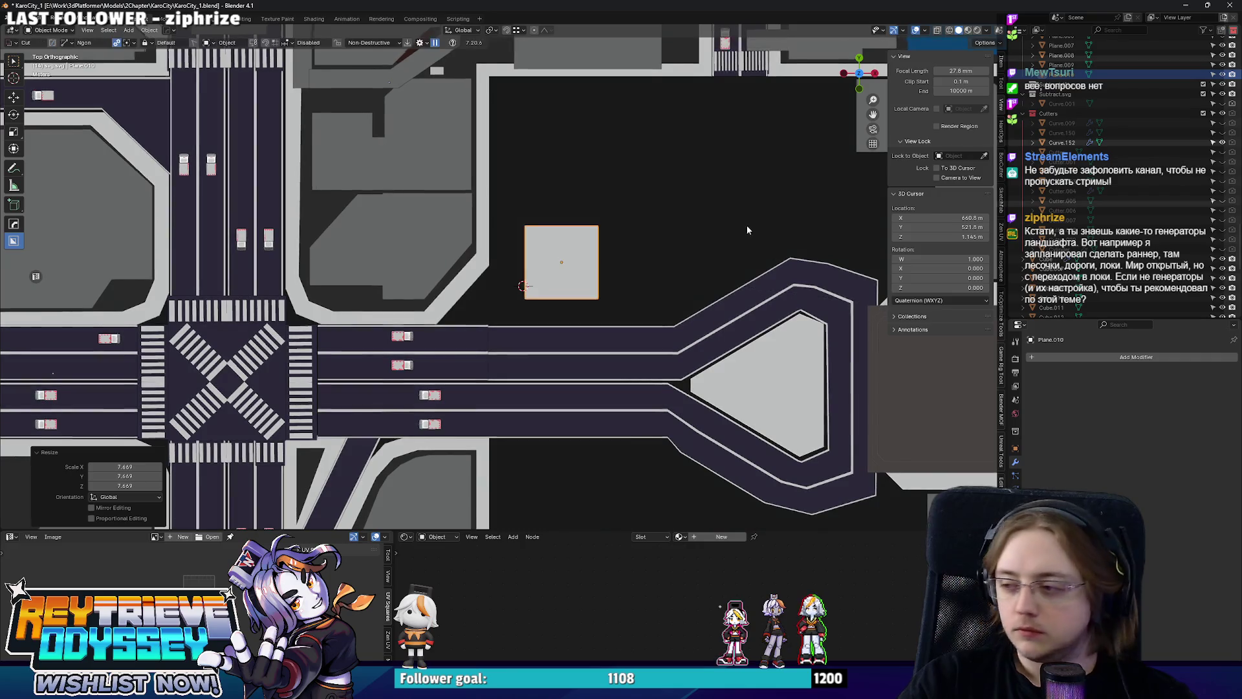
Raise the plane slightly along Z so it sits just above the ground.
{"action": "left_click_drag", "start_coordinate": [746, 224], "coordinate": [740, 241]}
{"action": "left_click_drag", "start_coordinate": [565, 273], "coordinate": [599, 299]}
{"action": "key", "text": "g"}
{"action": "key", "text": "z"}
{"action": "left_click", "coordinate": [596, 294]}
{"action": "key", "text": "KP_7"}
Give the plane a new material named Green with a dark green viewport colour.
{"action": "left_click", "coordinate": [1015, 533]}
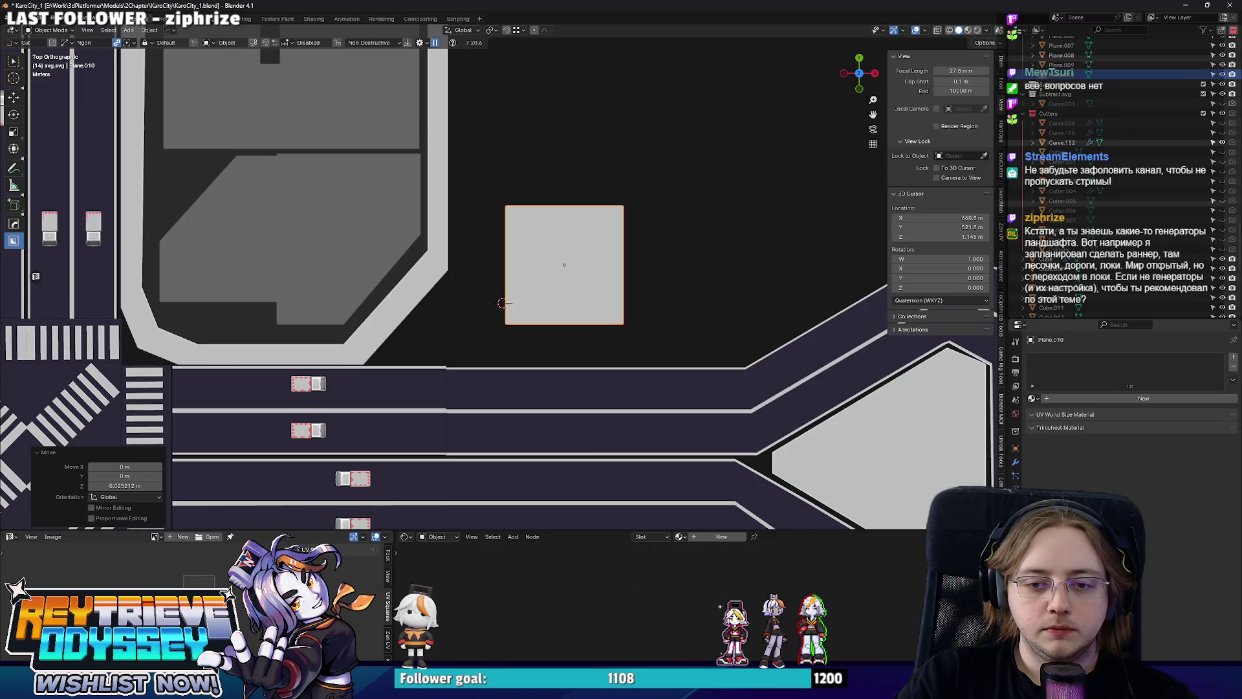
{"action": "left_click", "coordinate": [1049, 398]}
{"action": "type", "text": "en"}
{"action": "key", "text": "Return"}
{"action": "scroll", "scroll_direction": "down", "scroll_amount": 3}
{"action": "left_click", "coordinate": [1145, 560]}
{"action": "left_click_drag", "start_coordinate": [1177, 456], "coordinate": [1141, 423]}
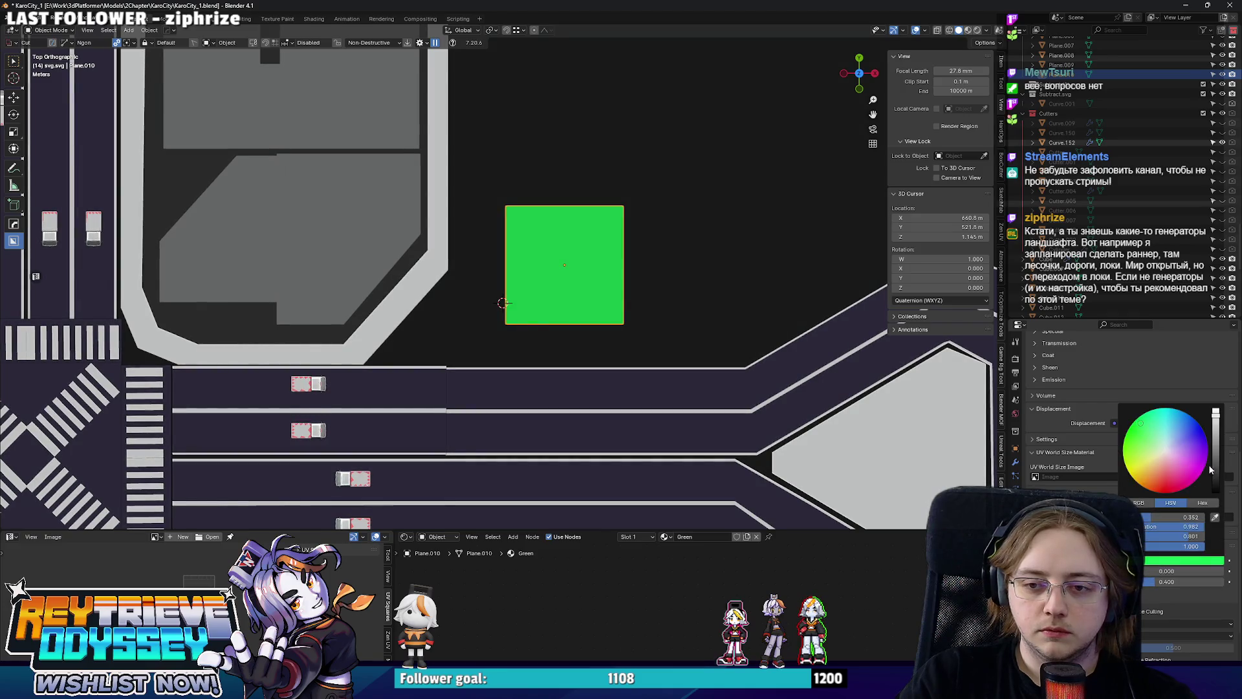
{"action": "left_click_drag", "start_coordinate": [1212, 471], "coordinate": [1216, 447]}
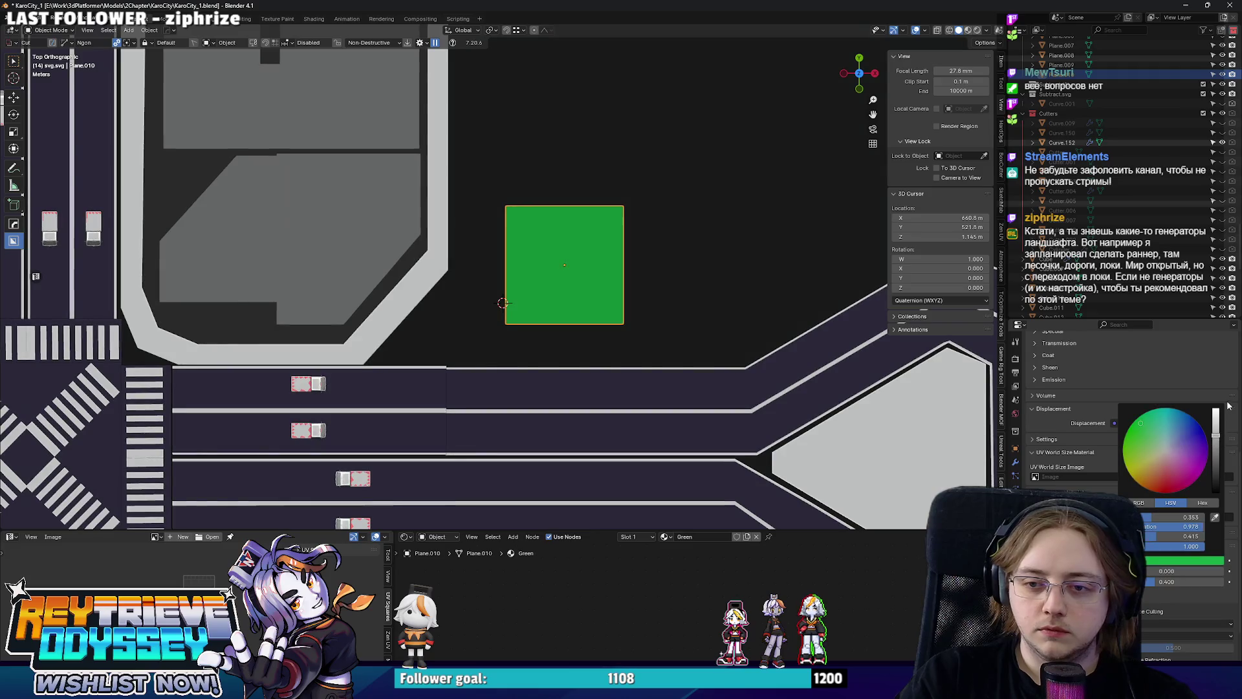
{"action": "left_click_drag", "start_coordinate": [640, 299], "coordinate": [608, 300]}
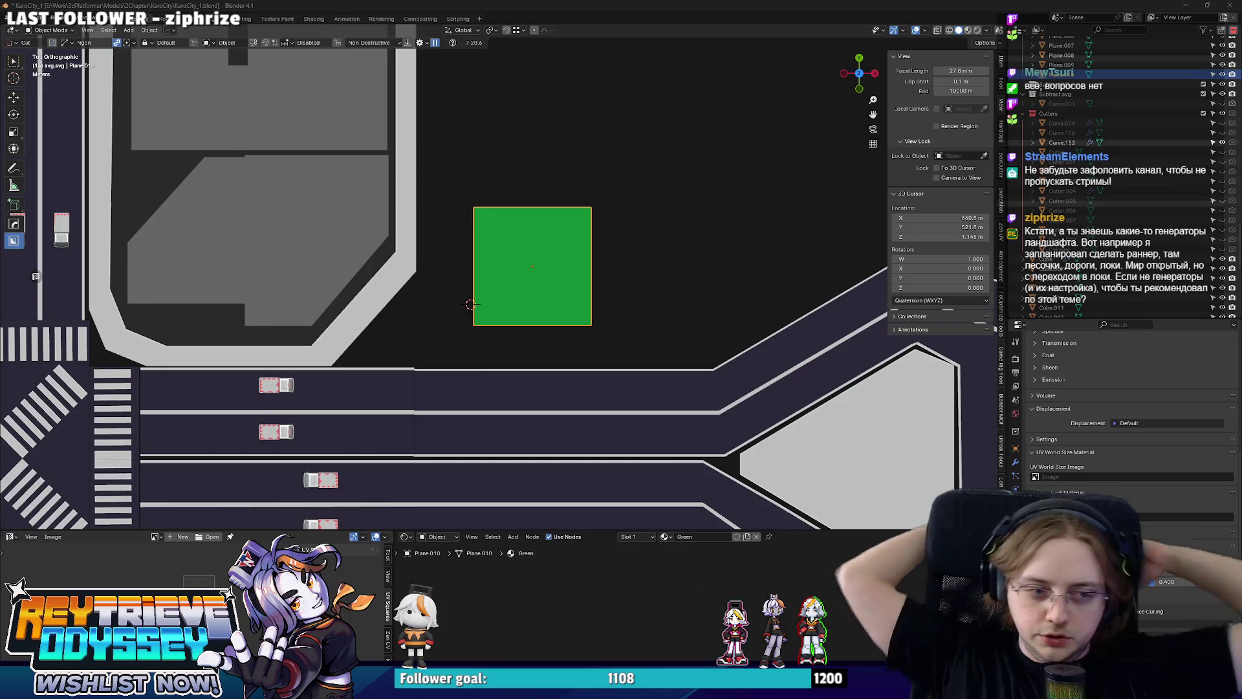
In Edit Mode, move the plane's top edge along Y to lengthen it.
{"action": "scroll", "scroll_direction": "down", "scroll_amount": 3}
{"action": "scroll", "scroll_direction": "down", "scroll_amount": 3}
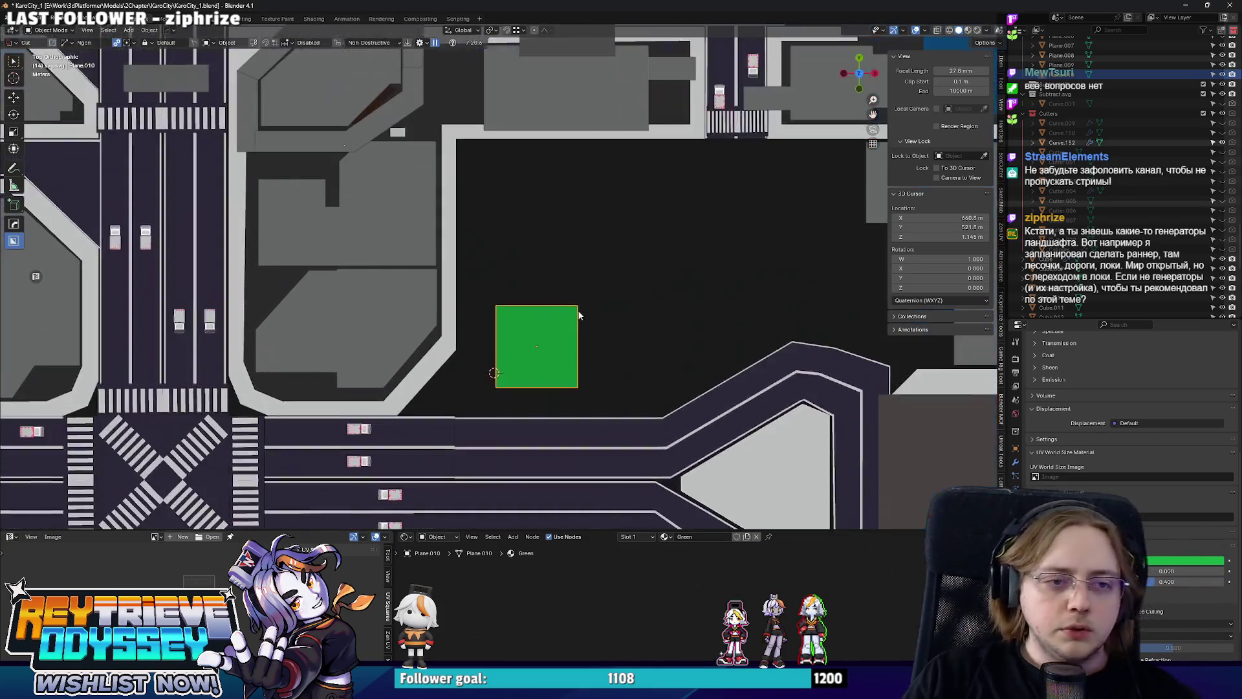
{"action": "key", "text": "Tab"}
{"action": "left_click_drag", "start_coordinate": [481, 274], "coordinate": [648, 336]}
{"action": "key", "text": "g"}
{"action": "key", "text": "y"}
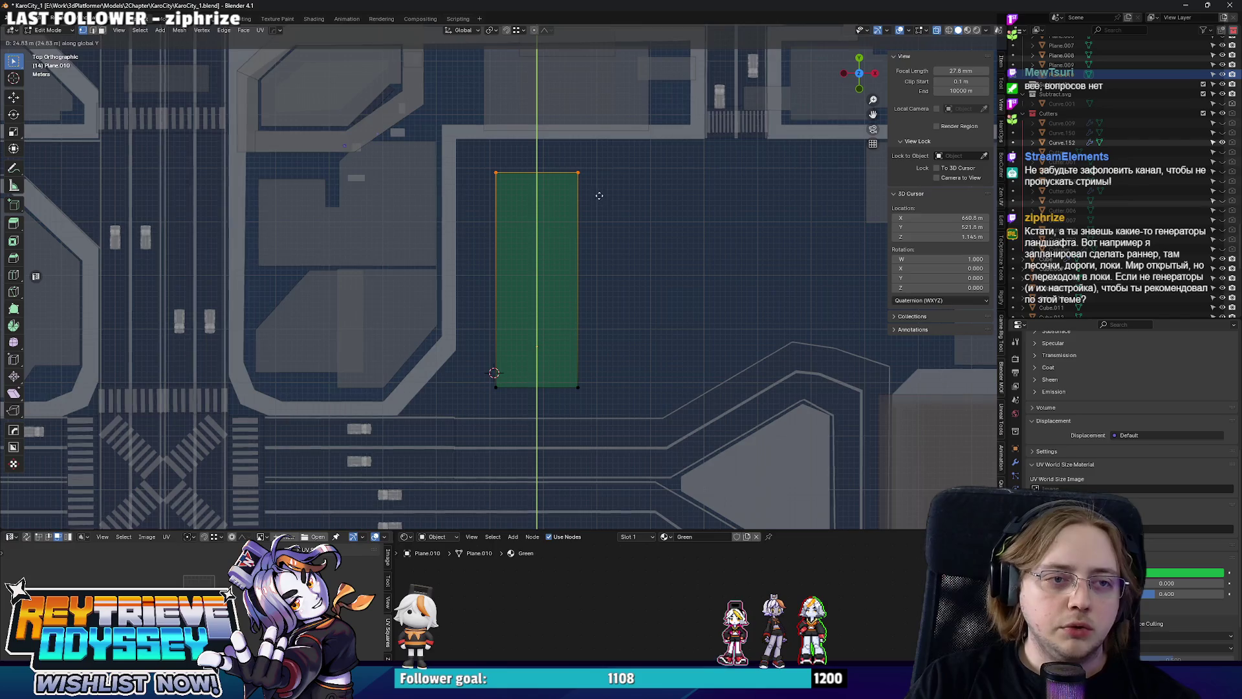
{"action": "left_click", "coordinate": [584, 194]}
{"action": "key", "text": "Tab"}
Reposition the green plane and readjust its top edge along Y.
{"action": "scroll", "scroll_direction": "down", "scroll_amount": 3}
{"action": "scroll", "scroll_direction": "up", "scroll_amount": 3}
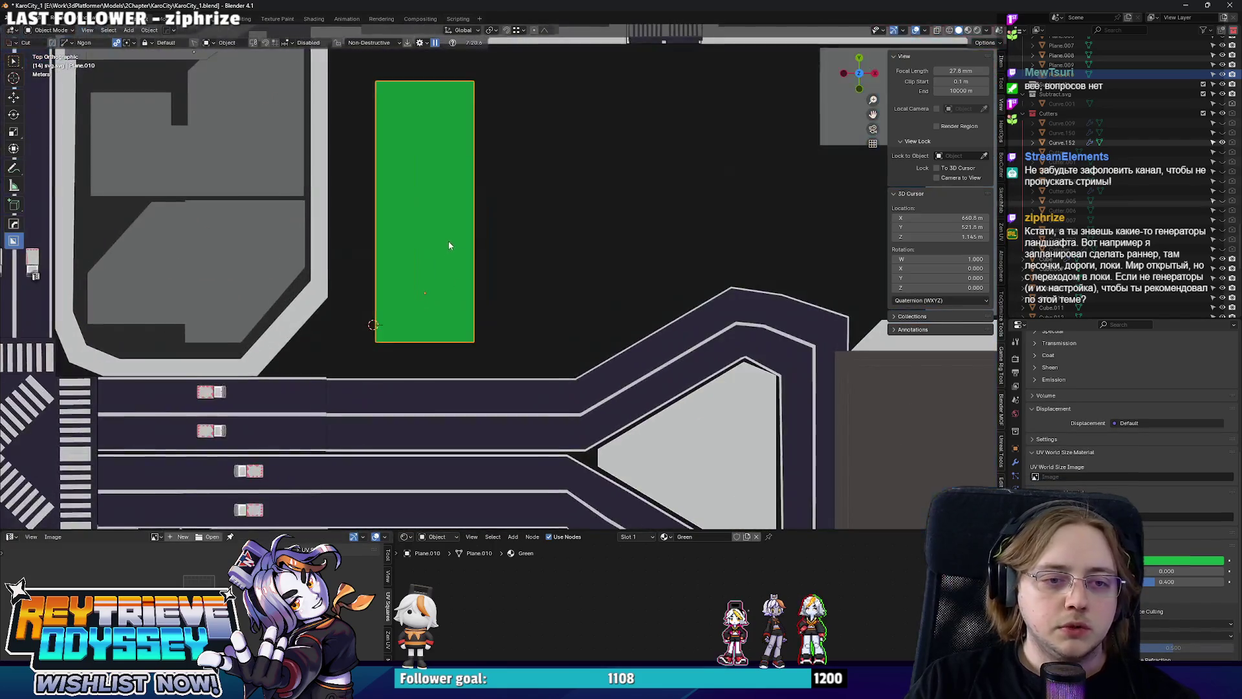
{"action": "key", "text": "g"}
{"action": "left_click", "coordinate": [549, 279]}
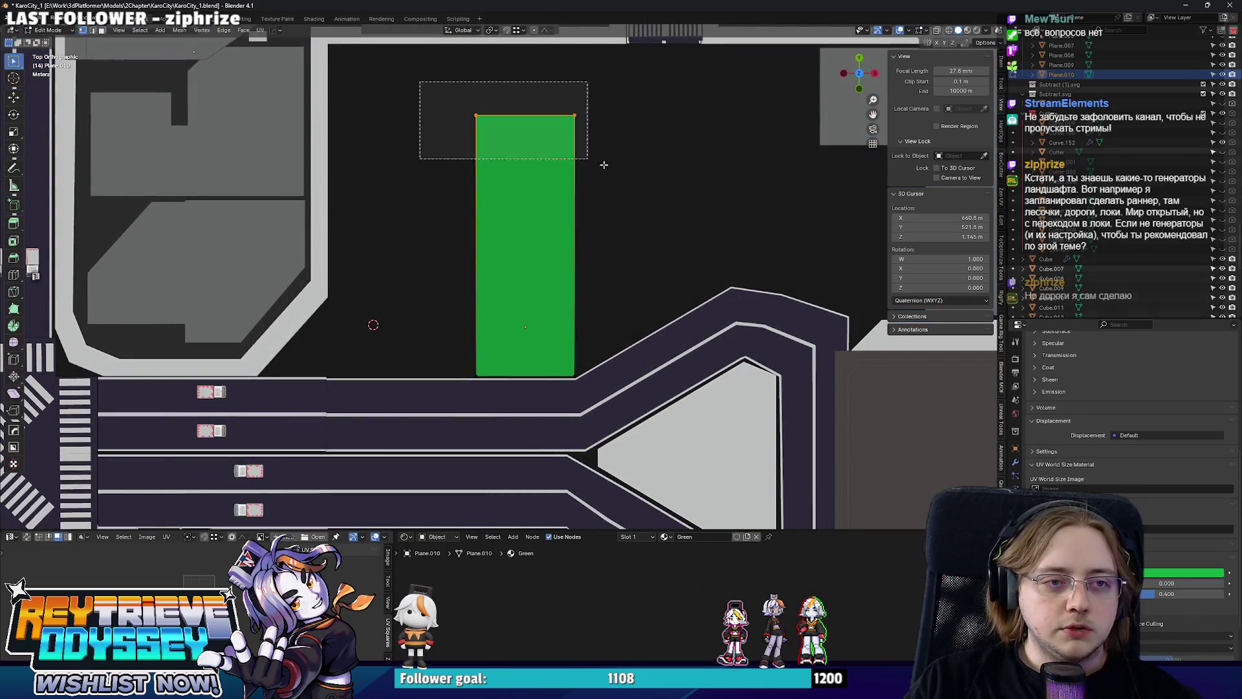
{"action": "key", "text": "Tab"}
{"action": "key", "text": "g"}
{"action": "key", "text": "y"}
{"action": "left_click", "coordinate": [639, 331]}
{"action": "key", "text": "Tab"}
Move the plane to another lot and pull its top edge down into a thin strip.
{"action": "left_click_drag", "start_coordinate": [638, 331], "coordinate": [555, 318]}
{"action": "scroll", "scroll_direction": "up", "scroll_amount": 3}
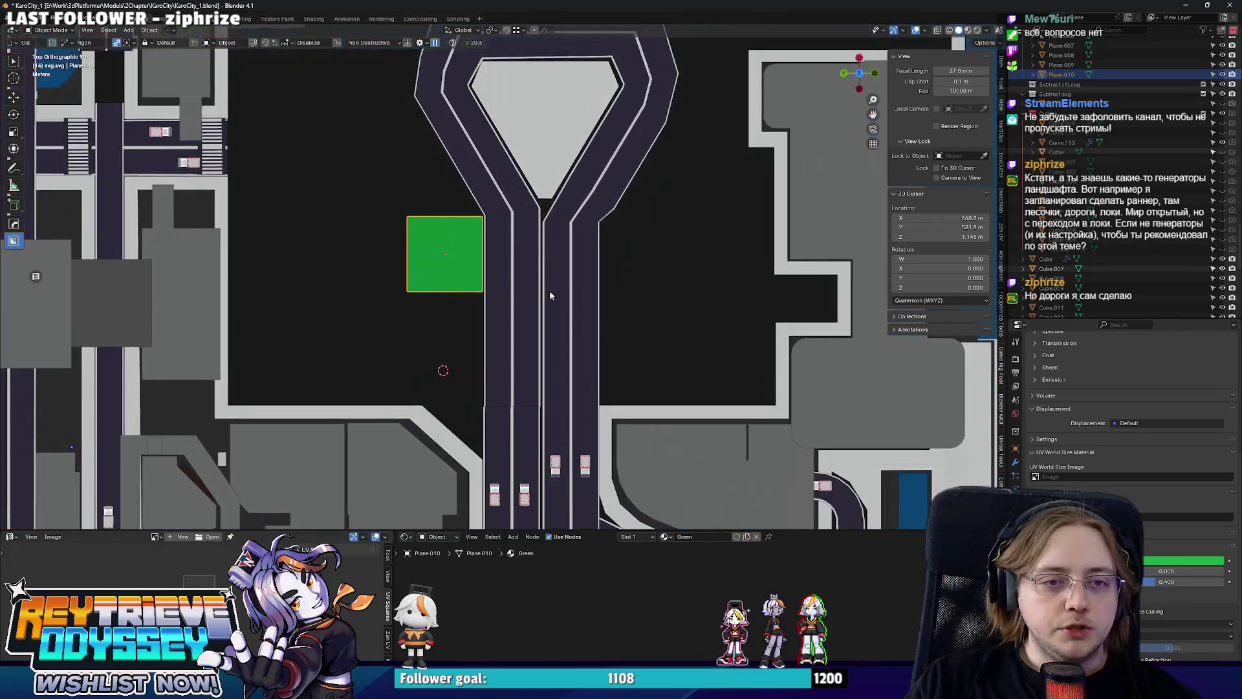
{"action": "key", "text": "g"}
{"action": "left_click", "coordinate": [786, 398]}
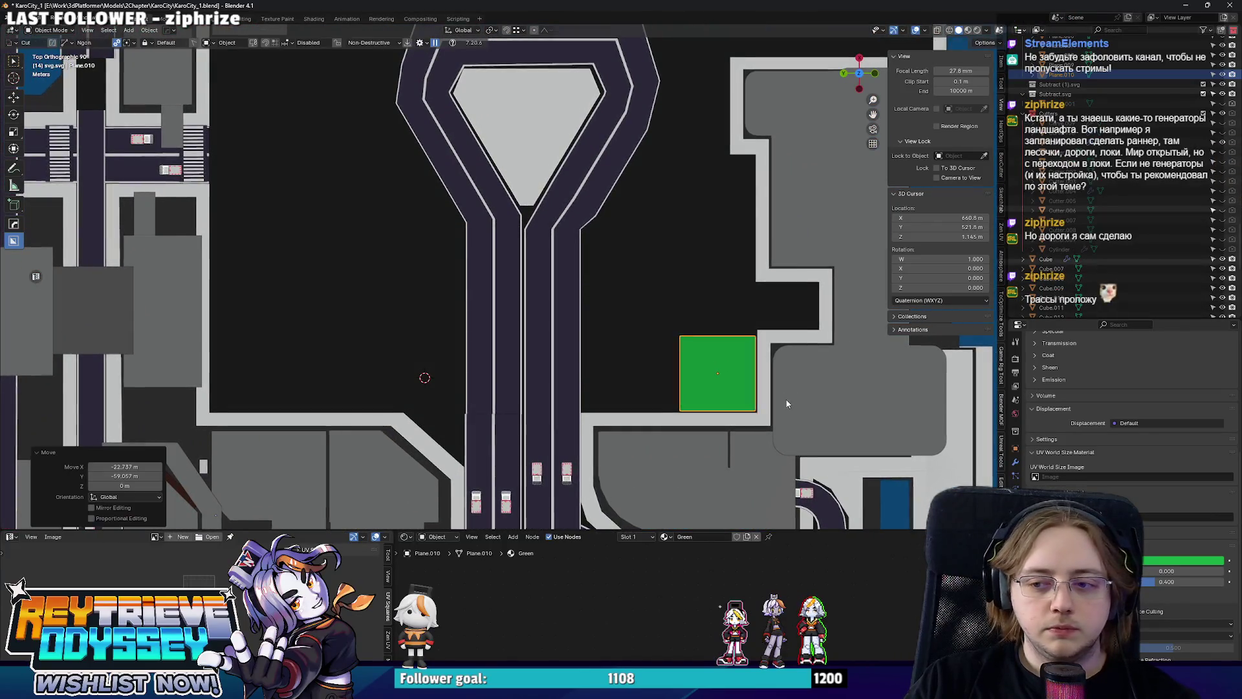
{"action": "scroll", "scroll_direction": "up", "scroll_amount": 3}
{"action": "key", "text": "Tab"}
{"action": "key", "text": "g"}
{"action": "left_click", "coordinate": [731, 390]}
{"action": "left_click_drag", "start_coordinate": [608, 435], "coordinate": [611, 344]}
{"action": "key", "text": "Tab"}
Fly through the scene with walk navigation to inspect the grass strip along the sidewalk.
{"action": "scroll", "scroll_direction": "down", "scroll_amount": 3}
{"action": "scroll", "scroll_direction": "up", "scroll_amount": 3}
{"action": "scroll", "scroll_direction": "down", "scroll_amount": 3}
{"action": "key", "text": "shift+grave"}
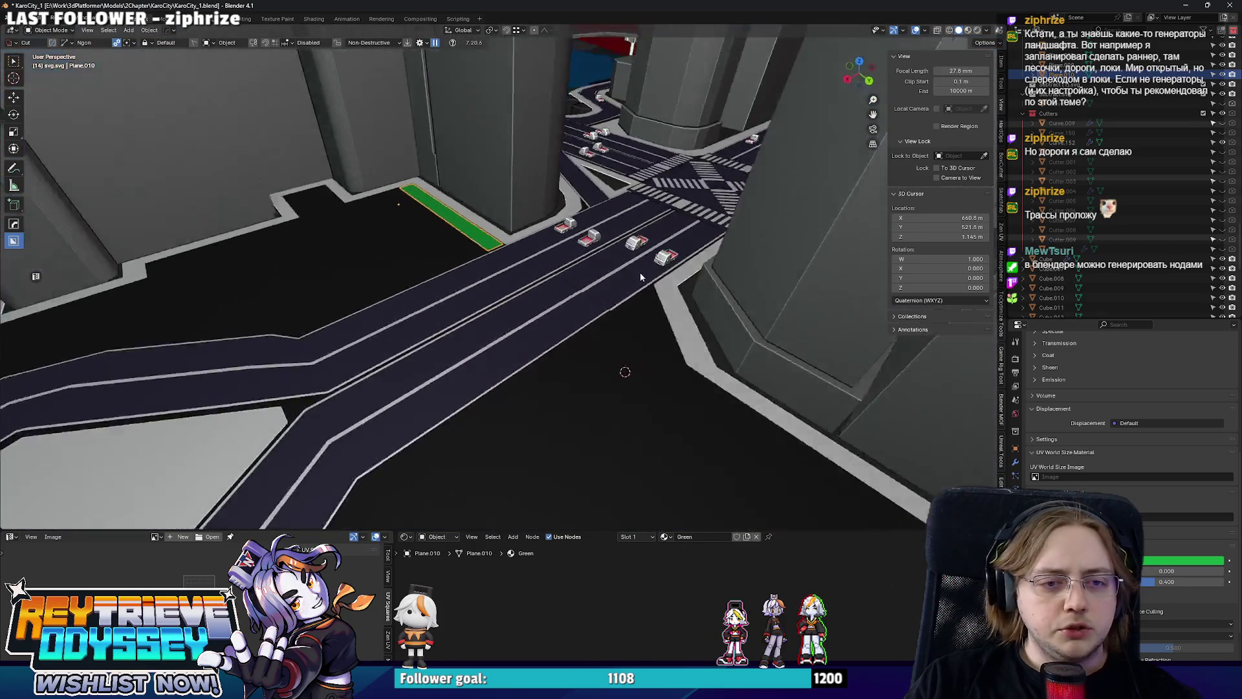
{"action": "key", "text": "e"}
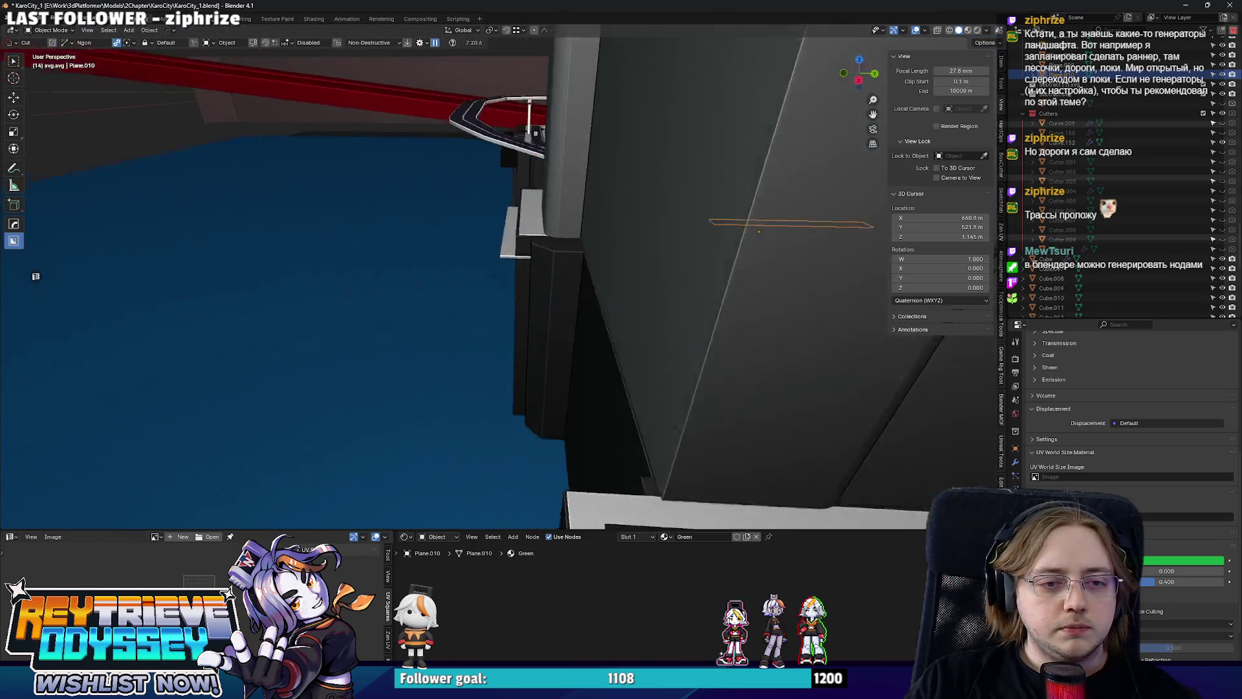
{"action": "key", "text": "q"}
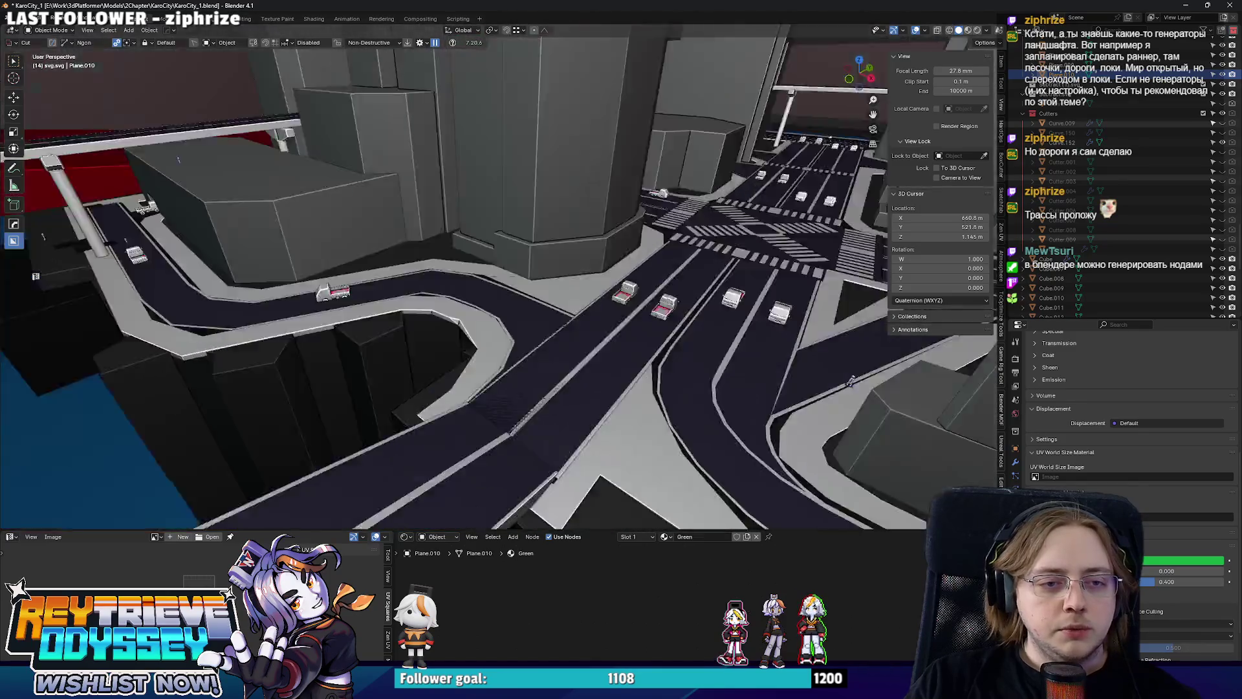
{"action": "key", "text": "w"}
{"action": "left_click", "coordinate": [607, 278]}
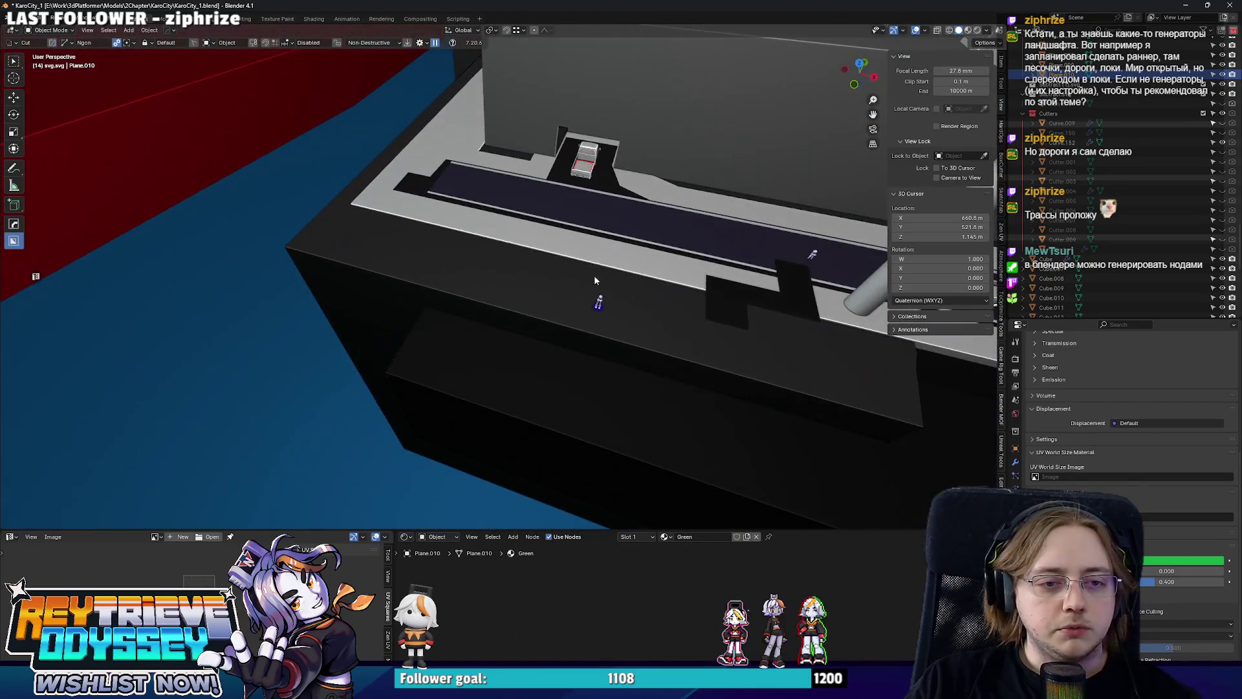
{"action": "left_click", "coordinate": [600, 306]}
{"action": "key", "text": "KP_7"}
{"action": "scroll", "scroll_direction": "down", "scroll_amount": 3}
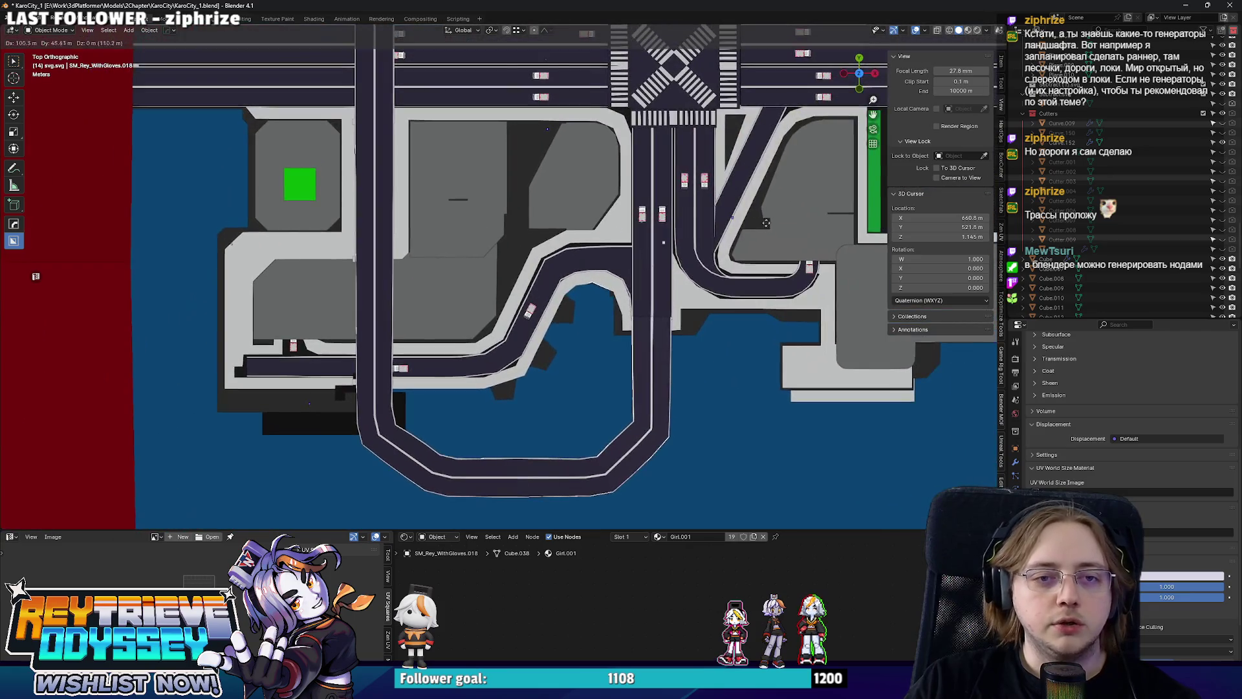
Set the green plane's origin to its geometry.
{"action": "scroll", "scroll_direction": "up", "scroll_amount": 3}
{"action": "key", "text": "g"}
{"action": "left_click", "coordinate": [504, 331]}
{"action": "scroll", "scroll_direction": "up", "scroll_amount": 3}
{"action": "right_click", "coordinate": [505, 331]}
{"action": "mouse_move", "coordinate": [518, 331]}
{"action": "left_click", "coordinate": [592, 342]}
{"action": "scroll", "scroll_direction": "up", "scroll_amount": 3}
{"action": "left_click_drag", "start_coordinate": [499, 417], "coordinate": [714, 333]}
{"action": "left_click", "coordinate": [679, 233]}
{"action": "right_click", "coordinate": [747, 334]}
{"action": "mouse_move", "coordinate": [782, 333]}
{"action": "left_click", "coordinate": [841, 345]}
Scale the plane down along X to 0.724 and shorten it along Y.
{"action": "key", "text": "s"}
{"action": "key", "text": "x"}
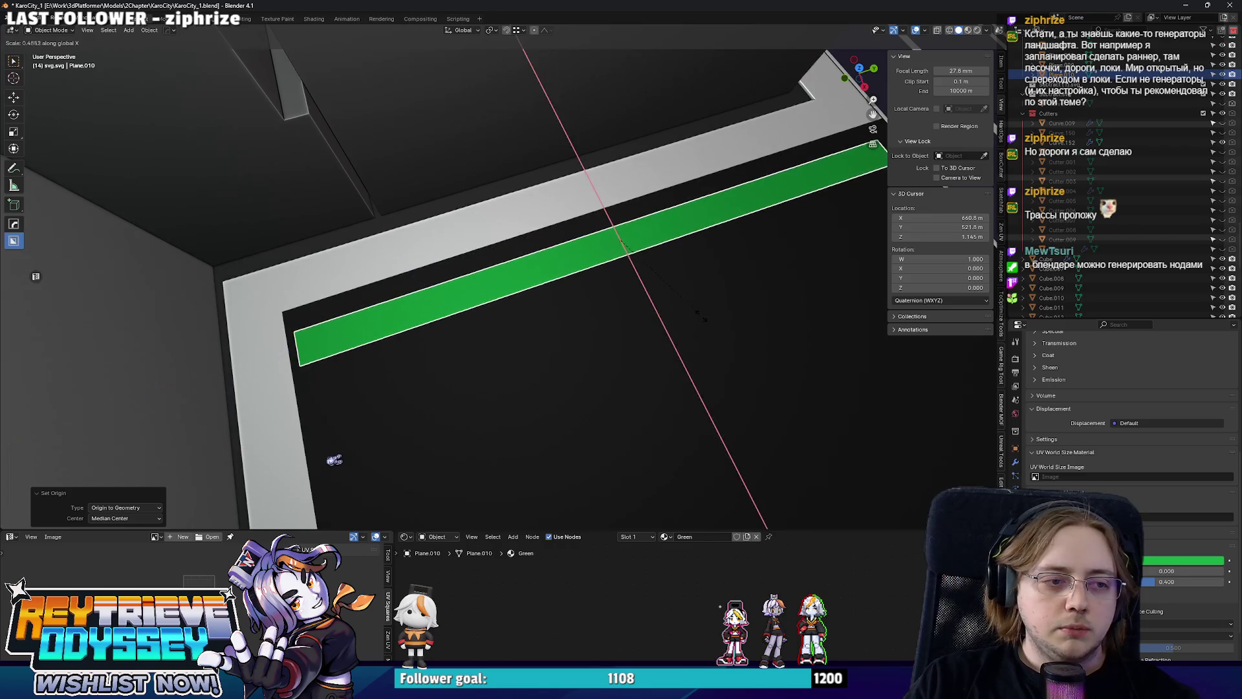
{"action": "left_click", "coordinate": [763, 320]}
{"action": "key", "text": "s"}
{"action": "key", "text": "x"}
{"action": "left_click", "coordinate": [587, 297]}
{"action": "key", "text": "s"}
{"action": "key", "text": "x"}
{"action": "key", "text": "y"}
{"action": "left_click", "coordinate": [606, 279]}
Move the green plane along Y into the lot corner.
{"action": "key", "text": "g"}
{"action": "key", "text": "y"}
{"action": "left_click", "coordinate": [376, 334]}
{"action": "key", "text": "g"}
{"action": "key", "text": "y"}
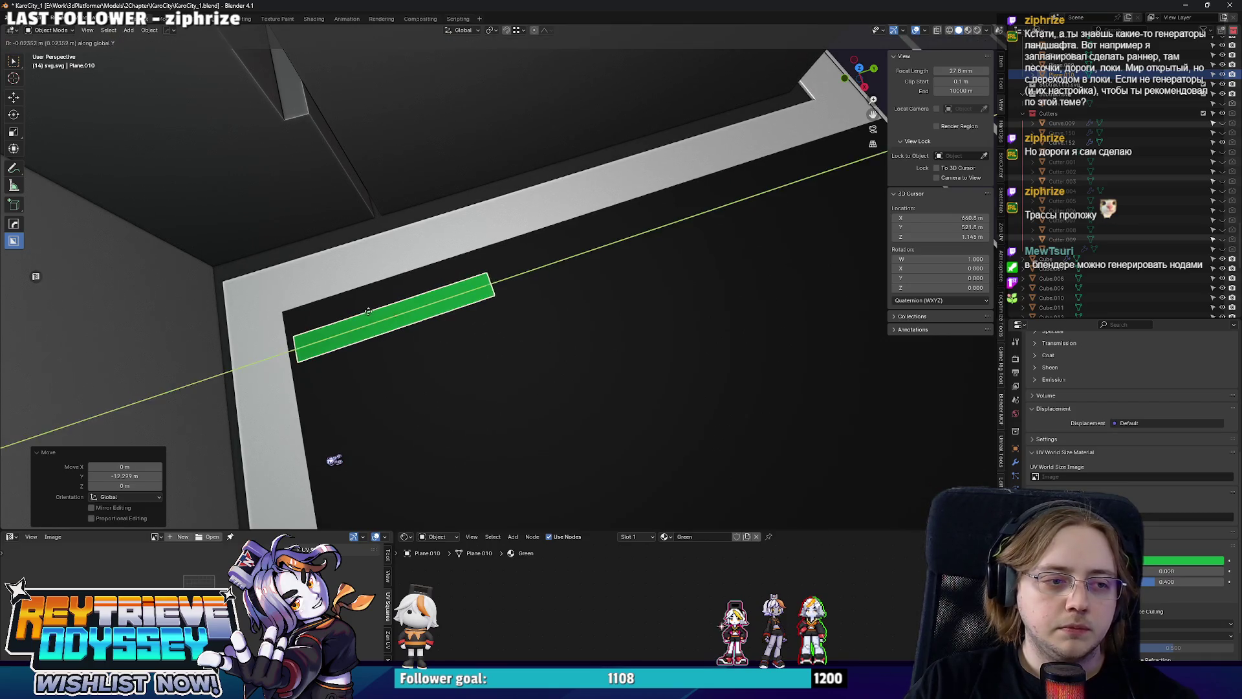
{"action": "key", "text": "x"}
{"action": "key", "text": "Escape"}
{"action": "key", "text": "KP_7"}
In Edit Mode, move the left corner vertex to make the plane triangular.
{"action": "key", "text": "Tab"}
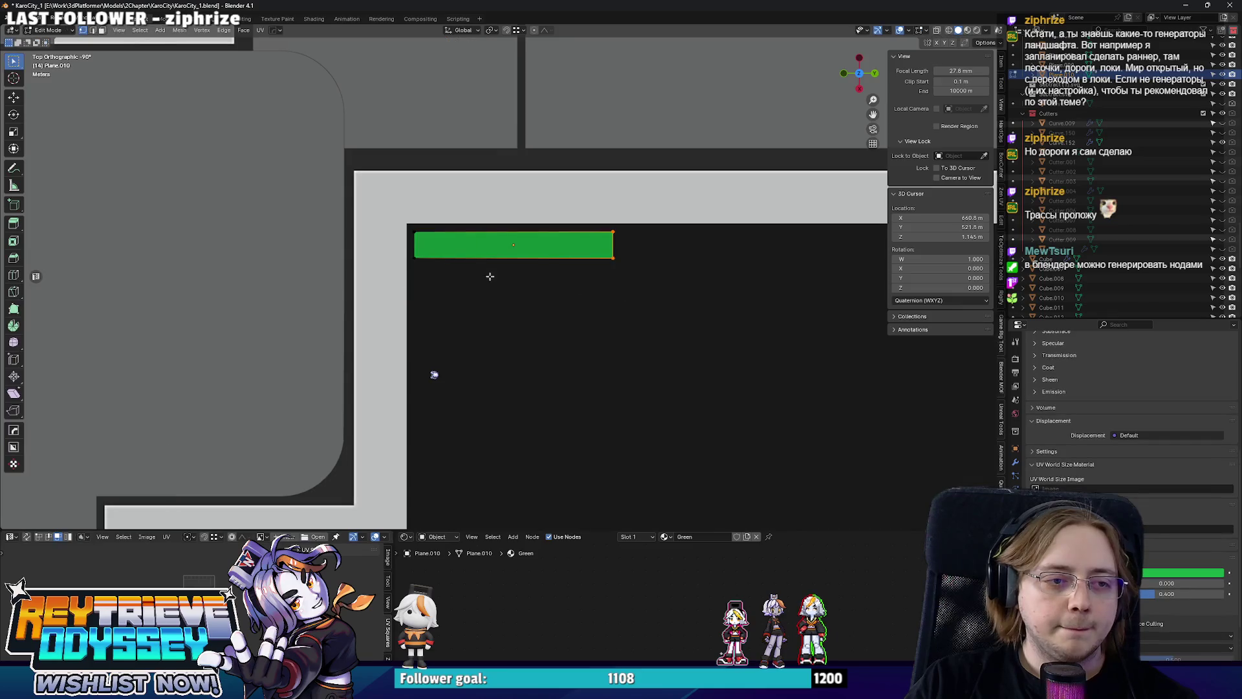
{"action": "key", "text": "g"}
{"action": "key", "text": "y"}
{"action": "key", "text": "x"}
{"action": "left_click", "coordinate": [429, 369]}
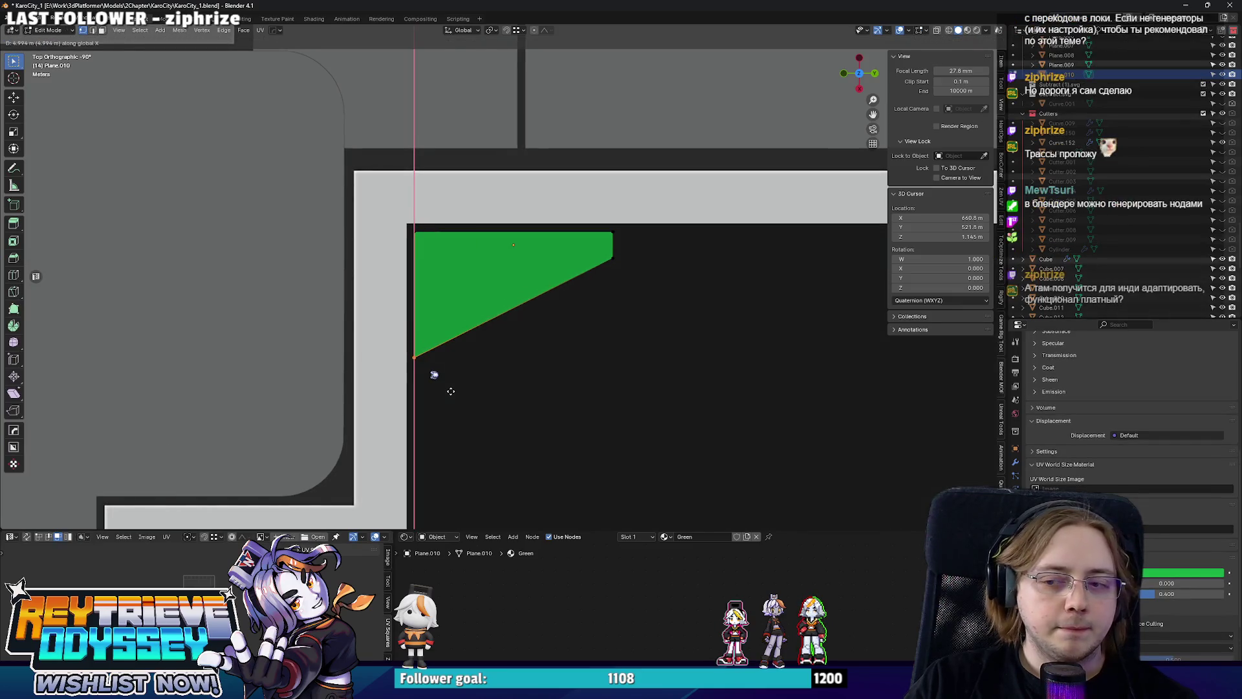
Subdivide the diagonal edge and move its new midpoint along Y.
{"action": "scroll", "scroll_direction": "up", "scroll_amount": 3}
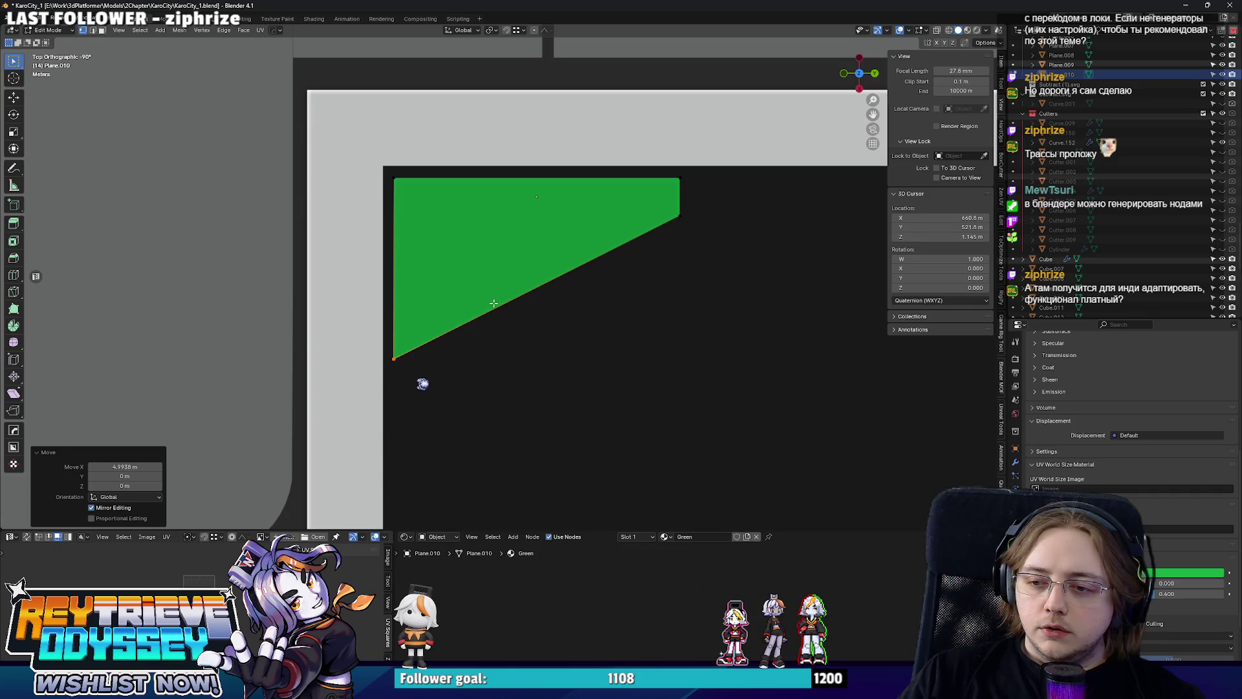
{"action": "right_click", "coordinate": [529, 288]}
{"action": "left_click", "coordinate": [536, 295]}
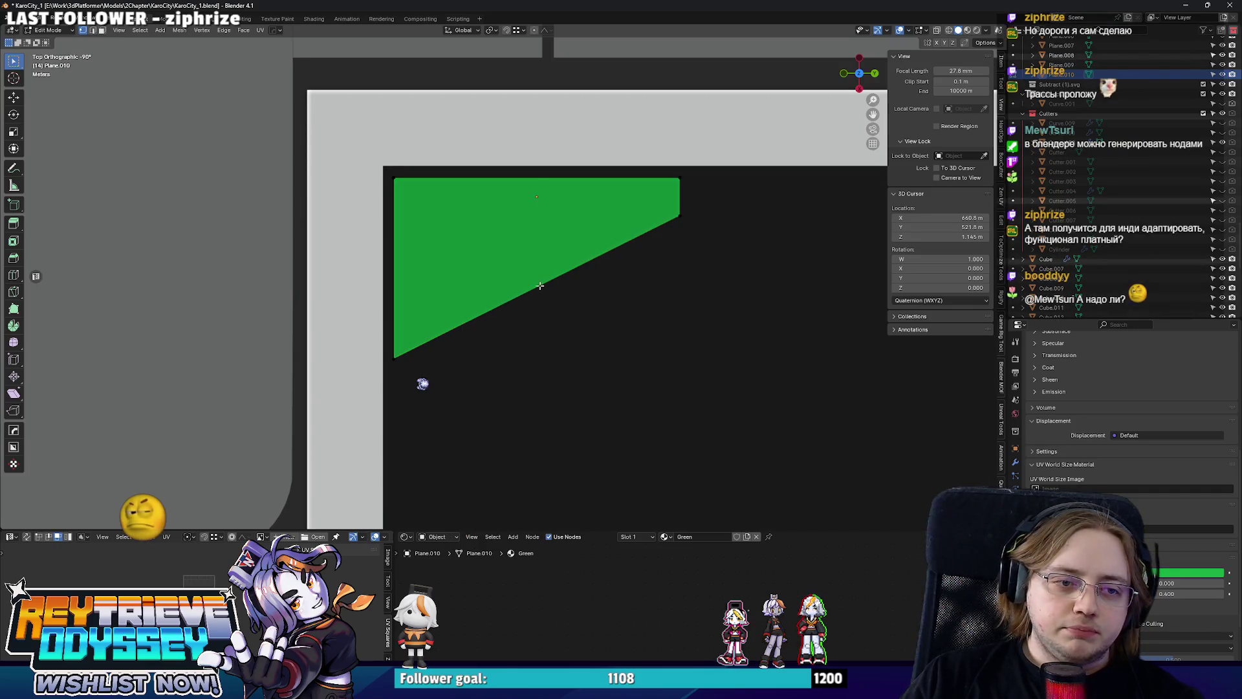
{"action": "right_click", "coordinate": [572, 317]}
{"action": "left_click", "coordinate": [571, 318]}
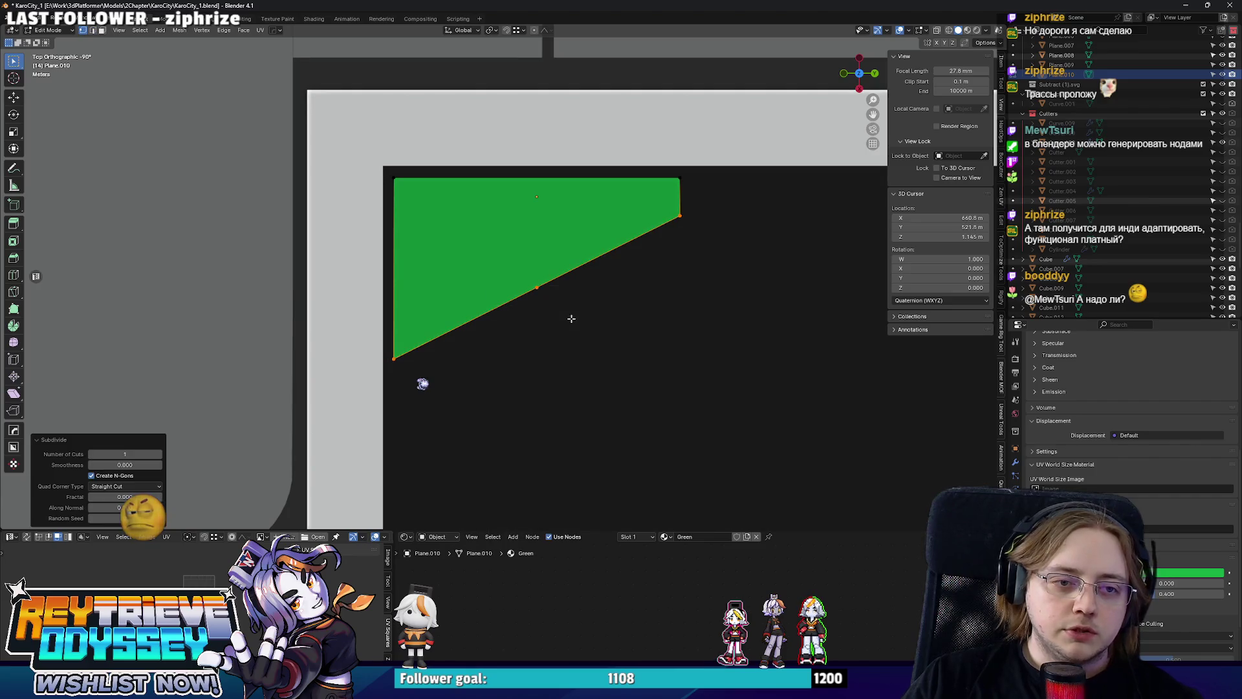
{"action": "key", "text": "g"}
{"action": "key", "text": "y"}
{"action": "left_click", "coordinate": [394, 358]}
Fine-tune the midpoint vertex along X and Y to finish the wedge shape.
{"action": "key", "text": "g"}
{"action": "key", "text": "y"}
{"action": "key", "text": "x"}
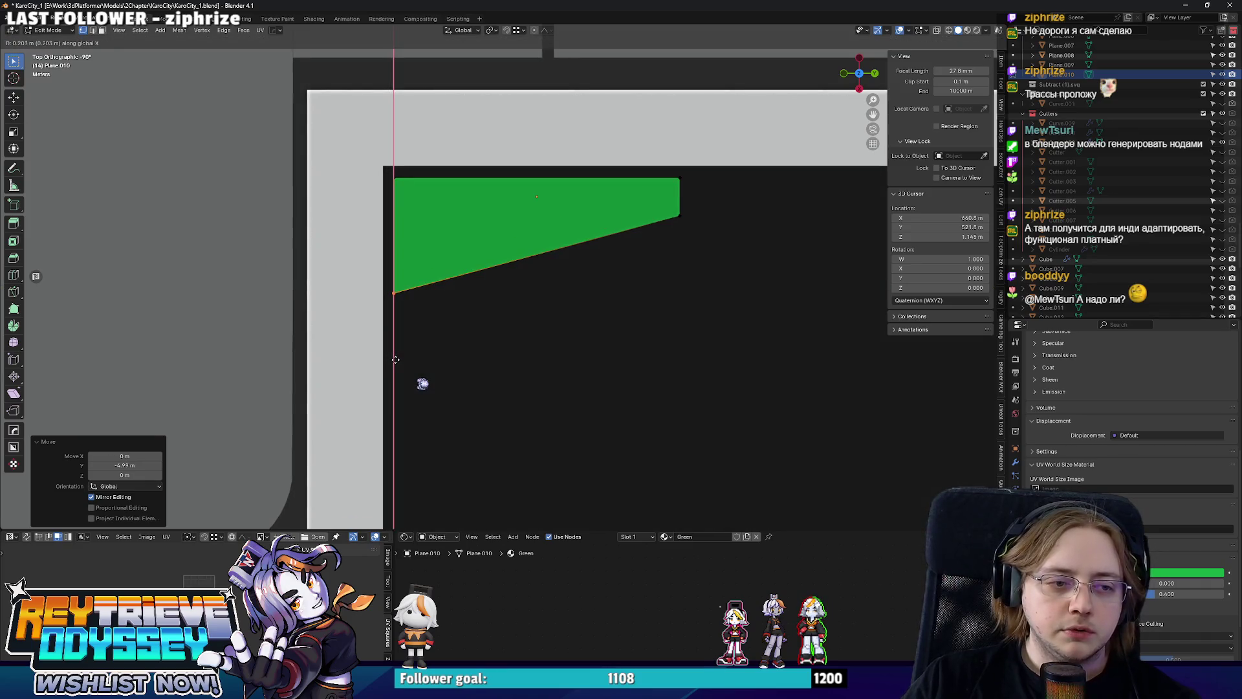
{"action": "left_click", "coordinate": [394, 358]}
{"action": "key", "text": "g"}
{"action": "key", "text": "y"}
{"action": "left_click", "coordinate": [444, 361]}
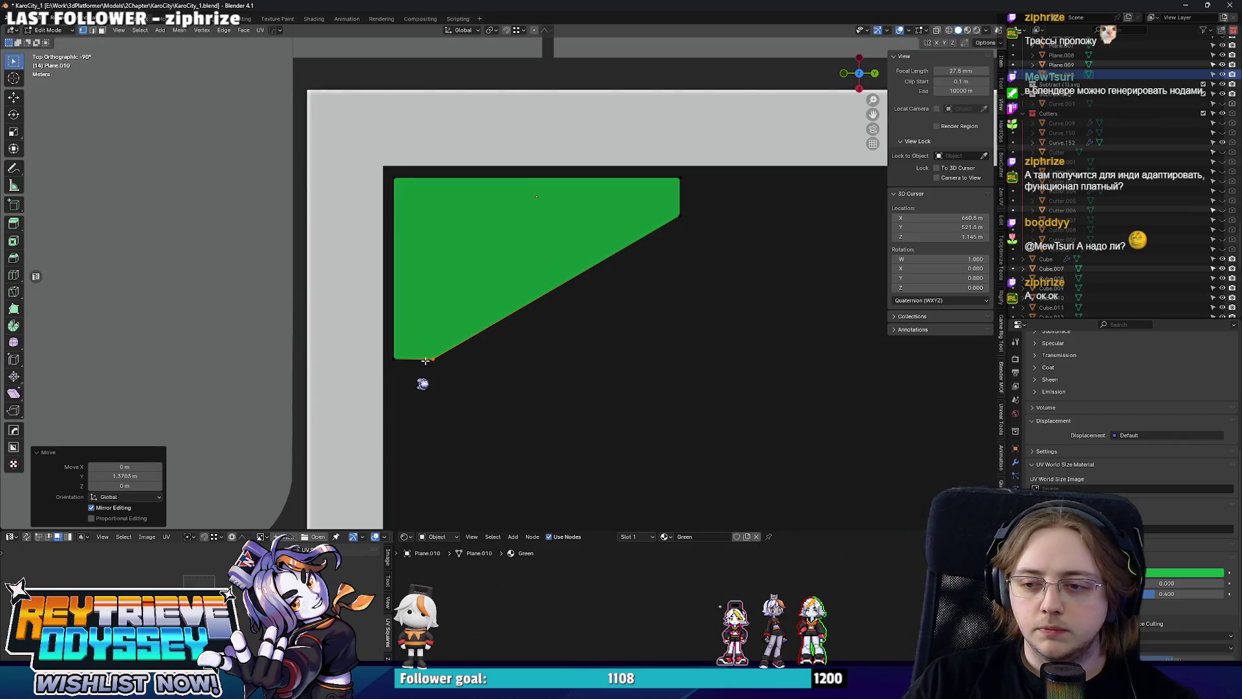
{"action": "key", "text": "Tab"}
{"action": "left_click_drag", "start_coordinate": [428, 321], "coordinate": [446, 298]}
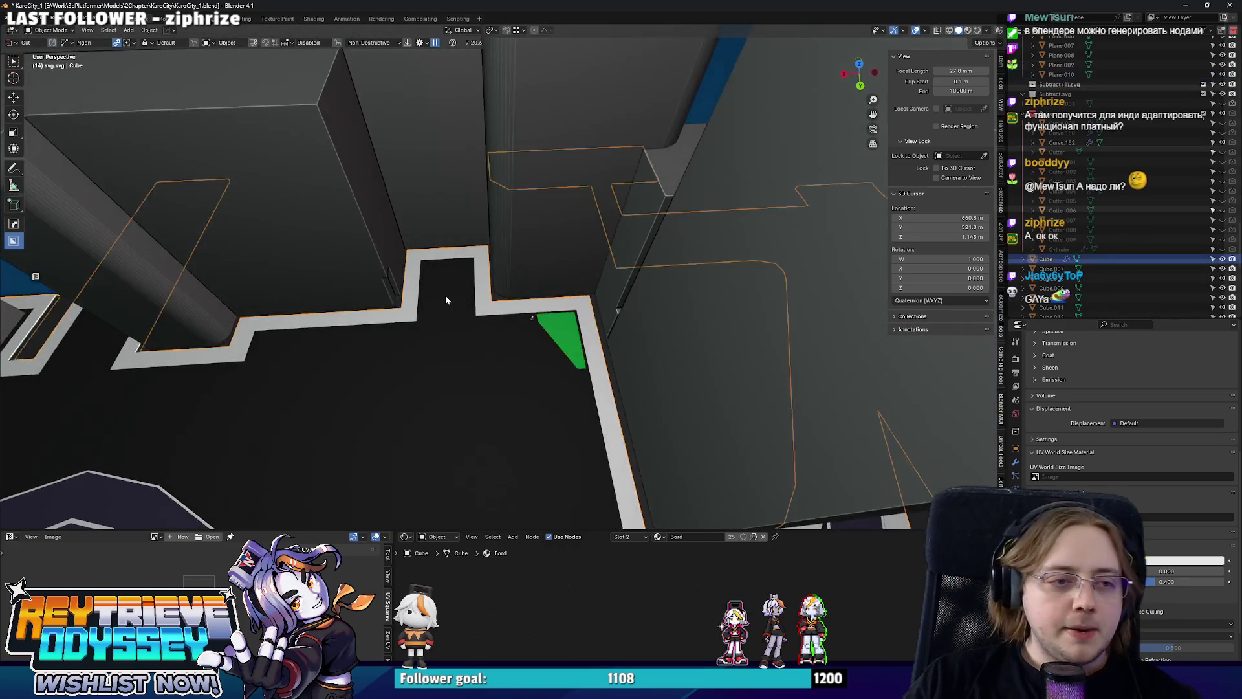
Switch to top view, select Curve.022 and enter its point editing mode.
{"action": "left_click", "coordinate": [623, 328]}
{"action": "key", "text": "Tab"}
{"action": "key", "text": "KP_7"}
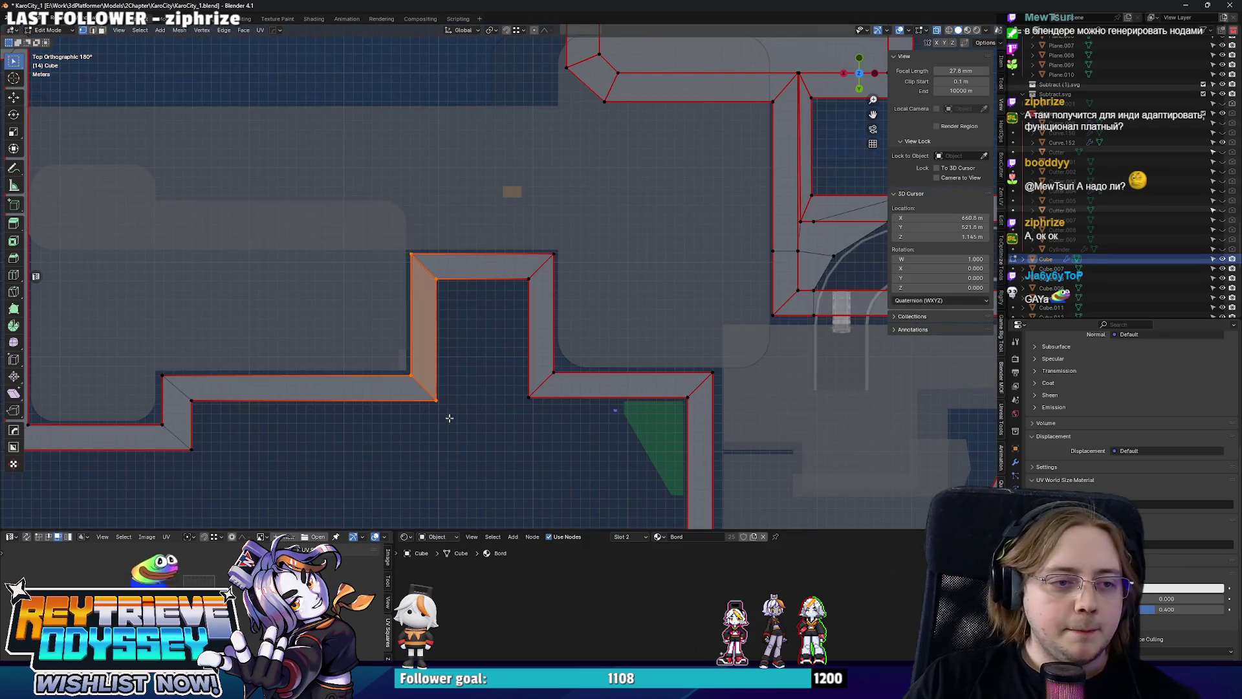
{"action": "key", "text": "Tab"}
{"action": "left_click", "coordinate": [402, 317]}
{"action": "key", "text": "ctrl+Tab"}
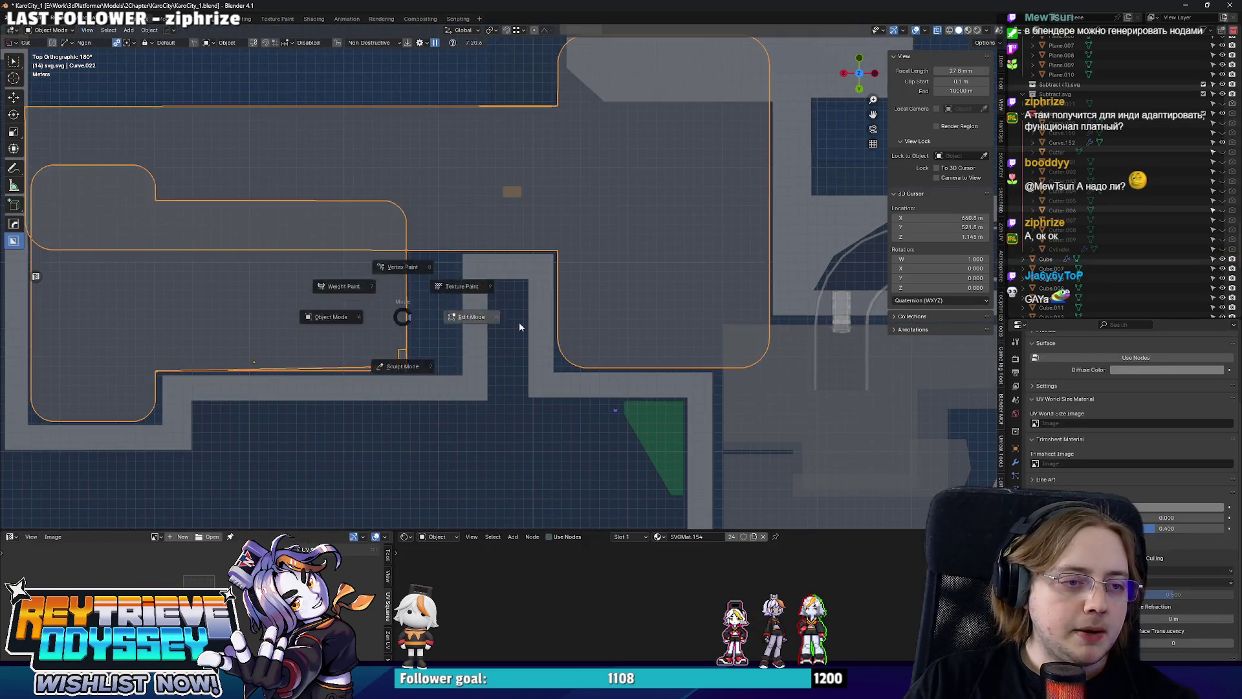
{"action": "left_click", "coordinate": [494, 326]}
Move the outline's right-side points along Y to lengthen it.
{"action": "left_click_drag", "start_coordinate": [378, 233], "coordinate": [469, 421]}
{"action": "key", "text": "g"}
{"action": "key", "text": "y"}
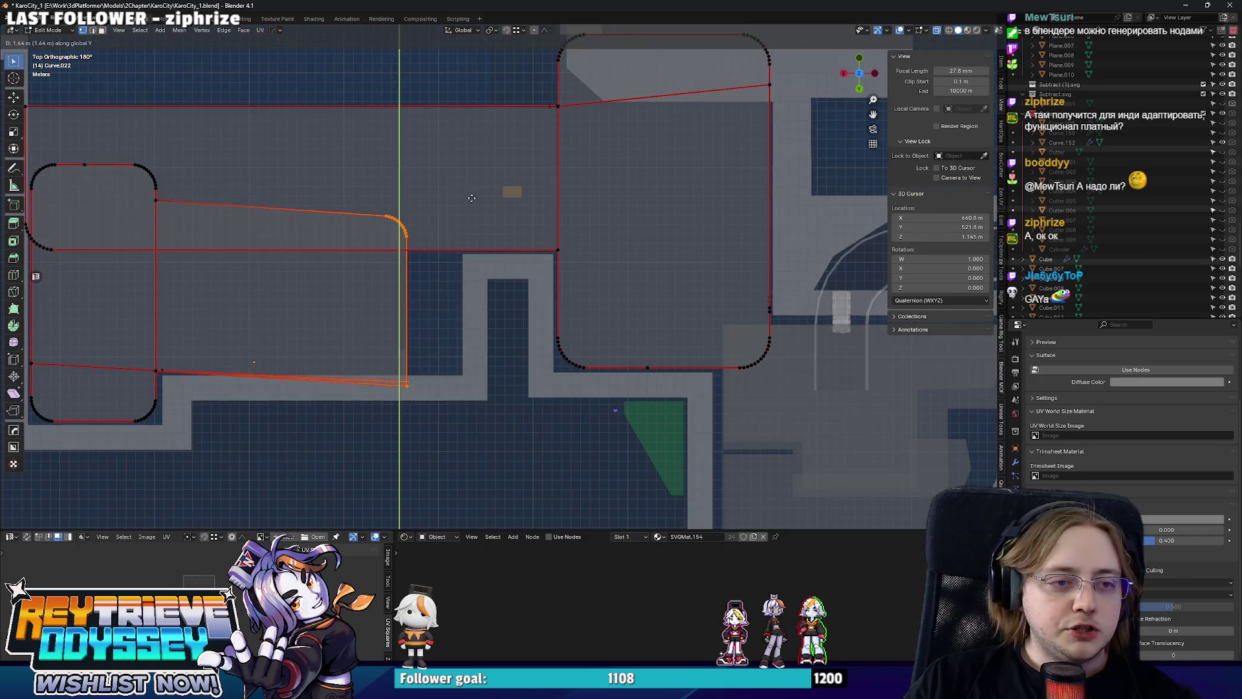
{"action": "left_click", "coordinate": [511, 198]}
{"action": "key", "text": "Tab"}
View the city in perspective, then switch to the Gaea 2.0 product page in the browser.
{"action": "left_click_drag", "start_coordinate": [360, 211], "coordinate": [481, 225]}
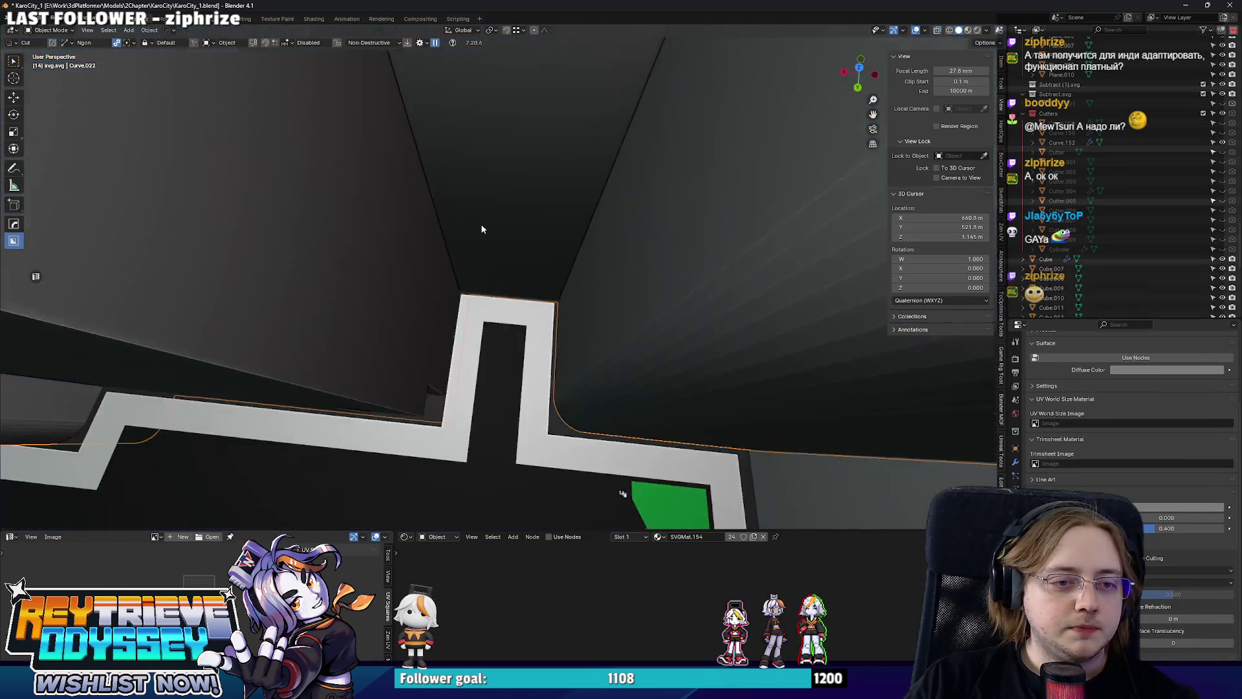
{"action": "scroll", "scroll_direction": "down", "scroll_amount": 3}
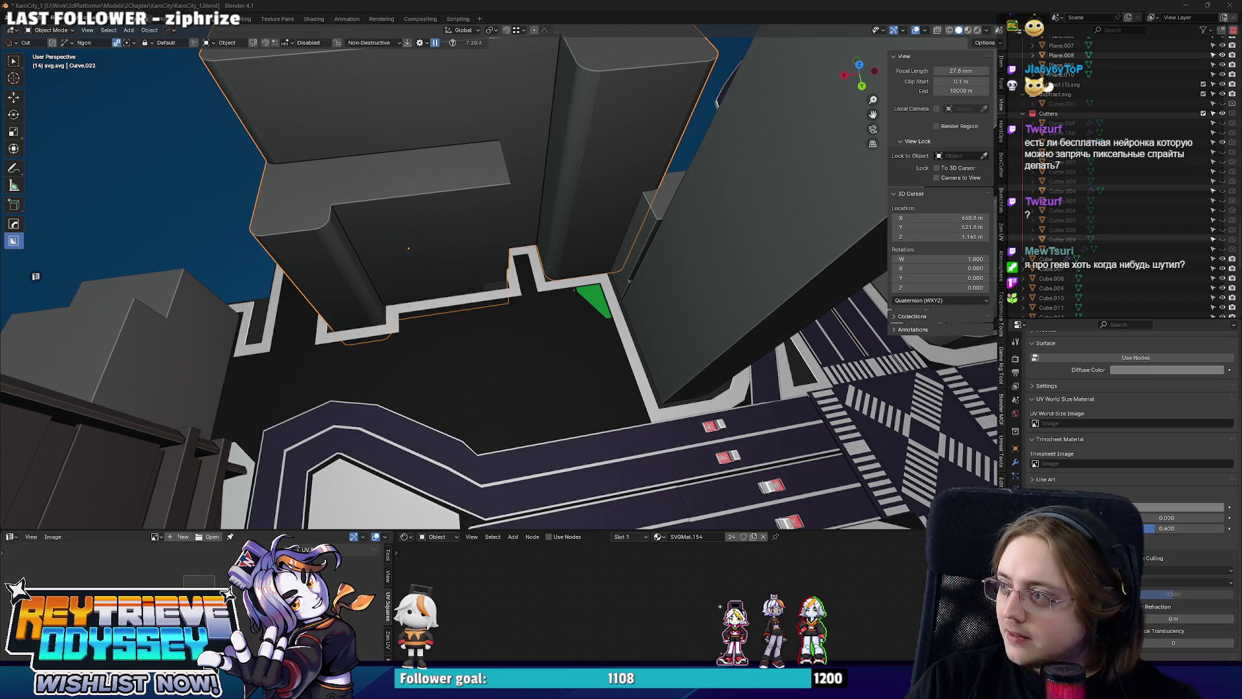
{"action": "key", "text": "alt+Tab"}
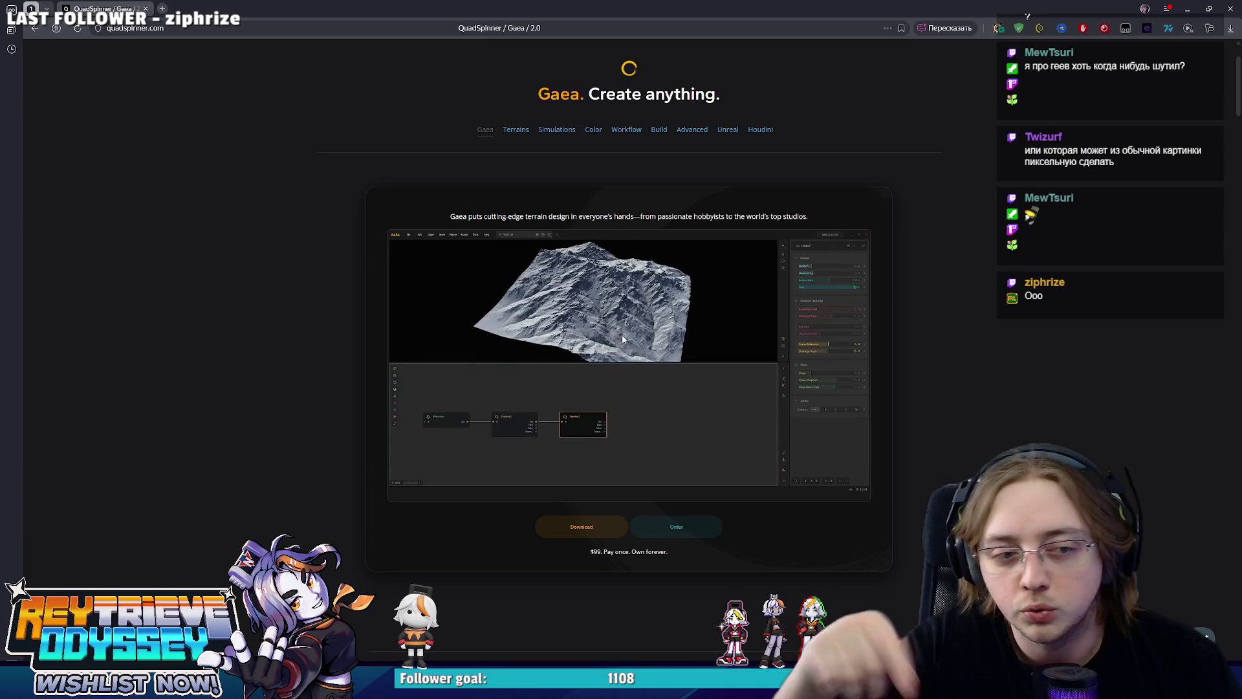
Scroll through the Gaea overview page and open the Terrains page.
{"action": "scroll", "scroll_direction": "down", "scroll_amount": 3}
{"action": "scroll", "scroll_direction": "down", "scroll_amount": 3}
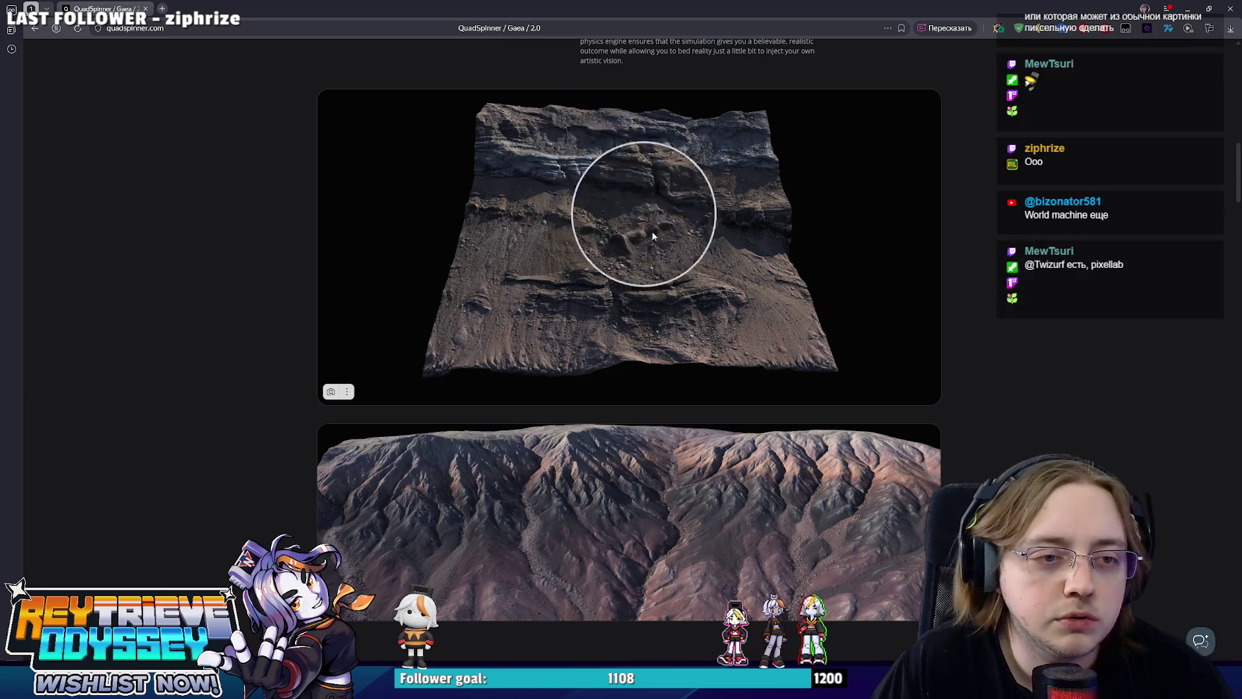
{"action": "scroll", "scroll_direction": "down", "scroll_amount": 3}
{"action": "scroll", "scroll_direction": "down", "scroll_amount": 3}
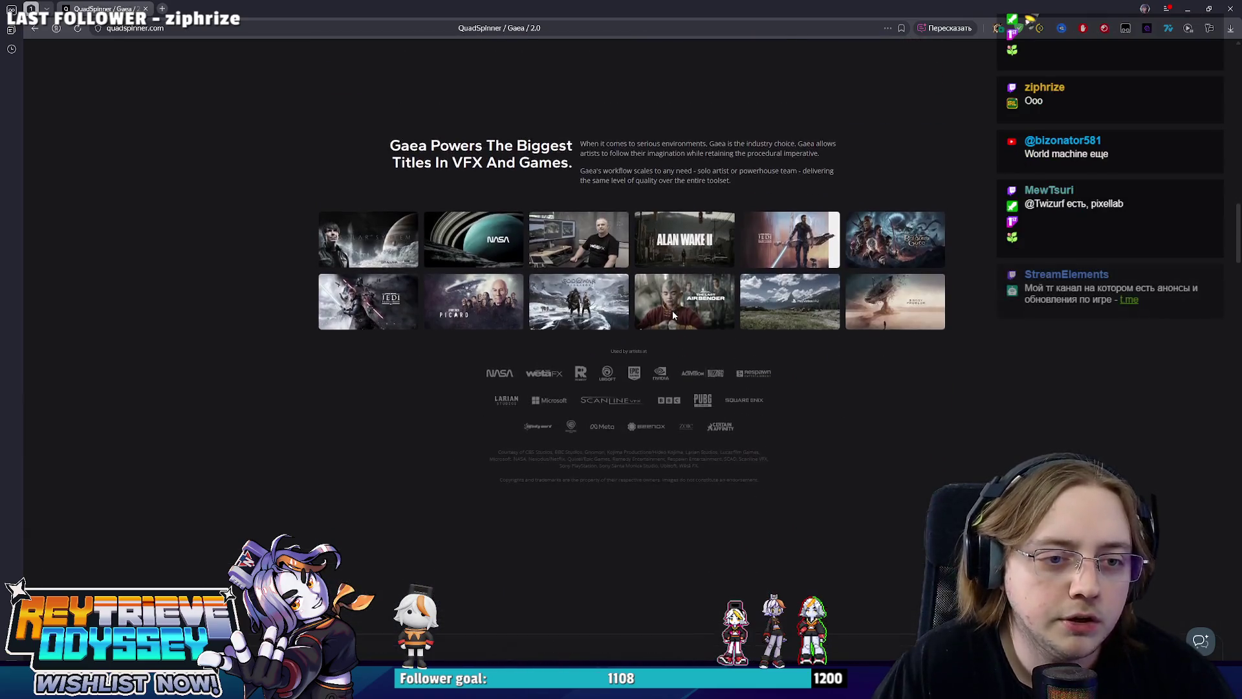
{"action": "scroll", "scroll_direction": "down", "scroll_amount": 3}
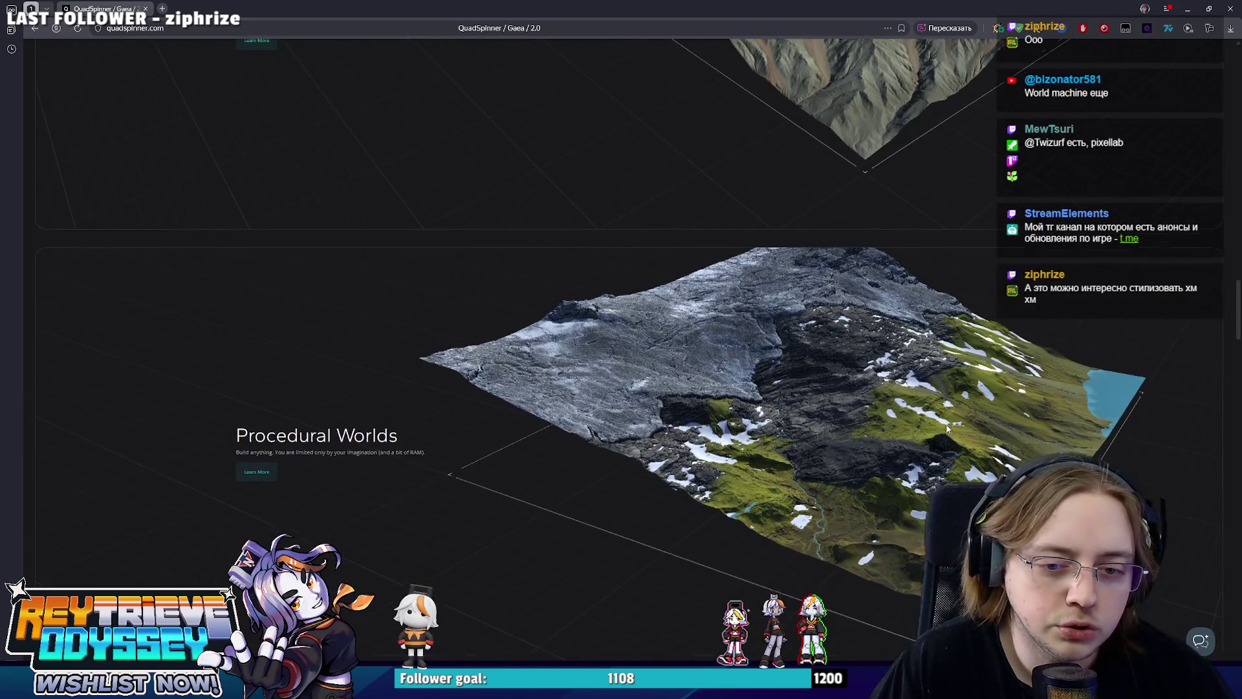
{"action": "scroll", "scroll_direction": "down", "scroll_amount": 3}
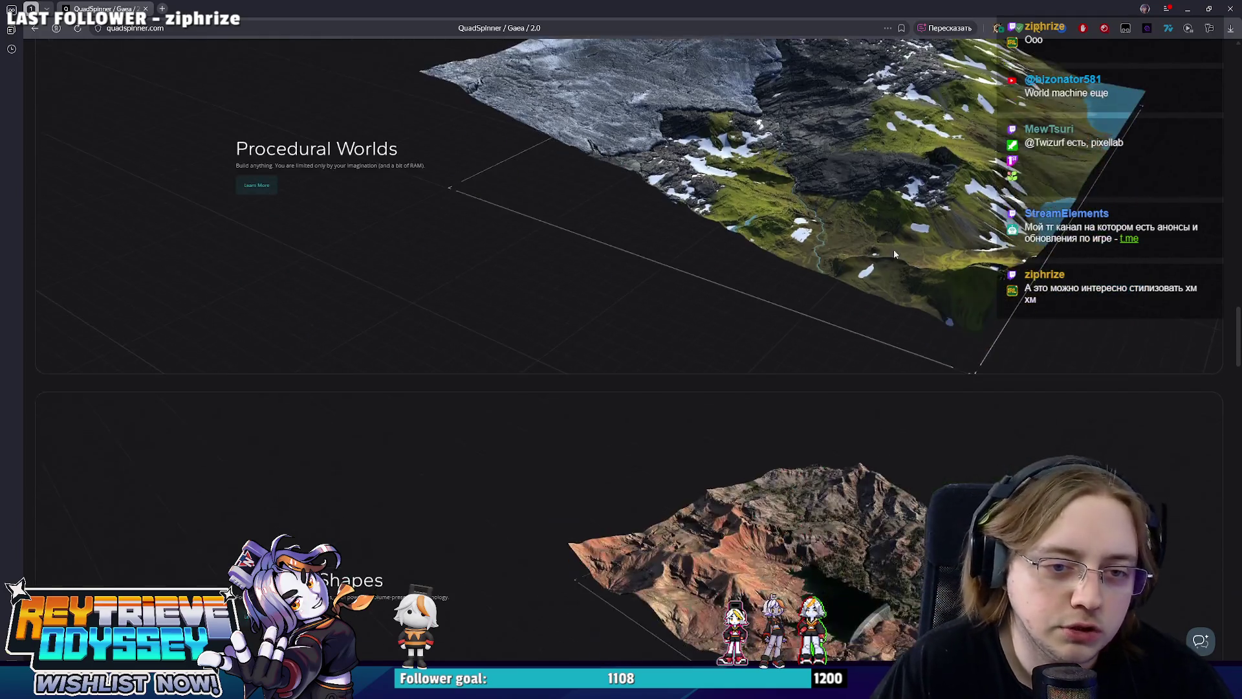
{"action": "scroll", "scroll_direction": "down", "scroll_amount": 3}
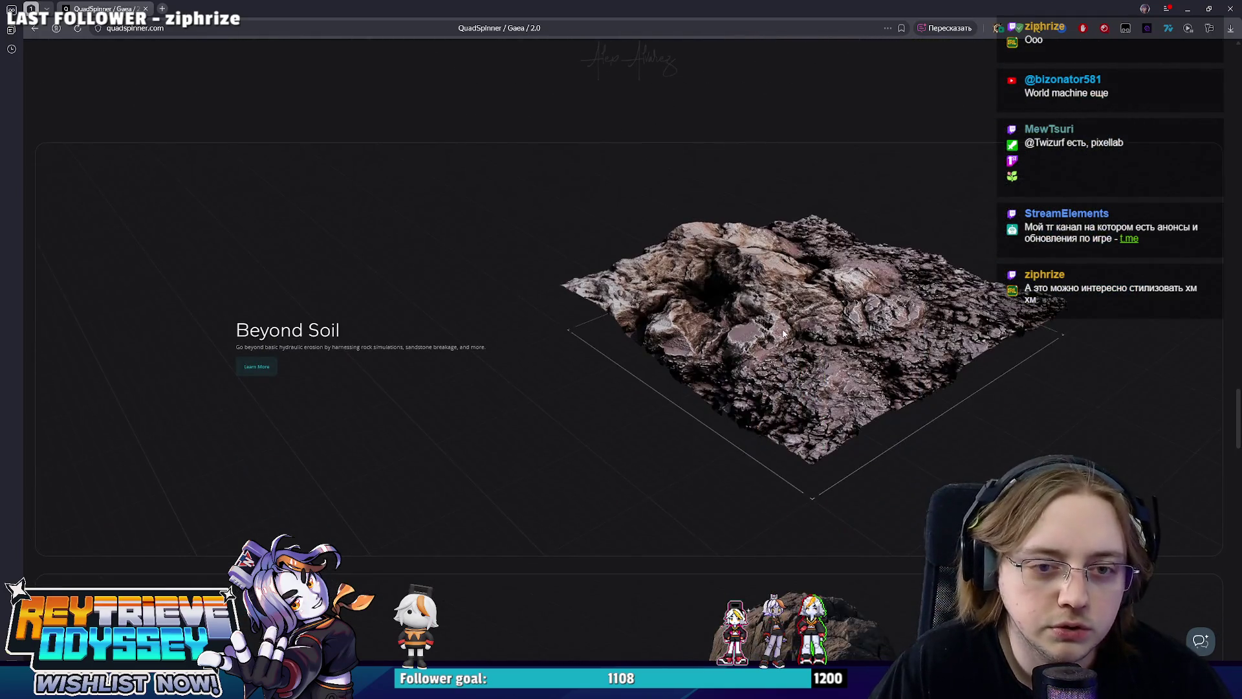
{"action": "scroll", "scroll_direction": "down", "scroll_amount": 3}
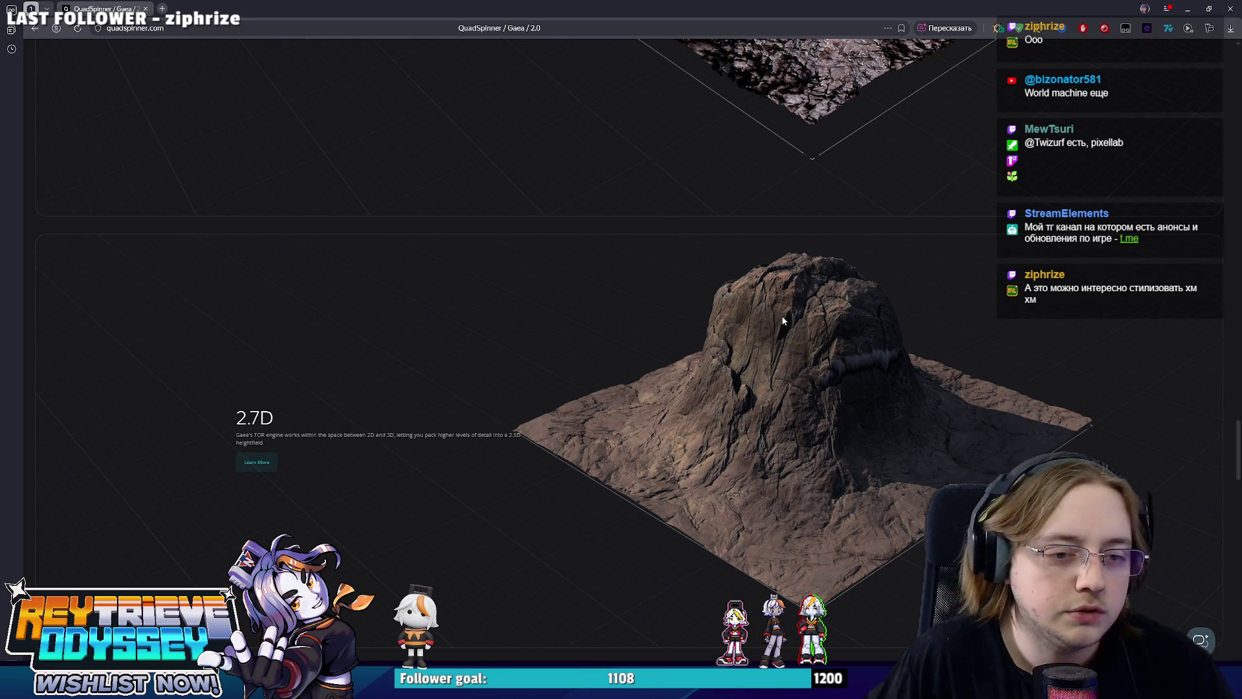
{"action": "scroll", "scroll_direction": "down", "scroll_amount": 3}
{"action": "scroll", "scroll_direction": "down", "scroll_amount": 3}
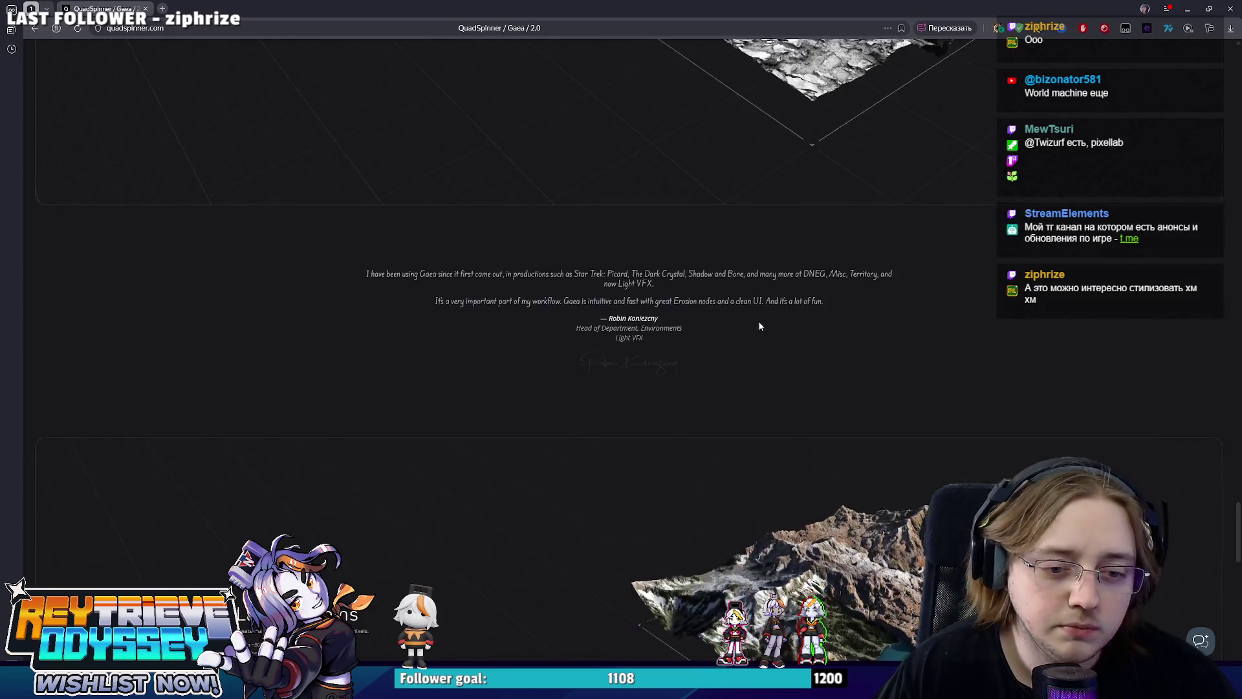
{"action": "scroll", "scroll_direction": "down", "scroll_amount": 3}
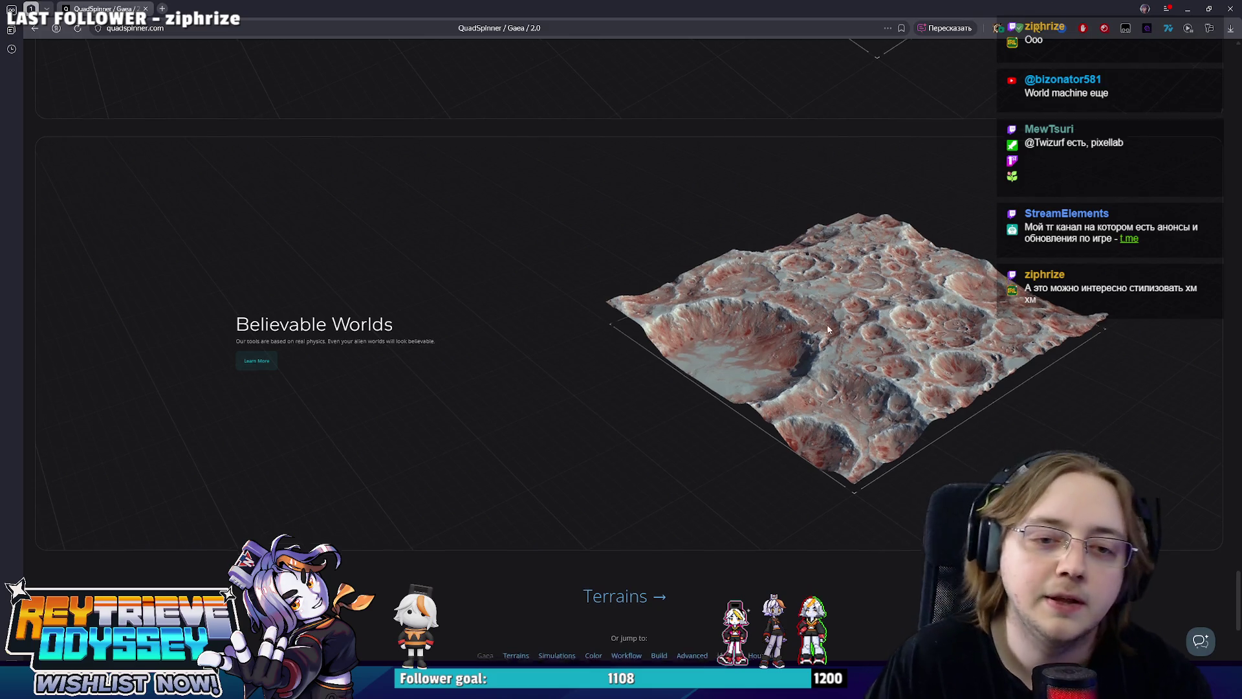
{"action": "scroll", "scroll_direction": "down", "scroll_amount": 3}
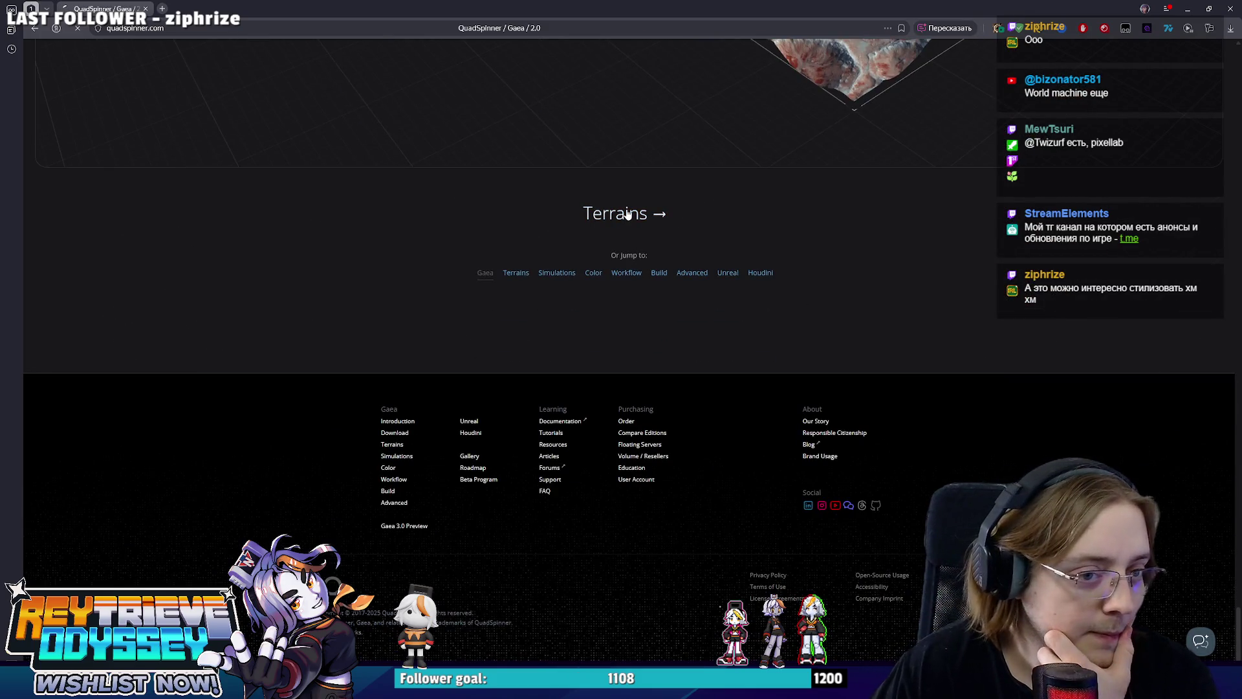
{"action": "left_click", "coordinate": [627, 214]}
Browse the Terrains page: advance the terrain example slide, then scroll through Draw Terrains, Paint Any Effect and Move Mountains.
{"action": "scroll", "scroll_direction": "down", "scroll_amount": 3}
{"action": "scroll", "scroll_direction": "up", "scroll_amount": 3}
{"action": "left_click", "coordinate": [867, 150]}
{"action": "scroll", "scroll_direction": "down", "scroll_amount": 3}
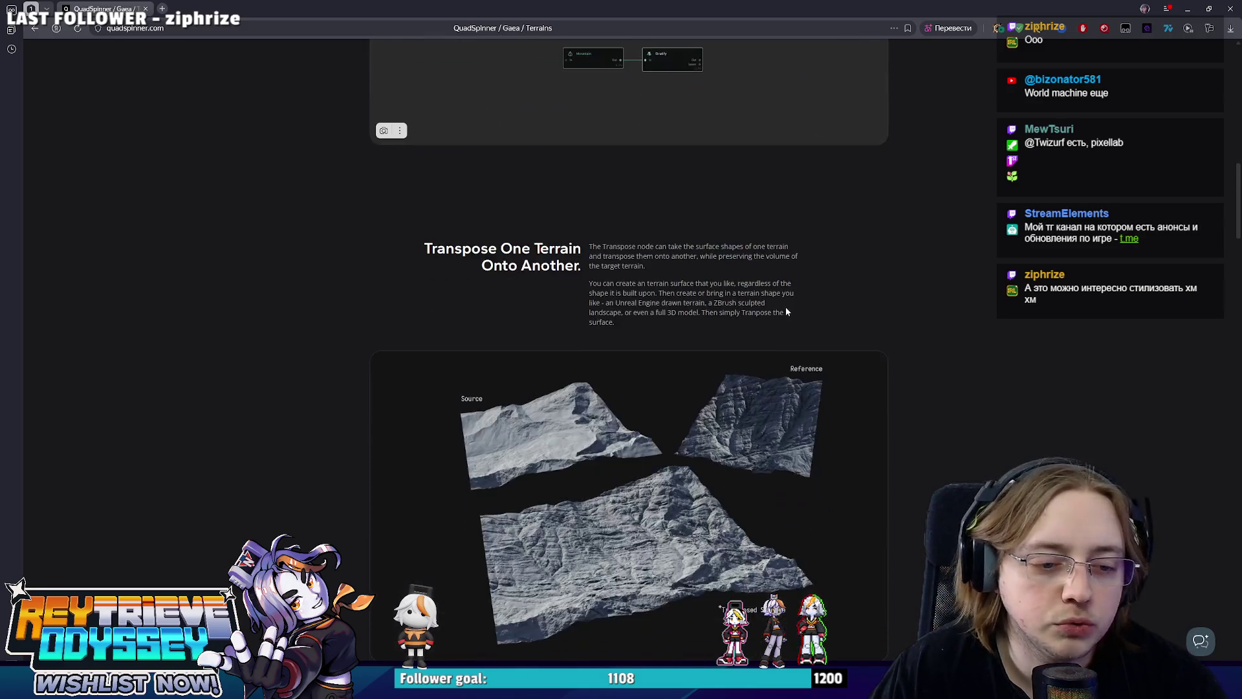
{"action": "scroll", "scroll_direction": "down", "scroll_amount": 3}
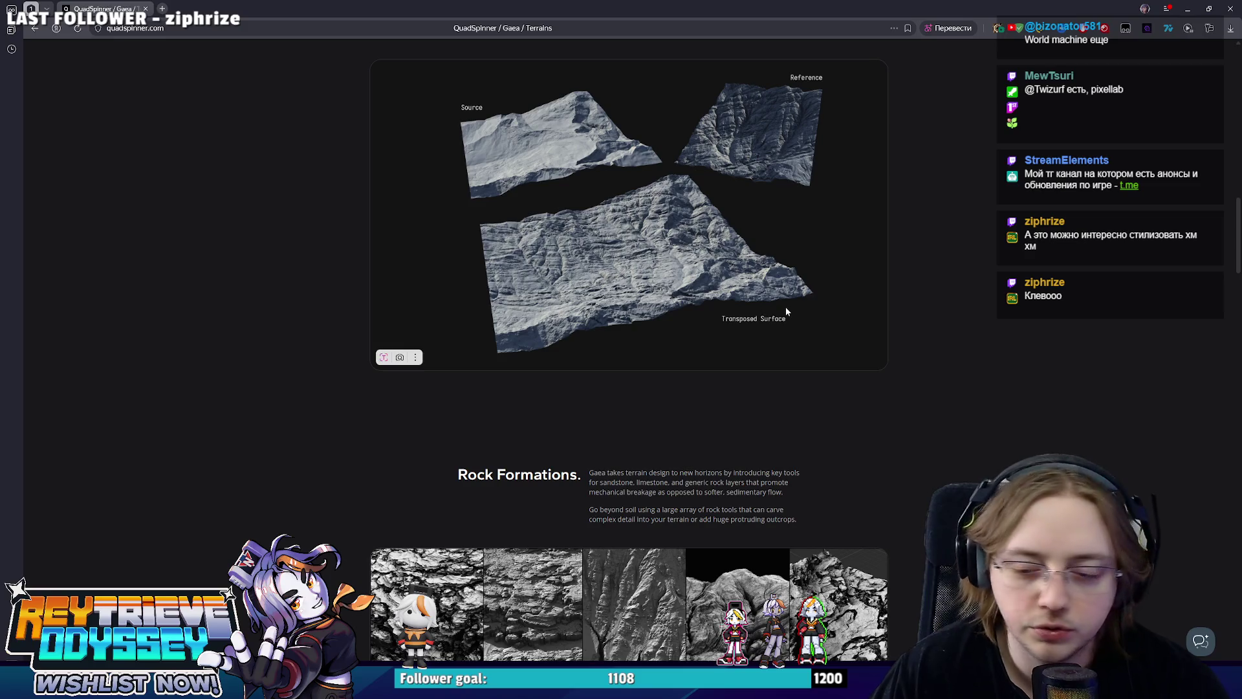
{"action": "scroll", "scroll_direction": "down", "scroll_amount": 3}
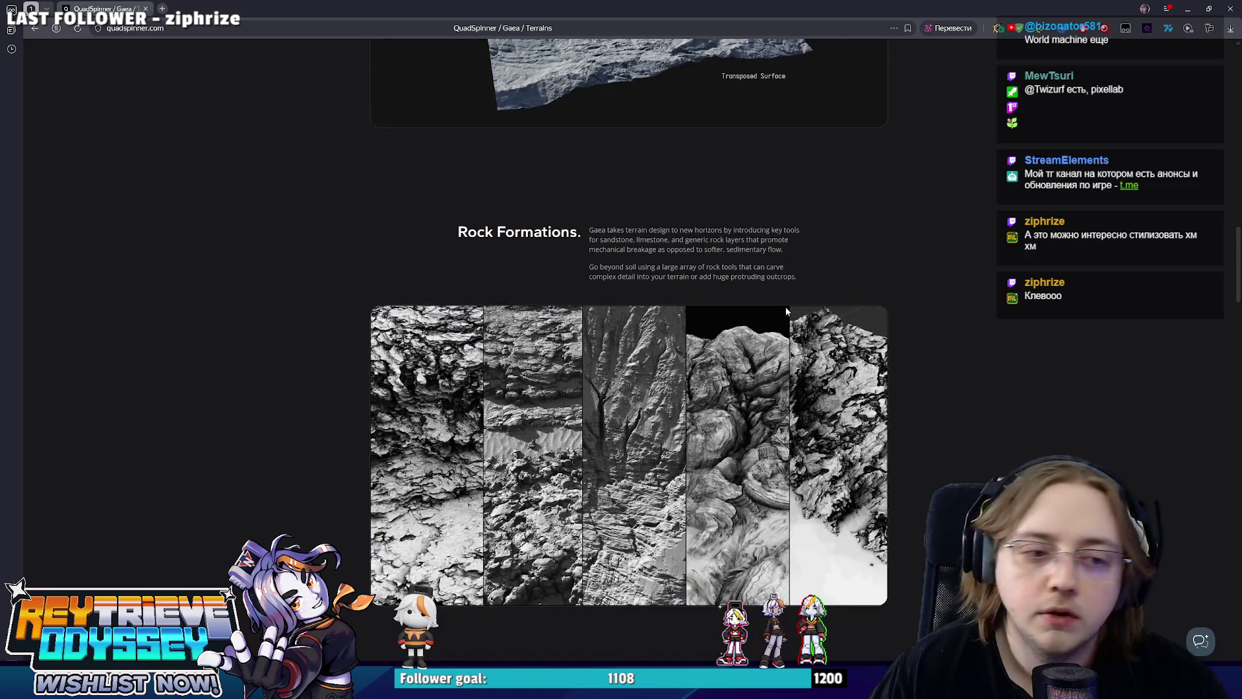
{"action": "scroll", "scroll_direction": "down", "scroll_amount": 3}
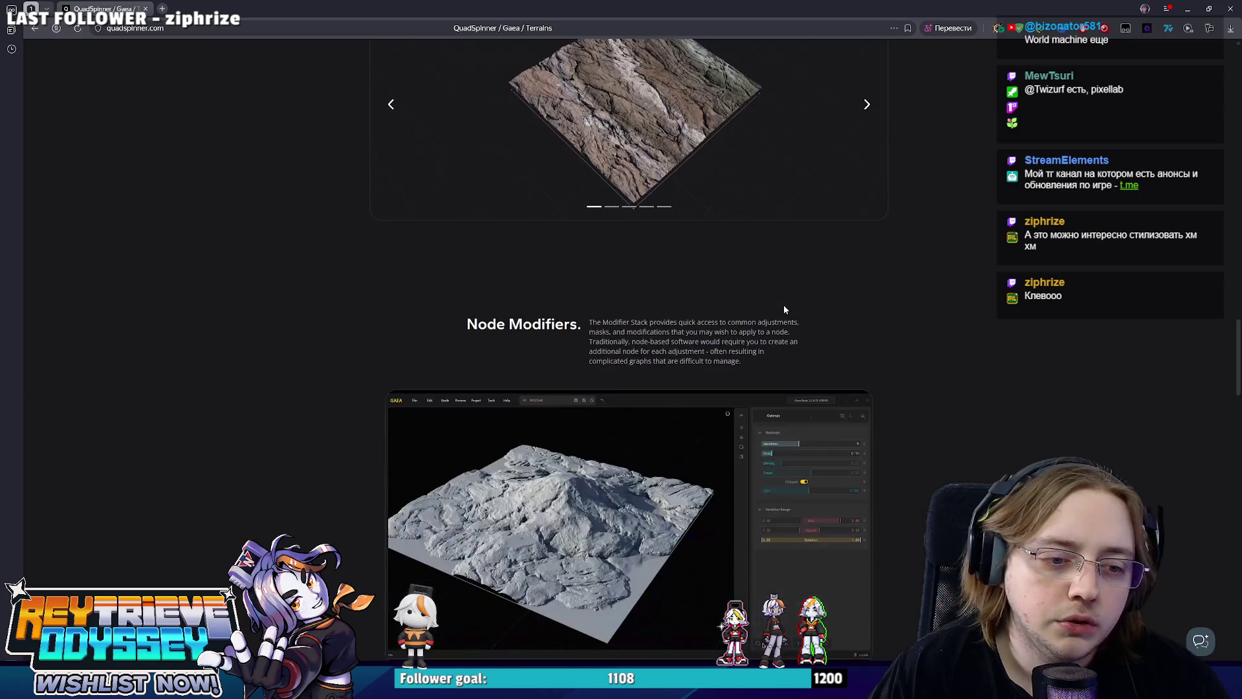
{"action": "scroll", "scroll_direction": "down", "scroll_amount": 3}
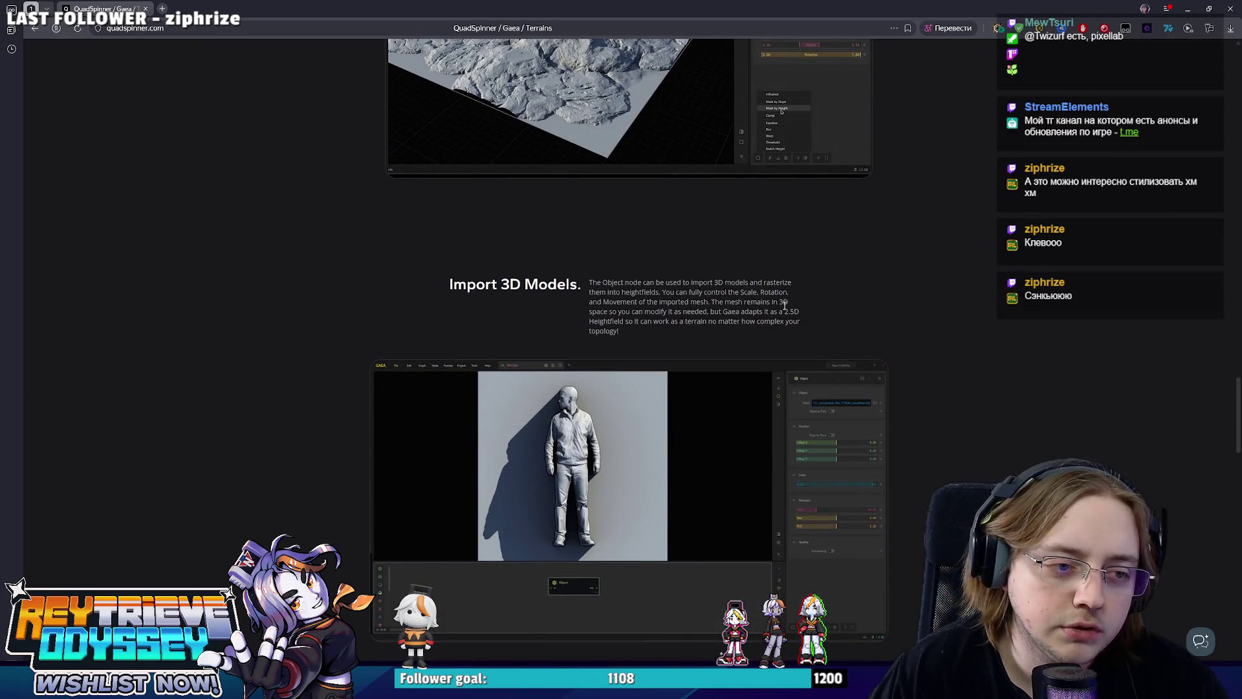
{"action": "scroll", "scroll_direction": "down", "scroll_amount": 3}
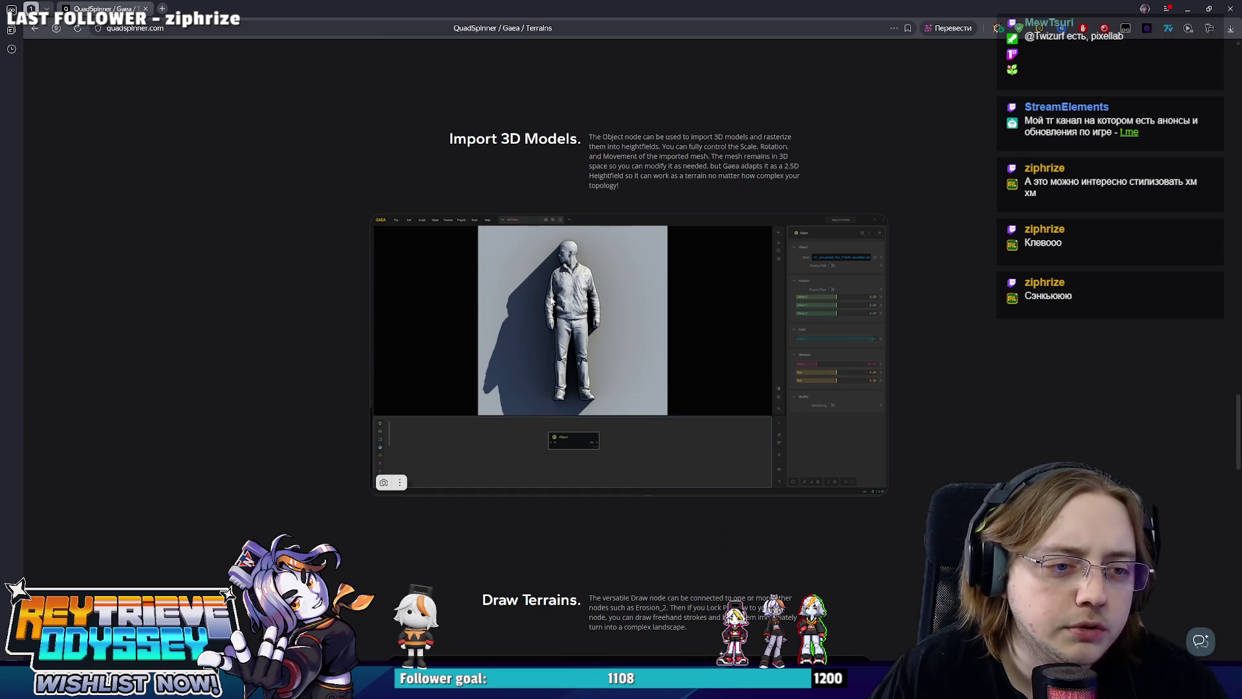
{"action": "scroll", "scroll_direction": "down", "scroll_amount": 3}
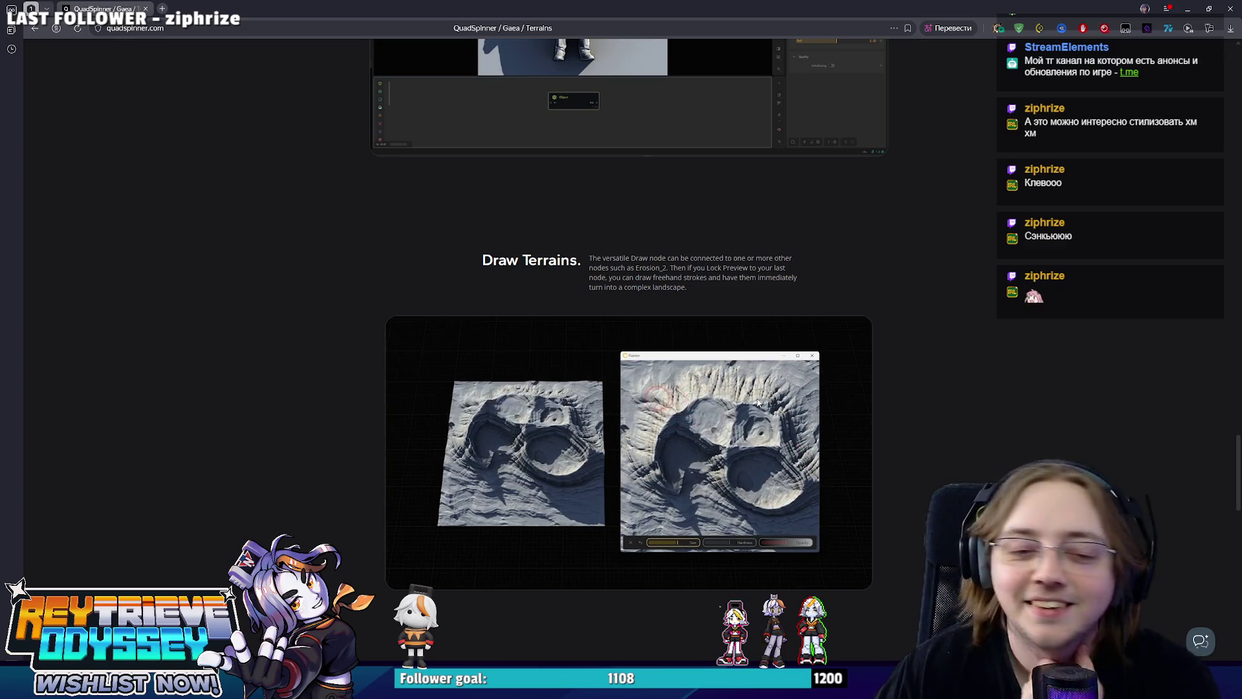
{"action": "scroll", "scroll_direction": "down", "scroll_amount": 3}
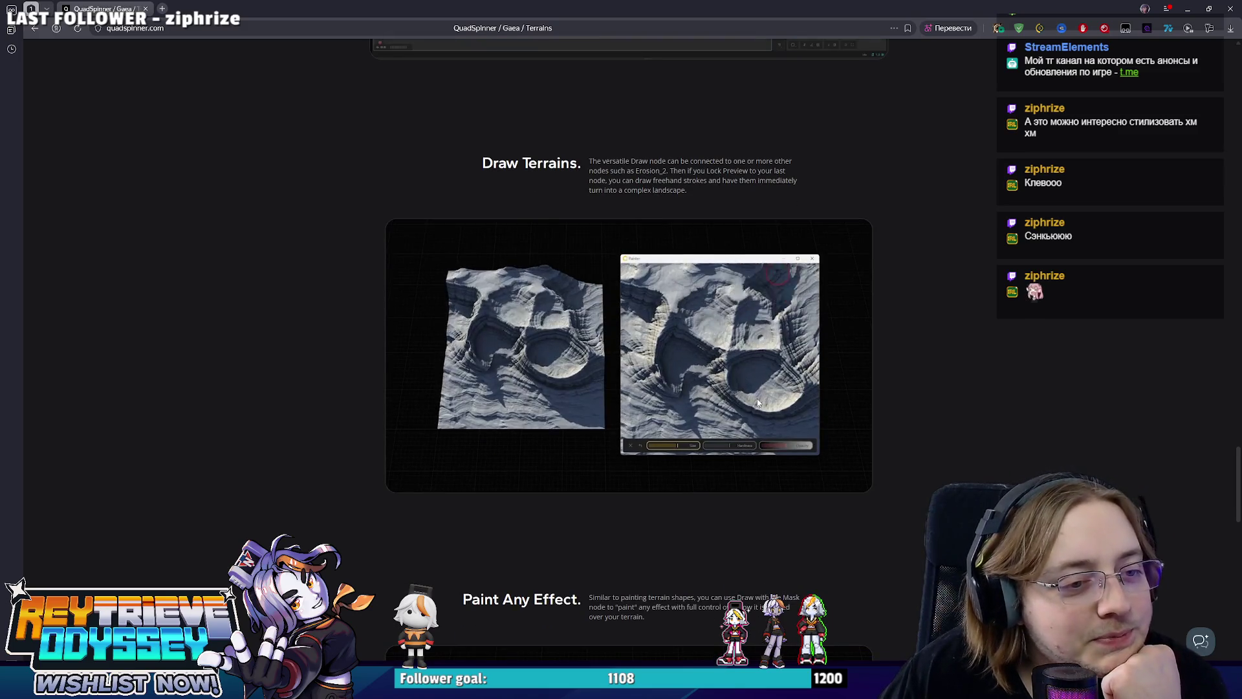
{"action": "scroll", "scroll_direction": "down", "scroll_amount": 3}
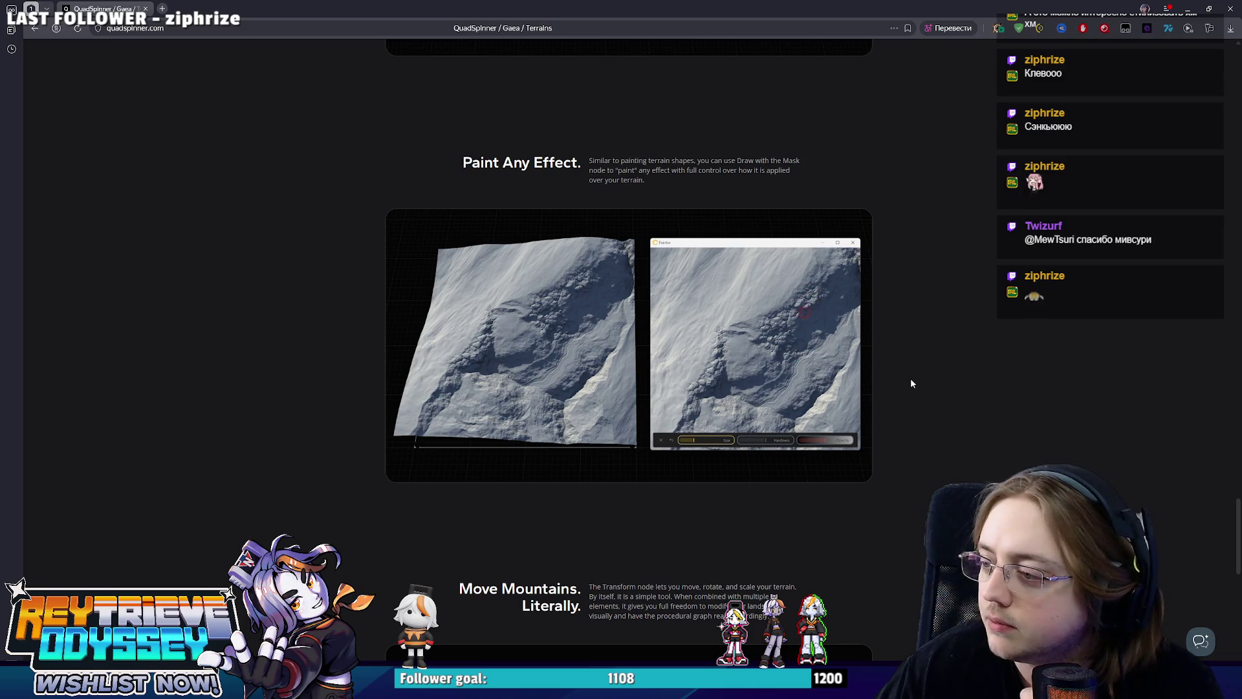
{"action": "scroll", "scroll_direction": "down", "scroll_amount": 3}
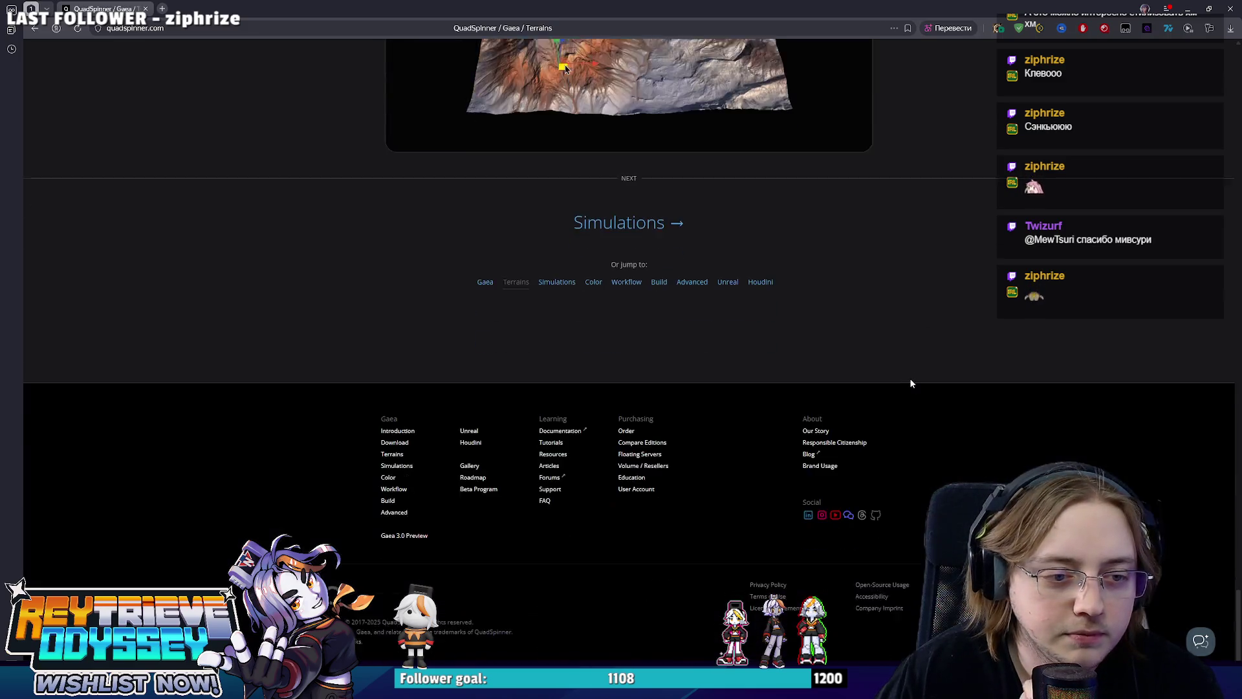
{"action": "scroll", "scroll_direction": "up", "scroll_amount": 3}
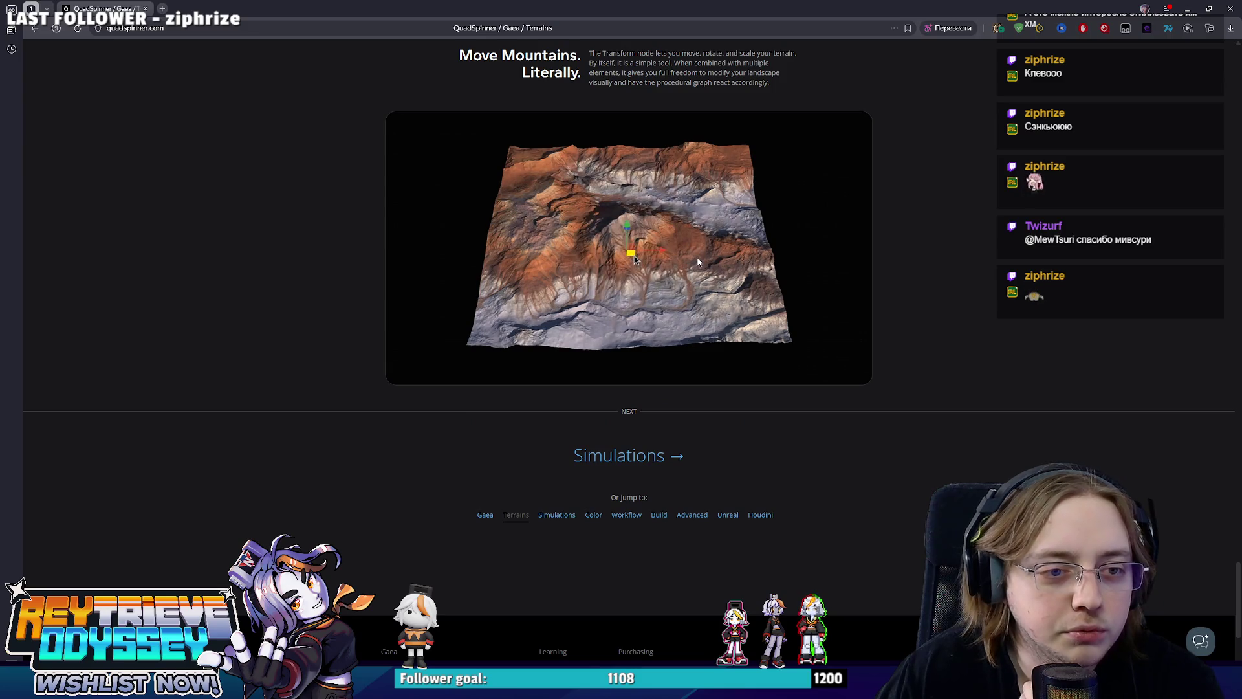
{"action": "scroll", "scroll_direction": "down", "scroll_amount": 3}
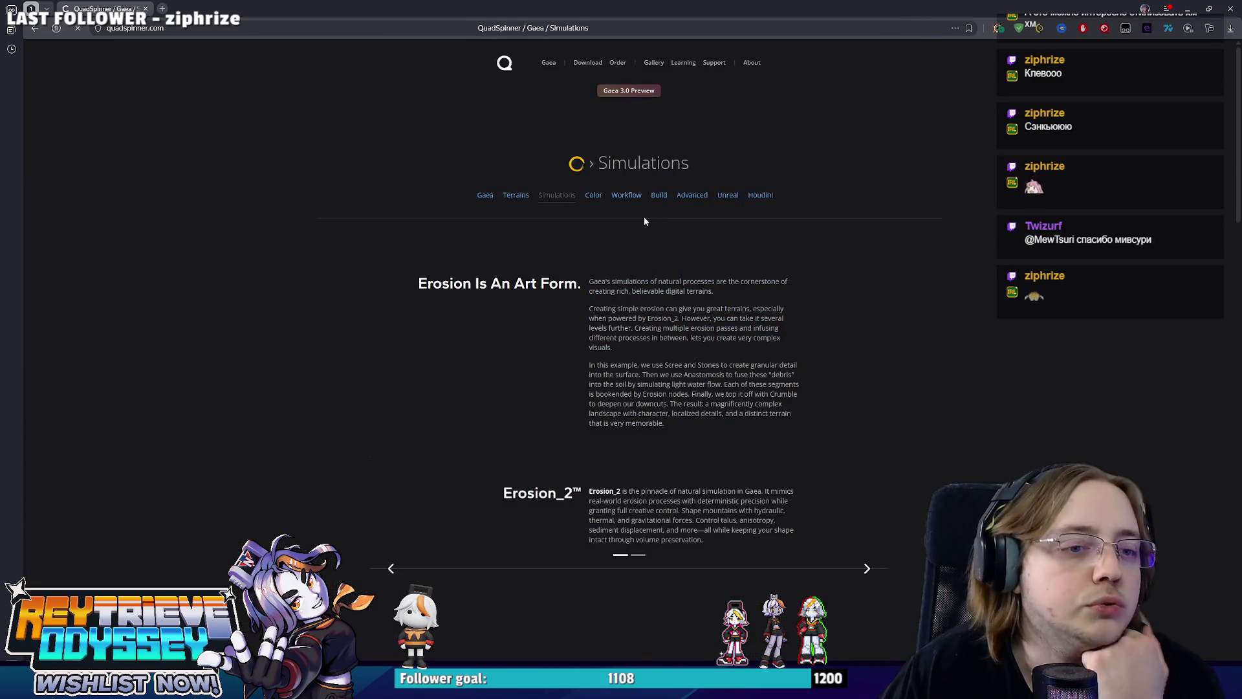
On the Simulations page, advance the erosion carousel to Erosion_1 and scroll through the examples.
{"action": "scroll", "scroll_direction": "down", "scroll_amount": 3}
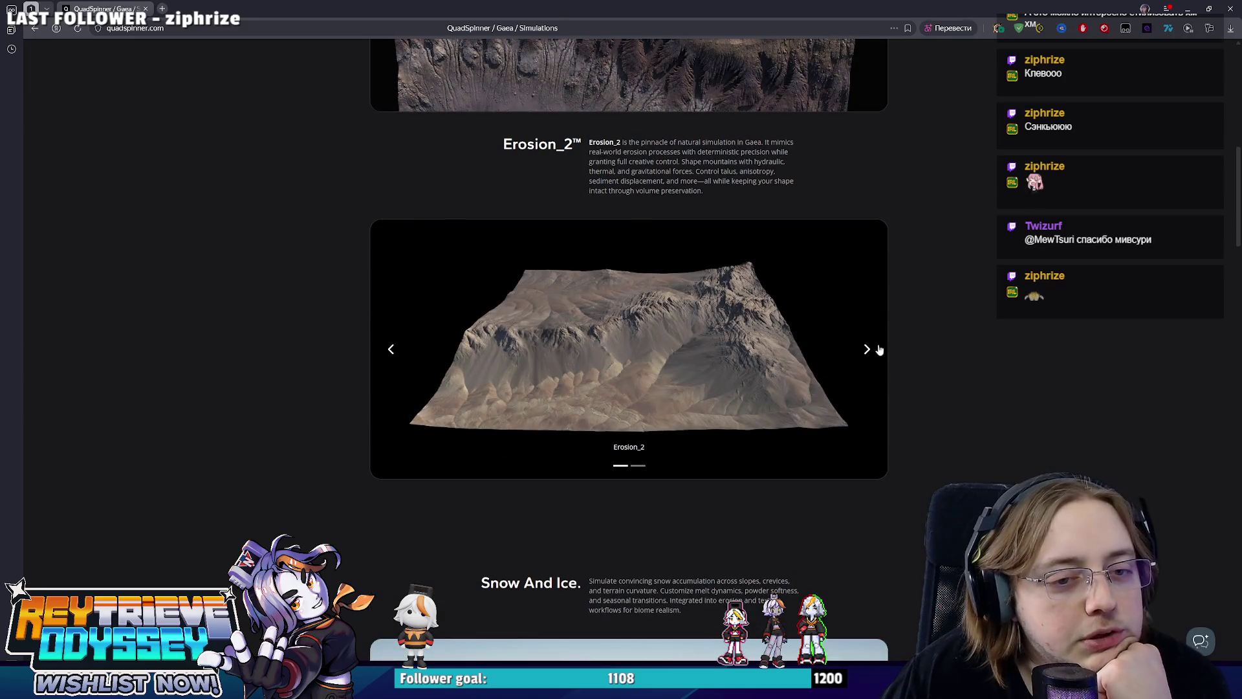
{"action": "left_click", "coordinate": [869, 350]}
{"action": "scroll", "scroll_direction": "down", "scroll_amount": 3}
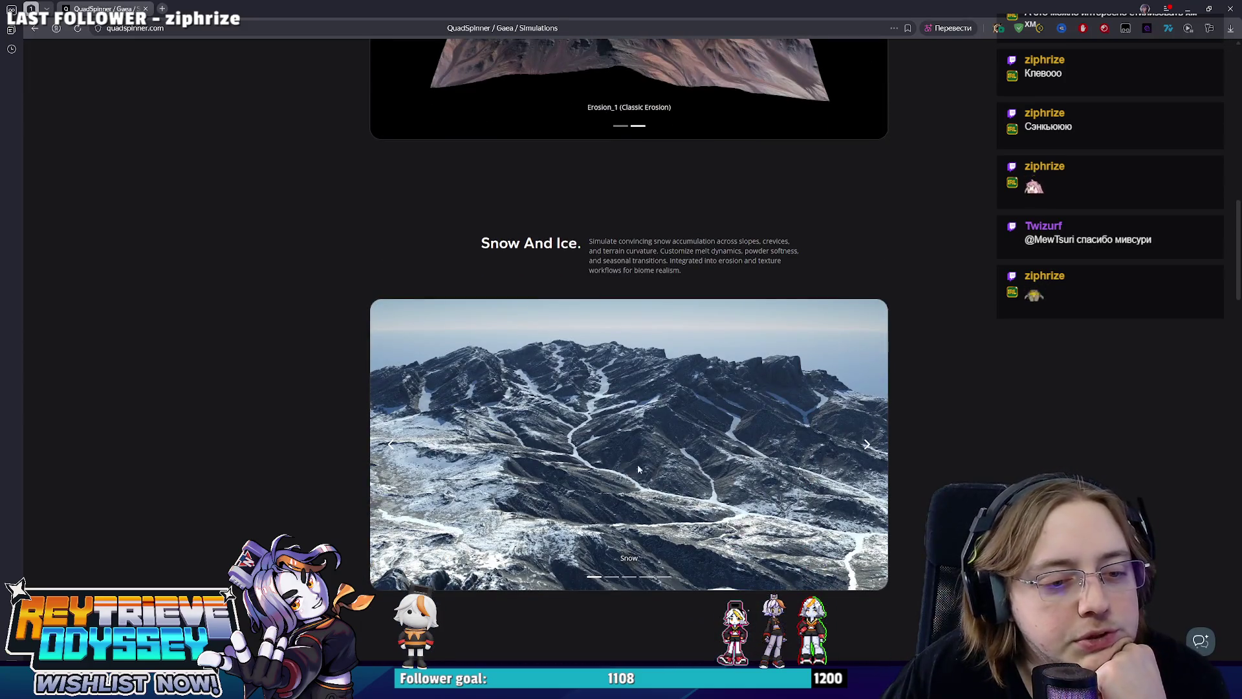
{"action": "scroll", "scroll_direction": "down", "scroll_amount": 3}
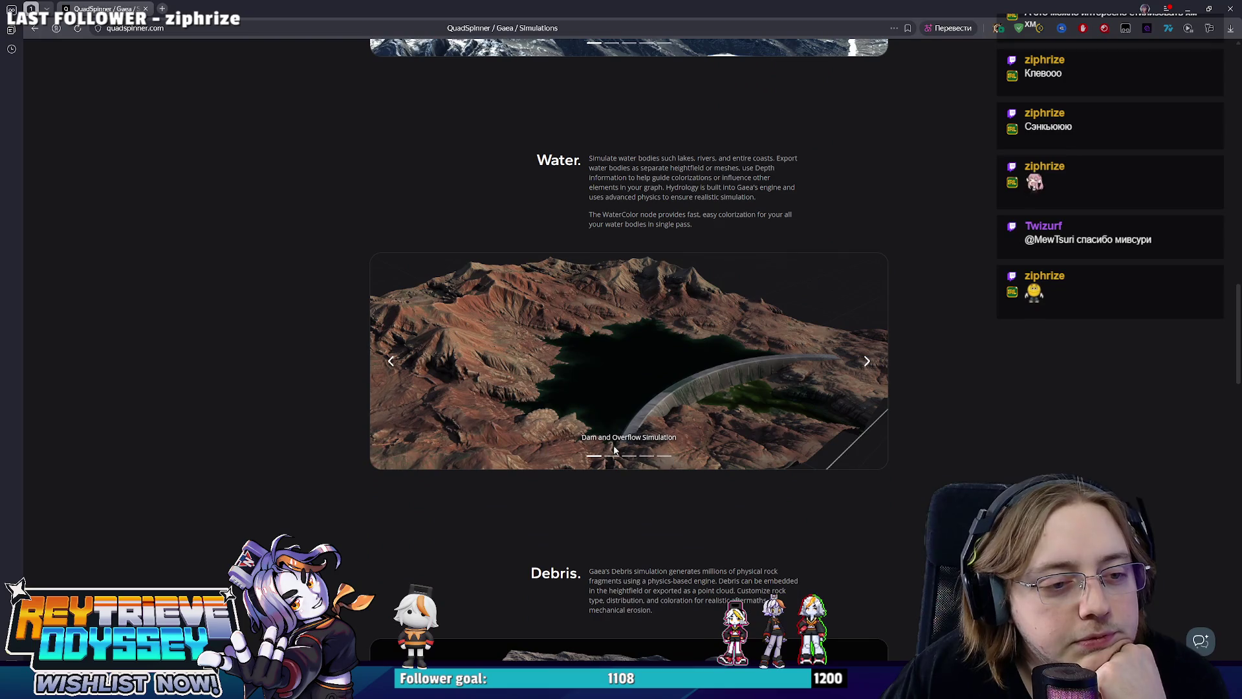
{"action": "scroll", "scroll_direction": "down", "scroll_amount": 3}
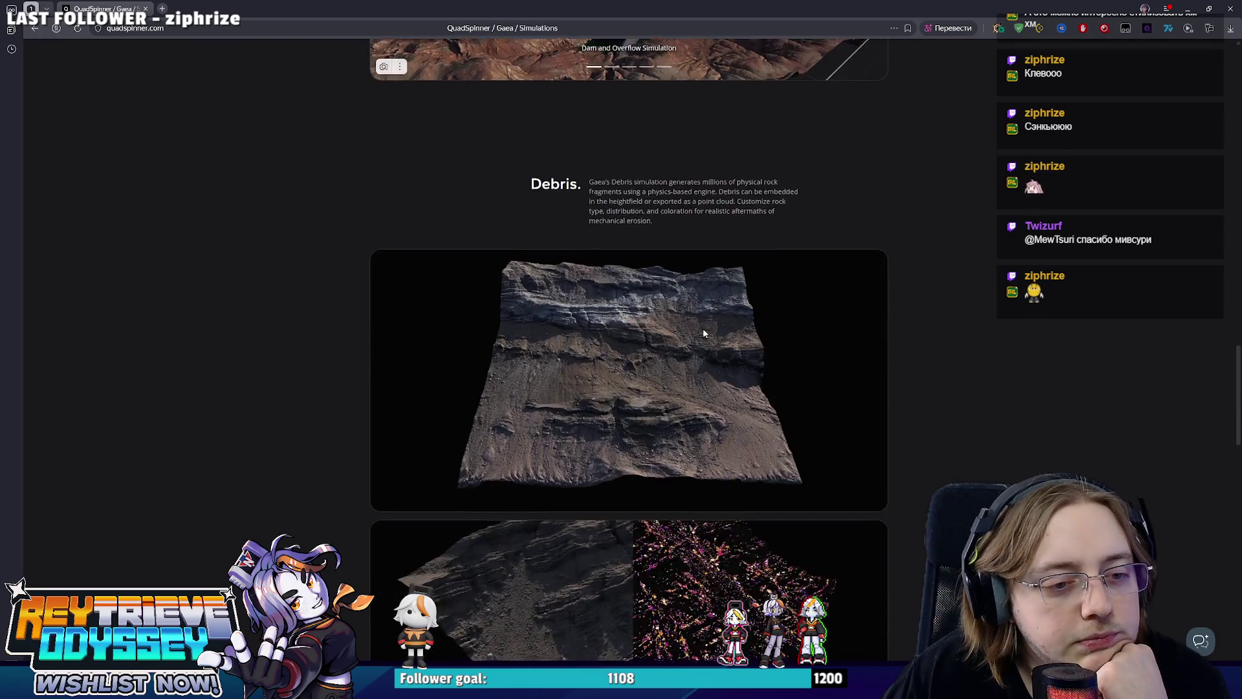
{"action": "scroll", "scroll_direction": "down", "scroll_amount": 3}
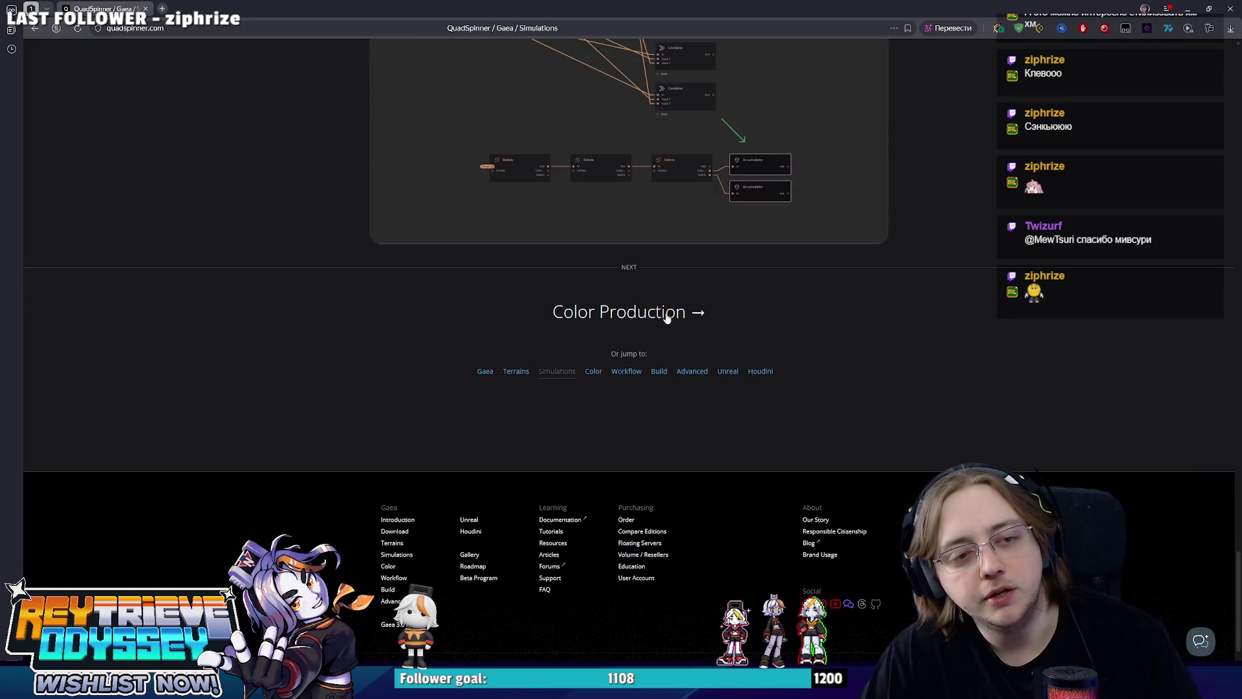
{"action": "scroll", "scroll_direction": "up", "scroll_amount": 3}
{"action": "scroll", "scroll_direction": "up", "scroll_amount": 3}
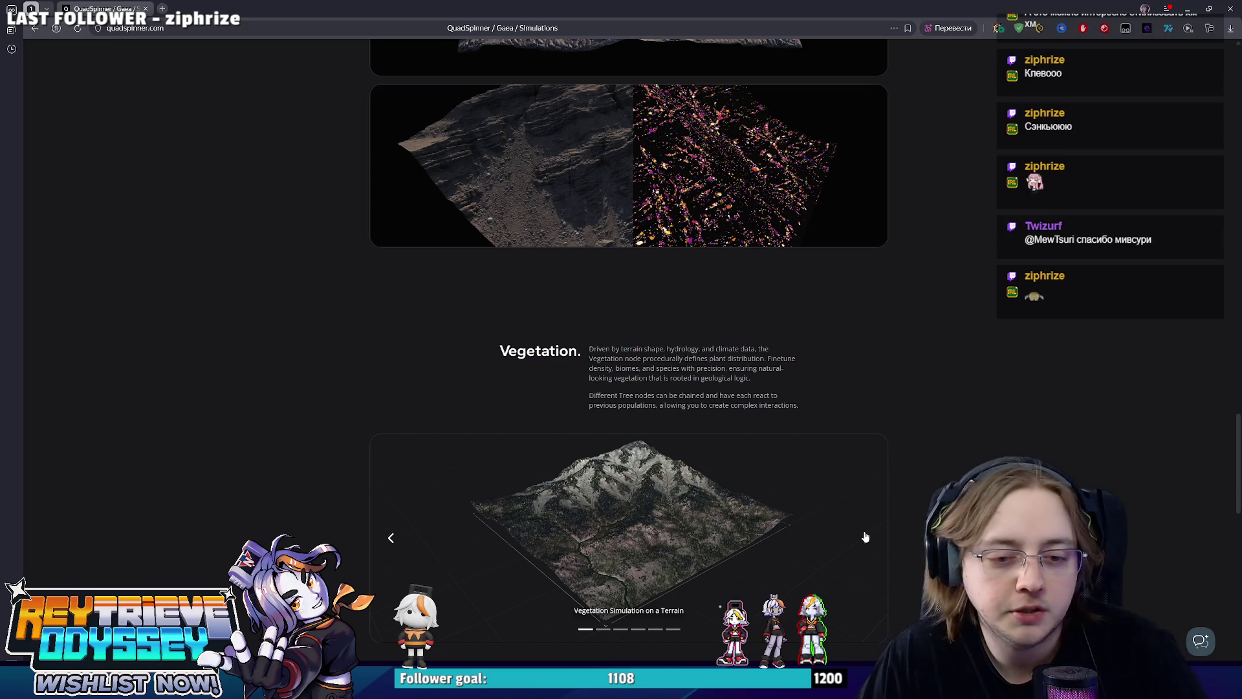
Step through the vegetation ecotope examples, then scroll back up through the Water and Snow sections.
{"action": "left_click", "coordinate": [865, 537]}
{"action": "left_click", "coordinate": [865, 537]}
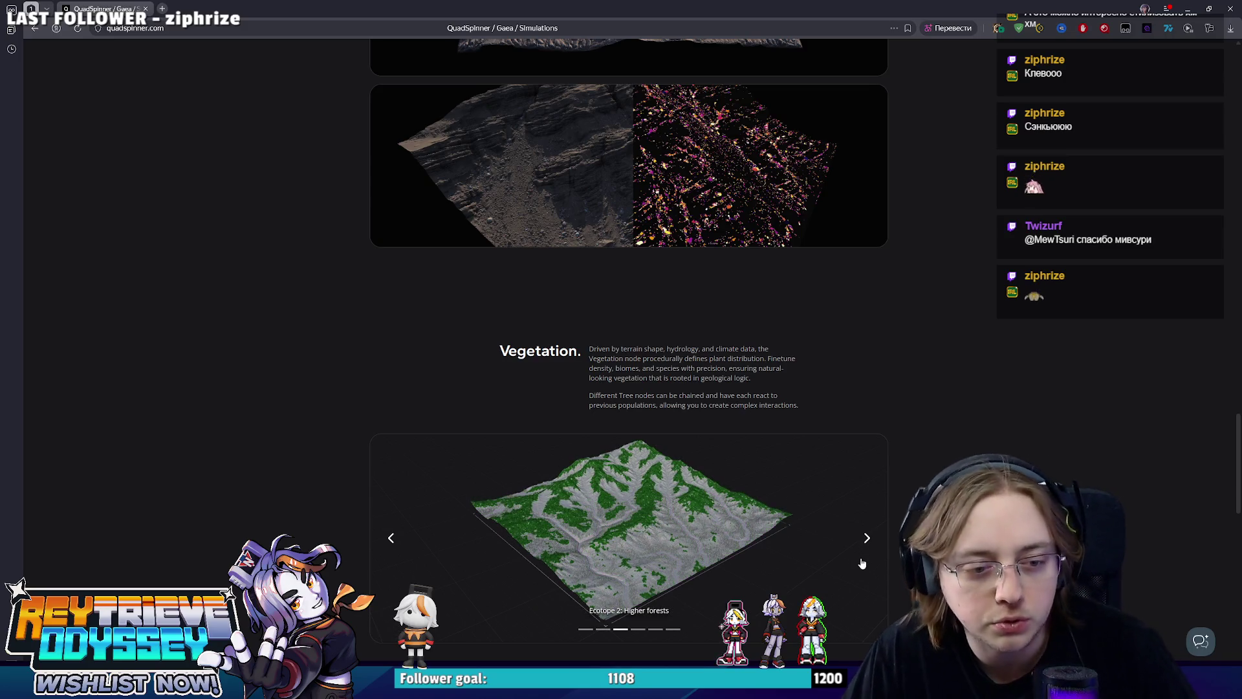
{"action": "left_click", "coordinate": [868, 548]}
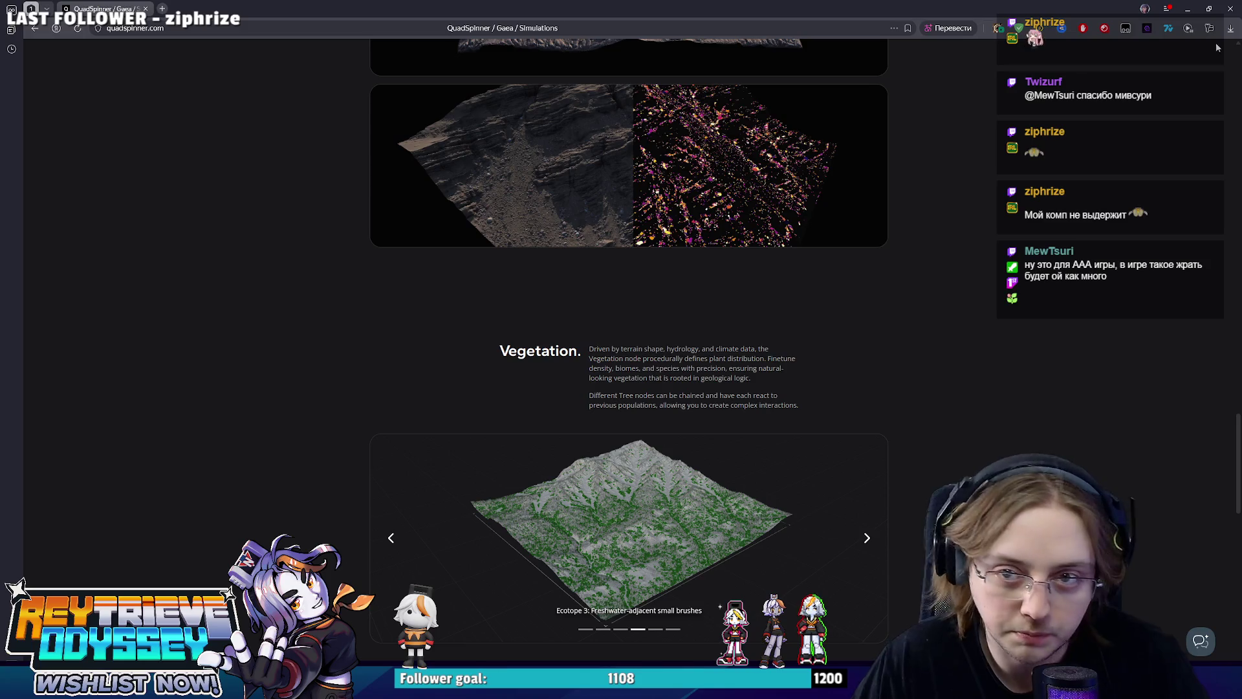
{"action": "scroll", "scroll_direction": "up", "scroll_amount": 3}
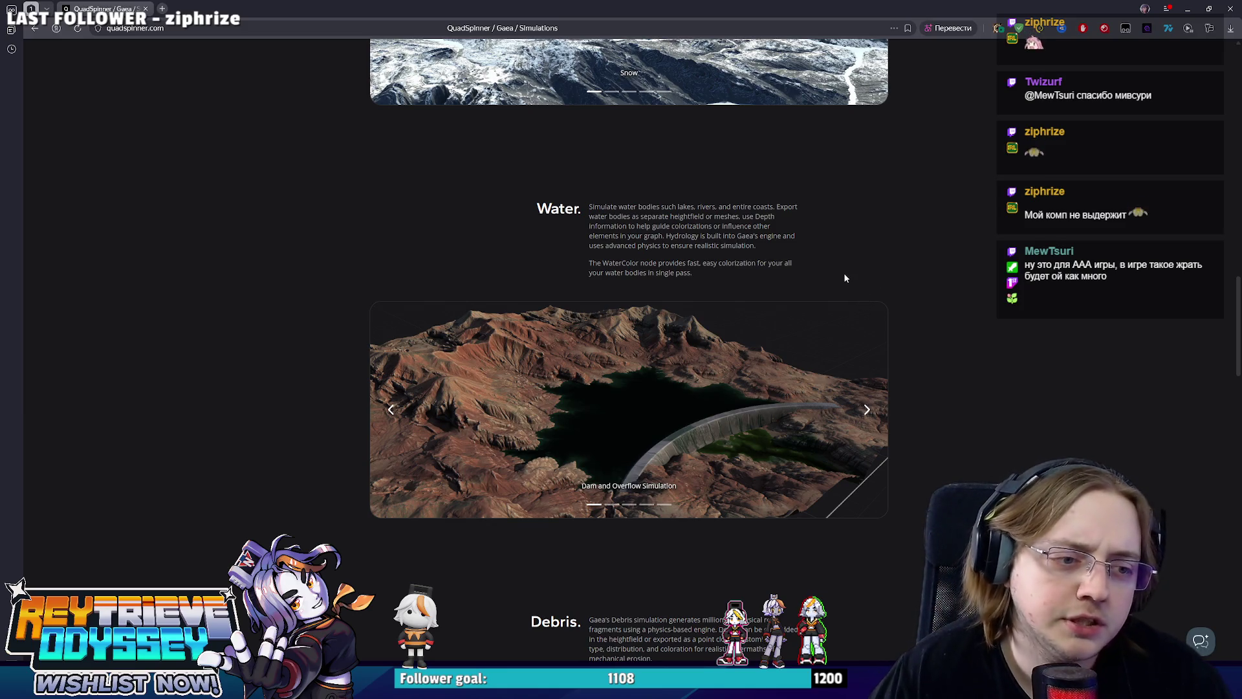
{"action": "scroll", "scroll_direction": "up", "scroll_amount": 3}
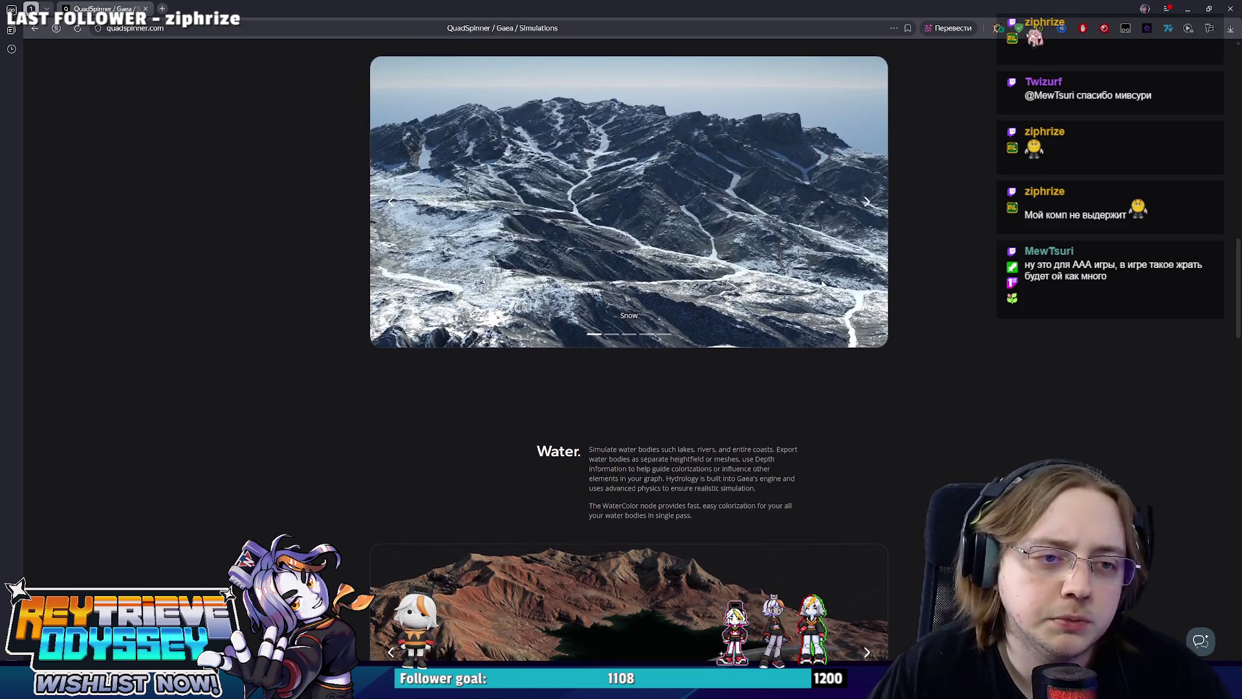
{"action": "scroll", "scroll_direction": "up", "scroll_amount": 3}
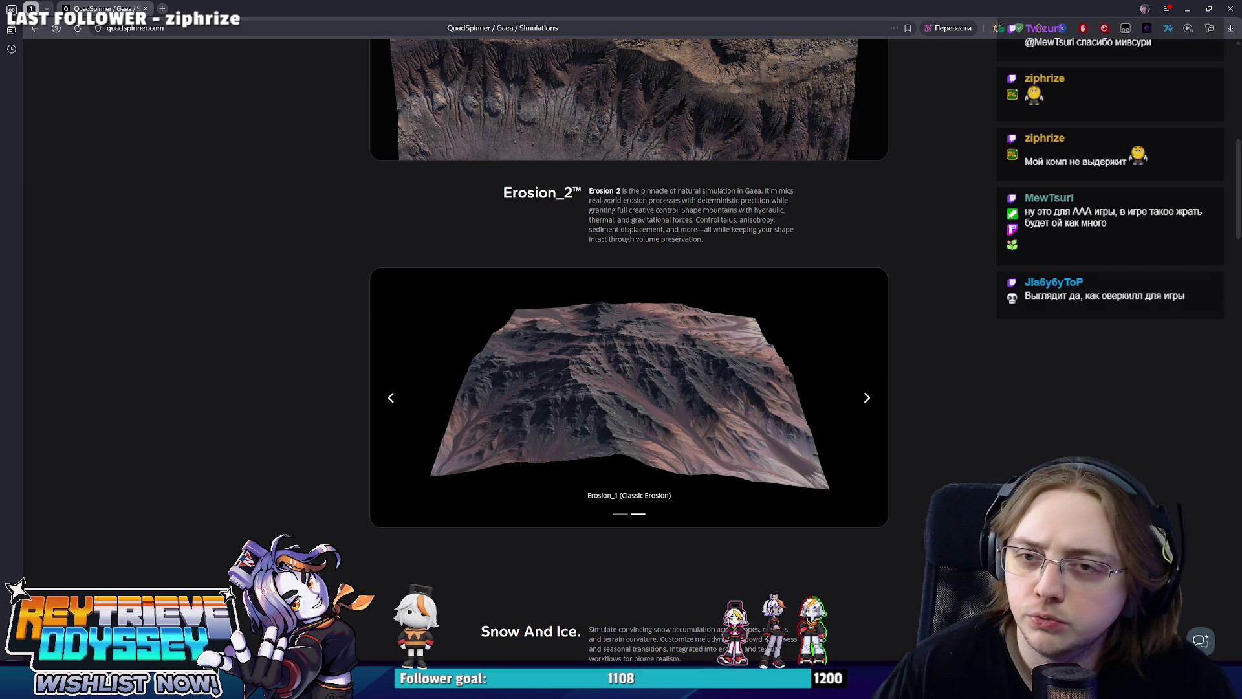
Switch back to the Blender KaroCity scene.
{"action": "key", "text": "alt+Tab"}
{"action": "scroll", "scroll_direction": "down", "scroll_amount": 3}
{"action": "scroll", "scroll_direction": "up", "scroll_amount": 3}
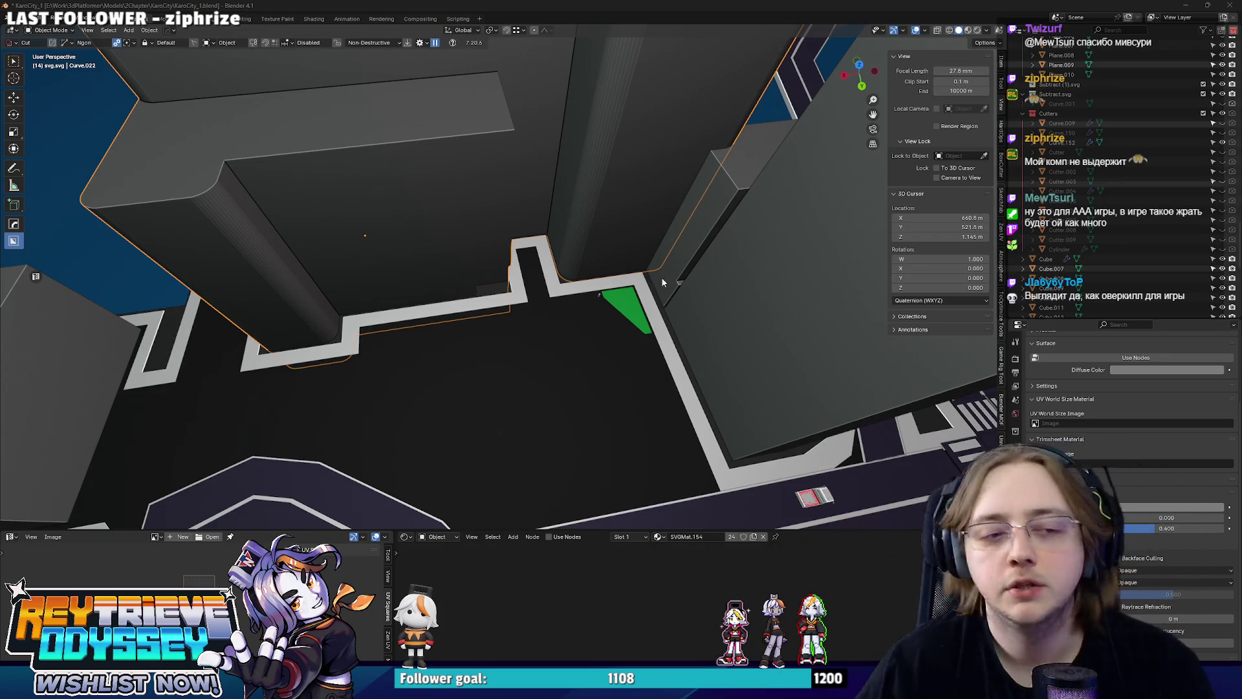
In top view with X-ray, nudge a vertex of the green triangle Plane.010 along X.
{"action": "left_click_drag", "start_coordinate": [579, 374], "coordinate": [595, 329]}
{"action": "left_click", "coordinate": [599, 327]}
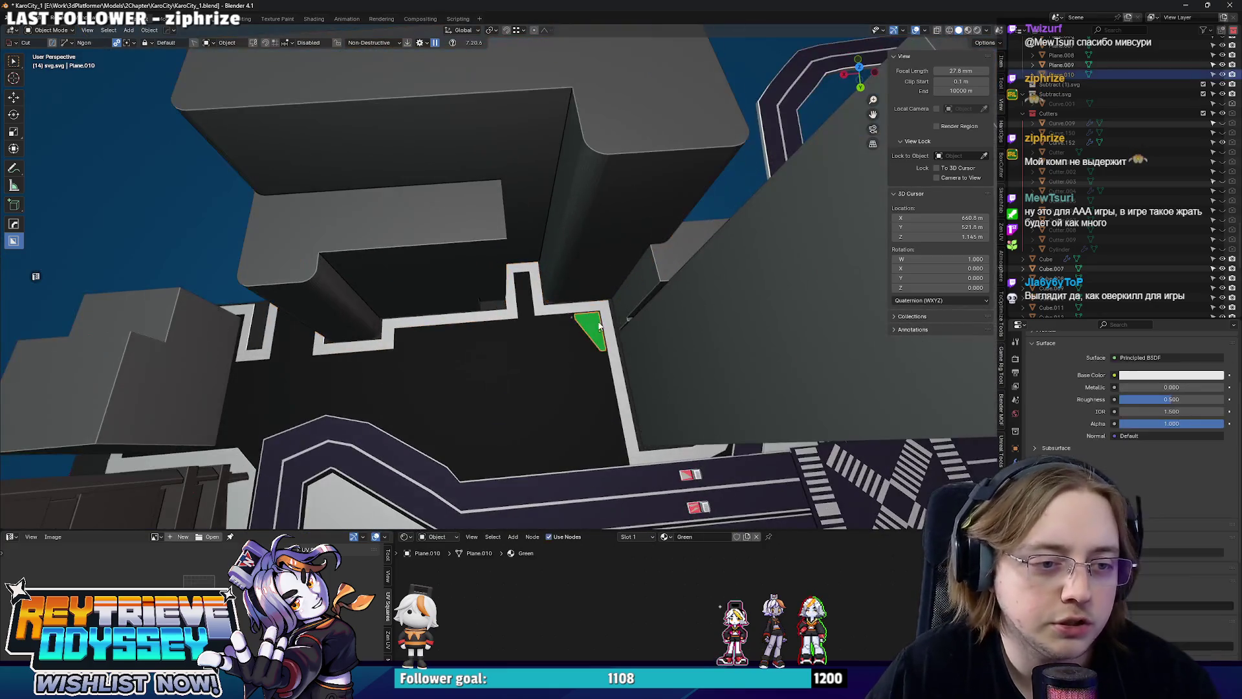
{"action": "key", "text": "Tab"}
{"action": "key", "text": "KP_7"}
{"action": "key", "text": "alt+z"}
{"action": "scroll", "scroll_direction": "up", "scroll_amount": 3}
{"action": "key", "text": "g"}
{"action": "key", "text": "y"}
{"action": "key", "text": "x"}
{"action": "left_click", "coordinate": [627, 356]}
{"action": "key", "text": "Tab"}
Duplicate the green triangle, move the copy left along X and rotate it 180° around Z.
{"action": "key", "text": "shift+d"}
{"action": "key", "text": "Escape"}
{"action": "scroll", "scroll_direction": "down", "scroll_amount": 3}
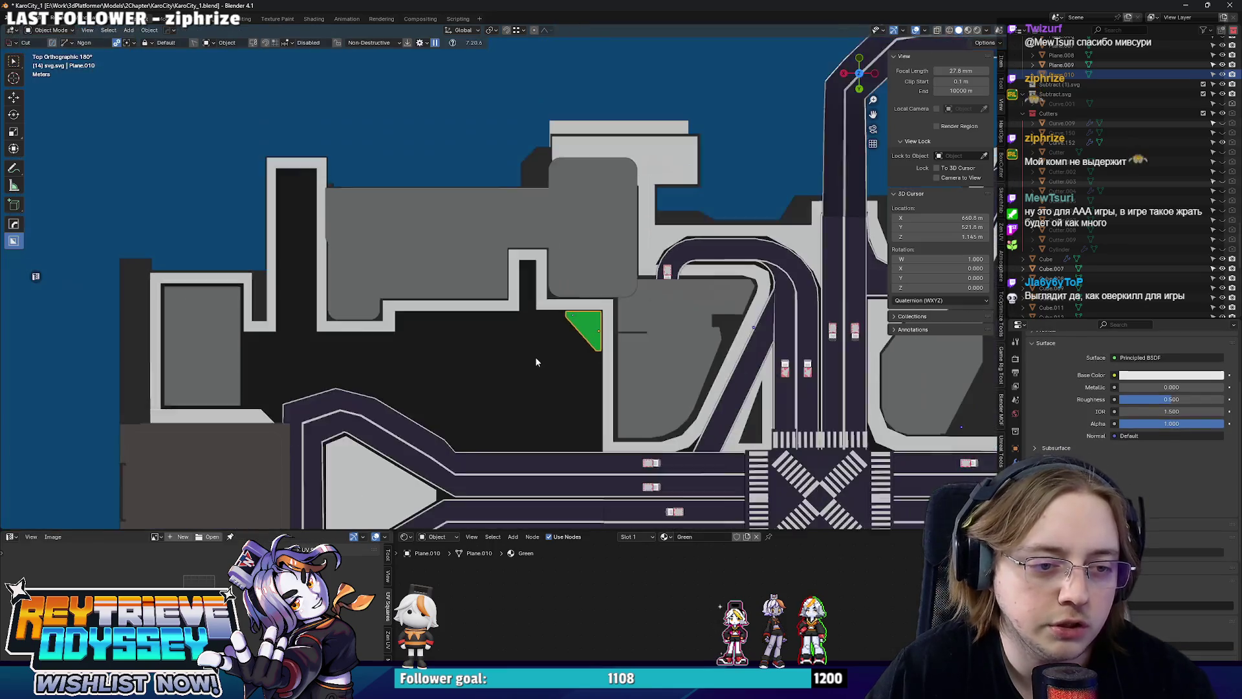
{"action": "scroll", "scroll_direction": "up", "scroll_amount": 3}
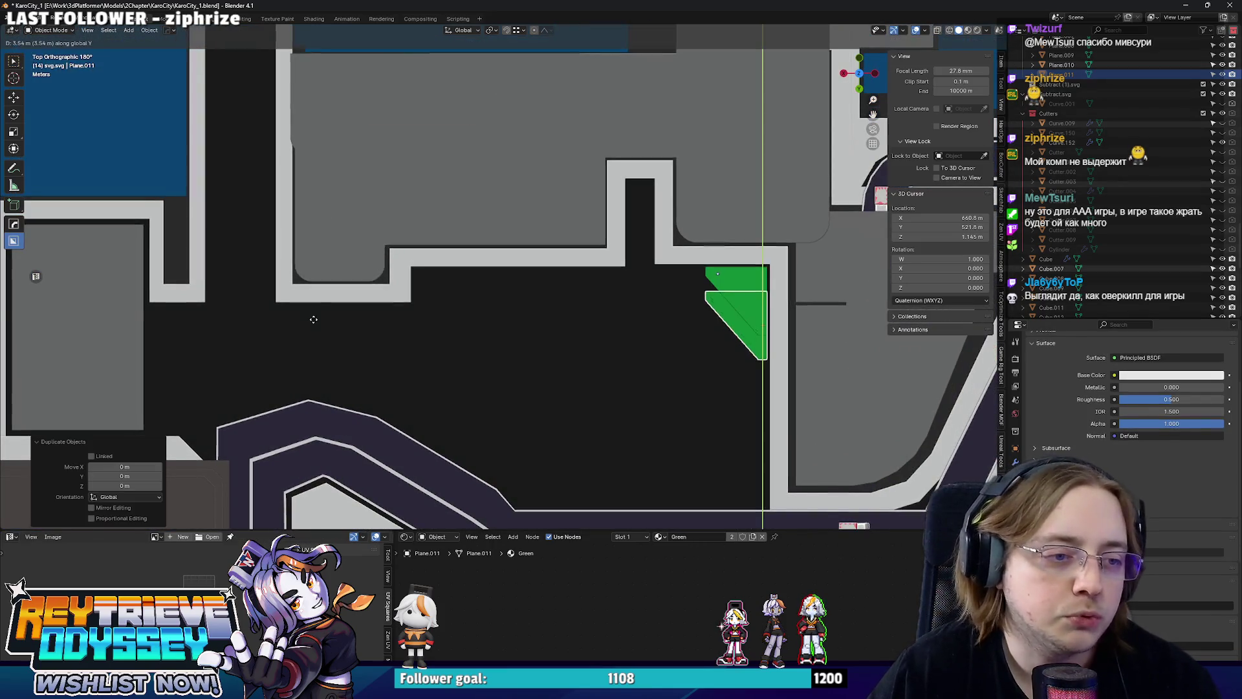
{"action": "key", "text": "g"}
{"action": "key", "text": "x"}
{"action": "left_click", "coordinate": [323, 318]}
{"action": "key", "text": "r"}
{"action": "key", "text": "z"}
{"action": "key", "text": "1"}
{"action": "key", "text": "8"}
{"action": "key", "text": "0"}
{"action": "key", "text": "Return"}
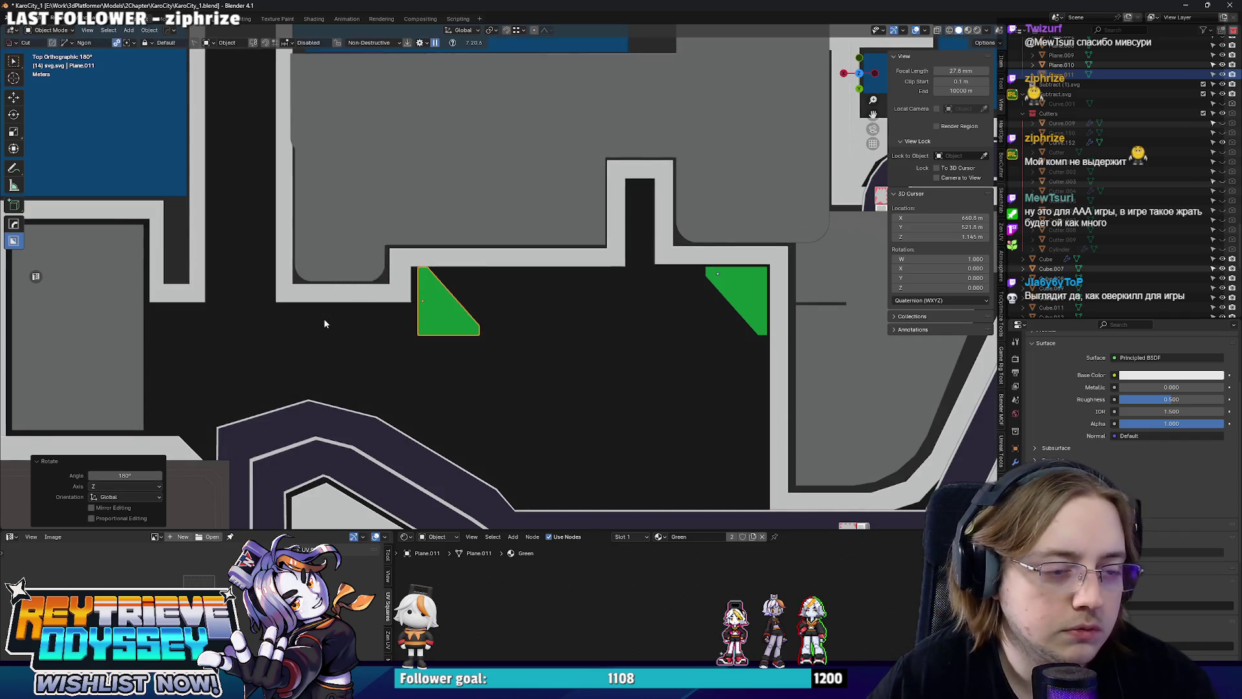
Slide the flipped copy along X to fit the lot's left corner.
{"action": "key", "text": "g"}
{"action": "key", "text": "y"}
{"action": "key", "text": "x"}
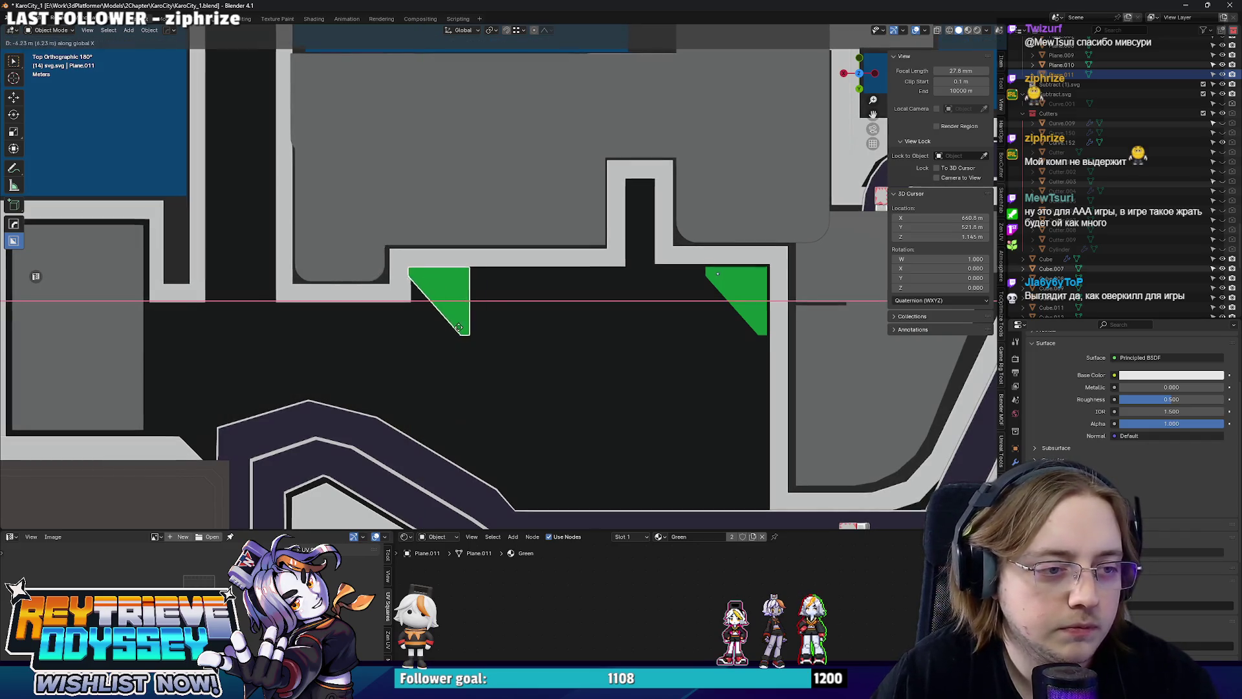
{"action": "left_click", "coordinate": [485, 327]}
Move the copy's vertices along Y to fit the corner, then restore opaque solid display.
{"action": "scroll", "scroll_direction": "up", "scroll_amount": 3}
{"action": "key", "text": "Tab"}
{"action": "key", "text": "g"}
{"action": "key", "text": "y"}
{"action": "left_click", "coordinate": [521, 303]}
{"action": "key", "text": "Tab"}
{"action": "scroll", "scroll_direction": "down", "scroll_amount": 3}
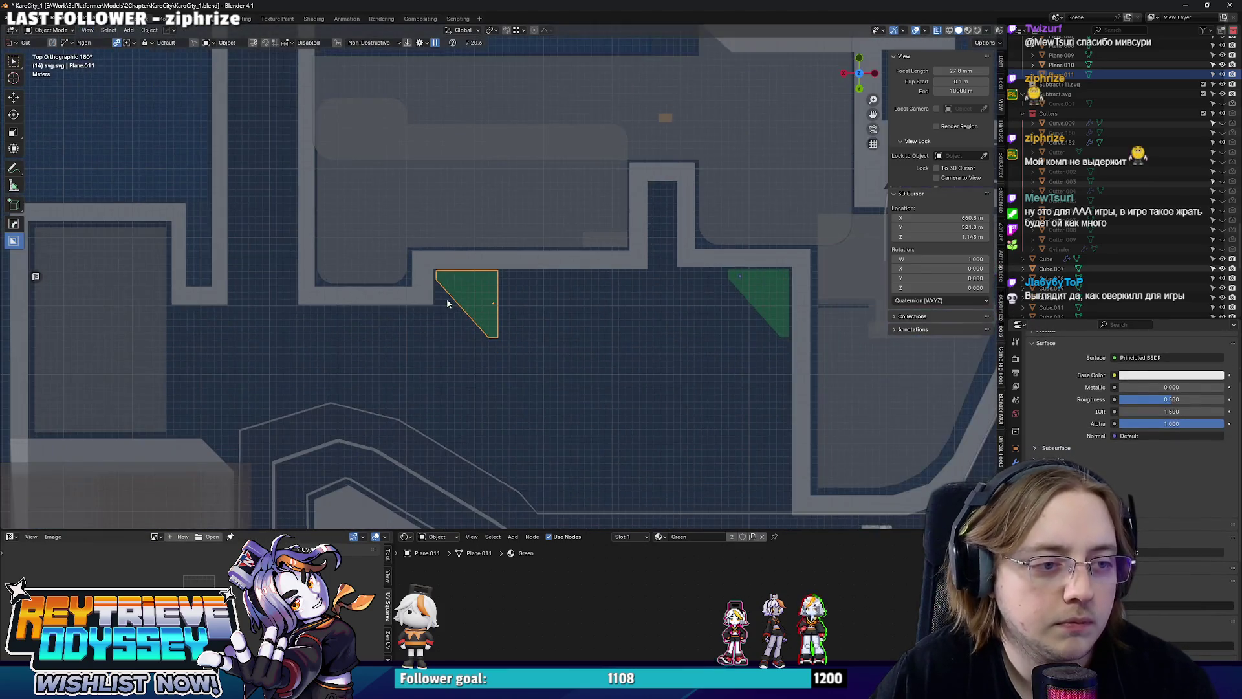
{"action": "key", "text": "alt+z"}
{"action": "scroll", "scroll_direction": "up", "scroll_amount": 3}
{"action": "scroll", "scroll_direction": "down", "scroll_amount": 3}
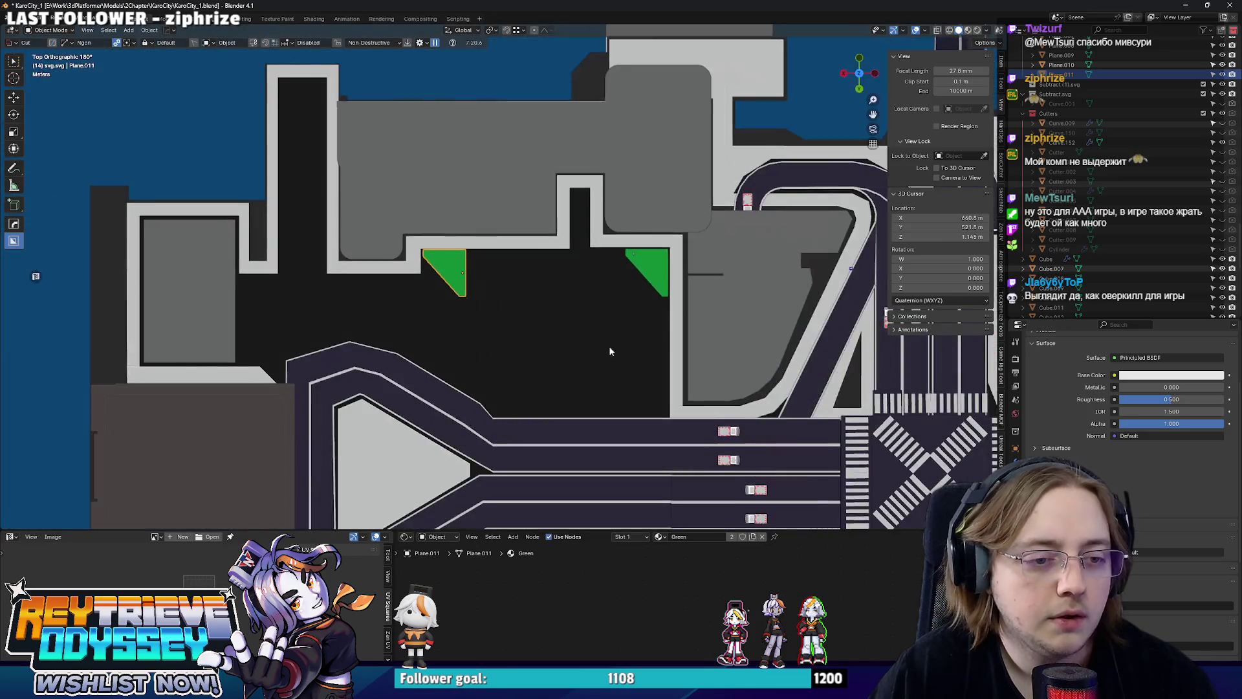
{"action": "scroll", "scroll_direction": "up", "scroll_amount": 3}
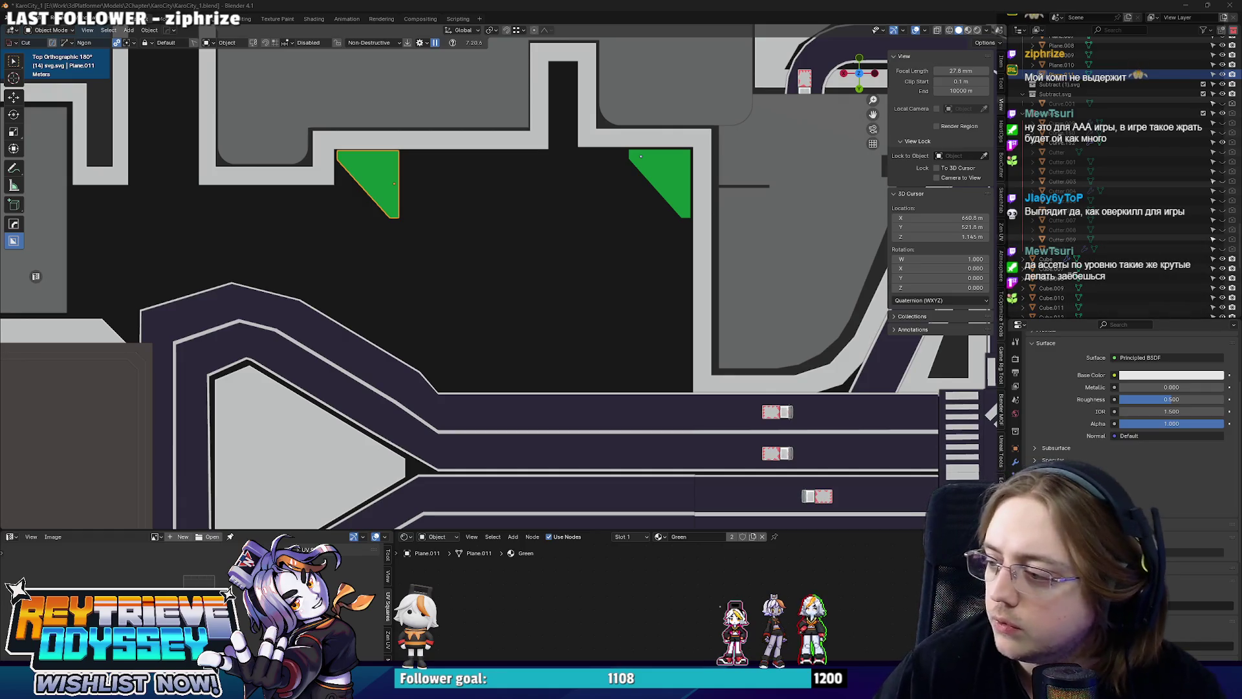
{"action": "scroll", "scroll_direction": "up", "scroll_amount": 3}
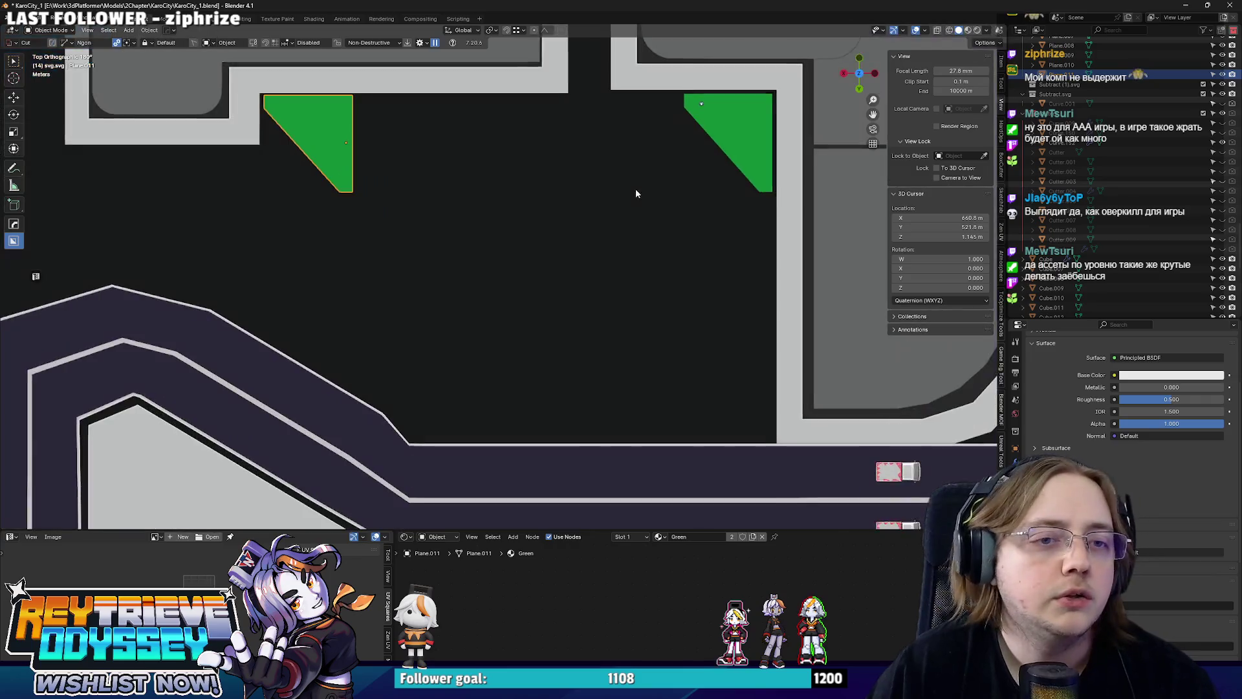
Square the right green triangle into a rectangle, aligning its bottom vertices with S X 0.
{"action": "left_click", "coordinate": [671, 194]}
{"action": "key", "text": "Tab"}
{"action": "left_click", "coordinate": [672, 236]}
{"action": "key", "text": "g"}
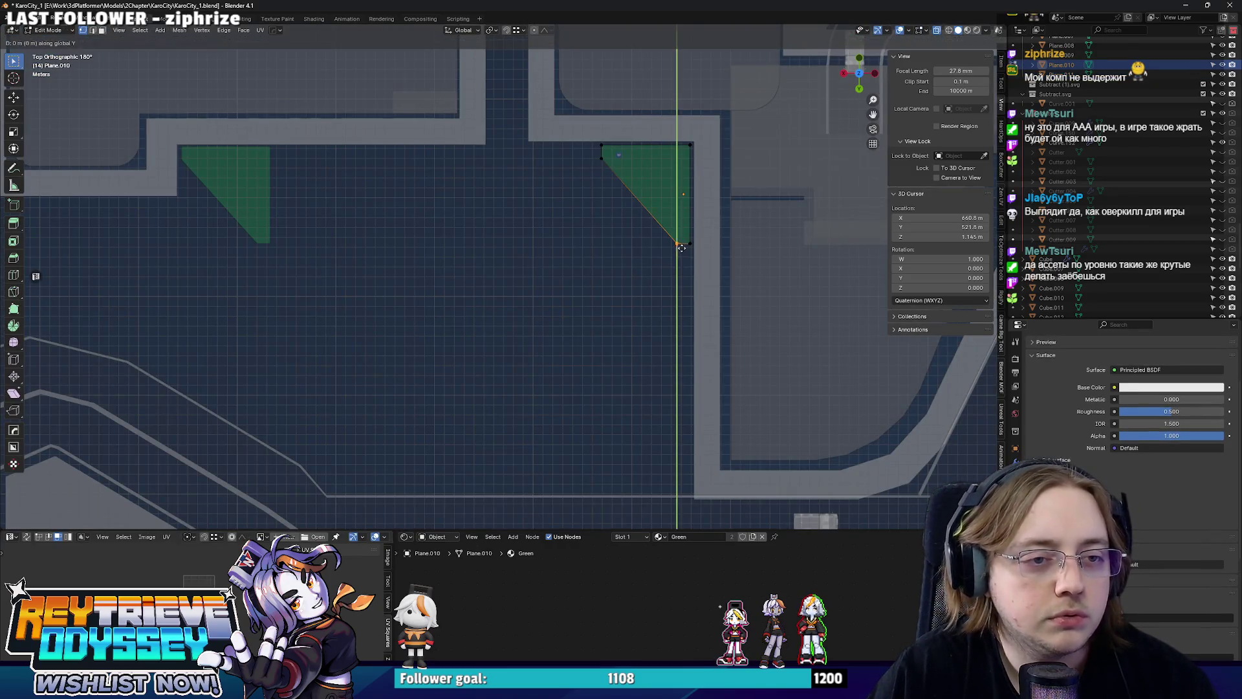
{"action": "key", "text": "x"}
{"action": "left_click", "coordinate": [598, 236]}
{"action": "scroll", "scroll_direction": "down", "scroll_amount": 3}
{"action": "left_click", "coordinate": [633, 252]}
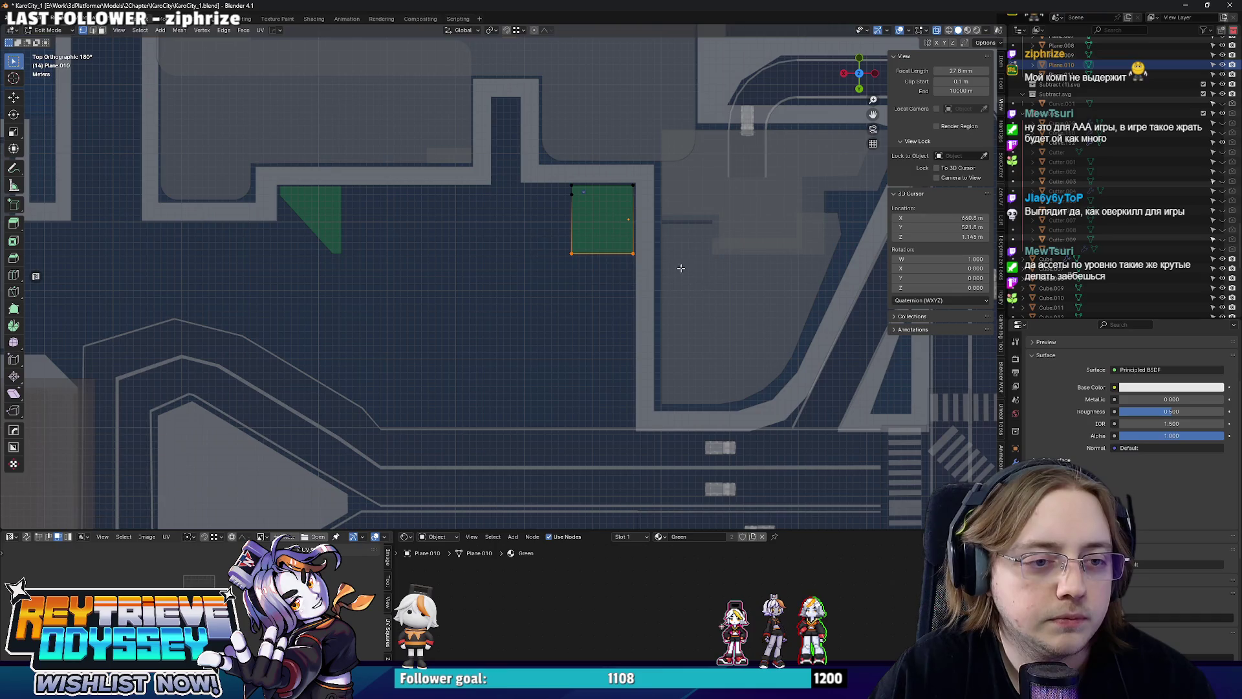
{"action": "key", "text": "s"}
{"action": "key", "text": "x"}
{"action": "key", "text": "0"}
{"action": "key", "text": "Return"}
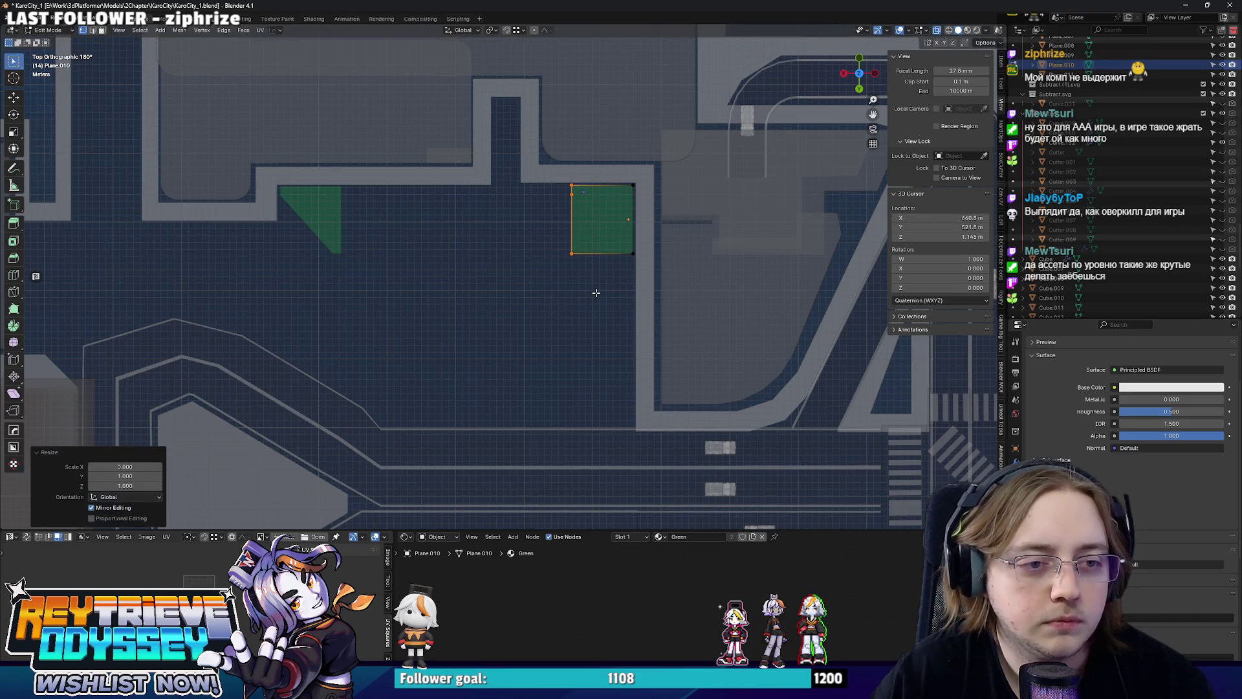
Lengthen the rectangle downward along Y and extend a left edge along X.
{"action": "left_click_drag", "start_coordinate": [603, 264], "coordinate": [604, 265]}
{"action": "key", "text": "g"}
{"action": "key", "text": "y"}
{"action": "left_click", "coordinate": [638, 332]}
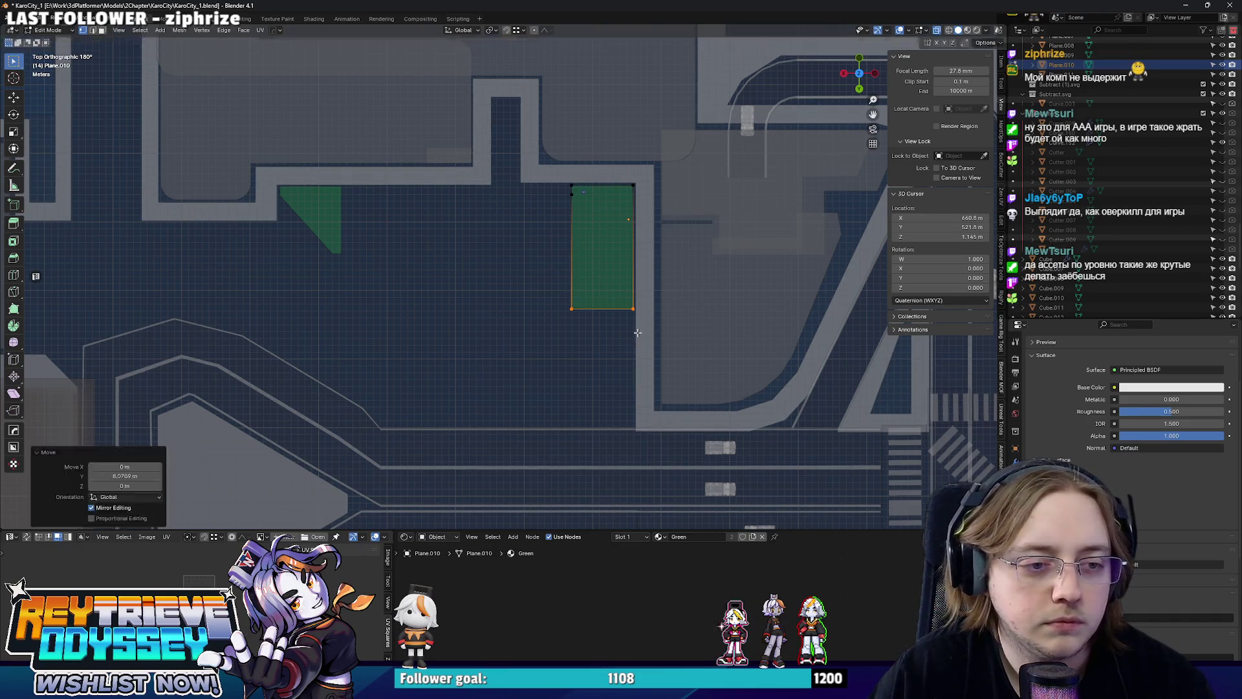
{"action": "key", "text": "2"}
{"action": "left_click", "coordinate": [566, 197]}
{"action": "key", "text": "g"}
{"action": "key", "text": "y"}
{"action": "left_click", "coordinate": [571, 277]}
{"action": "key", "text": "g"}
{"action": "key", "text": "x"}
{"action": "left_click", "coordinate": [549, 275]}
{"action": "key", "text": "g"}
{"action": "left_click", "coordinate": [546, 259]}
Position the lower block's left edge along X and its top edge along Y.
{"action": "key", "text": "g"}
{"action": "key", "text": "x"}
{"action": "left_click", "coordinate": [516, 281]}
{"action": "key", "text": "g"}
{"action": "key", "text": "y"}
{"action": "left_click", "coordinate": [543, 245]}
Move the whole L-shaped patch down and pull its top edge up to the sidewalk.
{"action": "left_click_drag", "start_coordinate": [737, 388], "coordinate": [458, 153]}
{"action": "key", "text": "g"}
{"action": "left_click", "coordinate": [577, 249]}
{"action": "left_click", "coordinate": [577, 249]}
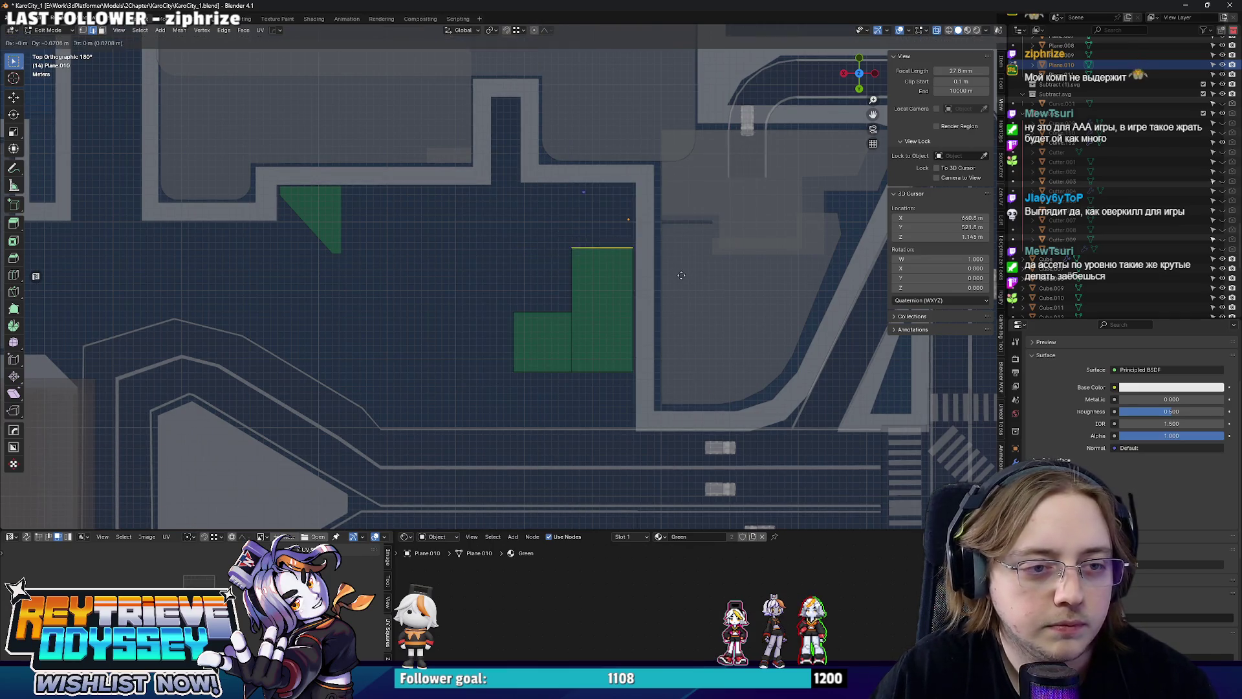
{"action": "key", "text": "g"}
{"action": "key", "text": "y"}
{"action": "left_click", "coordinate": [601, 242]}
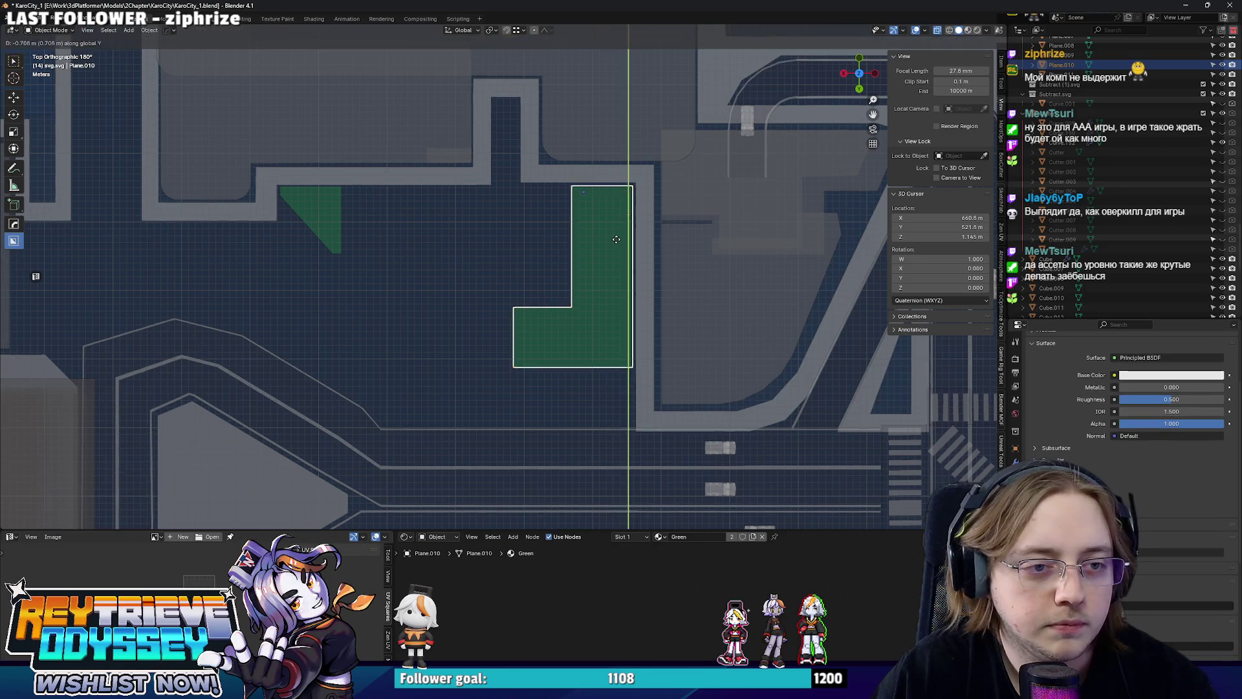
{"action": "key", "text": "Tab"}
{"action": "scroll", "scroll_direction": "down", "scroll_amount": 3}
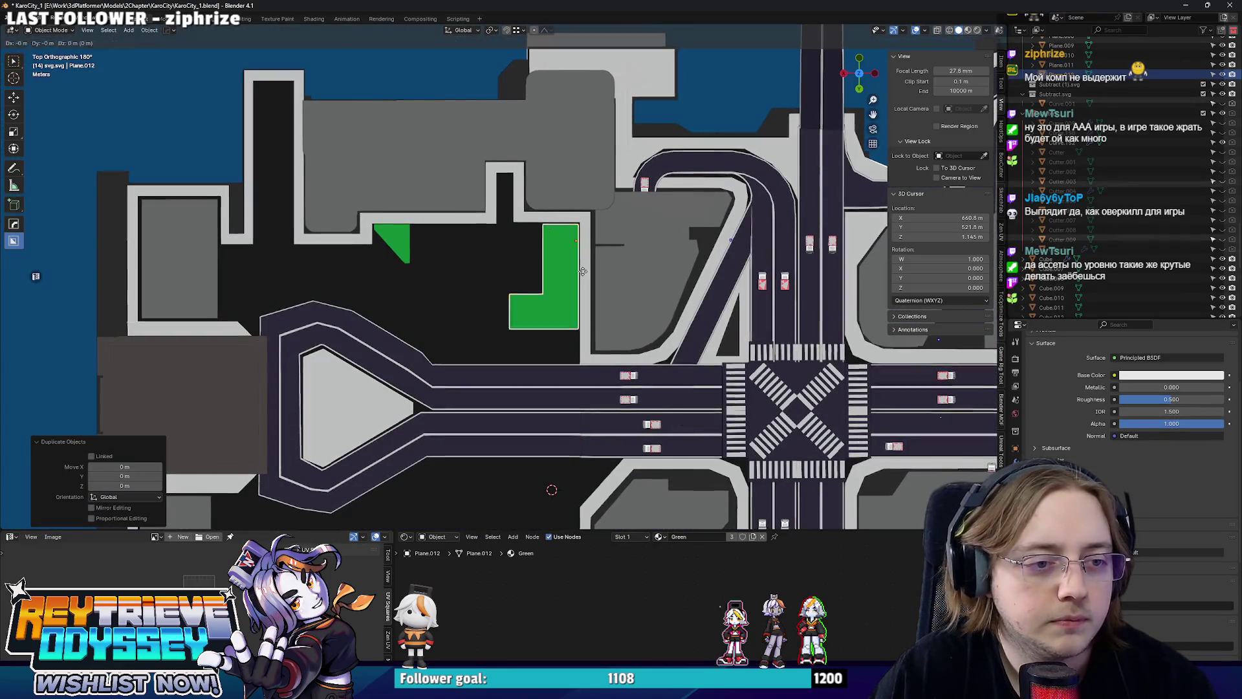
Duplicate the L-shaped grass patch and add a loop cut across its middle rectangle in see-through mode.
{"action": "key", "text": "shift+d"}
{"action": "scroll", "scroll_direction": "up", "scroll_amount": 3}
{"action": "key", "text": "Tab"}
{"action": "key", "text": "alt+z"}
{"action": "left_click_drag", "start_coordinate": [476, 294], "coordinate": [560, 353]}
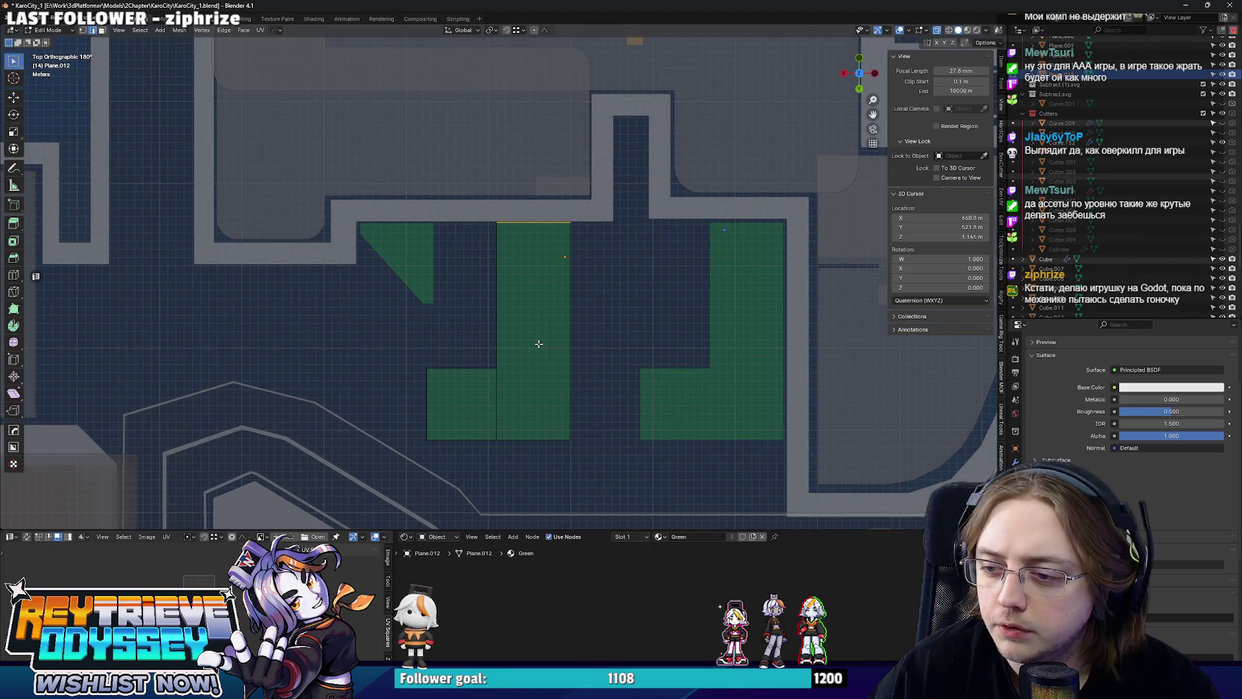
{"action": "left_click", "coordinate": [519, 336]}
{"action": "right_click", "coordinate": [509, 305]}
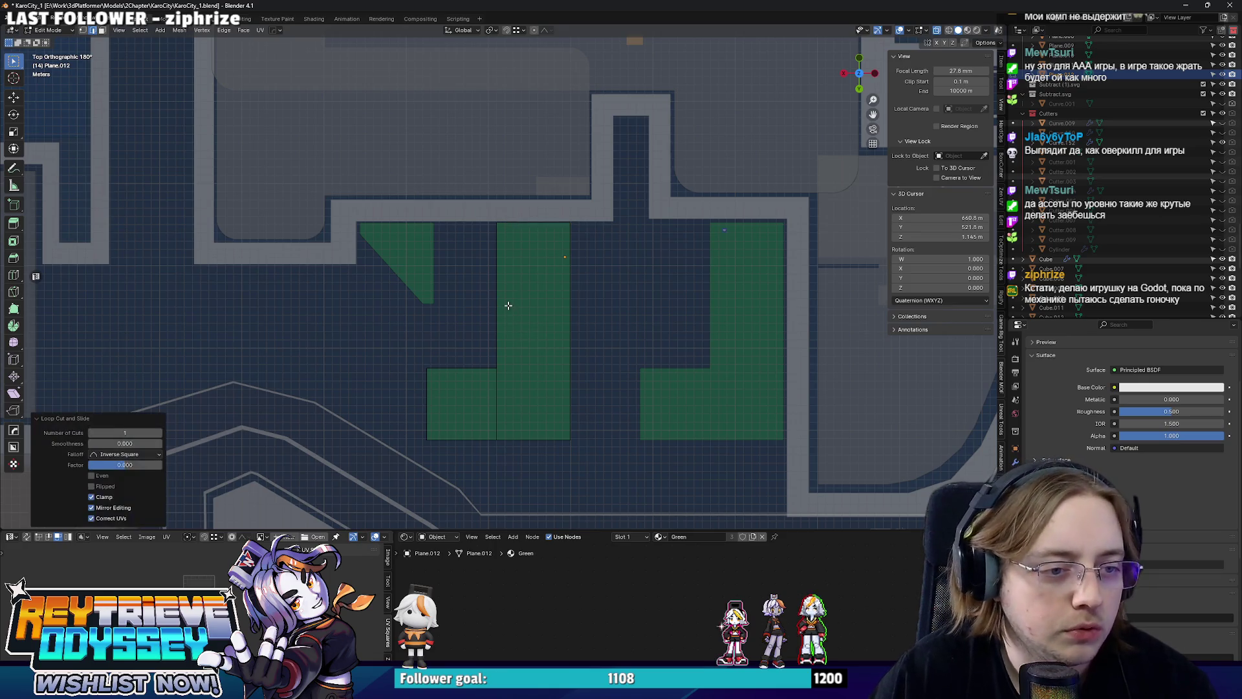
Move the new cut's vertices along Y to set the step height.
{"action": "key", "text": "1"}
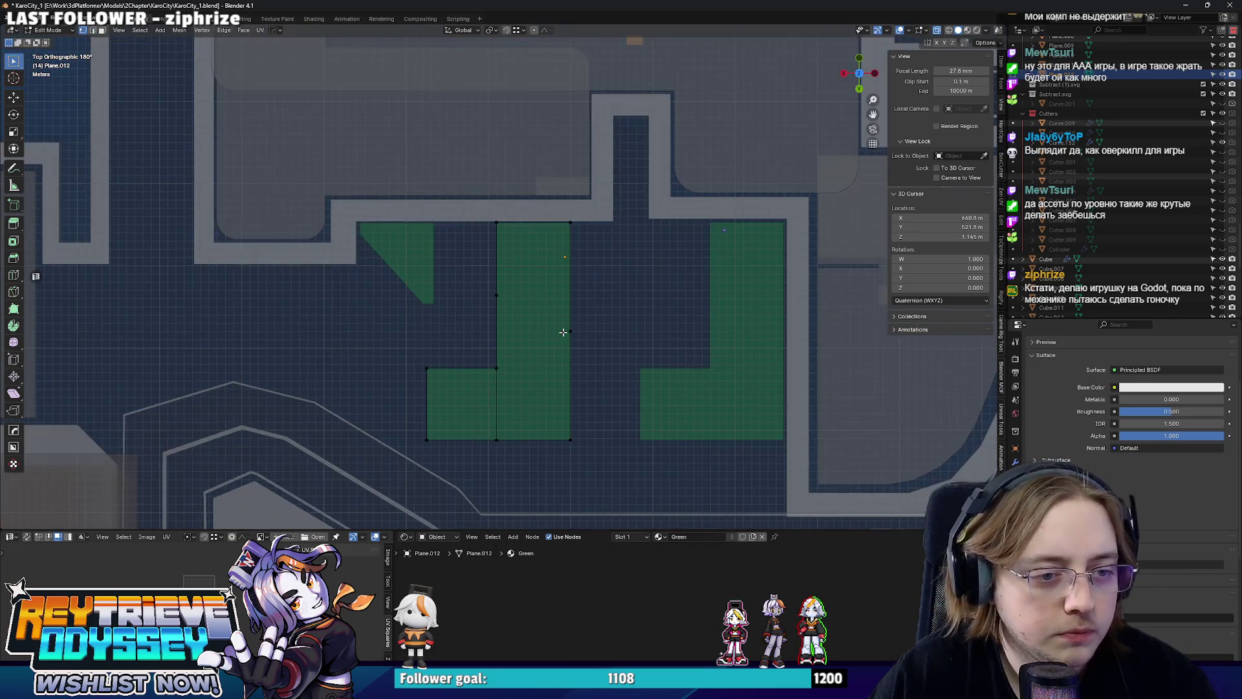
{"action": "left_click", "coordinate": [563, 332]}
{"action": "key", "text": "g"}
{"action": "key", "text": "y"}
{"action": "left_click", "coordinate": [525, 299]}
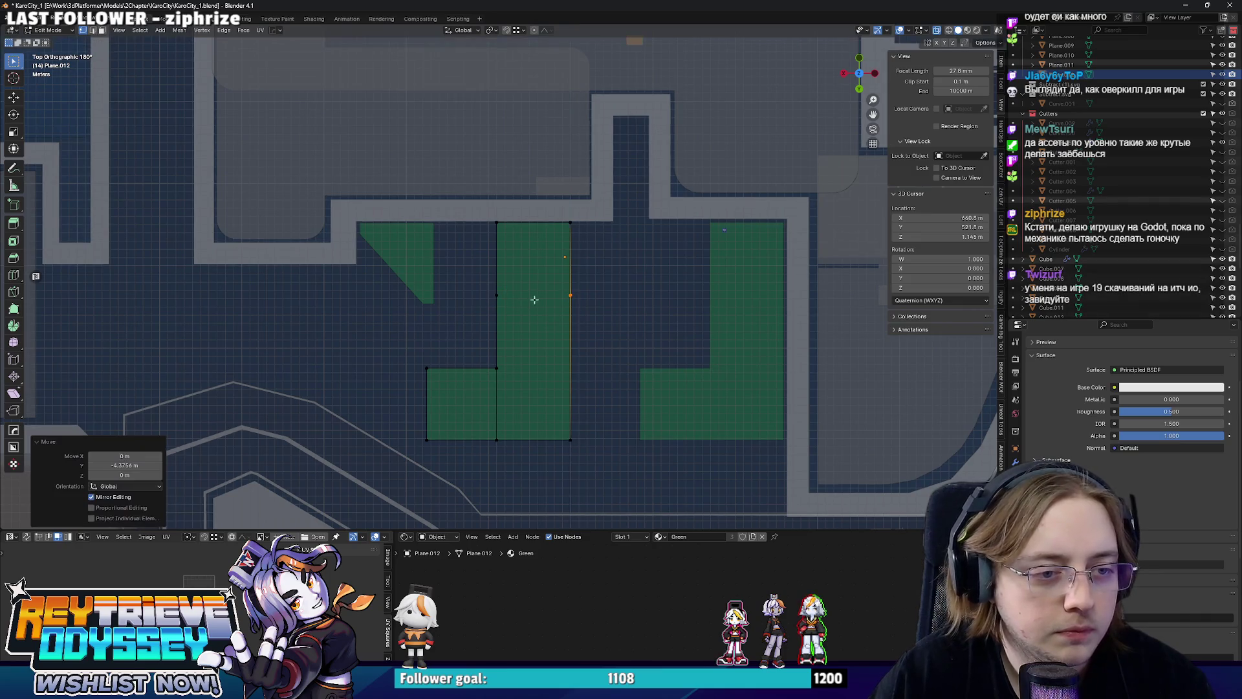
{"action": "left_click", "coordinate": [498, 293]}
{"action": "left_click_drag", "start_coordinate": [503, 292], "coordinate": [499, 307]}
Extrude the right edge along X to form the stepped Z-shaped patch.
{"action": "key", "text": "2"}
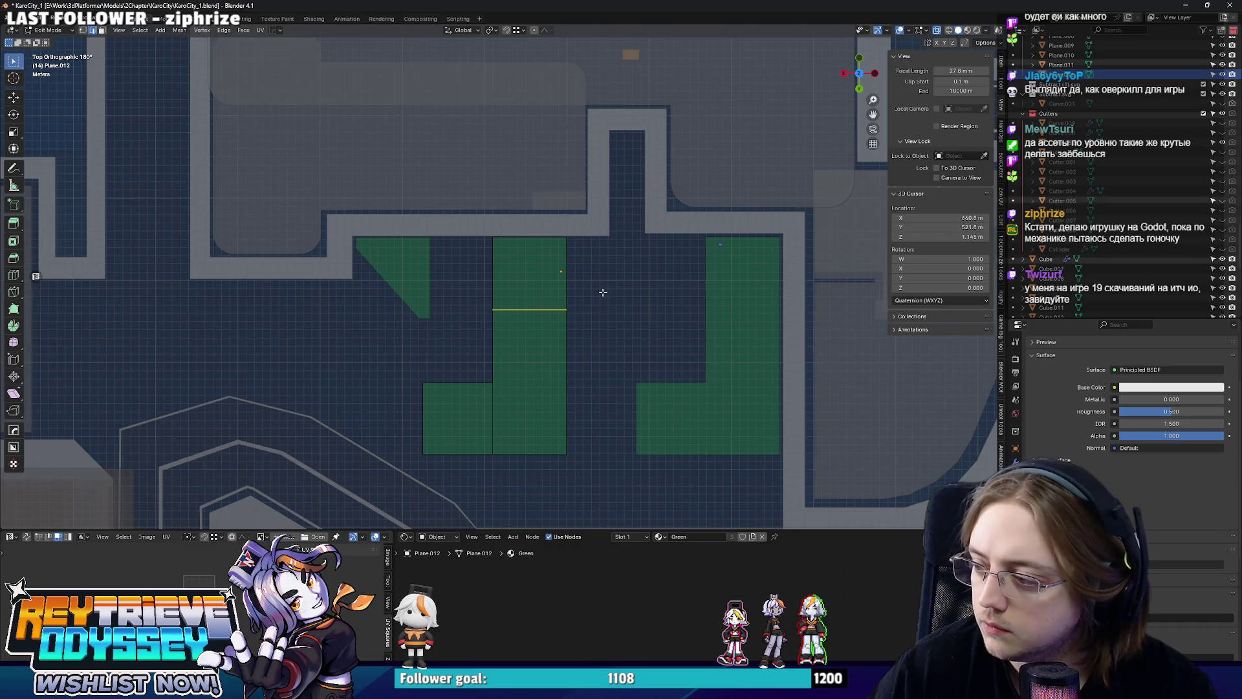
{"action": "key", "text": "e"}
{"action": "key", "text": "y"}
{"action": "key", "text": "x"}
{"action": "left_click", "coordinate": [642, 283]}
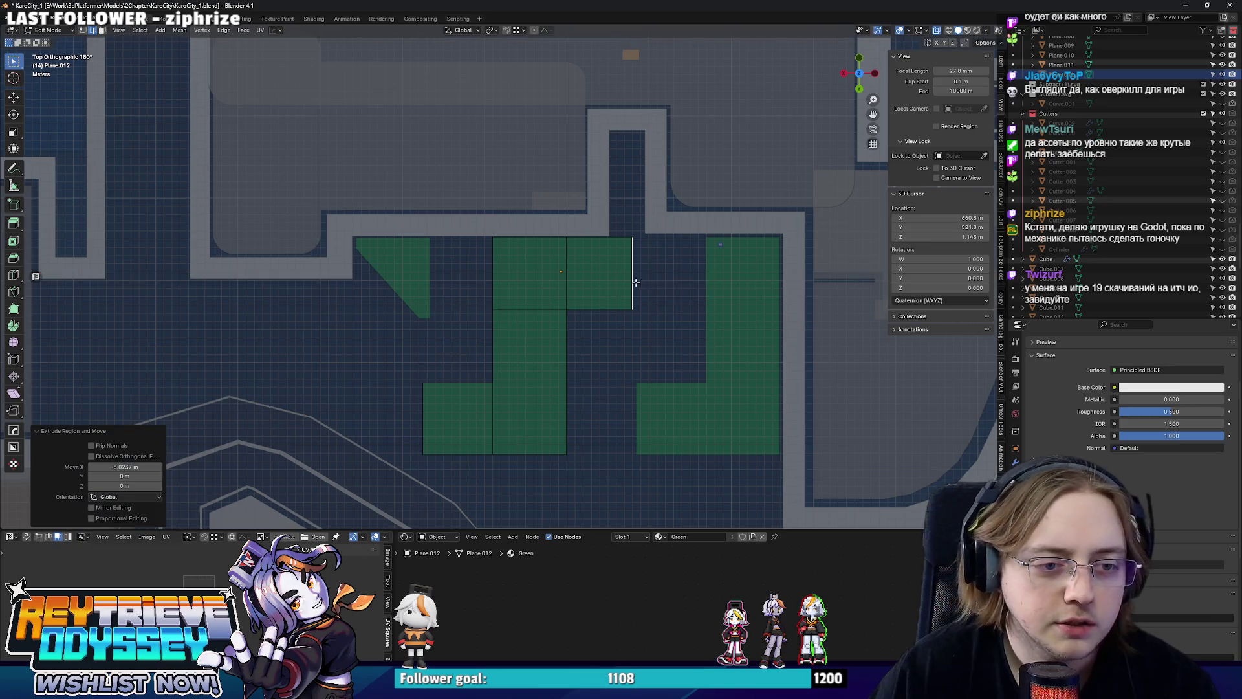
{"action": "key", "text": "Tab"}
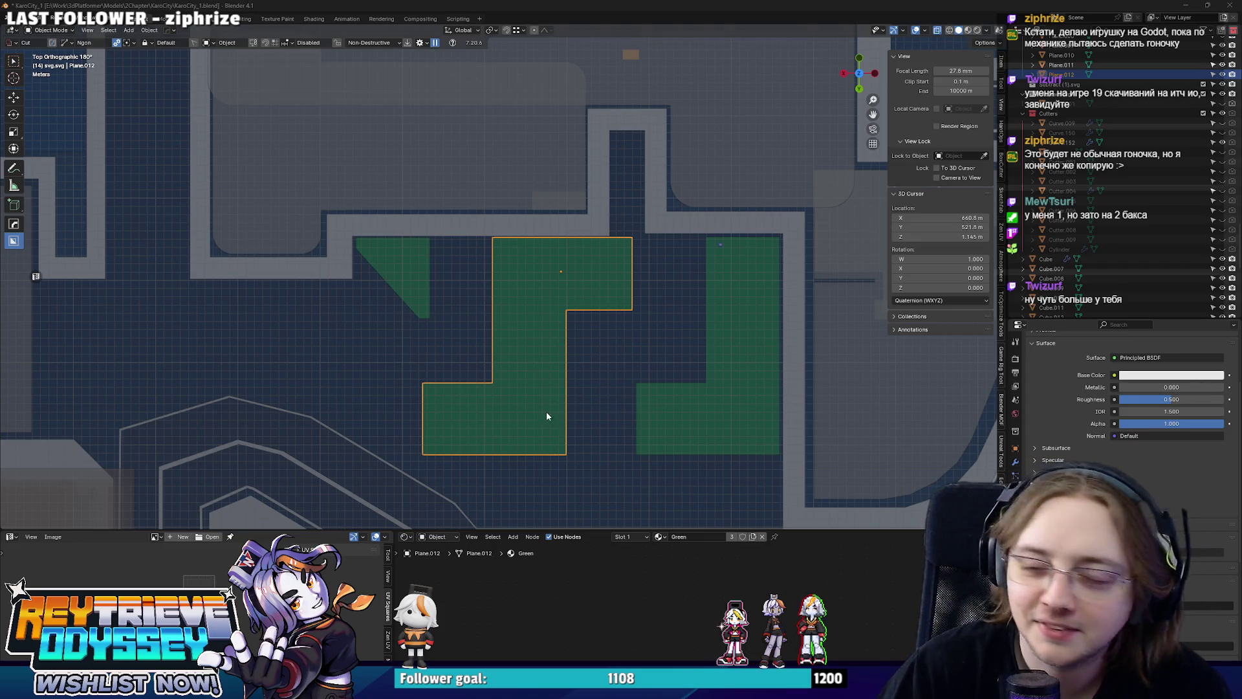
Place the stepped patch in the lot's upper left and rotate it 90° on Z.
{"action": "scroll", "scroll_direction": "up", "scroll_amount": 3}
{"action": "scroll", "scroll_direction": "up", "scroll_amount": 3}
{"action": "key", "text": "g"}
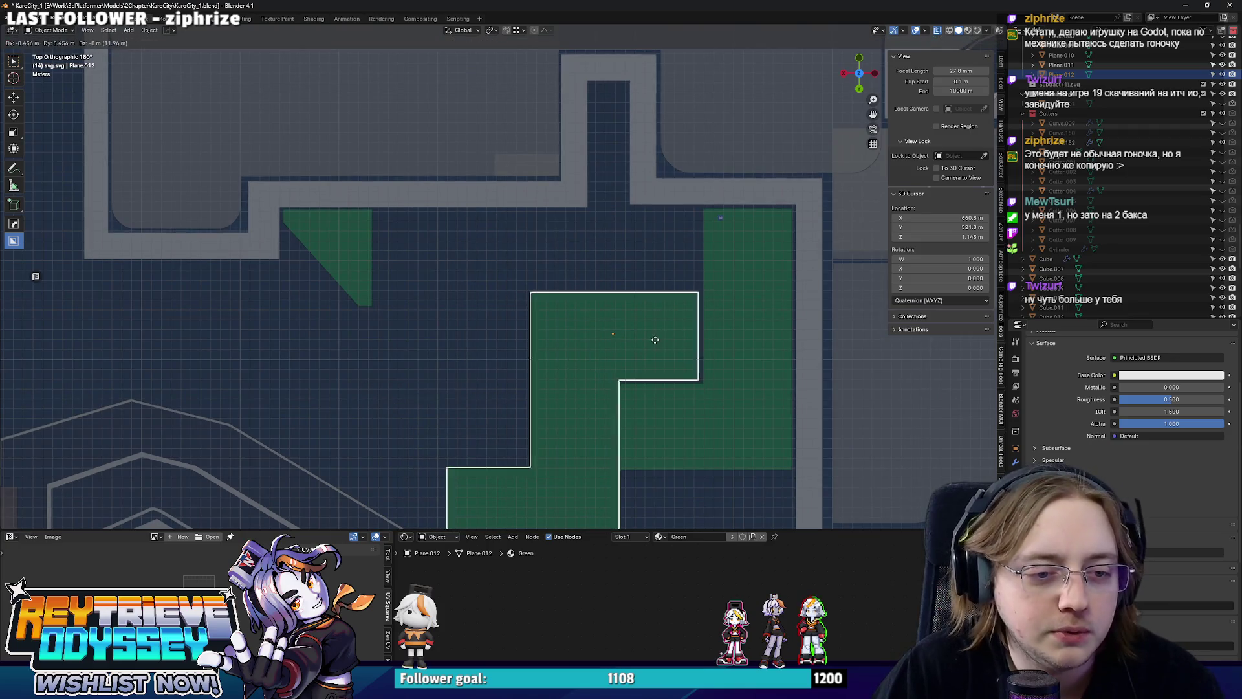
{"action": "left_click", "coordinate": [657, 337]}
{"action": "scroll", "scroll_direction": "down", "scroll_amount": 3}
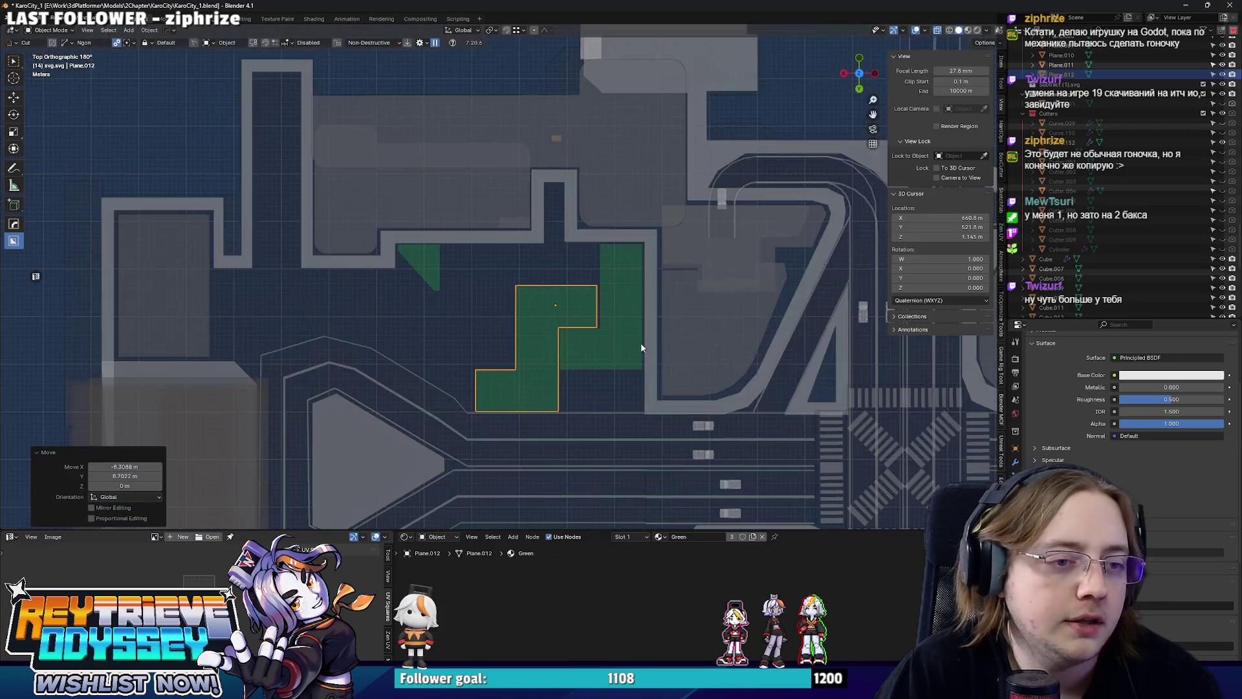
{"action": "key", "text": "g"}
{"action": "left_click", "coordinate": [473, 281]}
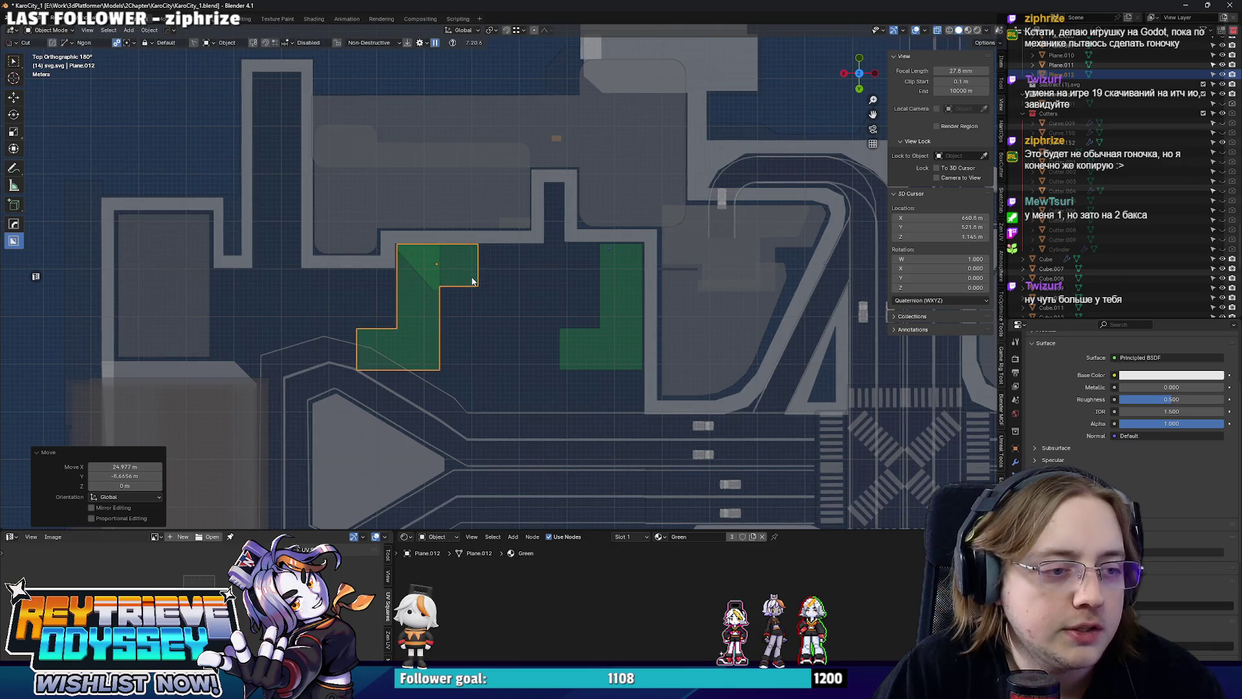
{"action": "type", "text": "r90"}
{"action": "key", "text": "Return"}
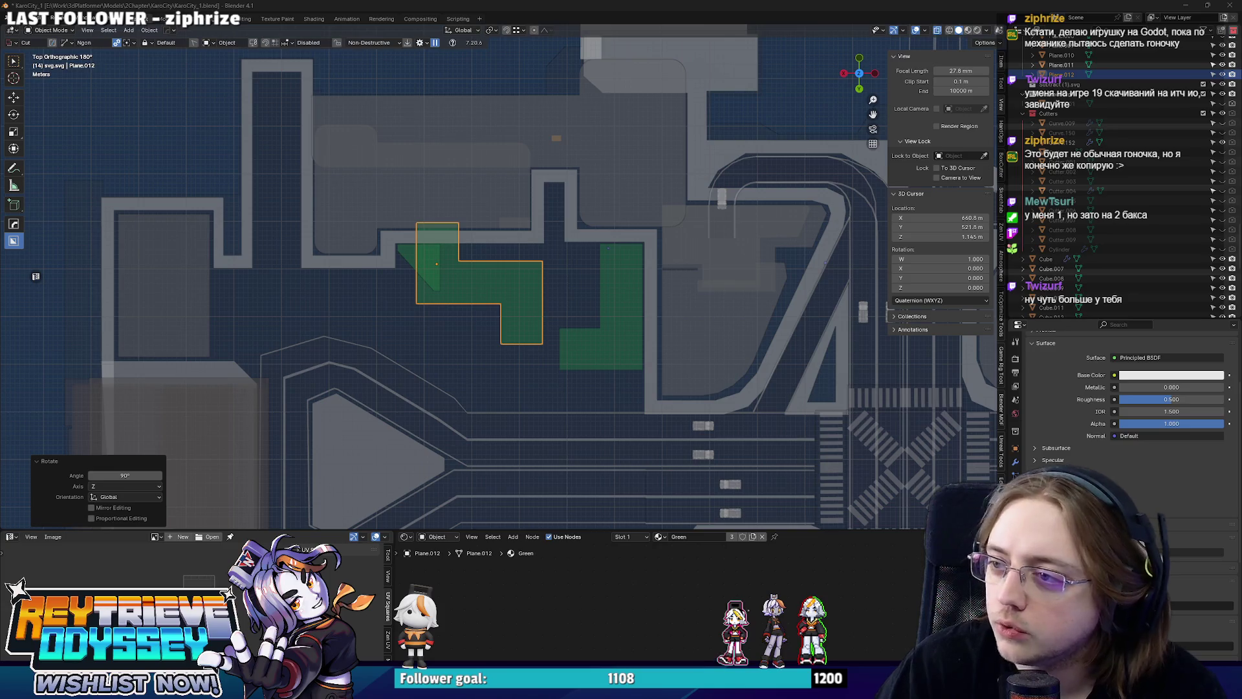
Delete the triangular grass plane.
{"action": "scroll", "scroll_direction": "up", "scroll_amount": 3}
{"action": "left_click", "coordinate": [342, 232]}
{"action": "key", "text": "x"}
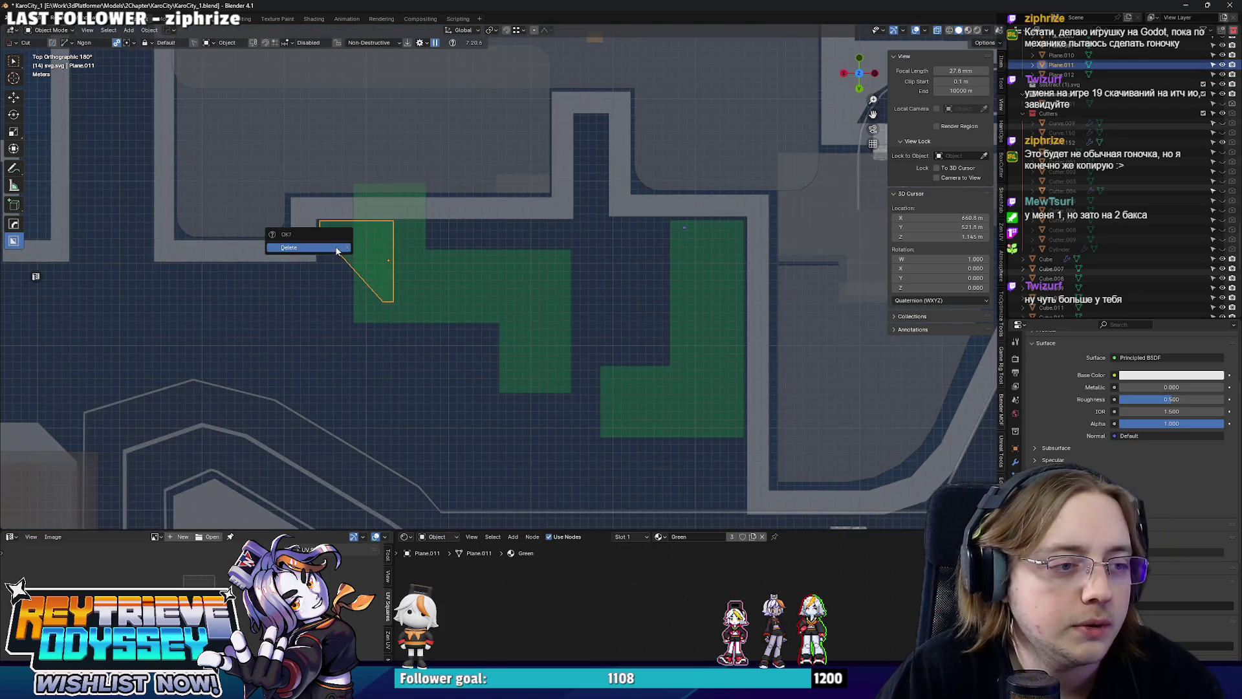
{"action": "left_click", "coordinate": [337, 251]}
Reposition the L-shaped grass plane and nudge it along X to align it in the lot.
{"action": "left_click", "coordinate": [365, 233]}
{"action": "key", "text": "g"}
{"action": "left_click", "coordinate": [337, 275]}
{"action": "scroll", "scroll_direction": "down", "scroll_amount": 3}
{"action": "scroll", "scroll_direction": "up", "scroll_amount": 3}
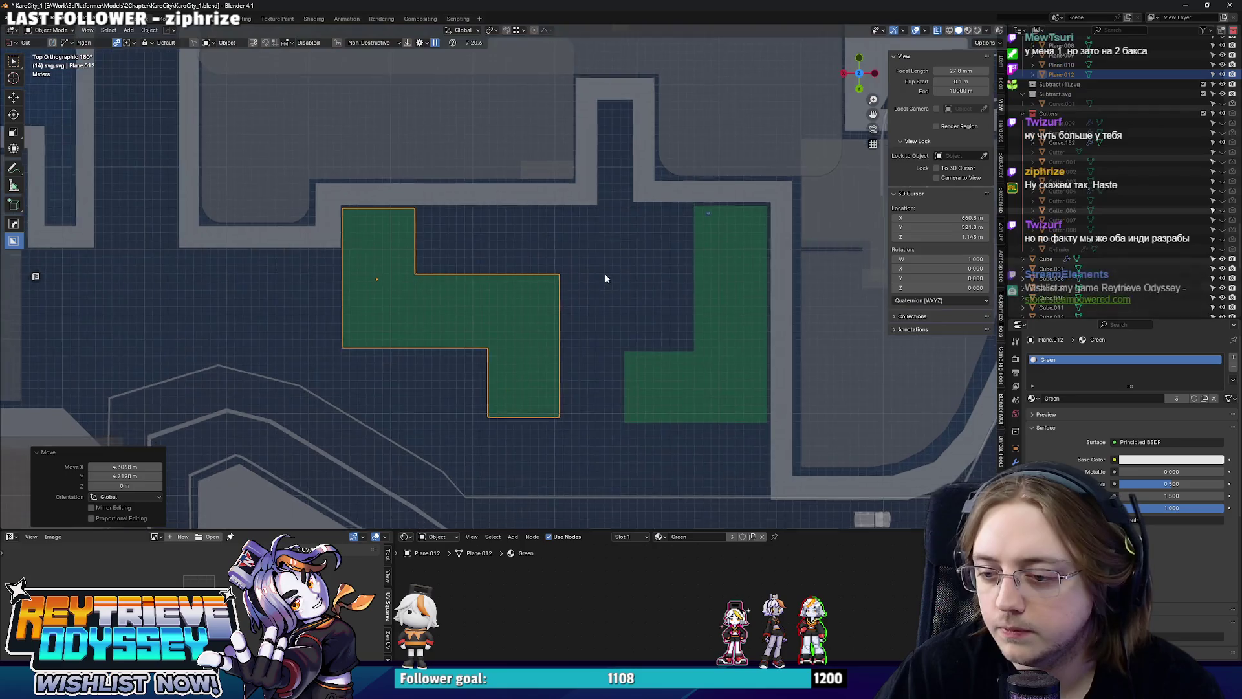
{"action": "scroll", "scroll_direction": "down", "scroll_amount": 3}
{"action": "scroll", "scroll_direction": "up", "scroll_amount": 3}
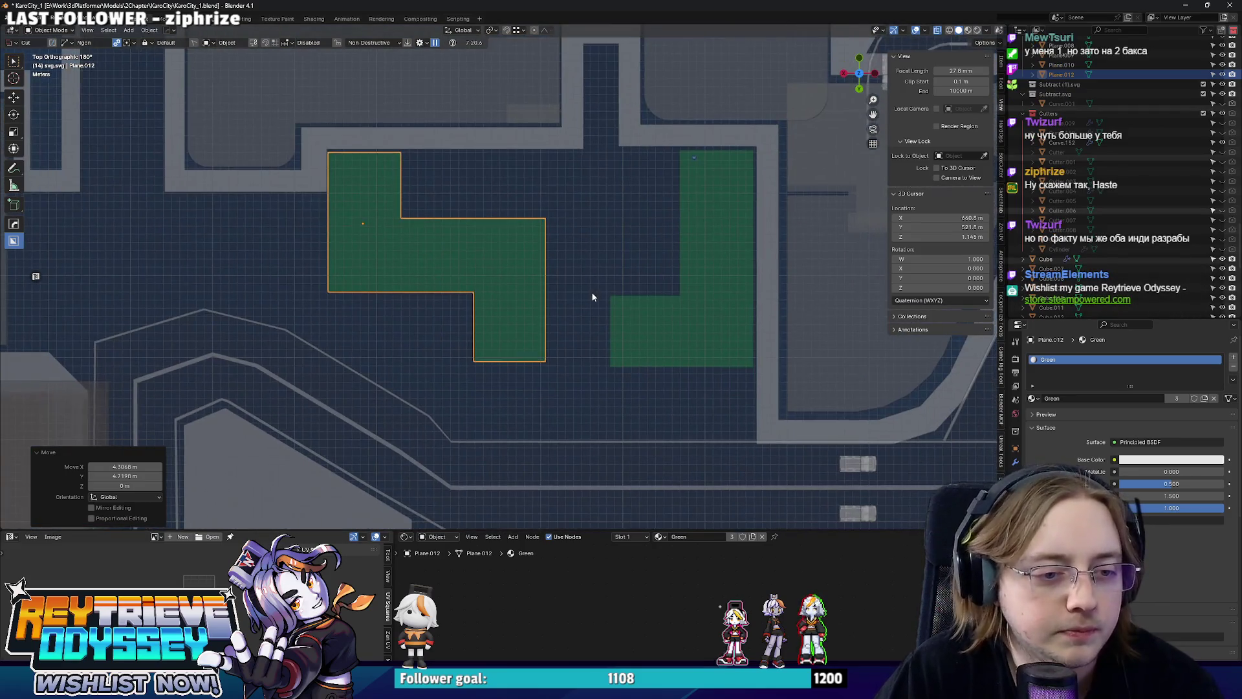
{"action": "left_click_drag", "start_coordinate": [580, 285], "coordinate": [574, 319]}
{"action": "key", "text": "g"}
{"action": "key", "text": "x"}
{"action": "left_click", "coordinate": [589, 306]}
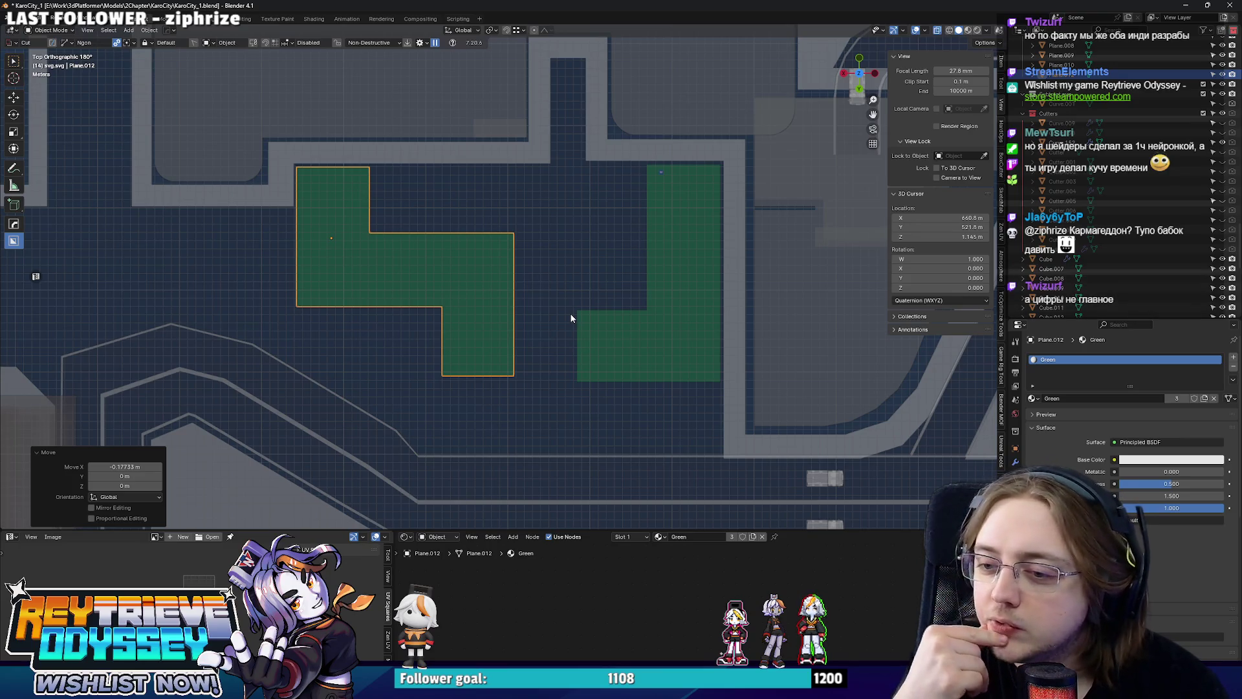
Duplicate the grass patch 78.544 m along Y into the lot below the plaza walkway.
{"action": "scroll", "scroll_direction": "down", "scroll_amount": 3}
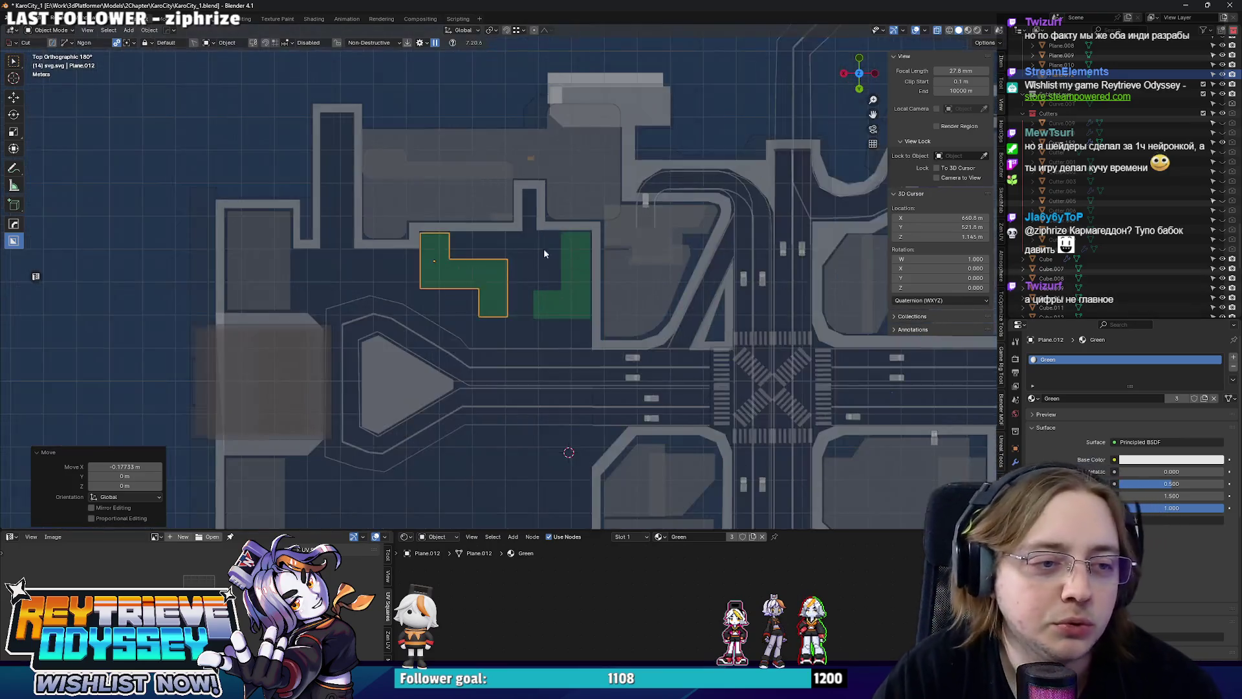
{"action": "left_click_drag", "start_coordinate": [545, 251], "coordinate": [570, 190]}
{"action": "key", "text": "shift+d"}
{"action": "key", "text": "y"}
{"action": "left_click", "coordinate": [597, 410]}
{"action": "left_click_drag", "start_coordinate": [597, 410], "coordinate": [615, 327]}
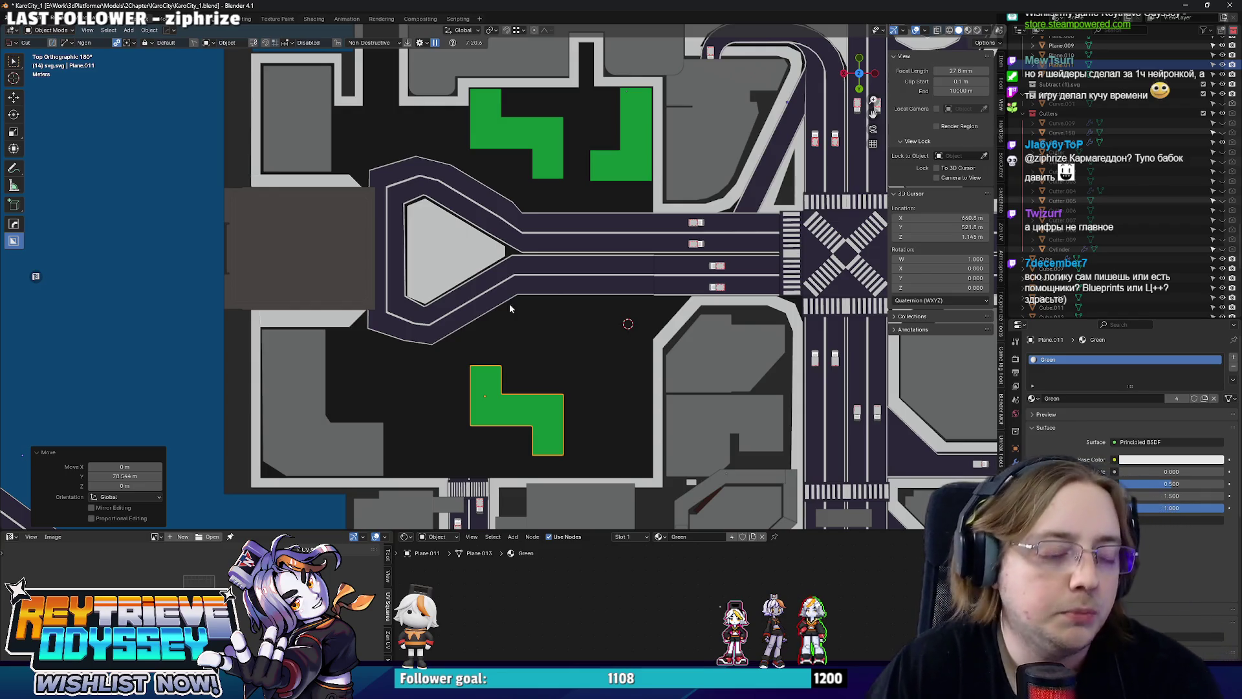
Select the copied grass plane and enter Edit Mode on its mesh.
{"action": "key", "text": "Tab"}
{"action": "scroll", "scroll_direction": "up", "scroll_amount": 3}
{"action": "scroll", "scroll_direction": "down", "scroll_amount": 3}
{"action": "scroll", "scroll_direction": "up", "scroll_amount": 3}
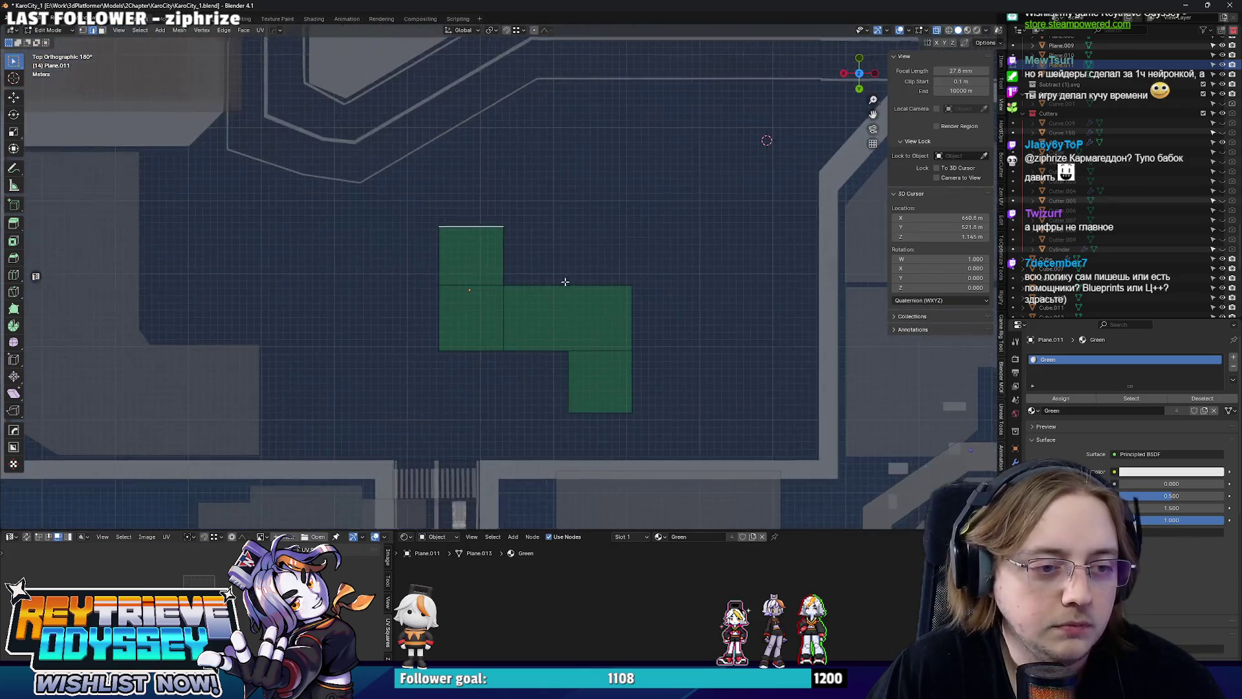
{"action": "left_click_drag", "start_coordinate": [465, 255], "coordinate": [367, 296]}
{"action": "key", "text": "Tab"}
{"action": "key", "text": "Tab"}
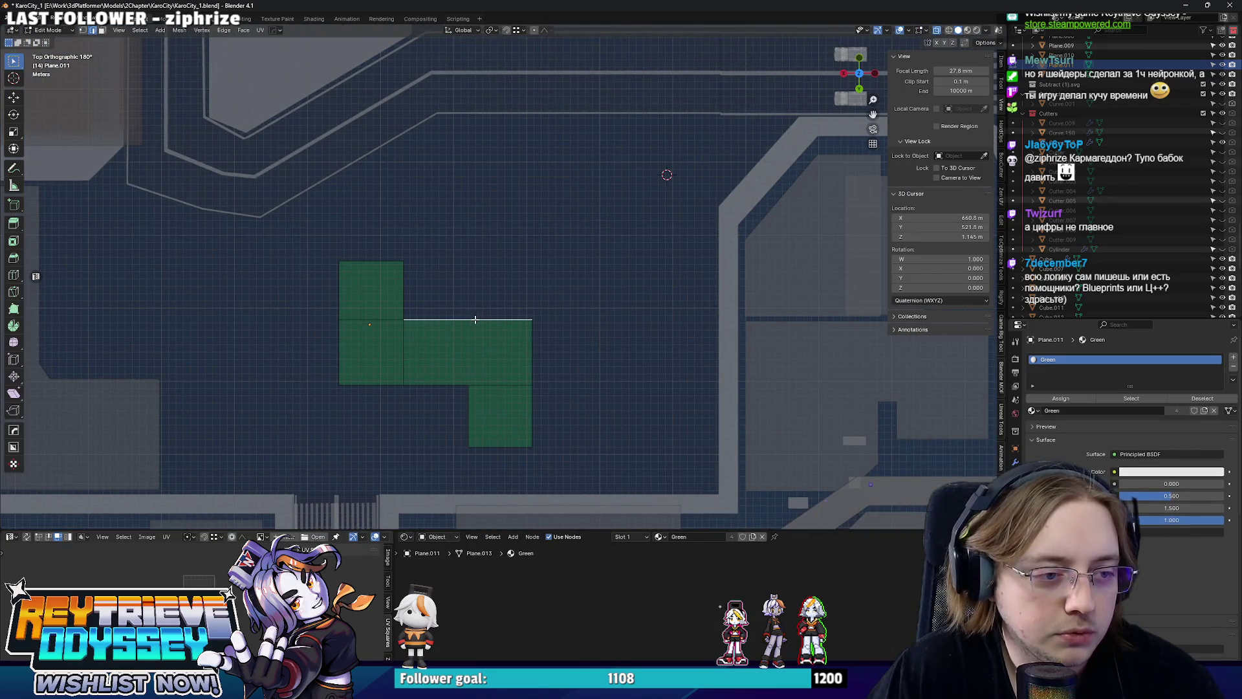
{"action": "scroll", "scroll_direction": "down", "scroll_amount": 3}
{"action": "key", "text": "Tab"}
{"action": "scroll", "scroll_direction": "up", "scroll_amount": 3}
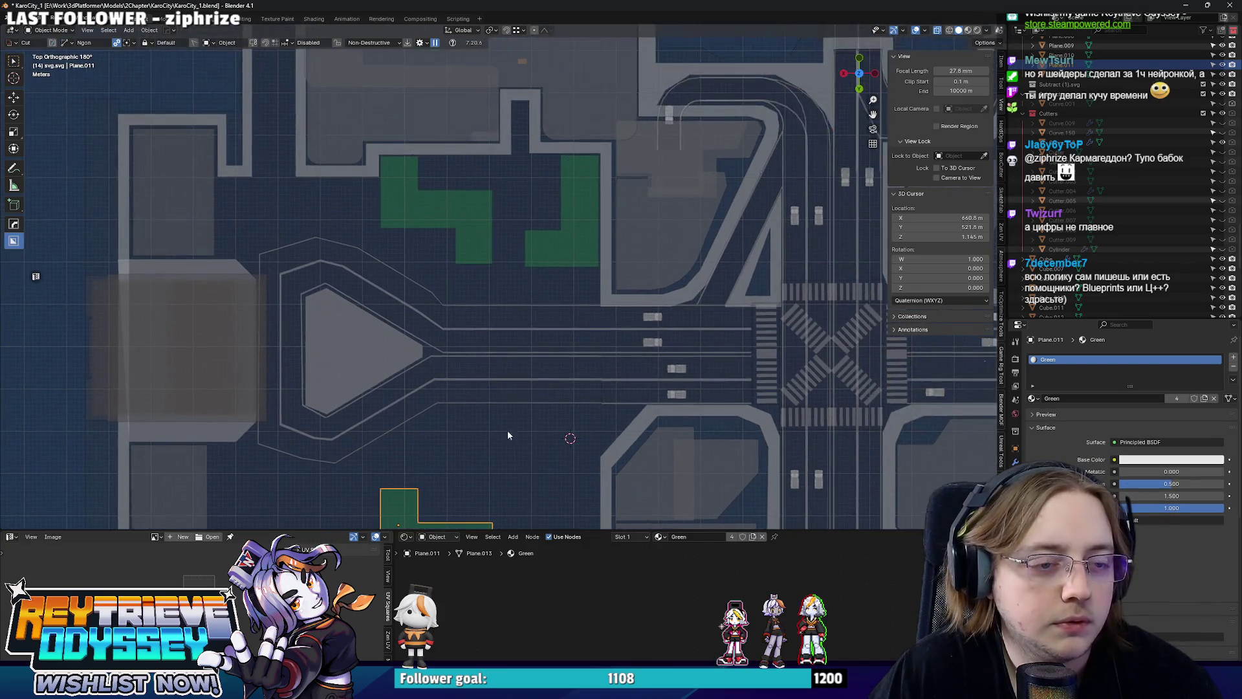
{"action": "left_click_drag", "start_coordinate": [511, 410], "coordinate": [492, 344]}
{"action": "left_click", "coordinate": [480, 352]}
{"action": "key", "text": "Tab"}
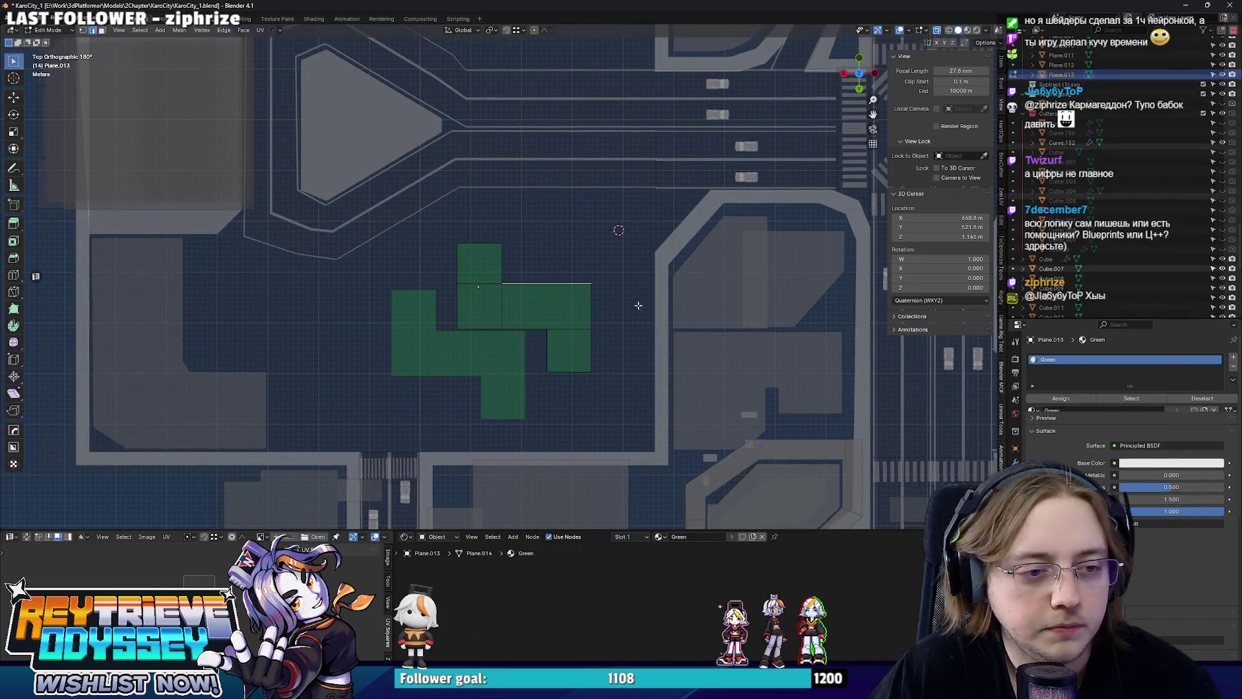
{"action": "scroll", "scroll_direction": "up", "scroll_amount": 3}
Delete the extra faces, including the left-middle one, leaving a single face.
{"action": "left_click", "coordinate": [462, 252]}
{"action": "left_click", "coordinate": [611, 412]}
{"action": "key", "text": "x"}
{"action": "left_click", "coordinate": [612, 411]}
{"action": "left_click", "coordinate": [475, 329]}
{"action": "key", "text": "x"}
{"action": "left_click", "coordinate": [476, 329]}
Drag the bottom edge down along Y to make the face a square.
{"action": "key", "text": "2"}
{"action": "left_click", "coordinate": [584, 366]}
{"action": "key", "text": "g"}
{"action": "key", "text": "Escape"}
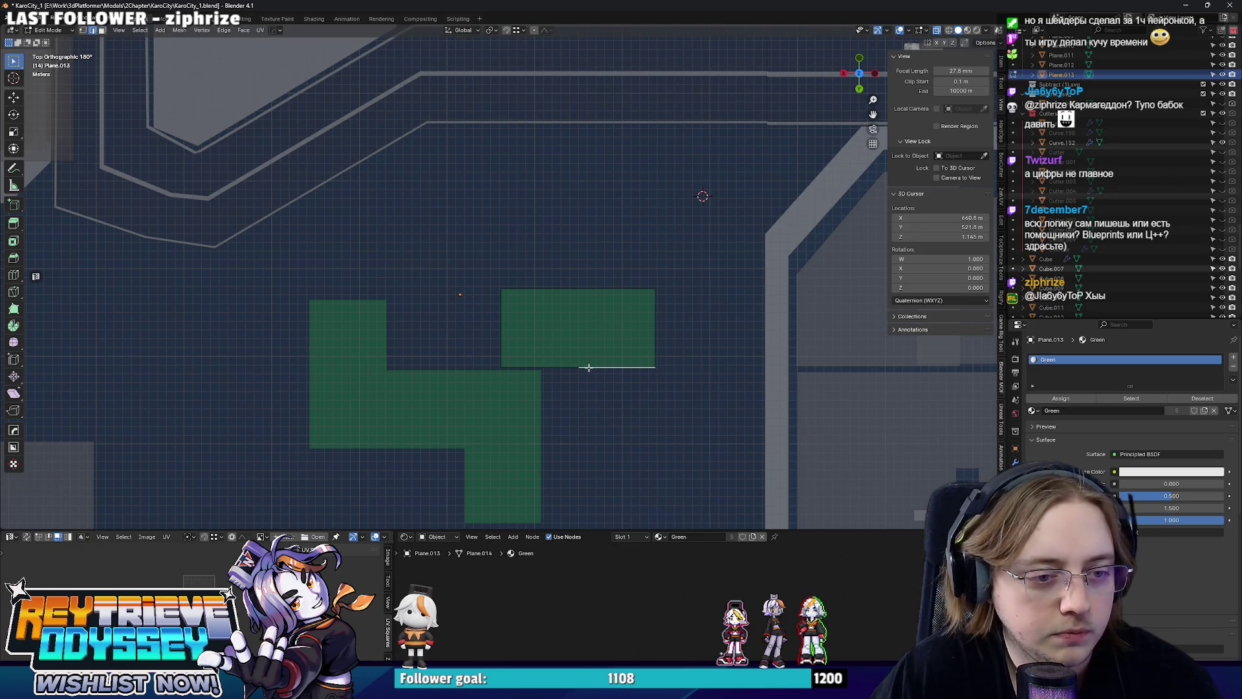
{"action": "key", "text": "g"}
{"action": "key", "text": "y"}
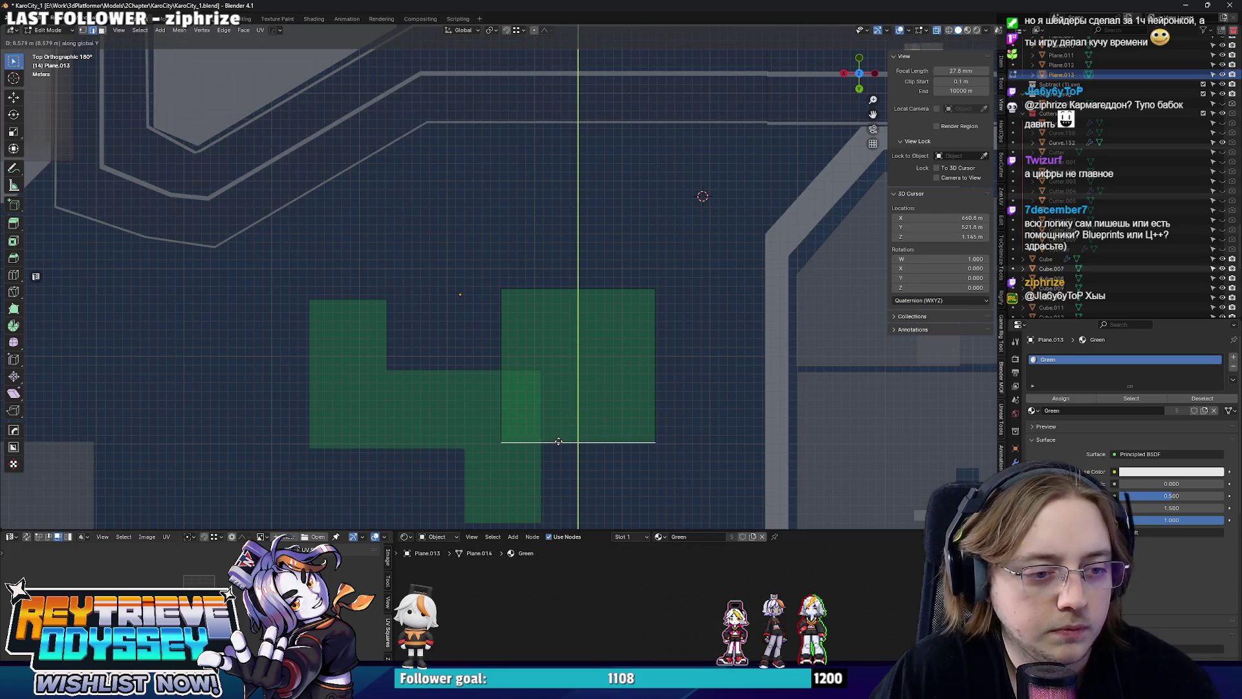
{"action": "left_click", "coordinate": [565, 434]}
{"action": "key", "text": "3"}
{"action": "left_click", "coordinate": [635, 358]}
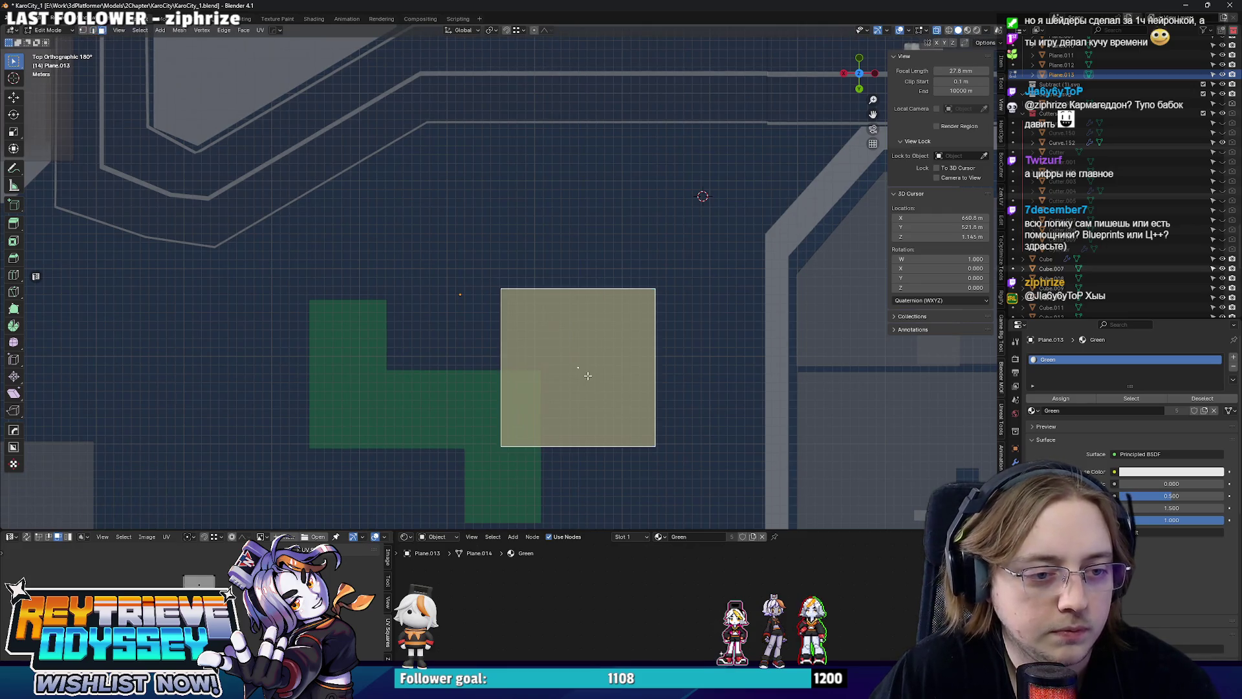
{"action": "right_click", "coordinate": [598, 373]}
{"action": "mouse_move", "coordinate": [621, 335]}
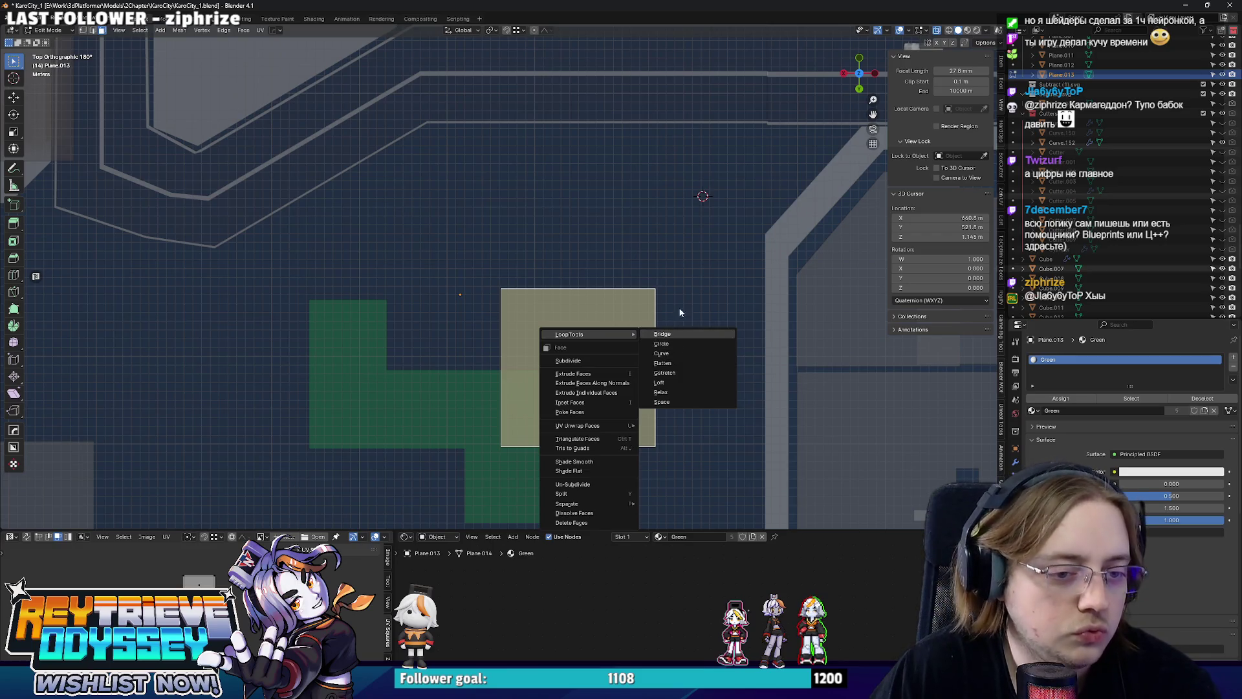
Move the green square Plane.013 by -11.411 m X and -17.254 m Y beside the lower L-shape.
{"action": "key", "text": "Tab"}
{"action": "key", "text": "KP_Divide"}
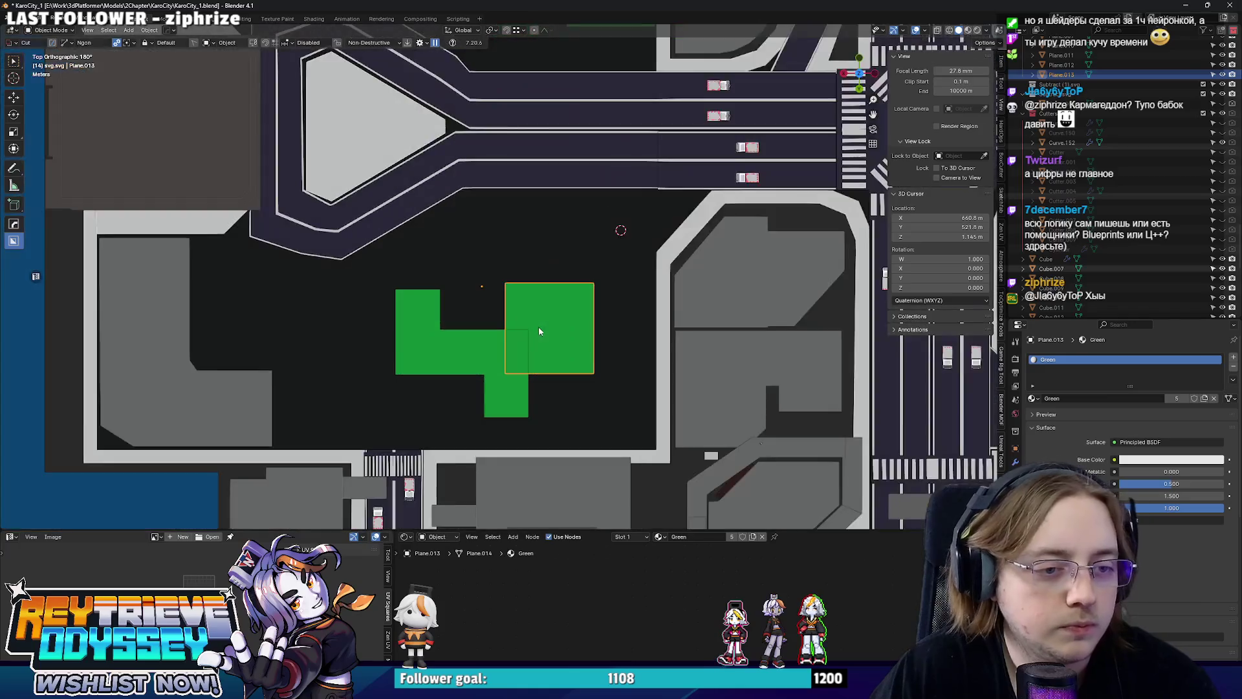
{"action": "key", "text": "g"}
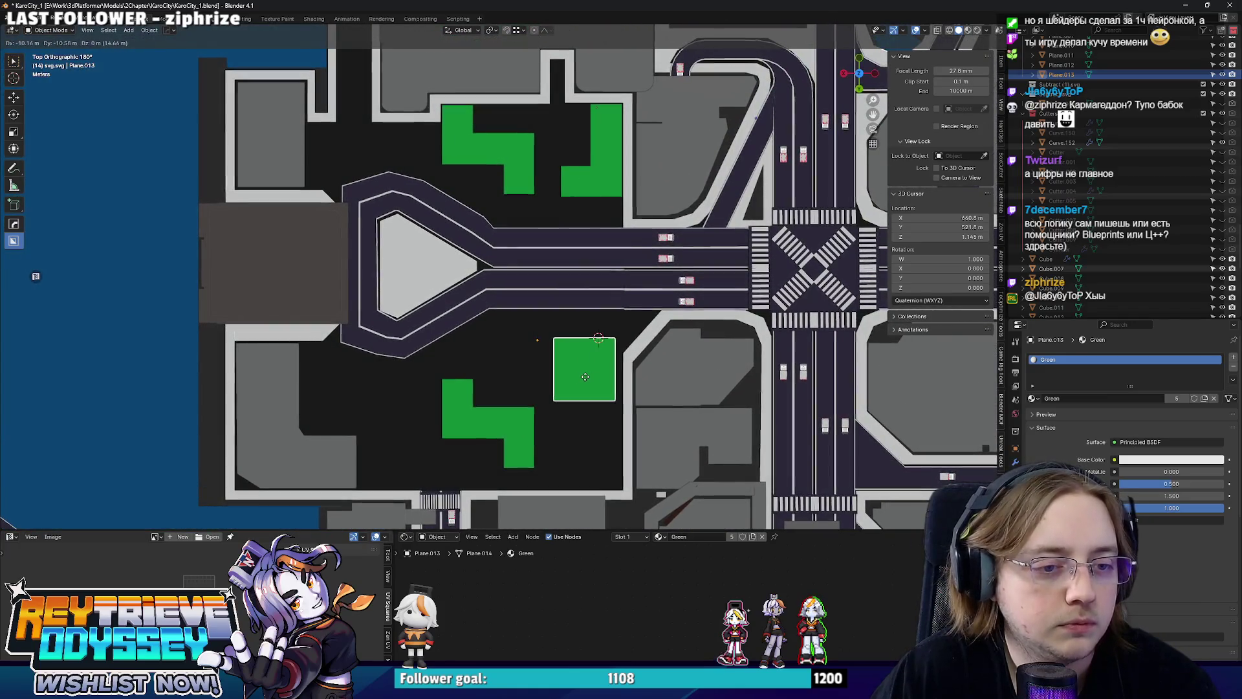
{"action": "left_click", "coordinate": [590, 357]}
{"action": "left_click", "coordinate": [590, 357]}
{"action": "scroll", "scroll_direction": "down", "scroll_amount": 3}
{"action": "scroll", "scroll_direction": "up", "scroll_amount": 3}
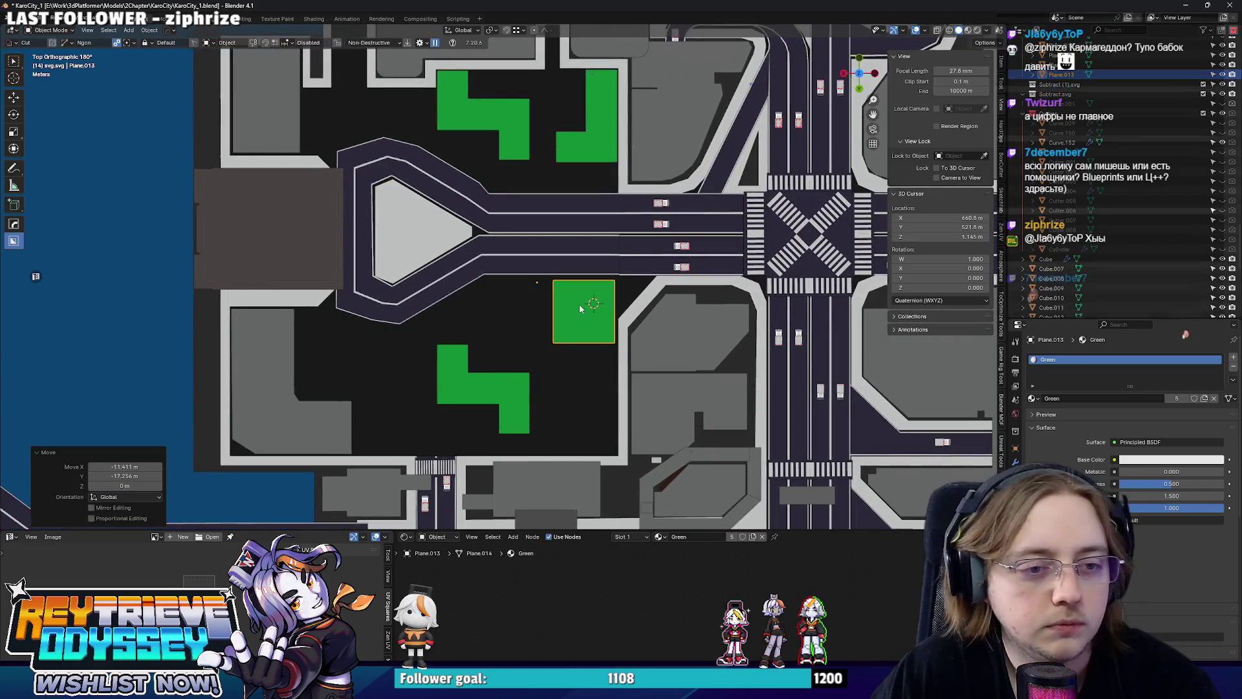
{"action": "scroll", "scroll_direction": "up", "scroll_amount": 3}
{"action": "scroll", "scroll_direction": "up", "scroll_amount": 3}
Set the square's origin to the 3D cursor, then select the lower L-shaped grass plane.
{"action": "right_click", "coordinate": [556, 303]}
{"action": "mouse_move", "coordinate": [556, 303]}
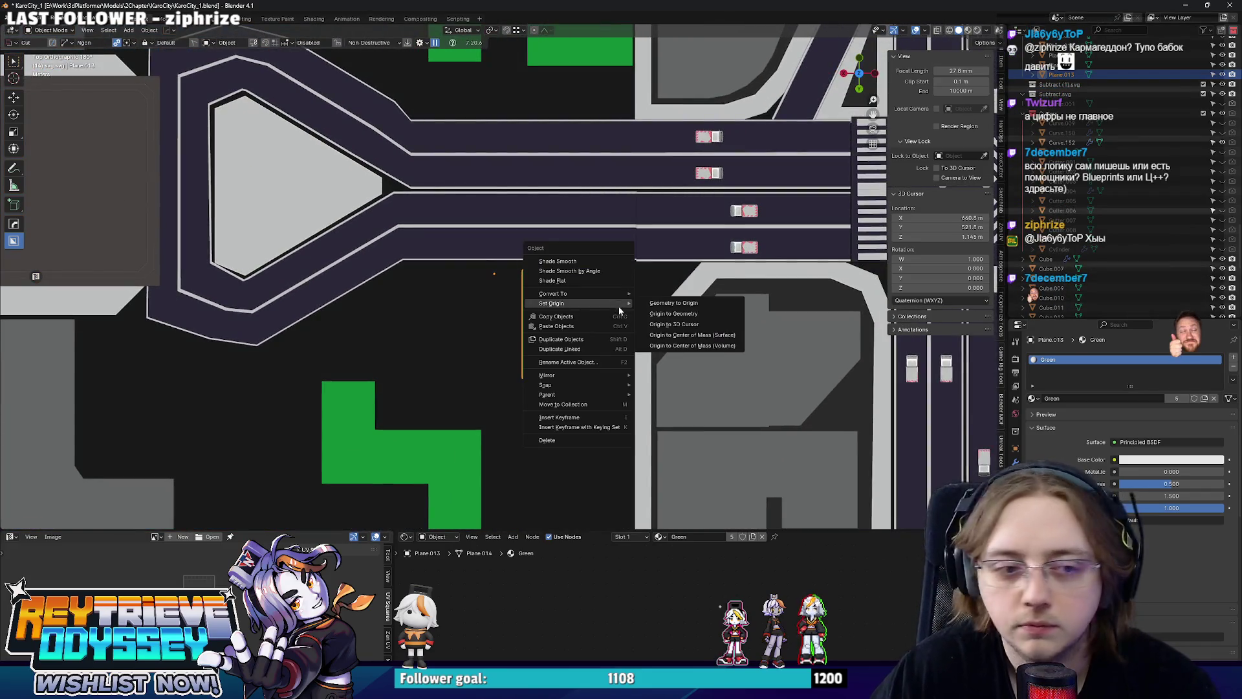
{"action": "left_click", "coordinate": [664, 324]}
{"action": "scroll", "scroll_direction": "down", "scroll_amount": 3}
{"action": "left_click", "coordinate": [530, 320]}
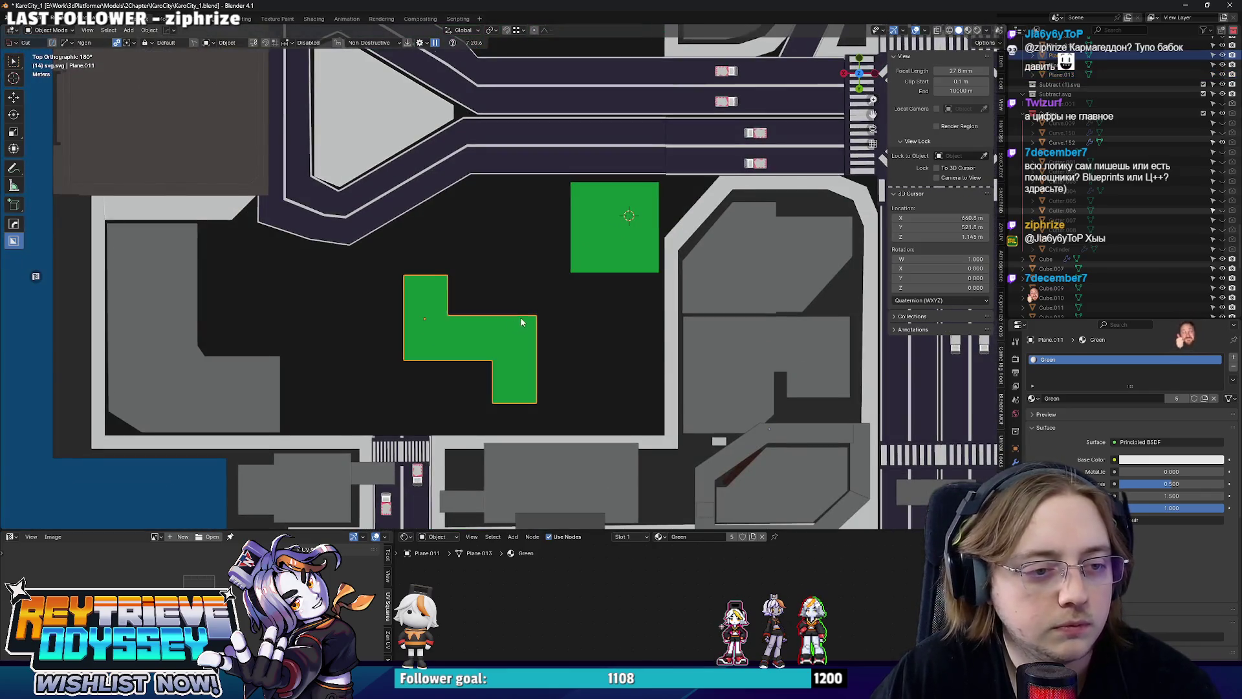
{"action": "scroll", "scroll_direction": "down", "scroll_amount": 3}
{"action": "left_click_drag", "start_coordinate": [534, 317], "coordinate": [531, 375]}
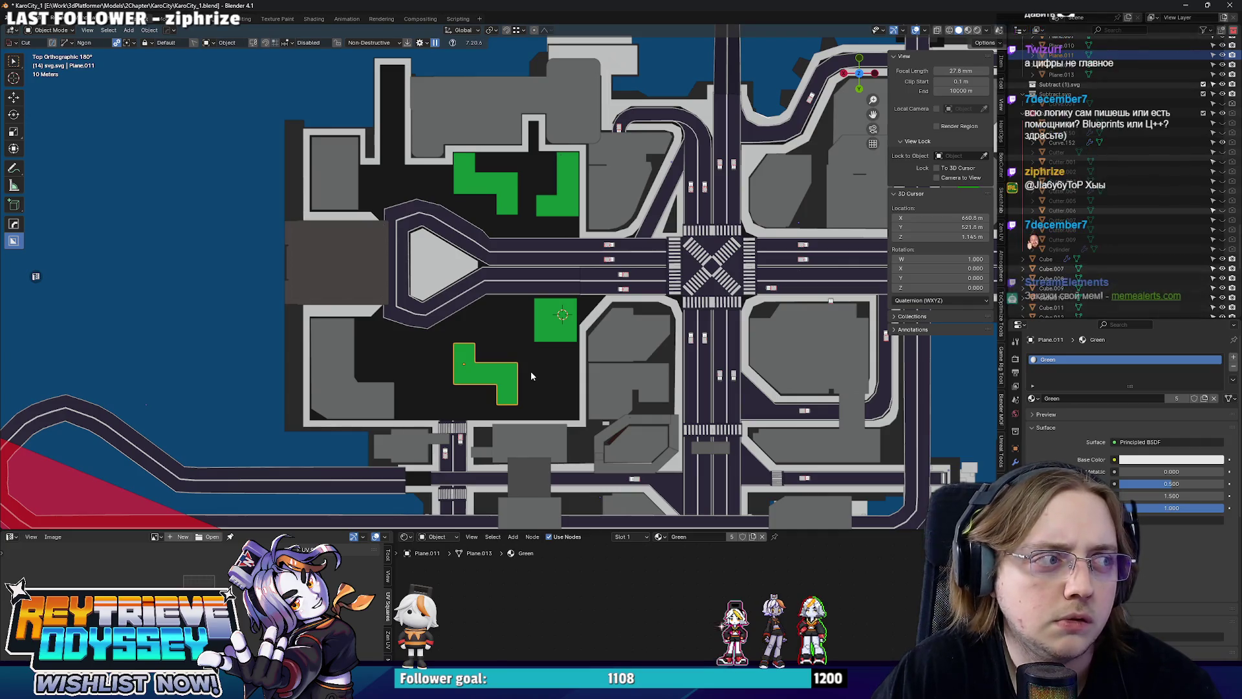
Duplicate the L-shaped grass plane and subdivide its right edge in Edit Mode.
{"action": "scroll", "scroll_direction": "up", "scroll_amount": 3}
{"action": "left_click_drag", "start_coordinate": [459, 390], "coordinate": [437, 468]}
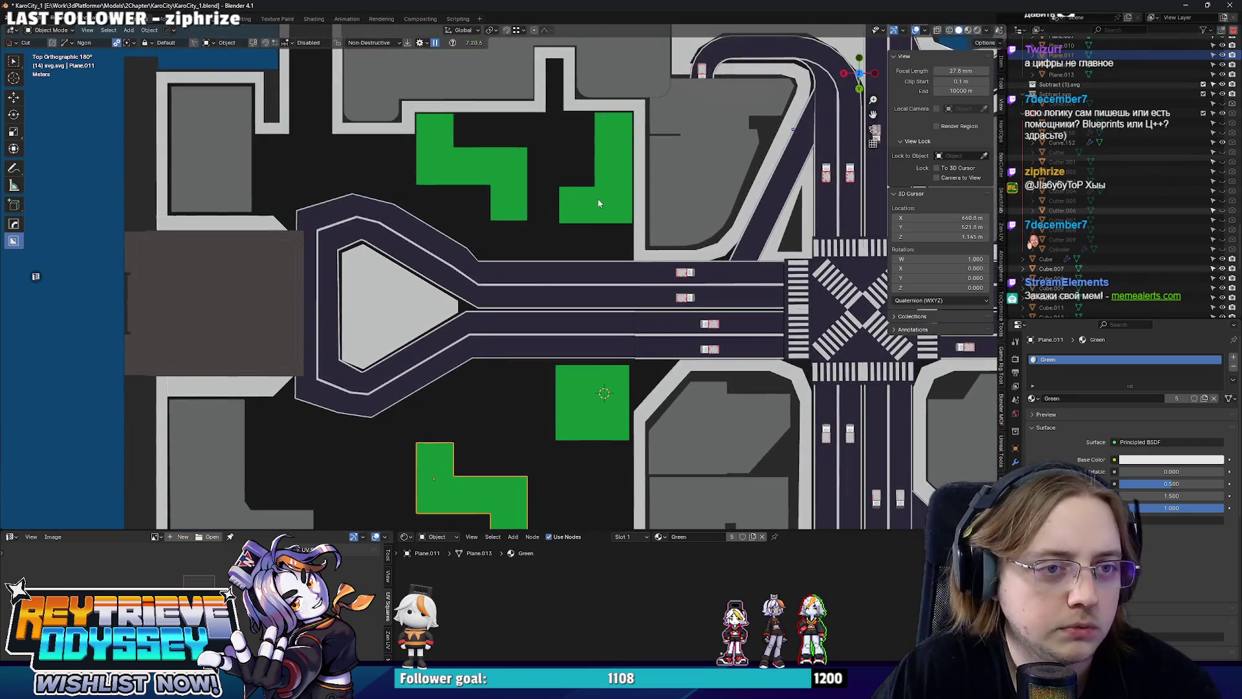
{"action": "key", "text": "shift+d"}
{"action": "left_click", "coordinate": [500, 388]}
{"action": "scroll", "scroll_direction": "up", "scroll_amount": 3}
{"action": "key", "text": "ctrl+Tab"}
{"action": "left_click", "coordinate": [565, 389]}
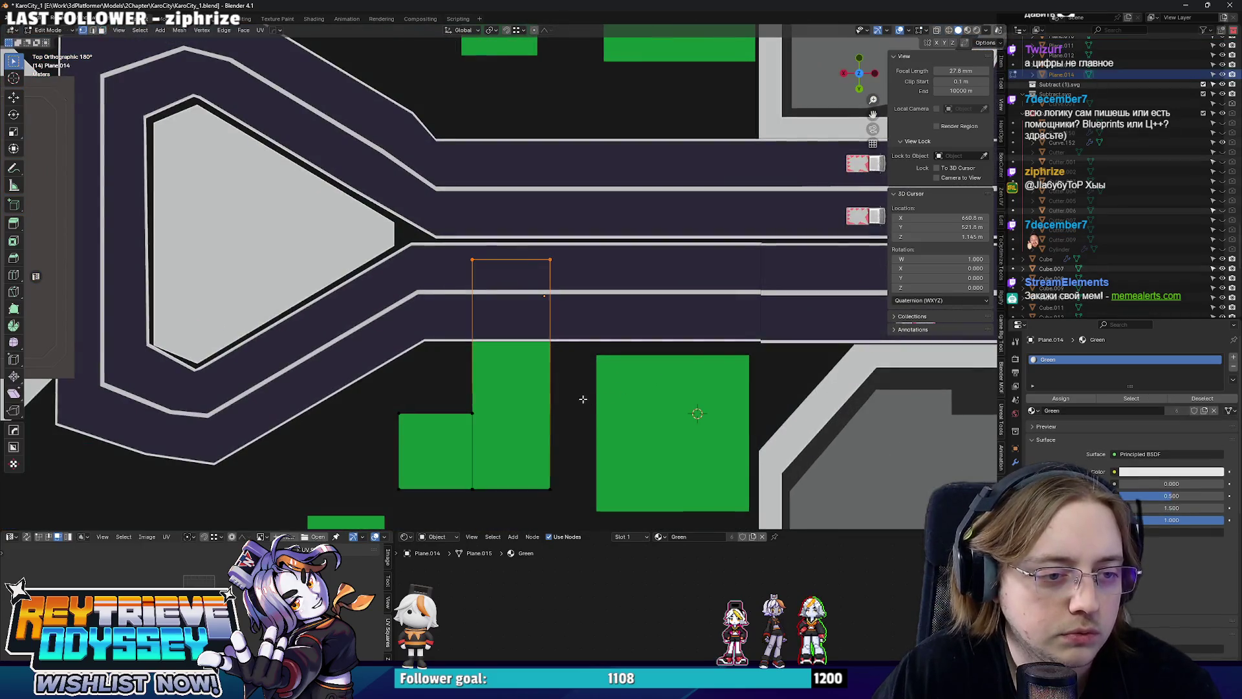
{"action": "left_click", "coordinate": [551, 363]}
{"action": "right_click", "coordinate": [541, 374]}
{"action": "left_click", "coordinate": [541, 379]}
Drag the new midpoint vertex along Y to shape the duplicate into a T.
{"action": "left_click", "coordinate": [549, 374]}
{"action": "key", "text": "g"}
{"action": "key", "text": "y"}
{"action": "key", "text": "x"}
{"action": "key", "text": "y"}
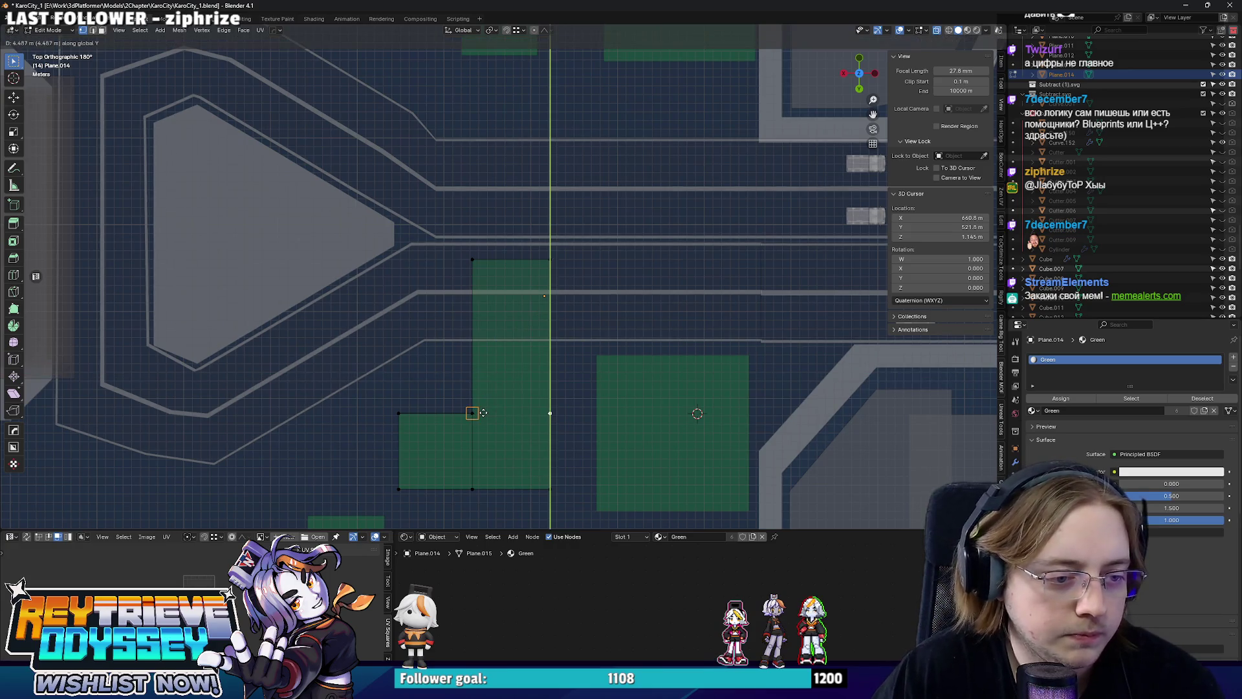
{"action": "left_click", "coordinate": [484, 412]}
{"action": "key", "text": "g"}
{"action": "key", "text": "y"}
{"action": "left_click", "coordinate": [613, 441]}
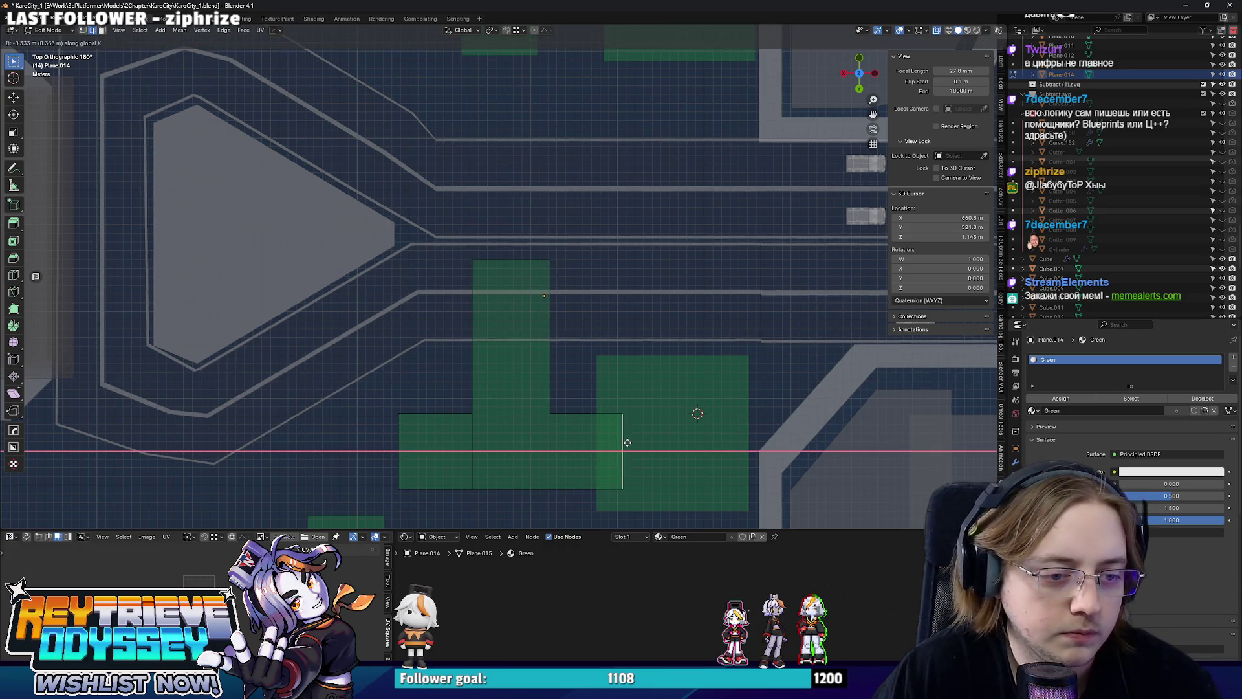
{"action": "key", "text": "Tab"}
Move the T-shaped plane, rotate it 90° twice, and place it over the L-shape.
{"action": "scroll", "scroll_direction": "down", "scroll_amount": 3}
{"action": "left_click_drag", "start_coordinate": [545, 424], "coordinate": [548, 368]}
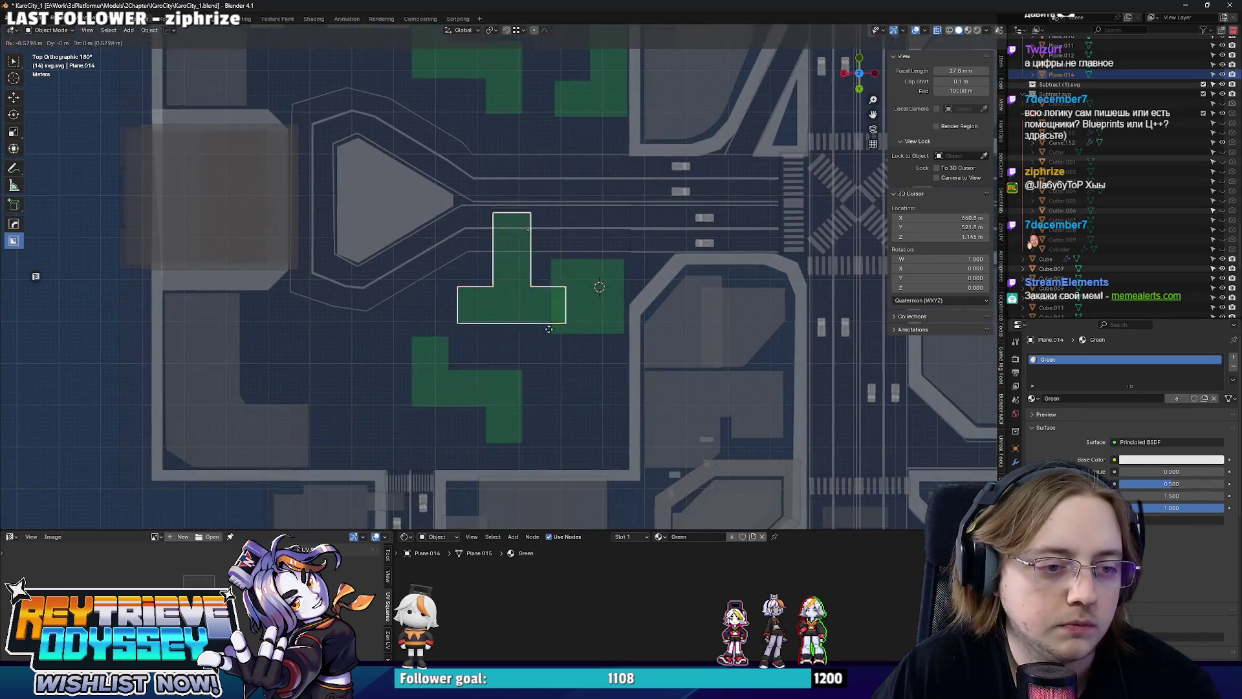
{"action": "key", "text": "g"}
{"action": "left_click", "coordinate": [602, 460]}
{"action": "type", "text": "r90"}
{"action": "key", "text": "Return"}
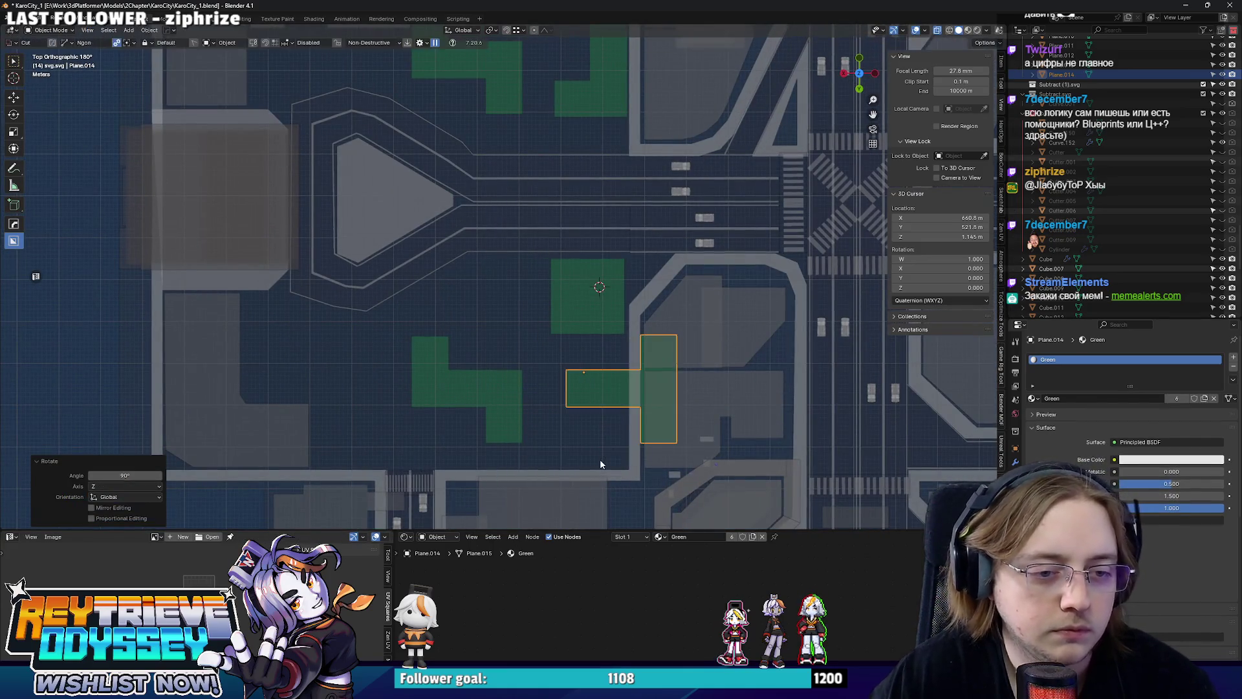
{"action": "key", "text": "g"}
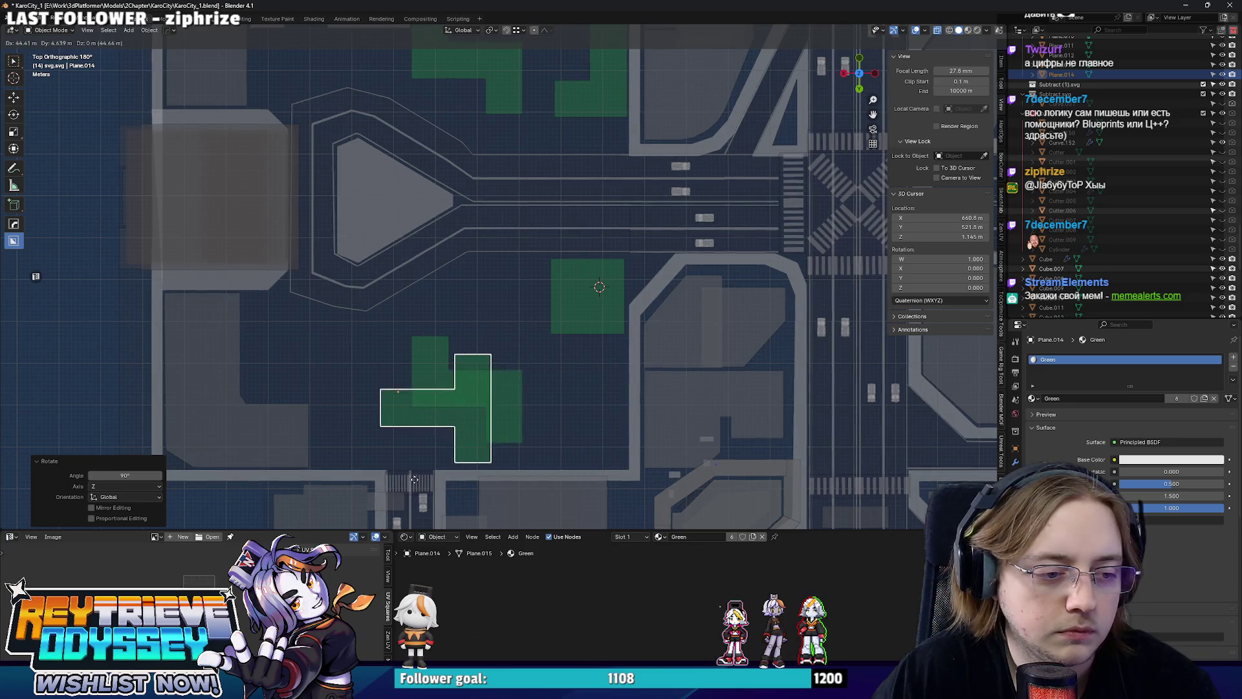
{"action": "left_click", "coordinate": [479, 486]}
{"action": "type", "text": "r90"}
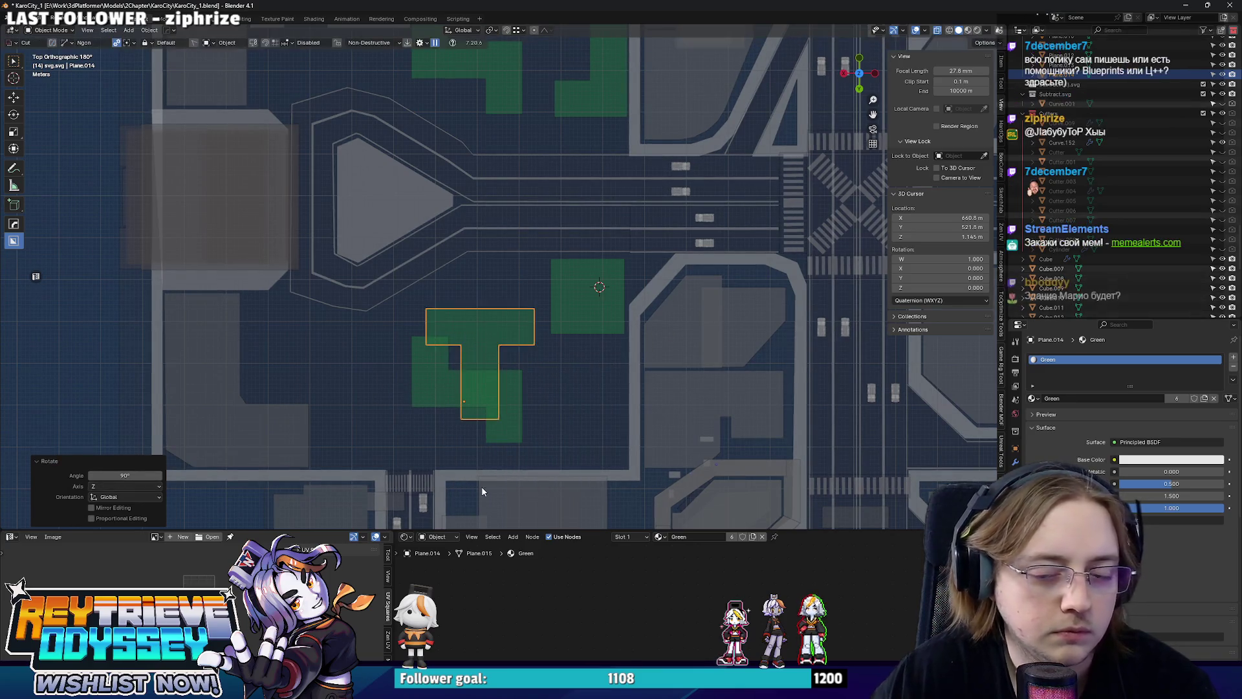
{"action": "key", "text": "Return"}
{"action": "key", "text": "g"}
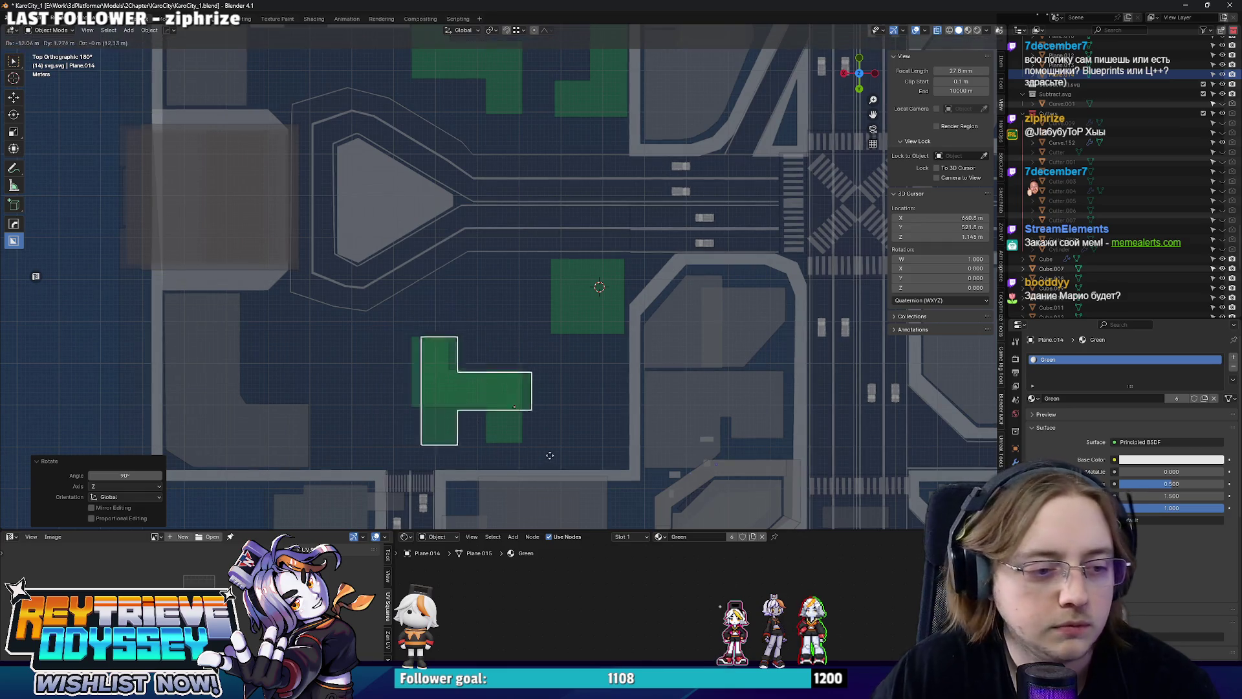
{"action": "left_click", "coordinate": [436, 371]}
Turn off X-ray, hide the plane under the T, then reveal all grass planes.
{"action": "left_click", "coordinate": [435, 371]}
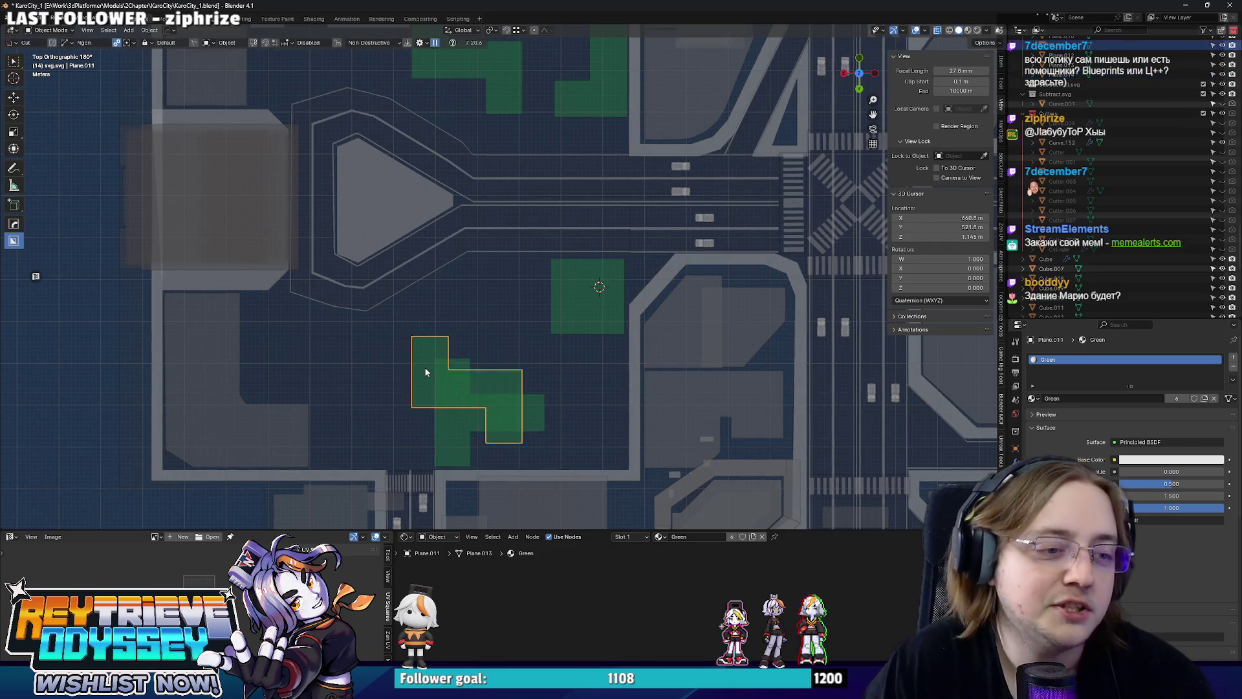
{"action": "key", "text": "alt+z"}
{"action": "key", "text": "h"}
{"action": "key", "text": "alt+h"}
{"action": "scroll", "scroll_direction": "down", "scroll_amount": 3}
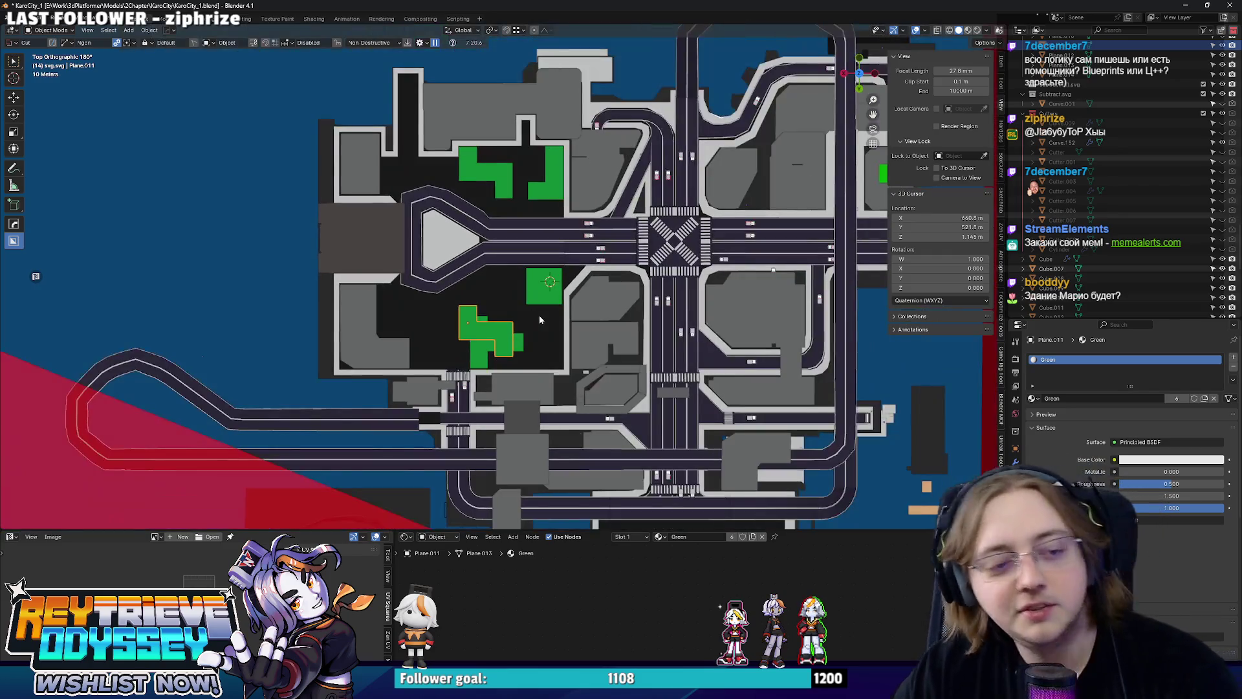
{"action": "scroll", "scroll_direction": "up", "scroll_amount": 3}
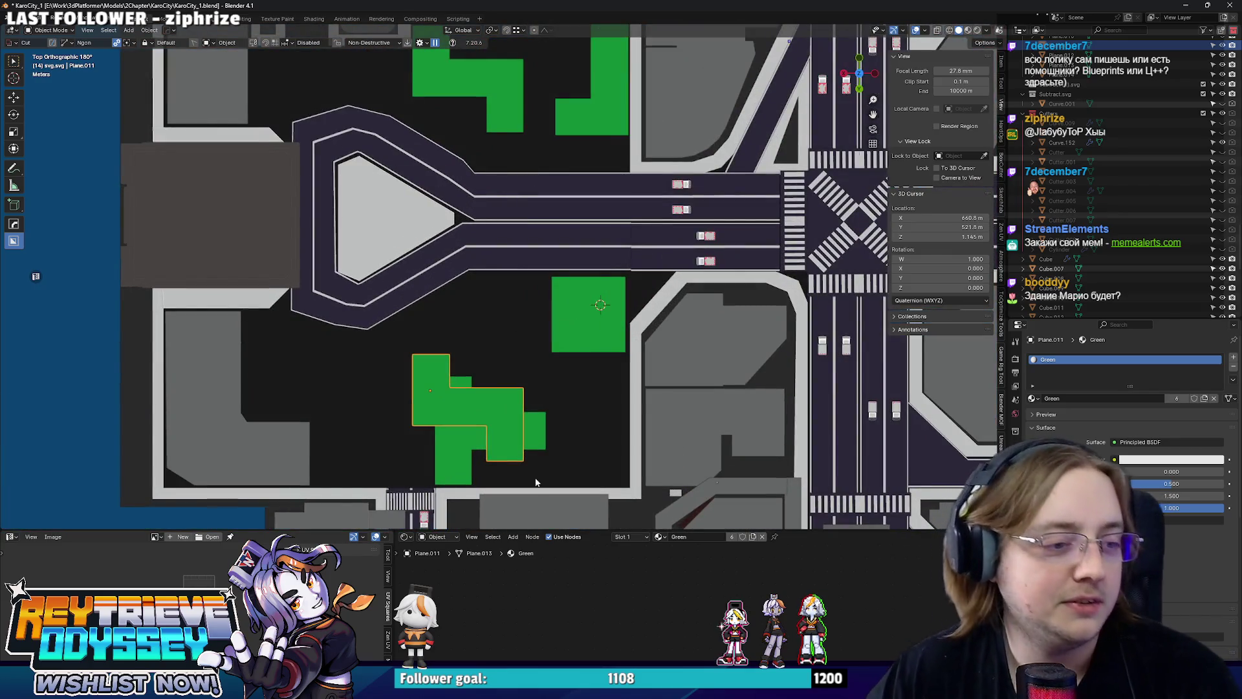
{"action": "scroll", "scroll_direction": "down", "scroll_amount": 3}
{"action": "scroll", "scroll_direction": "up", "scroll_amount": 3}
{"action": "left_click_drag", "start_coordinate": [496, 426], "coordinate": [615, 499]}
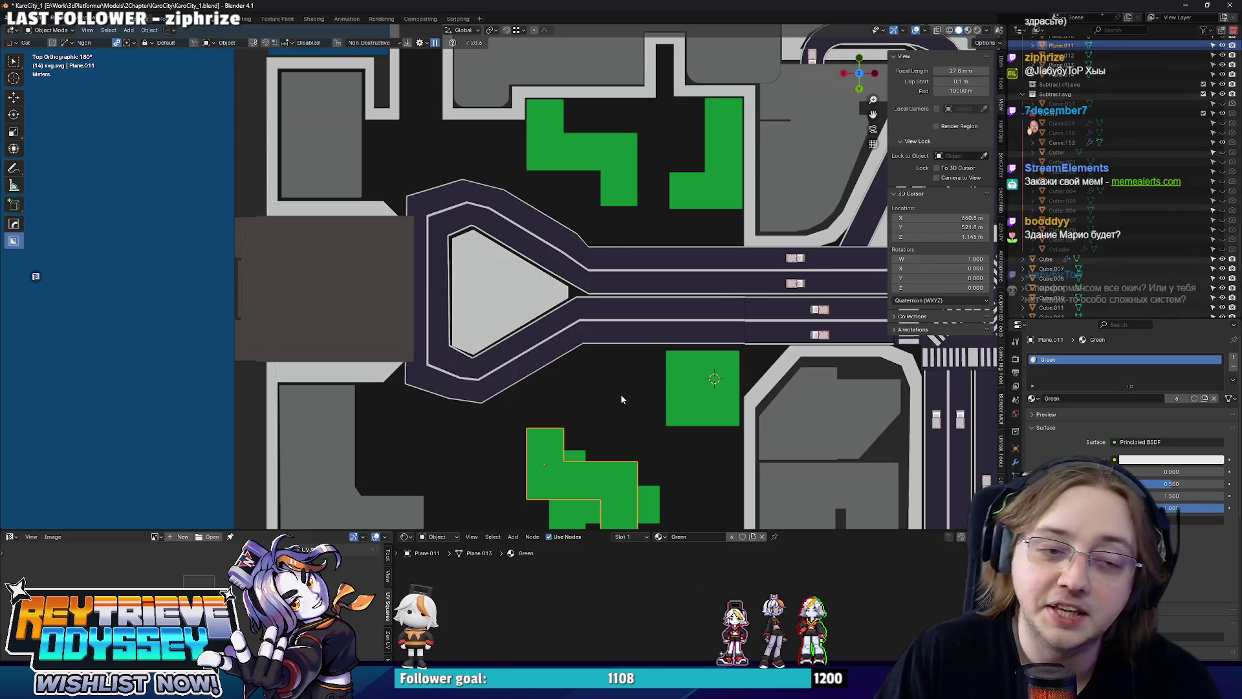
{"action": "left_click_drag", "start_coordinate": [621, 394], "coordinate": [599, 356]}
Move the selected green plane and the L-shaped plane into new spots in the neighbouring lots.
{"action": "key", "text": "g"}
{"action": "left_click", "coordinate": [646, 311]}
{"action": "left_click_drag", "start_coordinate": [646, 312], "coordinate": [586, 345]}
{"action": "scroll", "scroll_direction": "down", "scroll_amount": 3}
{"action": "scroll", "scroll_direction": "up", "scroll_amount": 3}
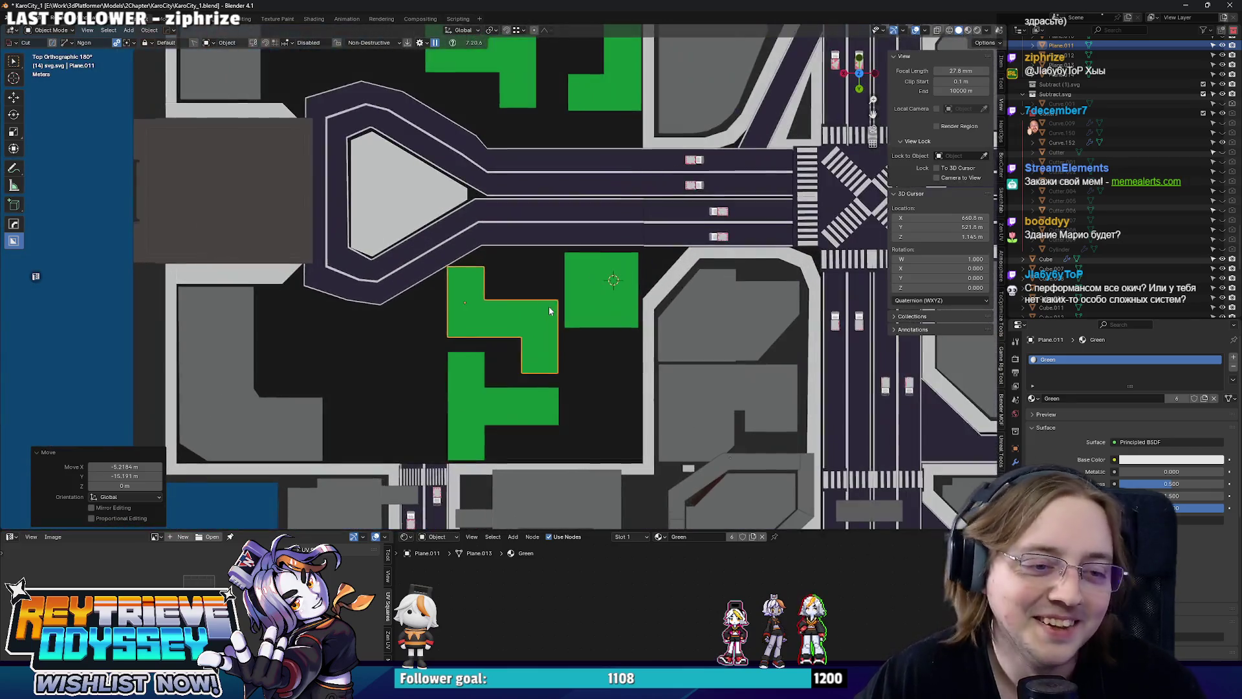
{"action": "key", "text": "g"}
{"action": "left_click", "coordinate": [552, 292]}
{"action": "scroll", "scroll_direction": "down", "scroll_amount": 3}
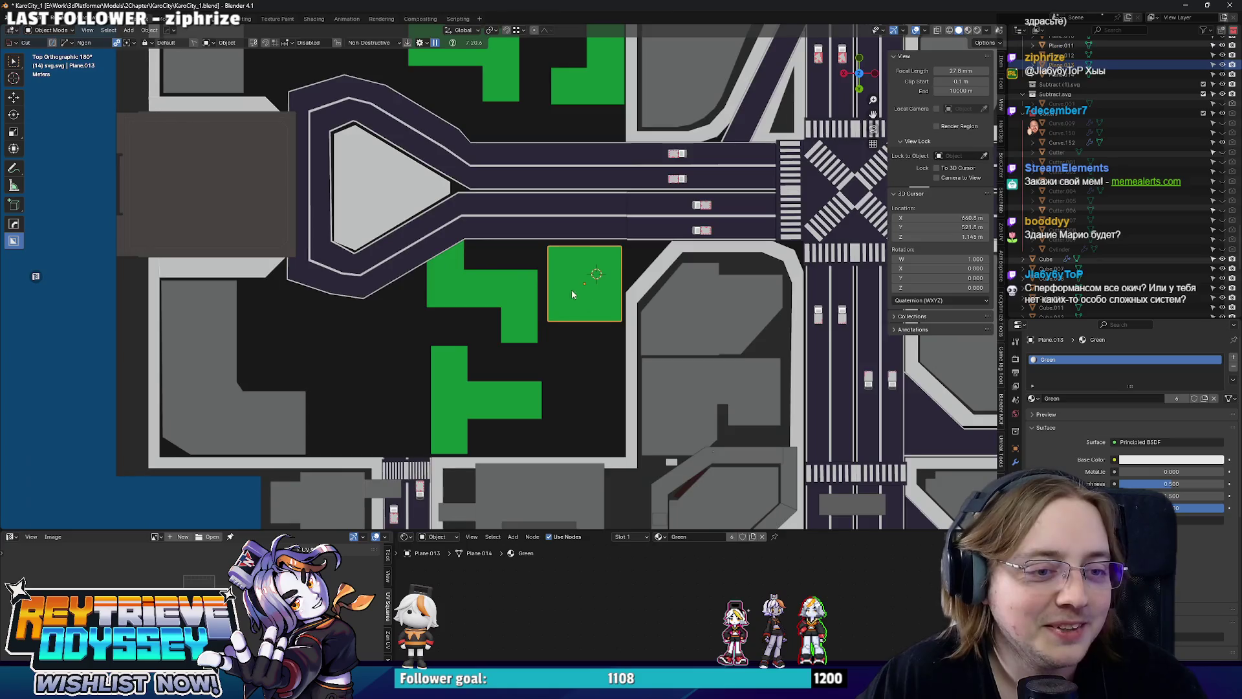
{"action": "scroll", "scroll_direction": "up", "scroll_amount": 3}
{"action": "scroll", "scroll_direction": "down", "scroll_amount": 3}
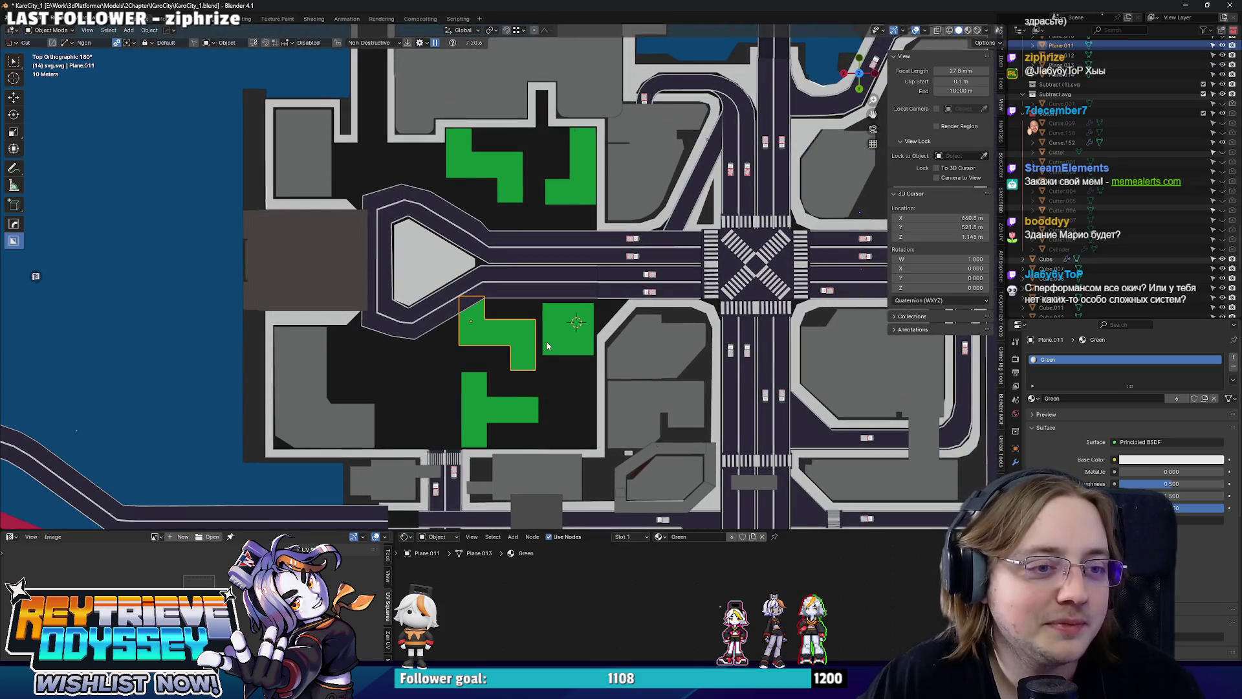
{"action": "left_click_drag", "start_coordinate": [547, 356], "coordinate": [574, 316]}
Reposition the S-shaped plane and slide the square green plane lower along Y.
{"action": "scroll", "scroll_direction": "up", "scroll_amount": 3}
{"action": "scroll", "scroll_direction": "down", "scroll_amount": 3}
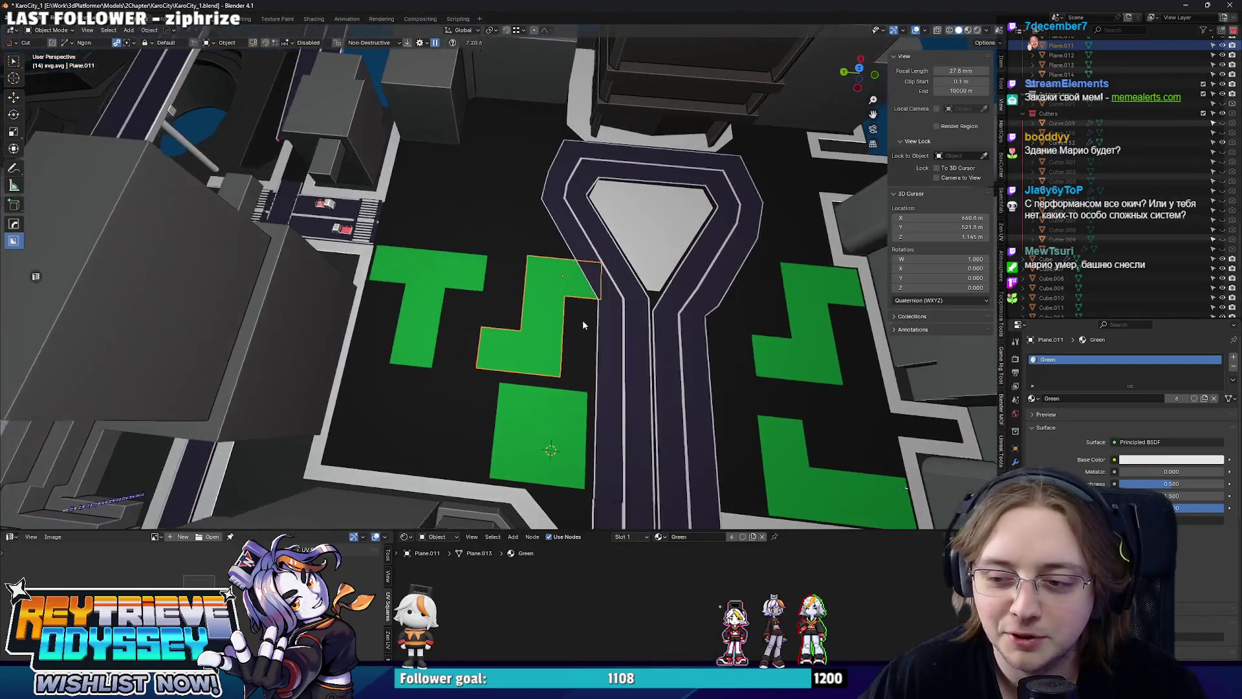
{"action": "scroll", "scroll_direction": "up", "scroll_amount": 3}
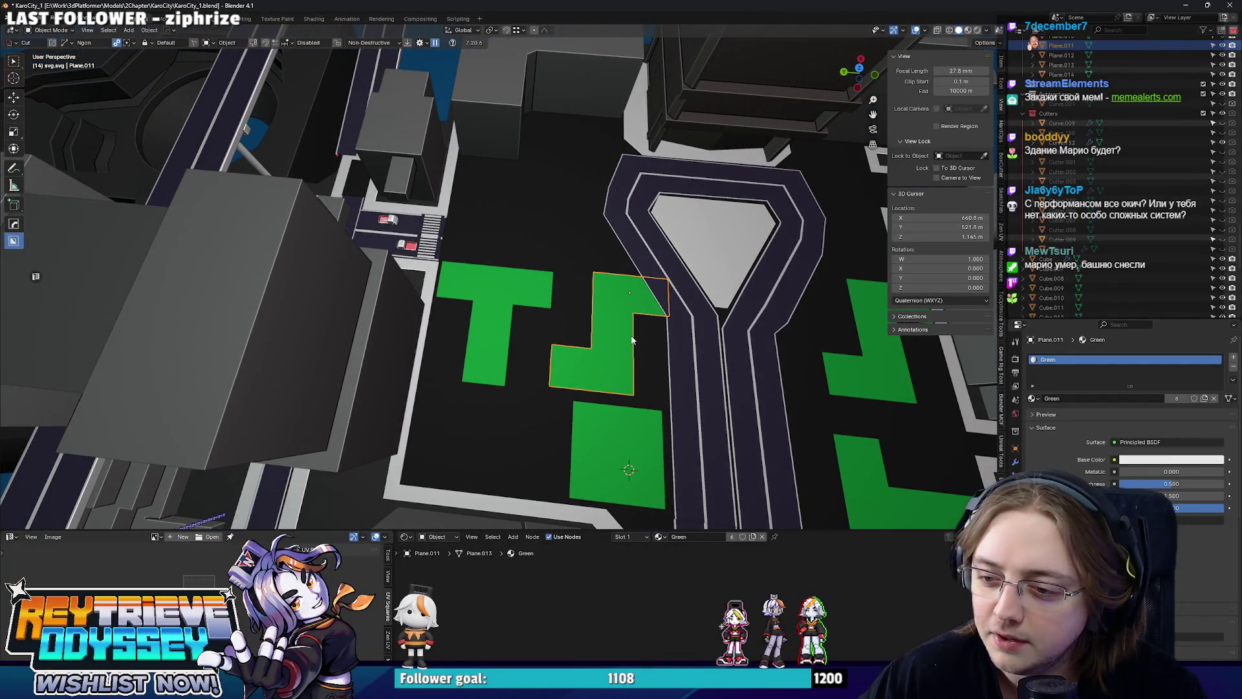
{"action": "left_click_drag", "start_coordinate": [622, 332], "coordinate": [592, 285]}
{"action": "key", "text": "g"}
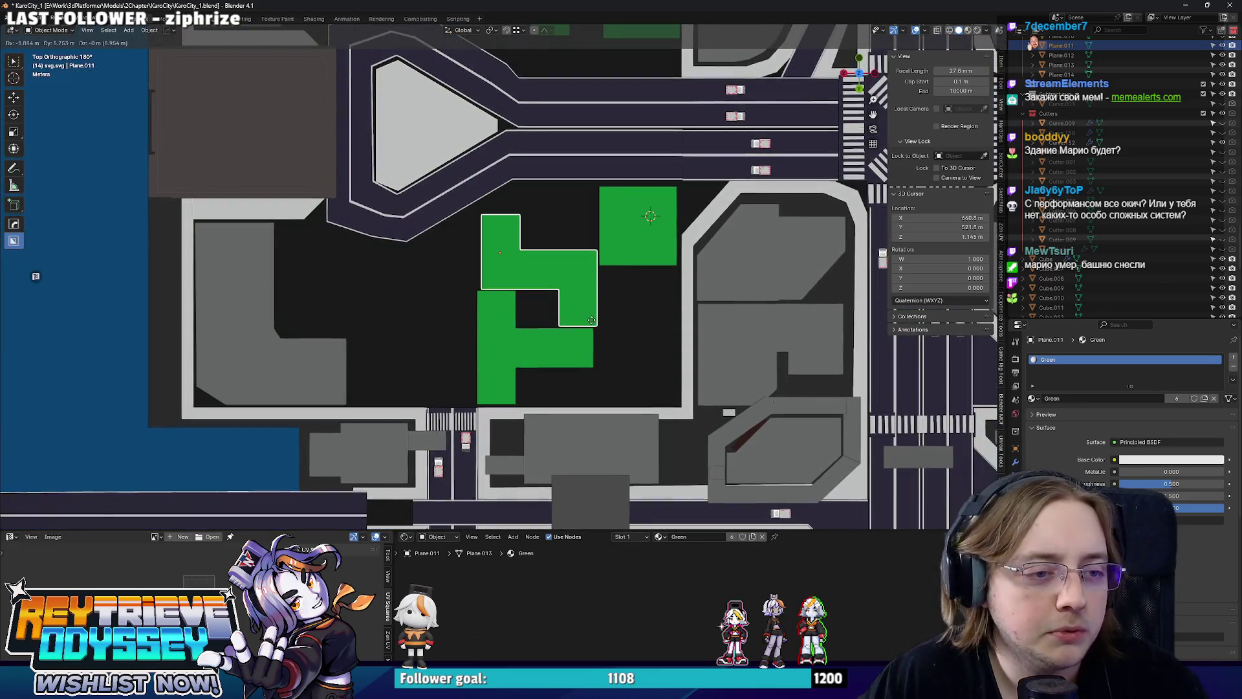
{"action": "left_click", "coordinate": [587, 319]}
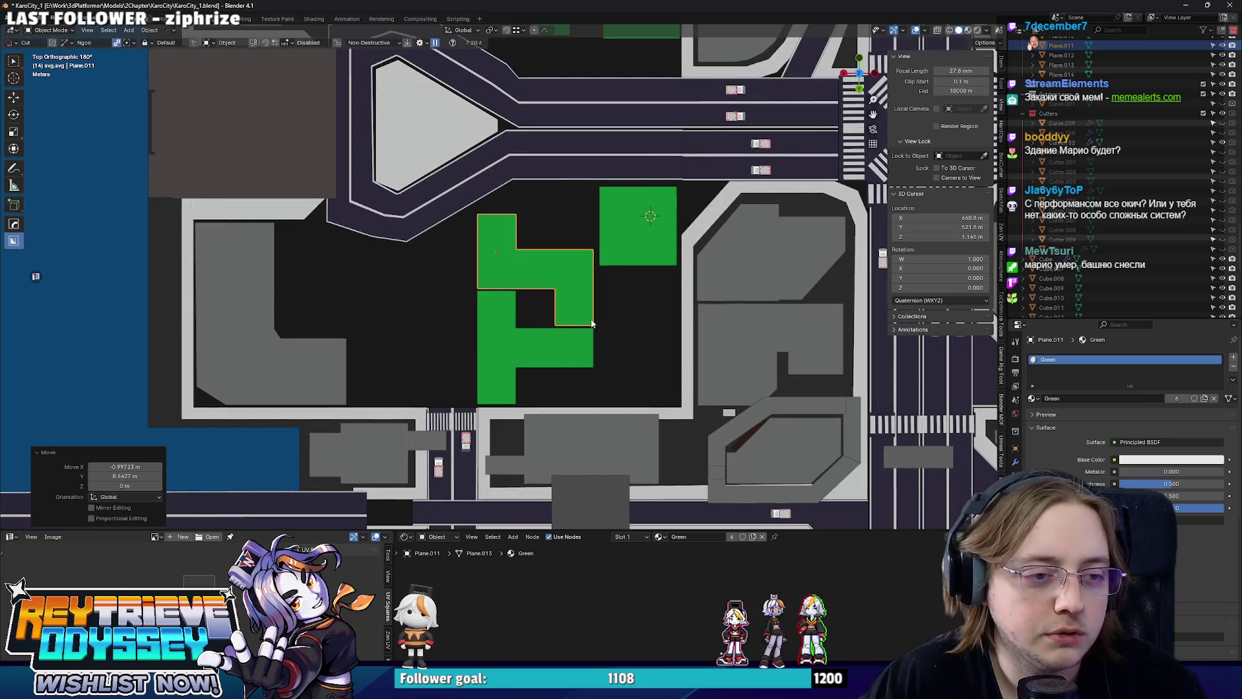
{"action": "scroll", "scroll_direction": "up", "scroll_amount": 3}
{"action": "scroll", "scroll_direction": "down", "scroll_amount": 3}
{"action": "left_click", "coordinate": [611, 269]}
{"action": "key", "text": "g"}
{"action": "key", "text": "y"}
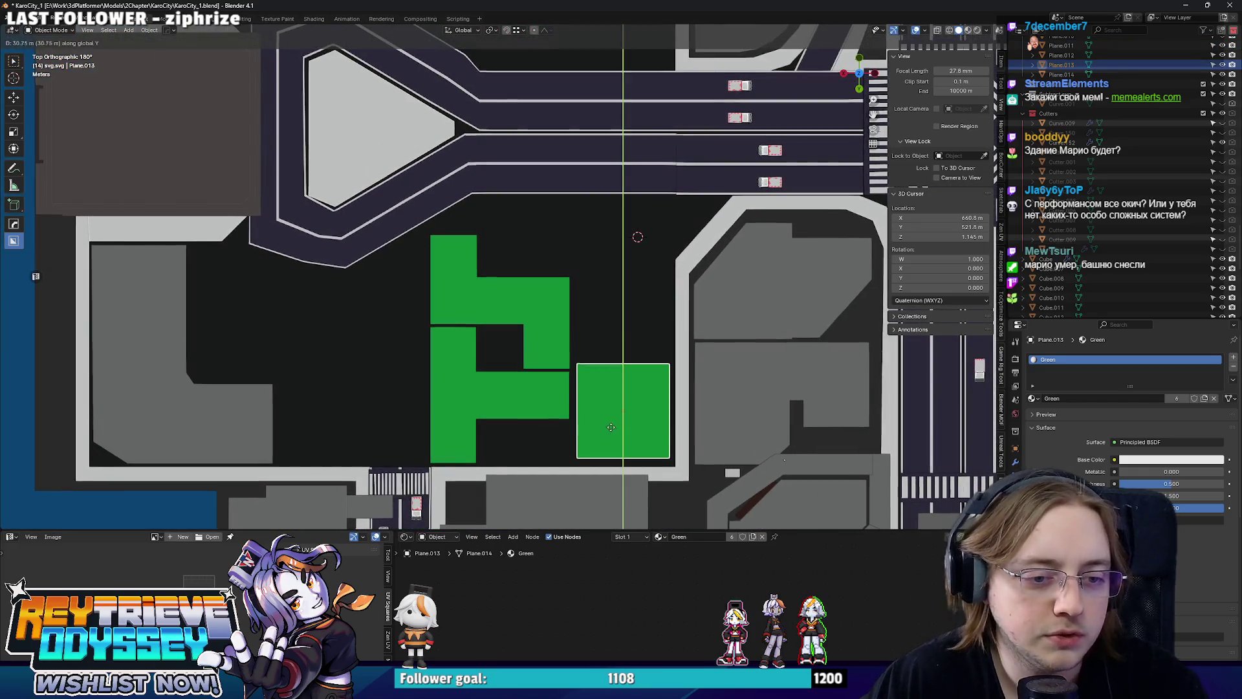
{"action": "left_click", "coordinate": [611, 430]}
Move the L-shaped plane further left and the T-shaped plane higher up.
{"action": "left_click", "coordinate": [526, 337]}
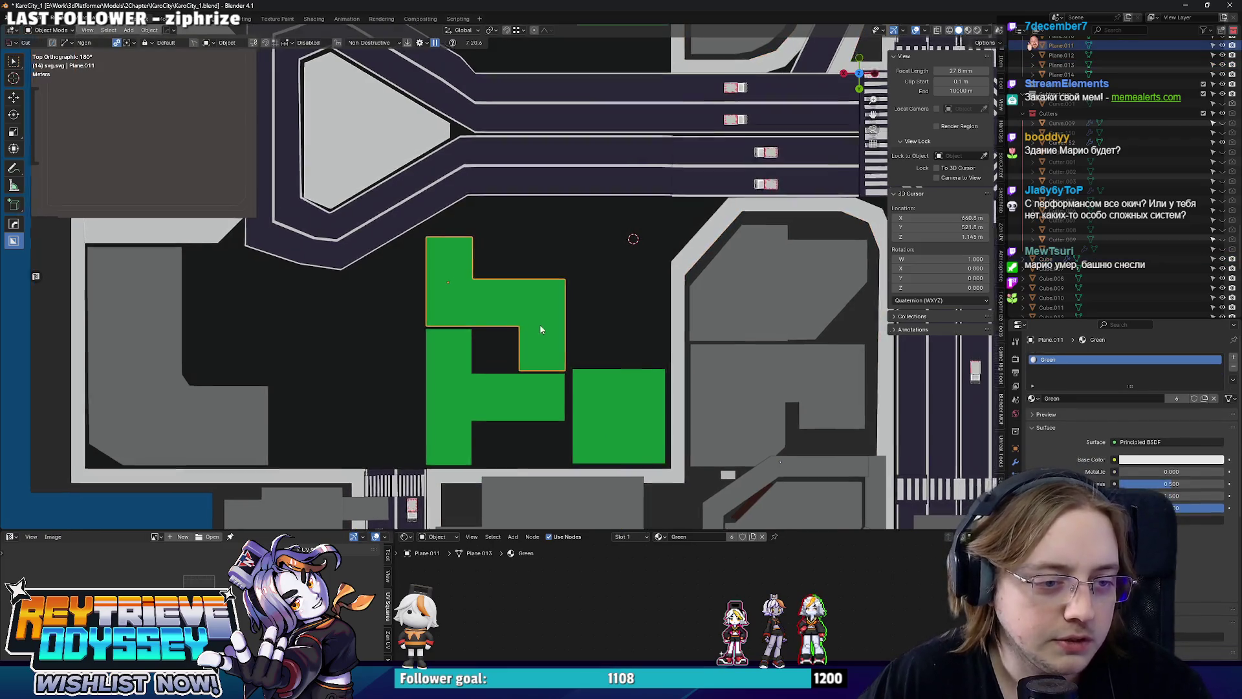
{"action": "key", "text": "g"}
{"action": "left_click", "coordinate": [305, 362]}
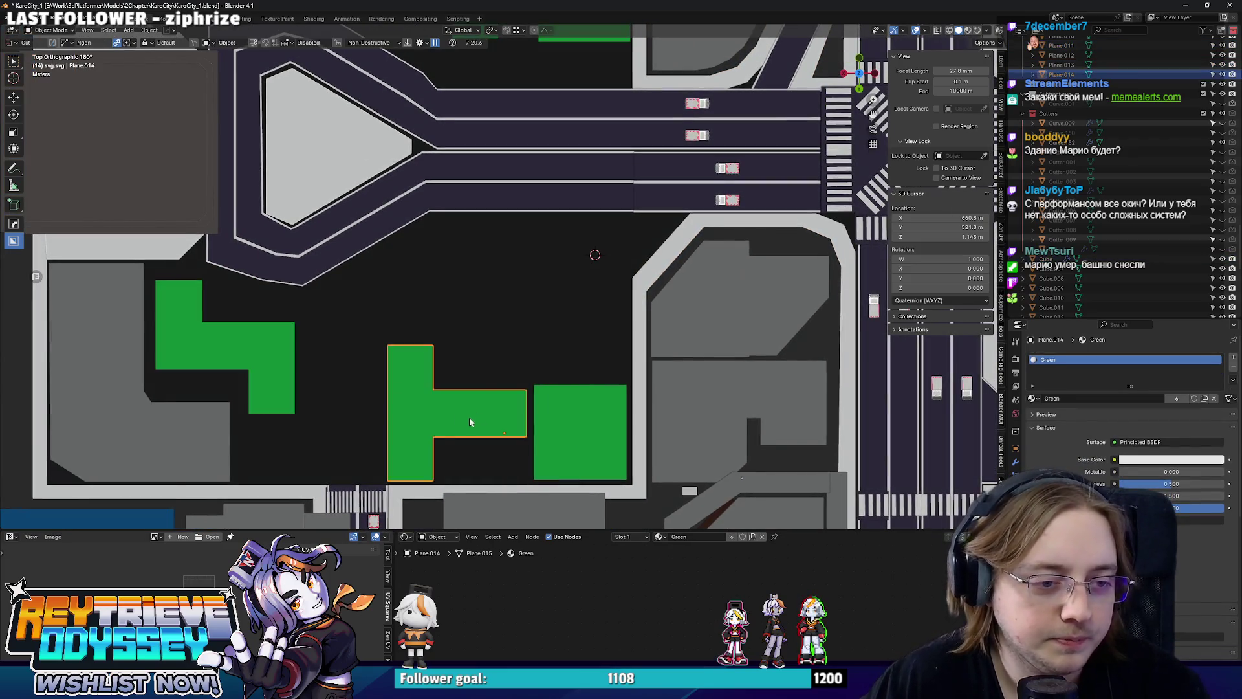
{"action": "left_click", "coordinate": [467, 420]}
{"action": "key", "text": "g"}
{"action": "left_click", "coordinate": [538, 299]}
Rotate the T-shaped plane 90° twice and place it in its lot.
{"action": "scroll", "scroll_direction": "down", "scroll_amount": 3}
{"action": "left_click_drag", "start_coordinate": [543, 316], "coordinate": [535, 374]}
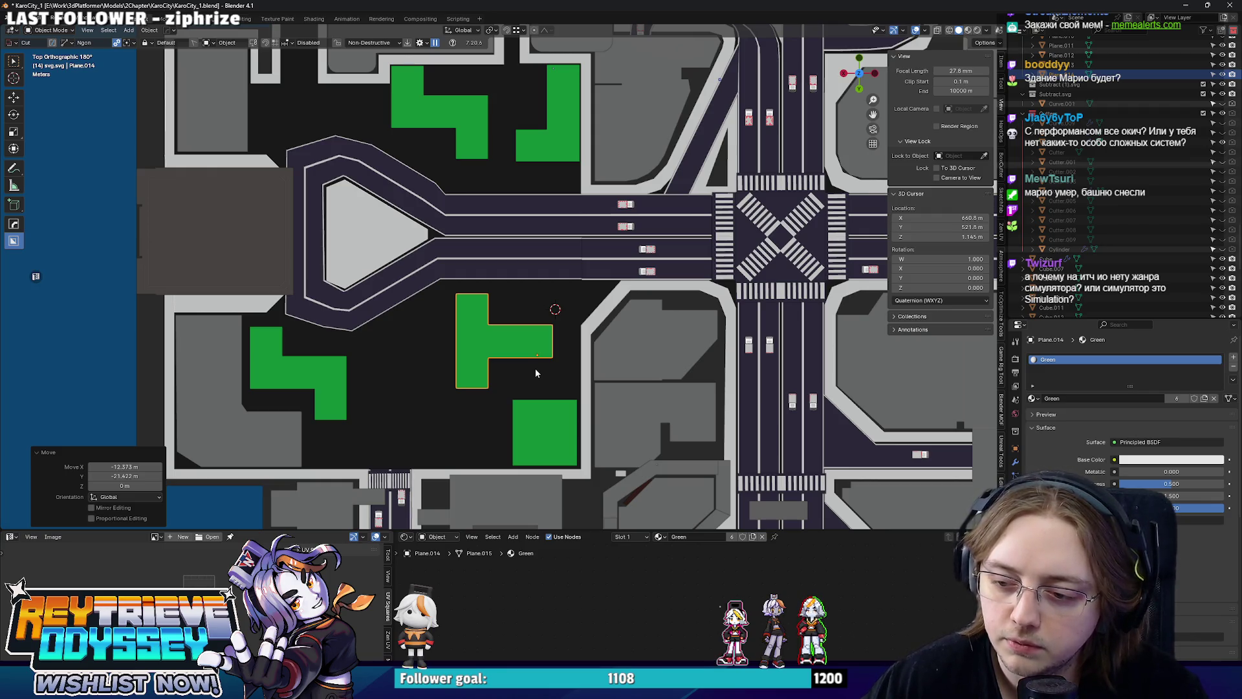
{"action": "type", "text": "r90"}
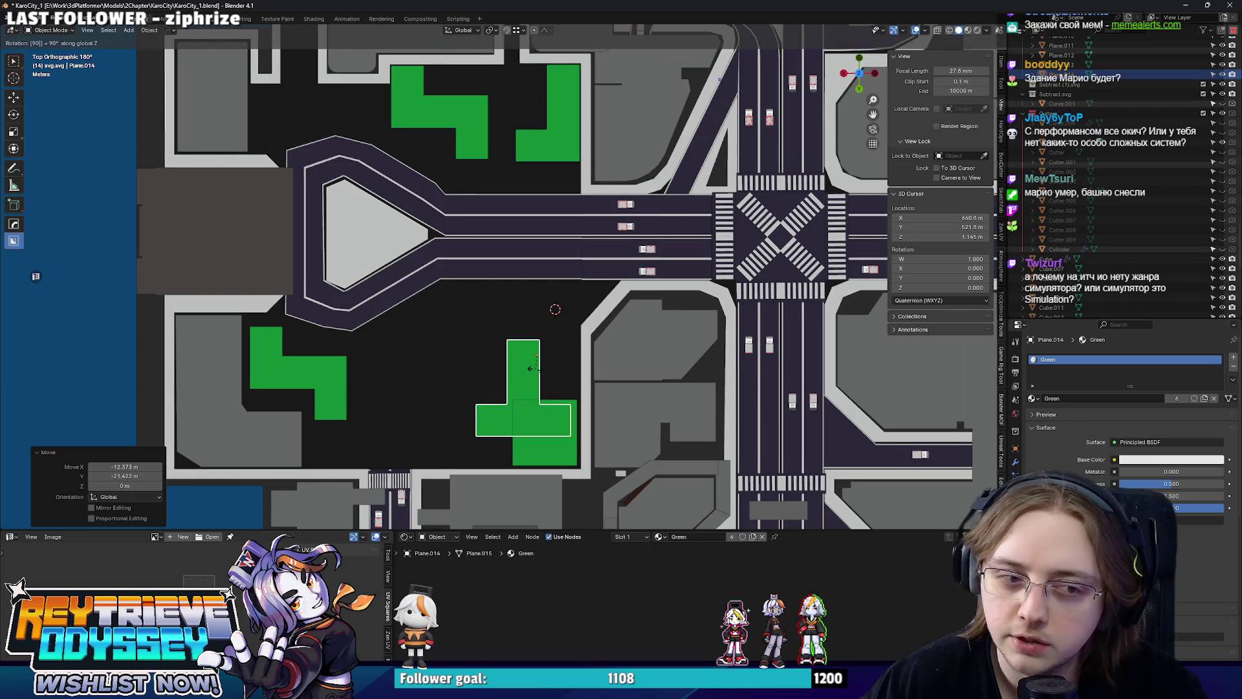
{"action": "key", "text": "Return"}
{"action": "key", "text": "g"}
{"action": "left_click", "coordinate": [547, 343]}
{"action": "type", "text": "r"}
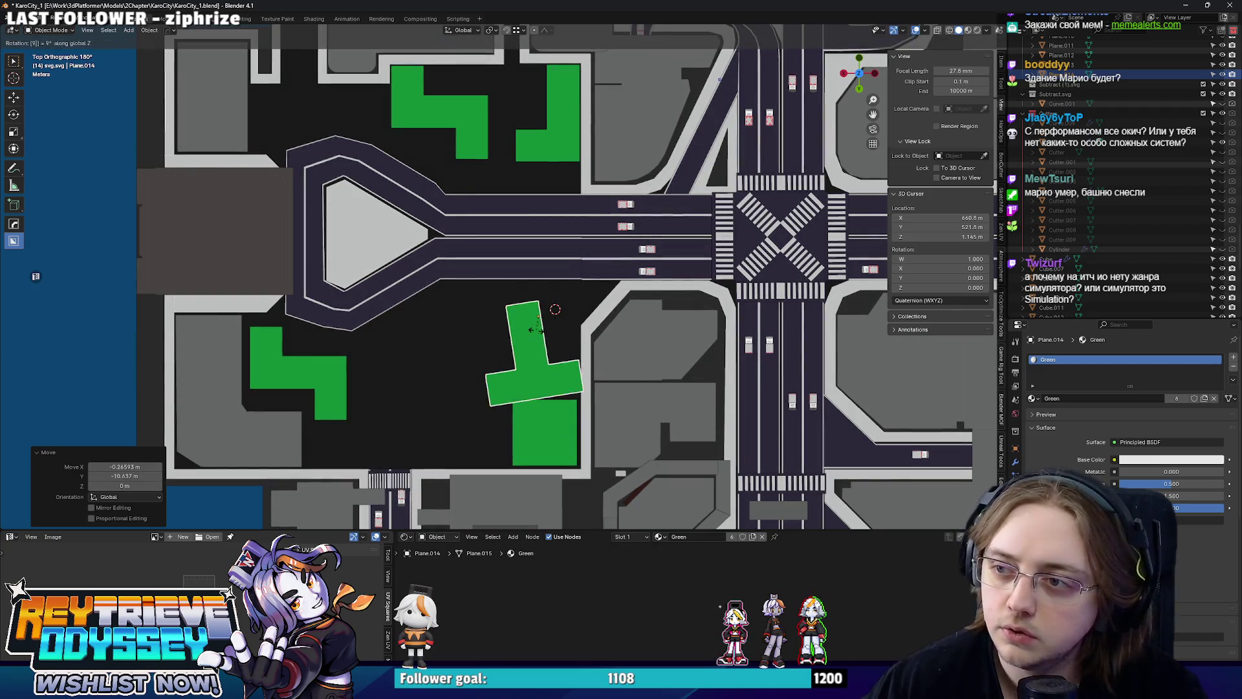
{"action": "type", "text": "90"}
{"action": "key", "text": "Return"}
{"action": "key", "text": "g"}
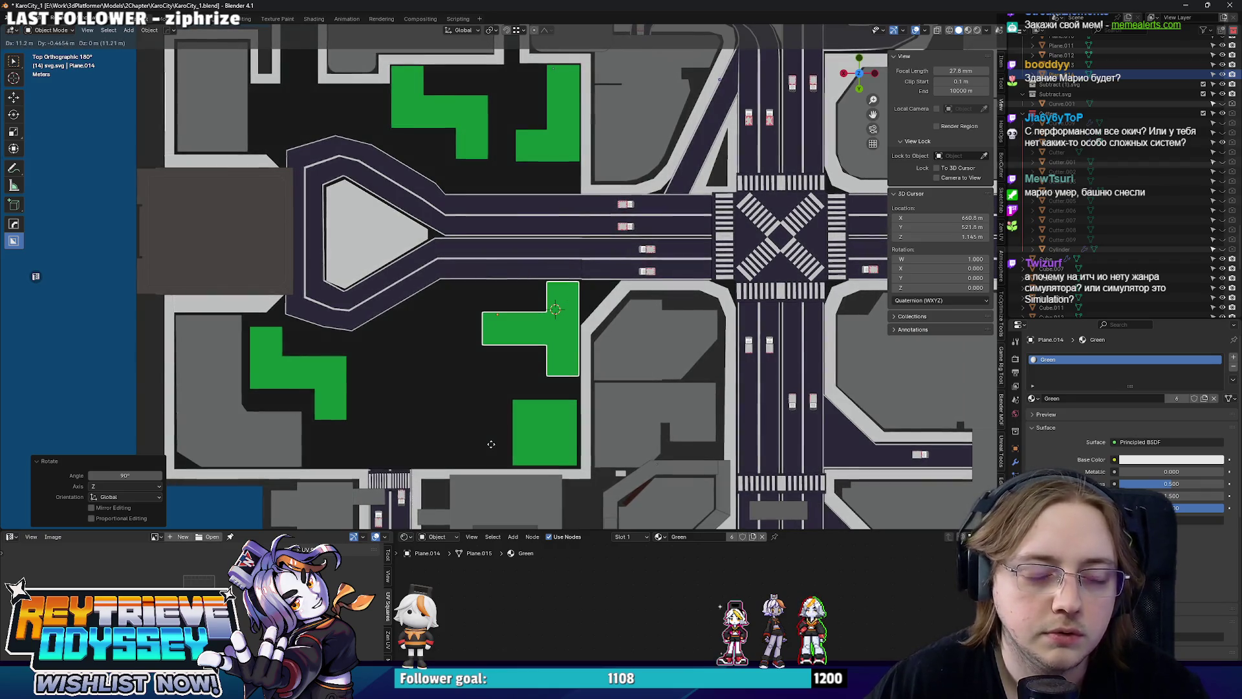
{"action": "left_click", "coordinate": [493, 437]}
Move the Z-shaped plane in top view, rotate it 180° around Z, and shift it down-left.
{"action": "left_click_drag", "start_coordinate": [493, 437], "coordinate": [517, 224]}
{"action": "left_click", "coordinate": [421, 252]}
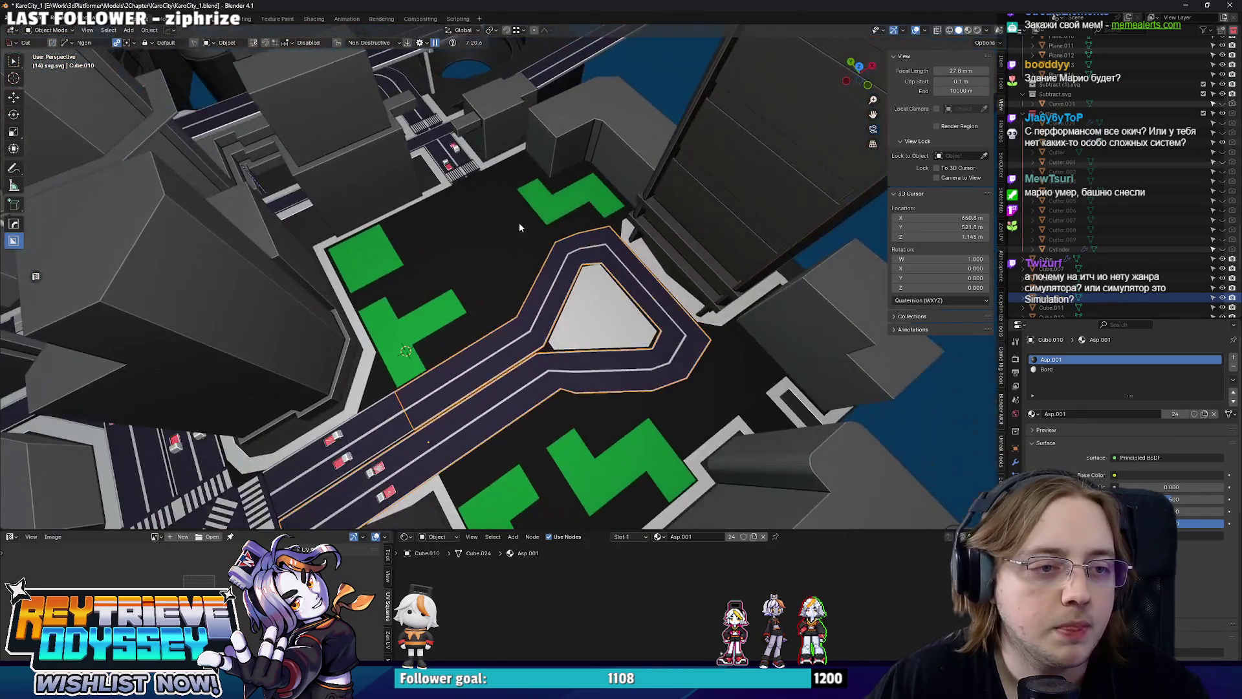
{"action": "left_click", "coordinate": [520, 217]}
{"action": "key", "text": "KP_7"}
{"action": "key", "text": "g"}
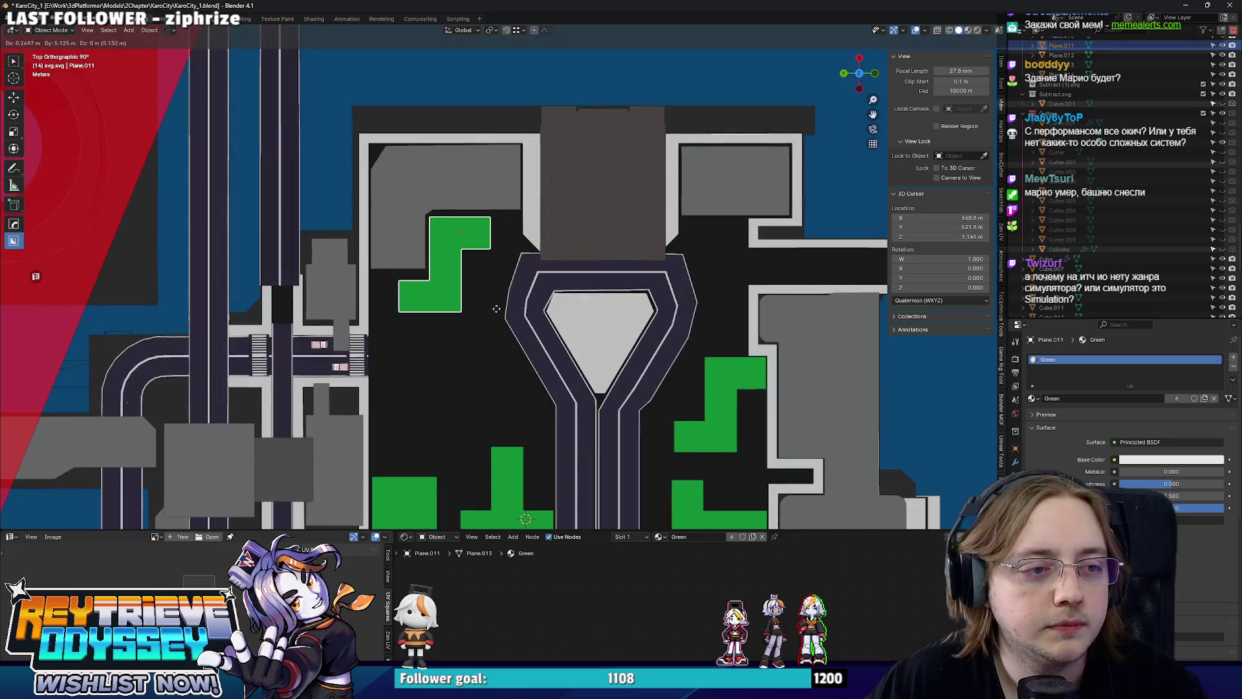
{"action": "left_click", "coordinate": [501, 308]}
{"action": "left_click_drag", "start_coordinate": [501, 308], "coordinate": [484, 282]}
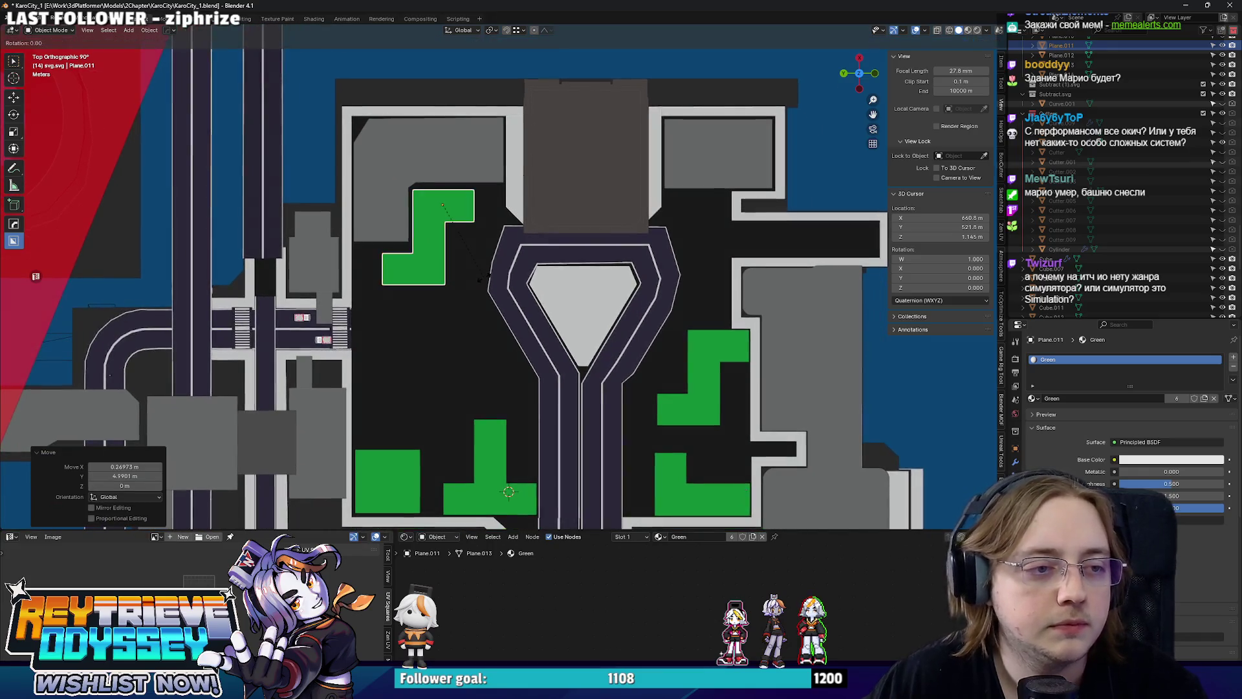
{"action": "type", "text": "rz180"}
{"action": "key", "text": "Return"}
{"action": "key", "text": "g"}
{"action": "left_click", "coordinate": [465, 348]}
Mirror the Z-shaped plane's geometry along X with scale -1 in Edit Mode.
{"action": "right_click", "coordinate": [465, 348]}
{"action": "key", "text": "Tab"}
{"action": "key", "text": "s"}
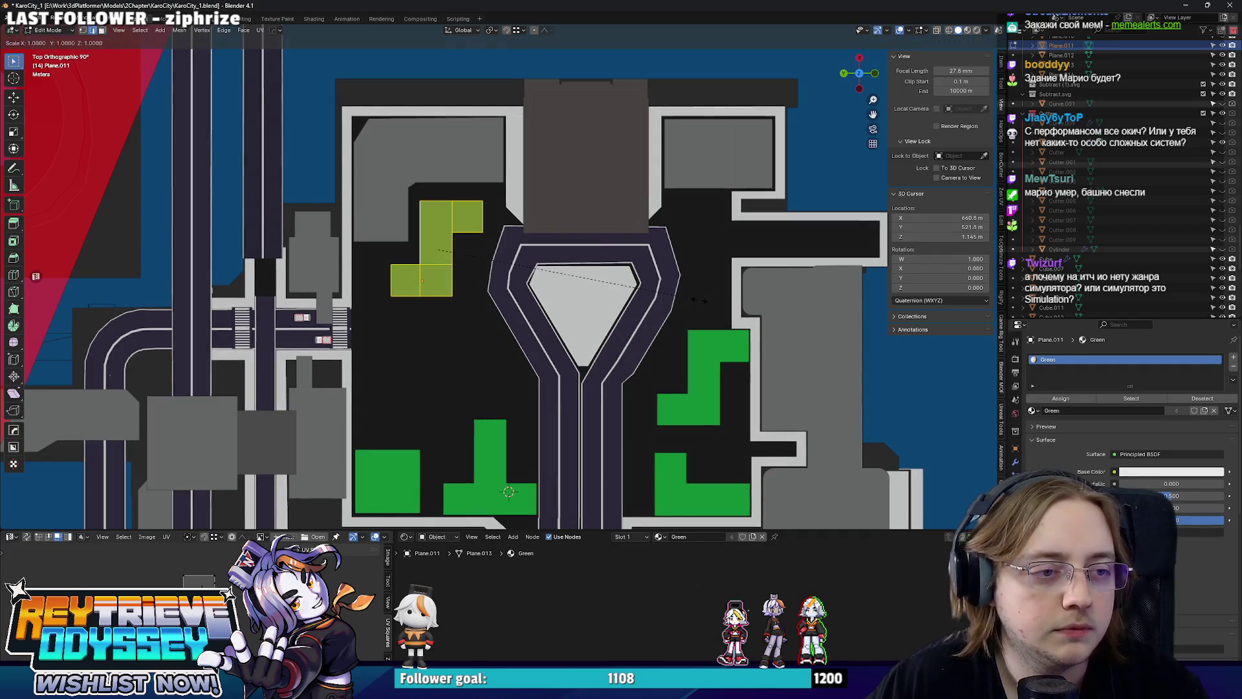
{"action": "left_click", "coordinate": [699, 299]}
{"action": "scroll", "scroll_direction": "down", "scroll_amount": 3}
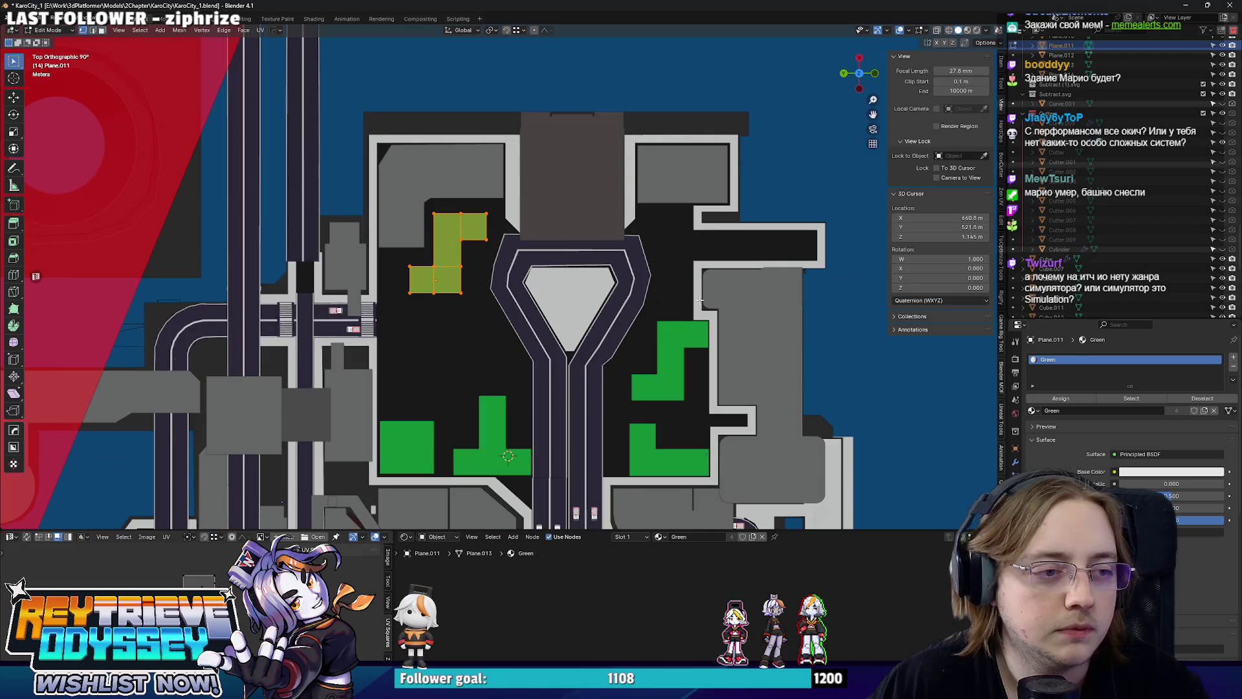
{"action": "type", "text": "sx"}
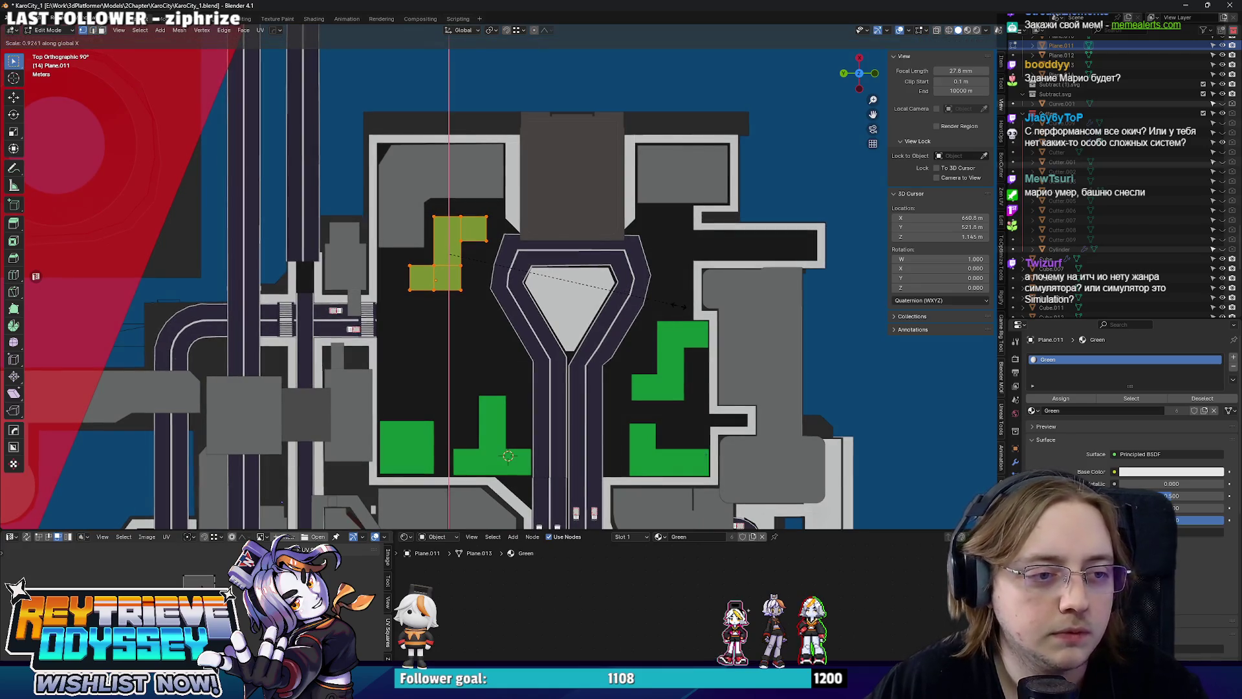
{"action": "type", "text": "-1"}
{"action": "key", "text": "Return"}
{"action": "key", "text": "Tab"}
{"action": "left_click_drag", "start_coordinate": [678, 305], "coordinate": [515, 283]}
{"action": "left_click", "coordinate": [453, 220]}
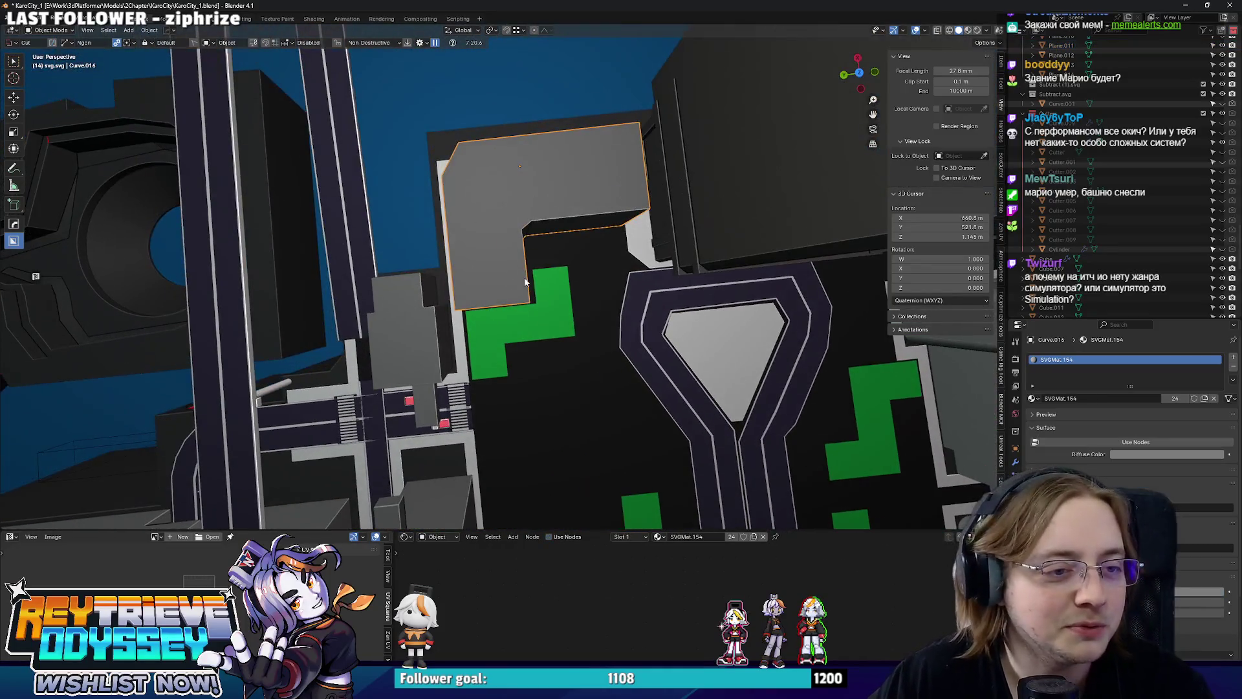
Move the footprint's inner corner to a new position in top view.
{"action": "key", "text": "Tab"}
{"action": "key", "text": "KP_7"}
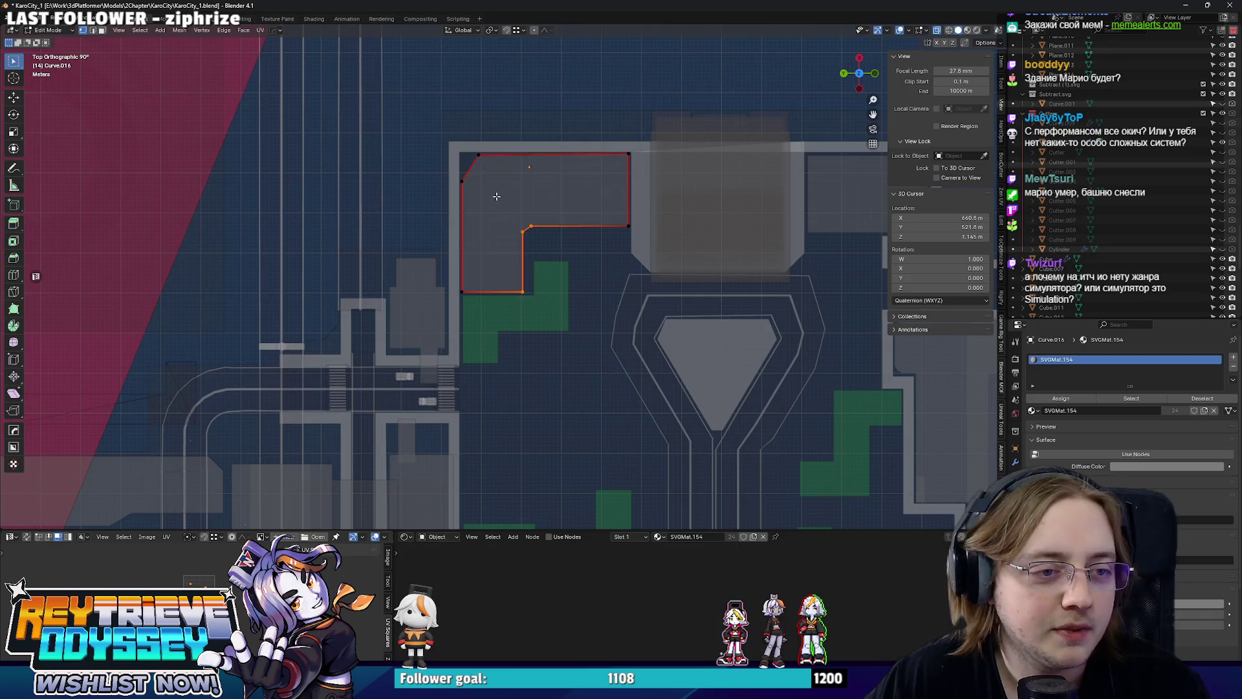
{"action": "left_click", "coordinate": [505, 197]}
{"action": "key", "text": "Tab"}
{"action": "left_click_drag", "start_coordinate": [537, 264], "coordinate": [580, 297]}
Shift the footprint's inner edge along X, then orbit around and select the square green plane.
{"action": "key", "text": "Tab"}
{"action": "key", "text": "KP_7"}
{"action": "scroll", "scroll_direction": "up", "scroll_amount": 3}
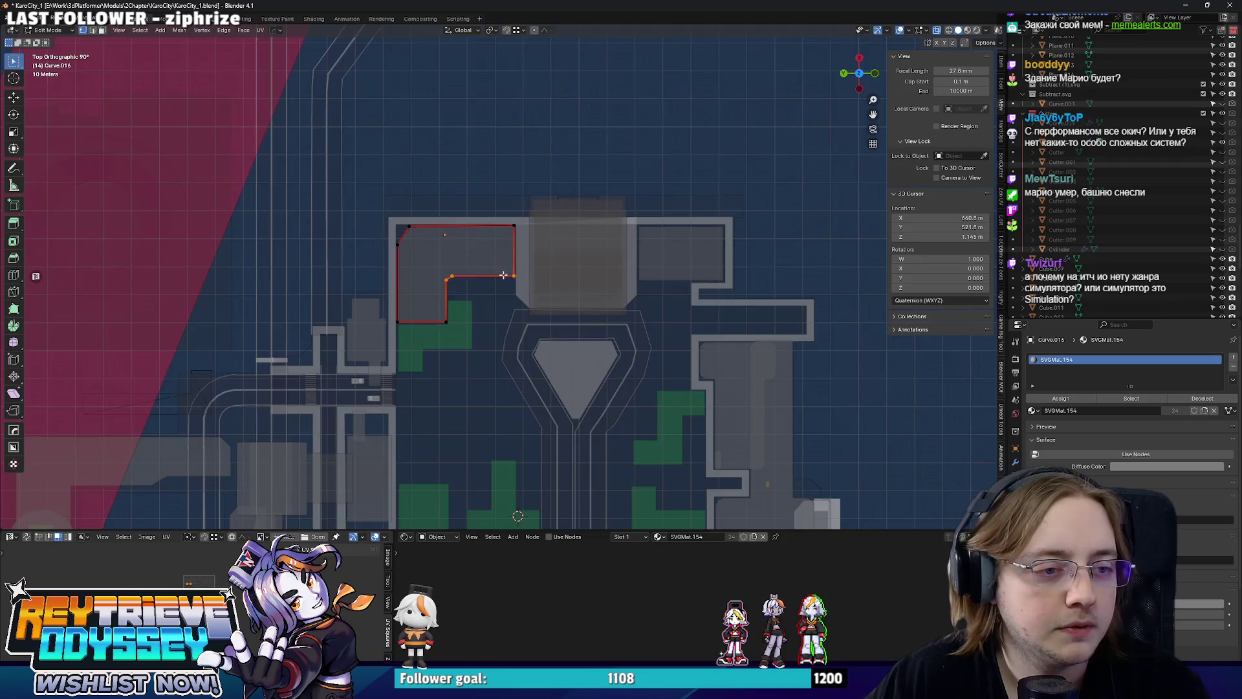
{"action": "key", "text": "x"}
{"action": "left_click", "coordinate": [496, 319]}
{"action": "key", "text": "Tab"}
{"action": "left_click_drag", "start_coordinate": [497, 319], "coordinate": [509, 299]}
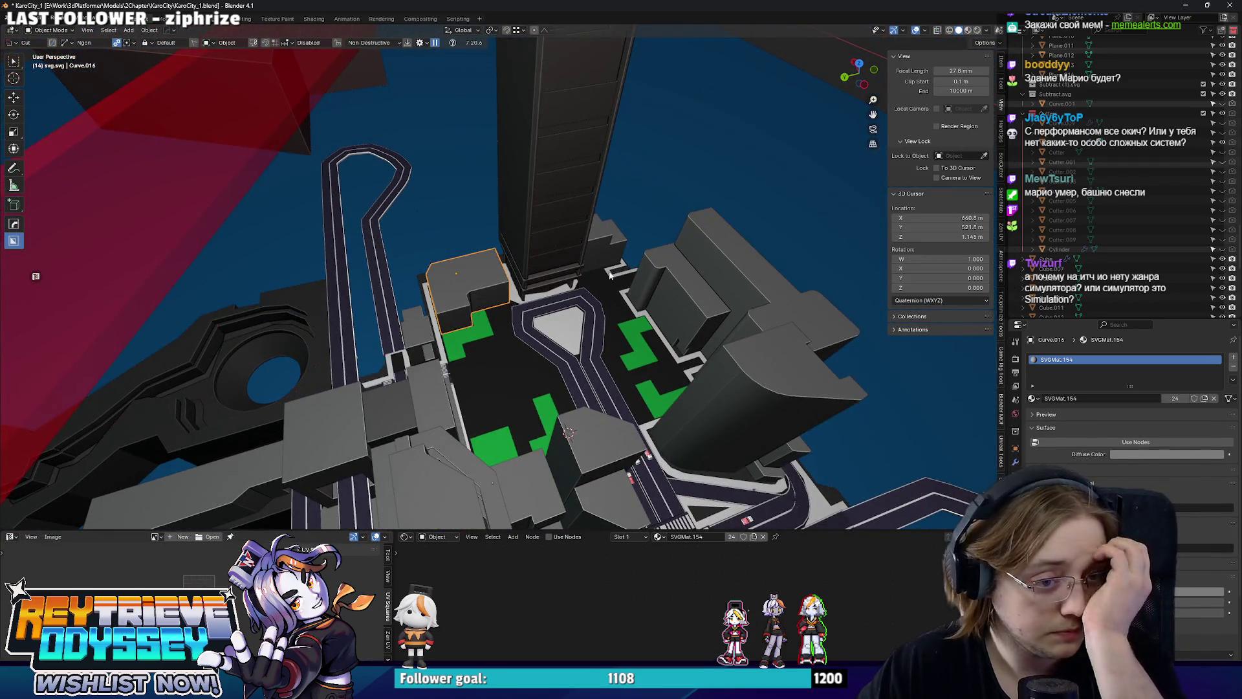
{"action": "left_click_drag", "start_coordinate": [610, 275], "coordinate": [511, 371]}
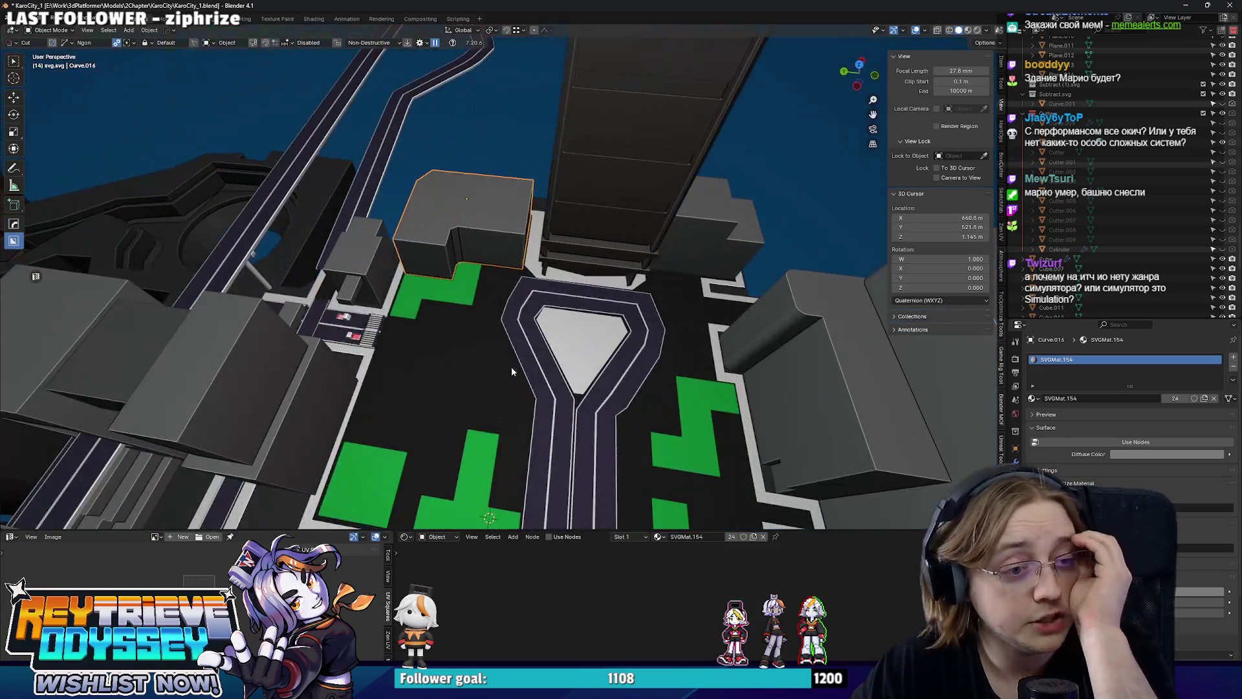
{"action": "left_click", "coordinate": [366, 461]}
{"action": "left_click_drag", "start_coordinate": [367, 460], "coordinate": [523, 338]}
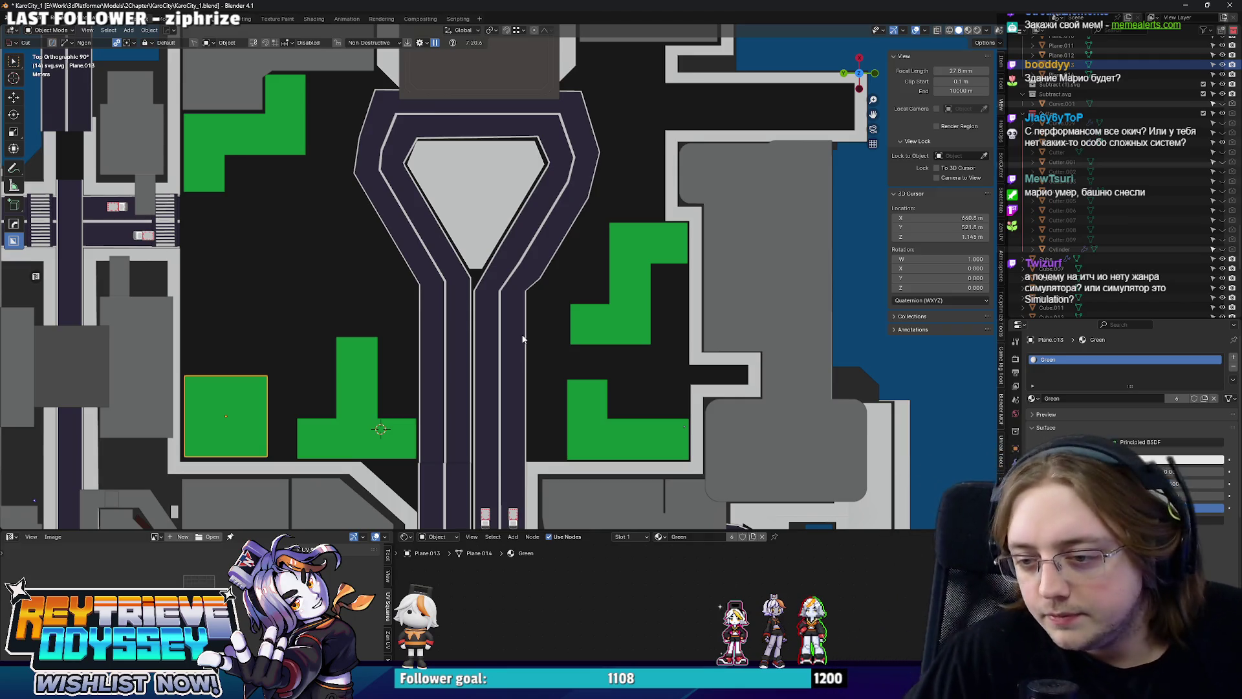
Select the plaza road loop and box-select vertices at its junction in Edit Mode.
{"action": "left_click", "coordinate": [511, 344]}
{"action": "key", "text": "Tab"}
{"action": "scroll", "scroll_direction": "up", "scroll_amount": 3}
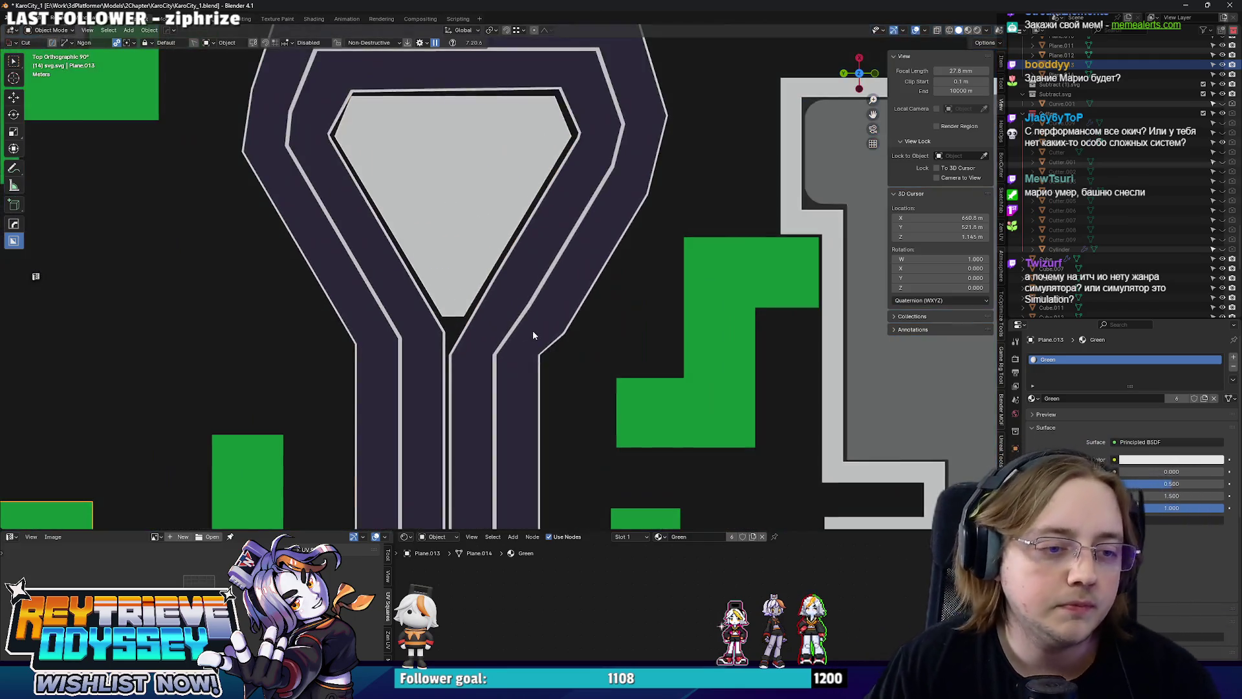
{"action": "left_click_drag", "start_coordinate": [507, 316], "coordinate": [547, 363]}
{"action": "key", "text": "Tab"}
{"action": "scroll", "scroll_direction": "down", "scroll_amount": 3}
{"action": "left_click_drag", "start_coordinate": [513, 338], "coordinate": [502, 299]}
{"action": "scroll", "scroll_direction": "down", "scroll_amount": 3}
{"action": "scroll", "scroll_direction": "up", "scroll_amount": 3}
{"action": "scroll", "scroll_direction": "down", "scroll_amount": 3}
{"action": "scroll", "scroll_direction": "up", "scroll_amount": 3}
Add a cube at the road junction and scale it up to cover the junction.
{"action": "right_click", "coordinate": [528, 242]}
{"action": "key", "text": "shift+a"}
{"action": "left_click", "coordinate": [550, 251]}
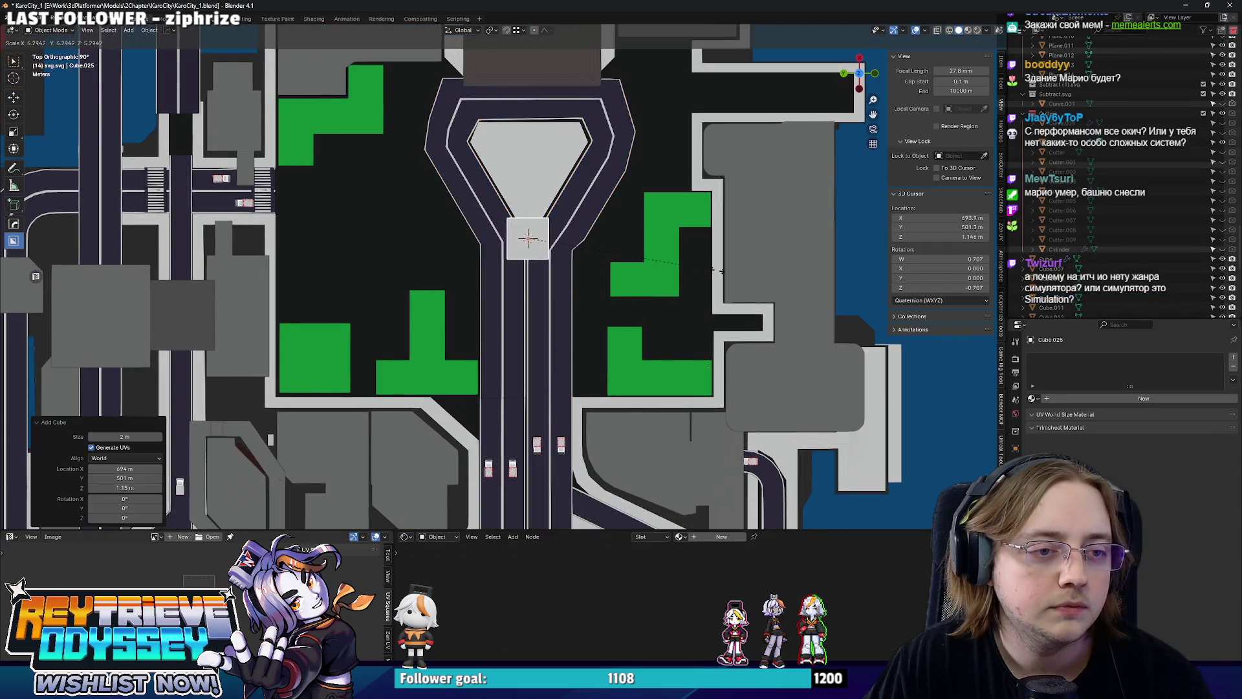
{"action": "key", "text": "s"}
{"action": "left_click", "coordinate": [888, 292]}
{"action": "left_click_drag", "start_coordinate": [613, 257], "coordinate": [590, 277]}
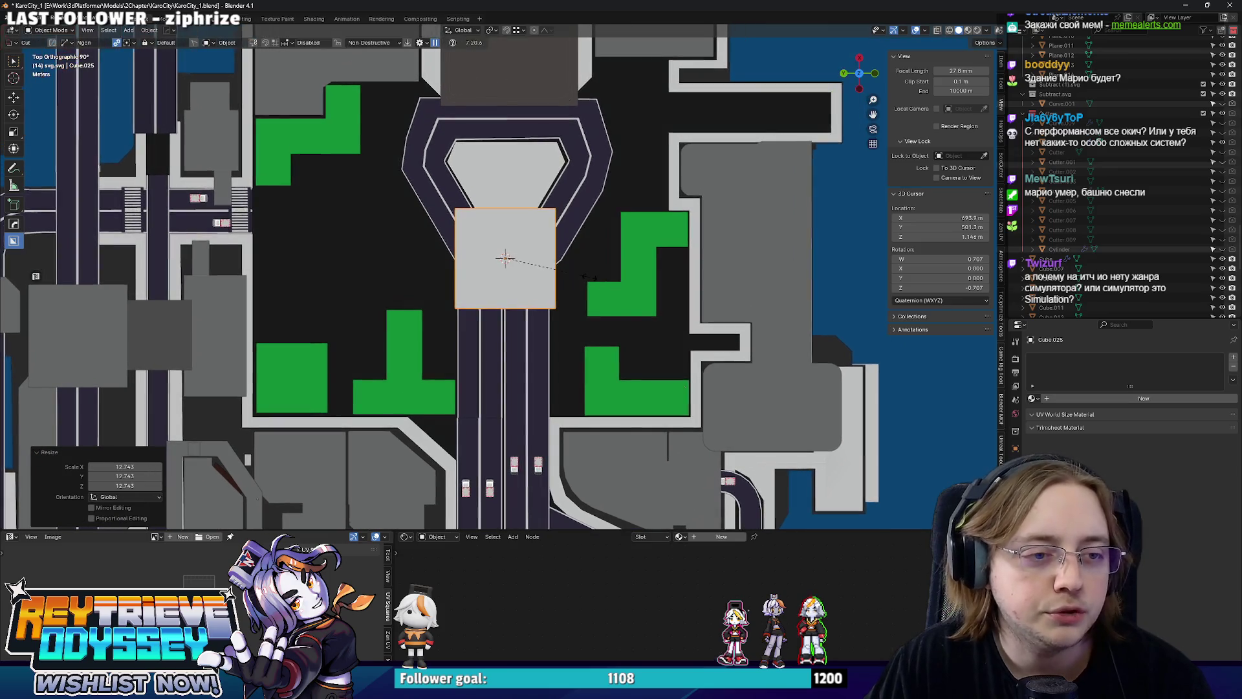
Duplicate the block, narrow it on X and stretch it 1.664 on Y into a walkway bar.
{"action": "key", "text": "shift+d"}
{"action": "right_click", "coordinate": [573, 282]}
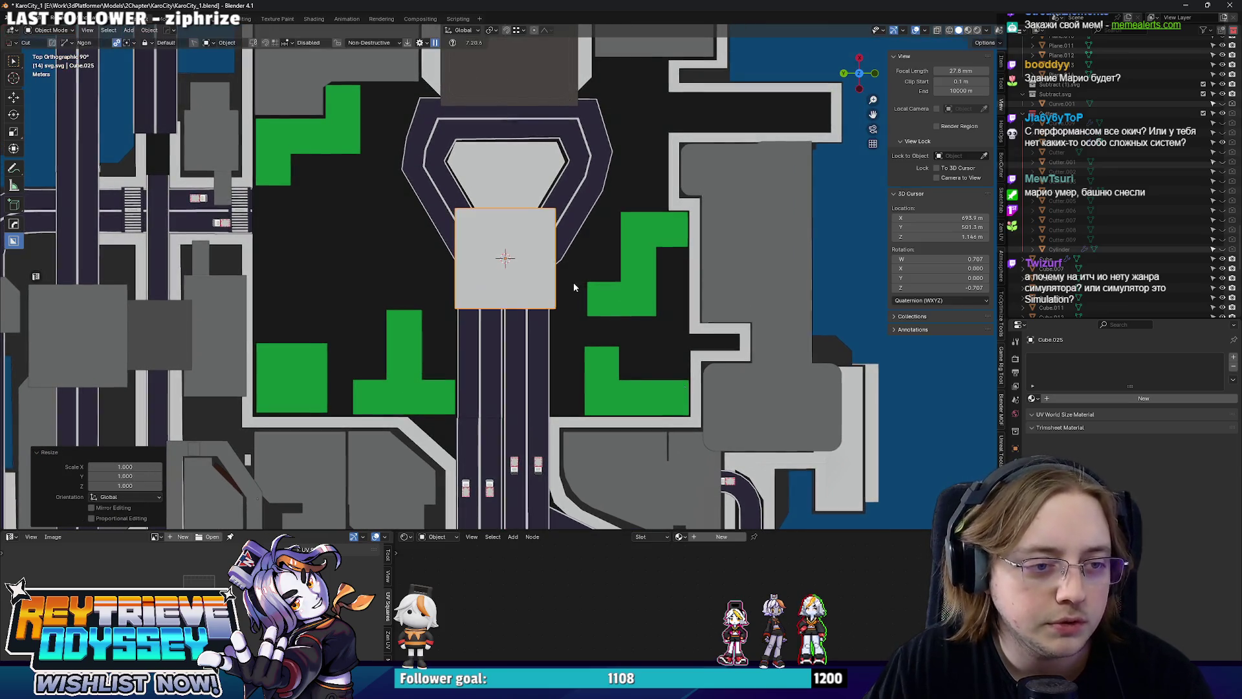
{"action": "key", "text": "s"}
{"action": "key", "text": "x"}
{"action": "left_click", "coordinate": [529, 268]}
{"action": "key", "text": "s"}
{"action": "key", "text": "y"}
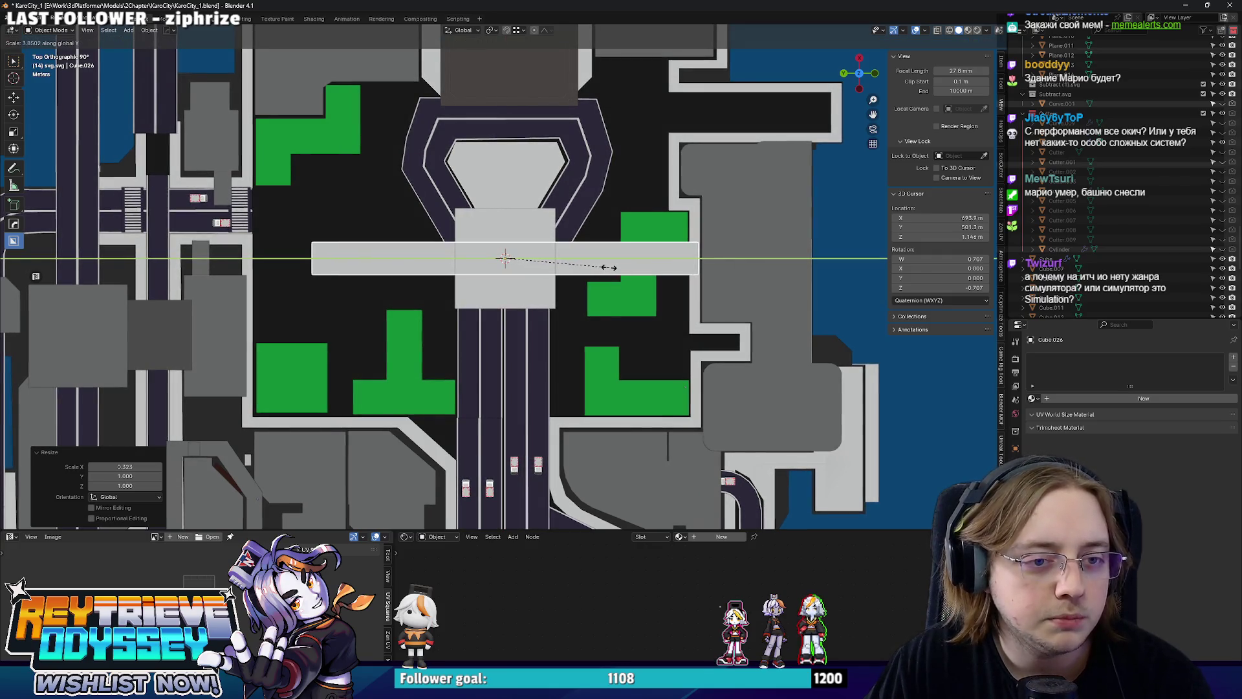
{"action": "left_click", "coordinate": [609, 267]}
{"action": "scroll", "scroll_direction": "down", "scroll_amount": 3}
{"action": "left_click_drag", "start_coordinate": [603, 281], "coordinate": [603, 315]}
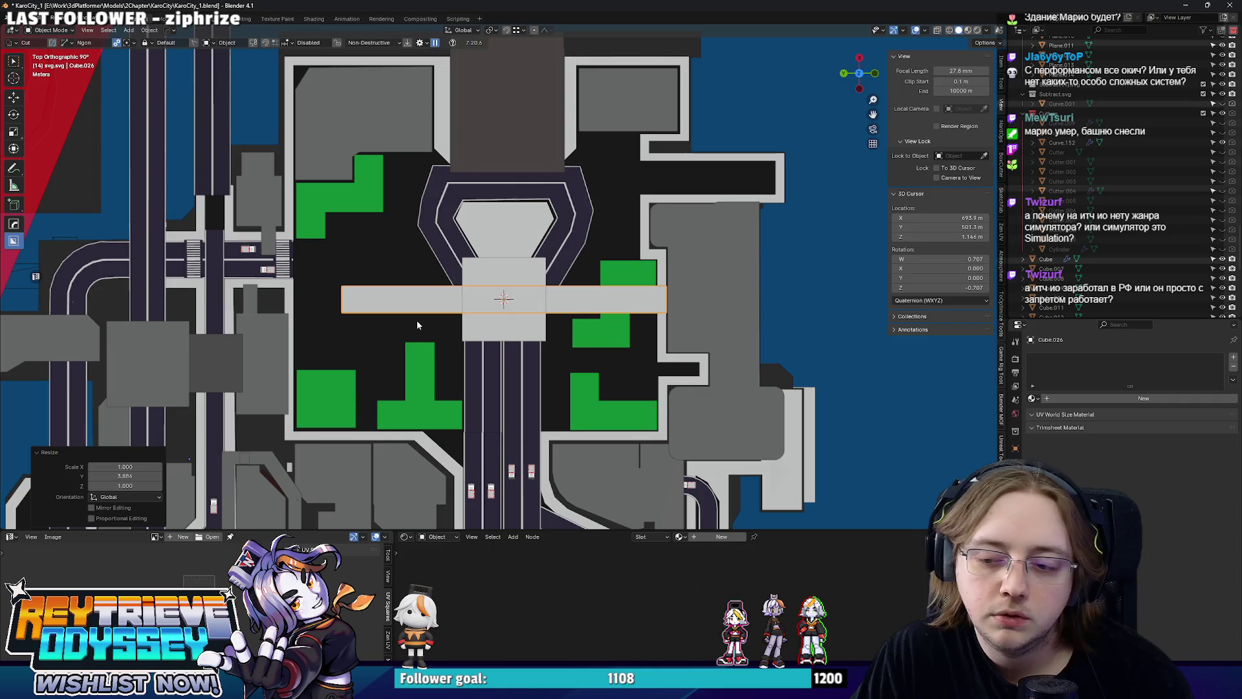
{"action": "left_click", "coordinate": [306, 291]}
Slide the border mesh's vertical west sidewalk edge along Y to a new position.
{"action": "scroll", "scroll_direction": "up", "scroll_amount": 3}
{"action": "left_click_drag", "start_coordinate": [363, 272], "coordinate": [475, 243]}
{"action": "key", "text": "ctrl+Tab"}
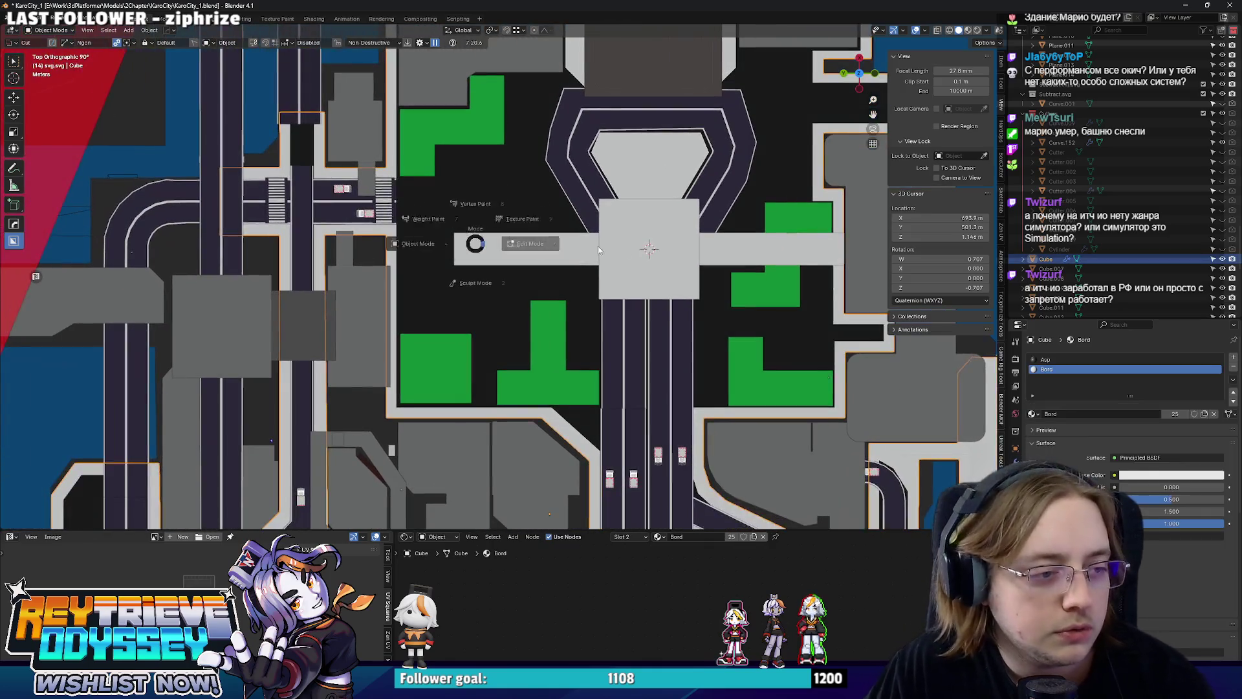
{"action": "left_click", "coordinate": [553, 243]}
{"action": "left_click_drag", "start_coordinate": [406, 316], "coordinate": [406, 316]}
{"action": "key", "text": "alt+z"}
{"action": "key", "text": "g"}
{"action": "key", "text": "y"}
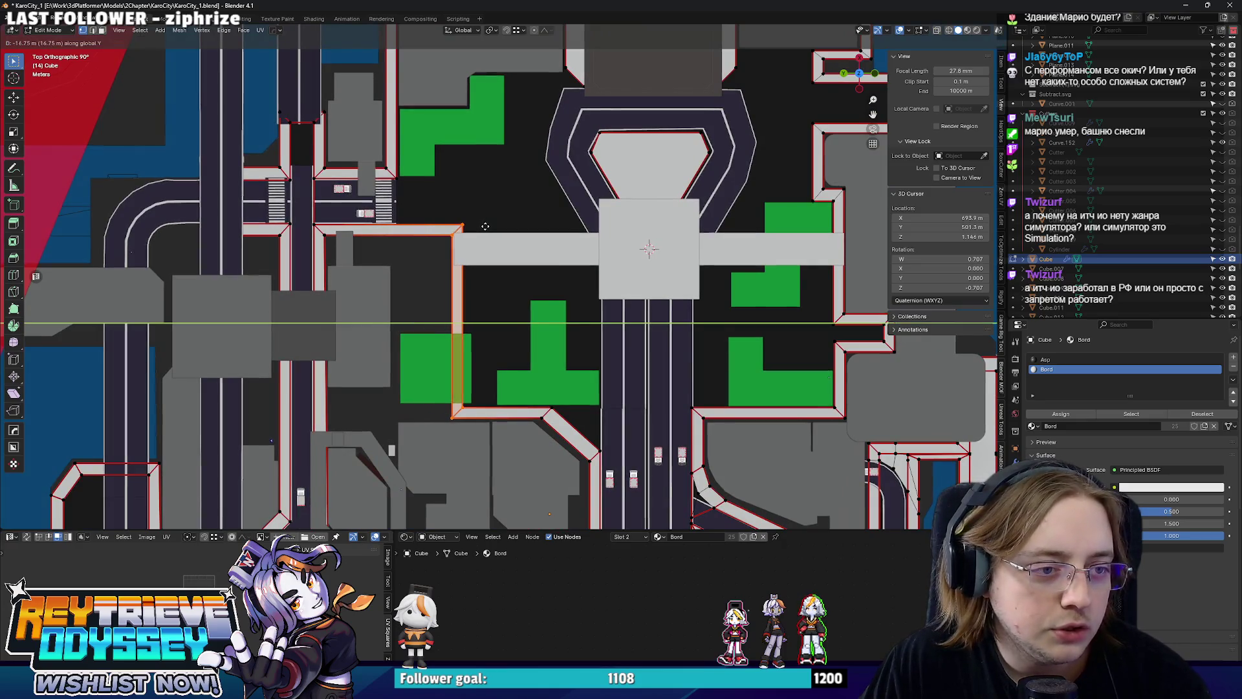
{"action": "left_click", "coordinate": [485, 225]}
{"action": "key", "text": "Tab"}
Move the green square grass patch along Y into its new spot.
{"action": "left_click", "coordinate": [421, 355]}
{"action": "key", "text": "g"}
{"action": "key", "text": "y"}
{"action": "left_click", "coordinate": [485, 355]}
Turn the L-shaped grass patch 180 degrees and place it beside the walkway.
{"action": "left_click", "coordinate": [552, 347]}
{"action": "key", "text": "g"}
{"action": "left_click", "coordinate": [546, 300]}
{"action": "key", "text": "r"}
{"action": "key", "text": "1"}
{"action": "key", "text": "8"}
{"action": "key", "text": "0"}
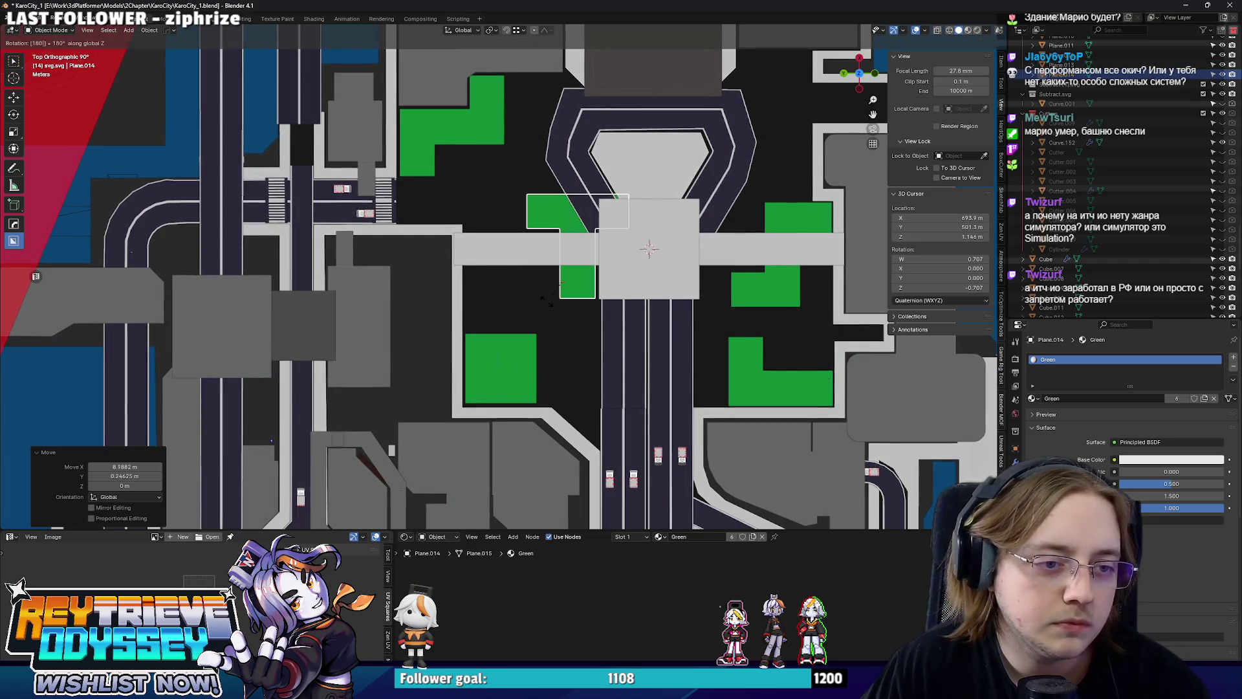
{"action": "key", "text": "Return"}
{"action": "key", "text": "g"}
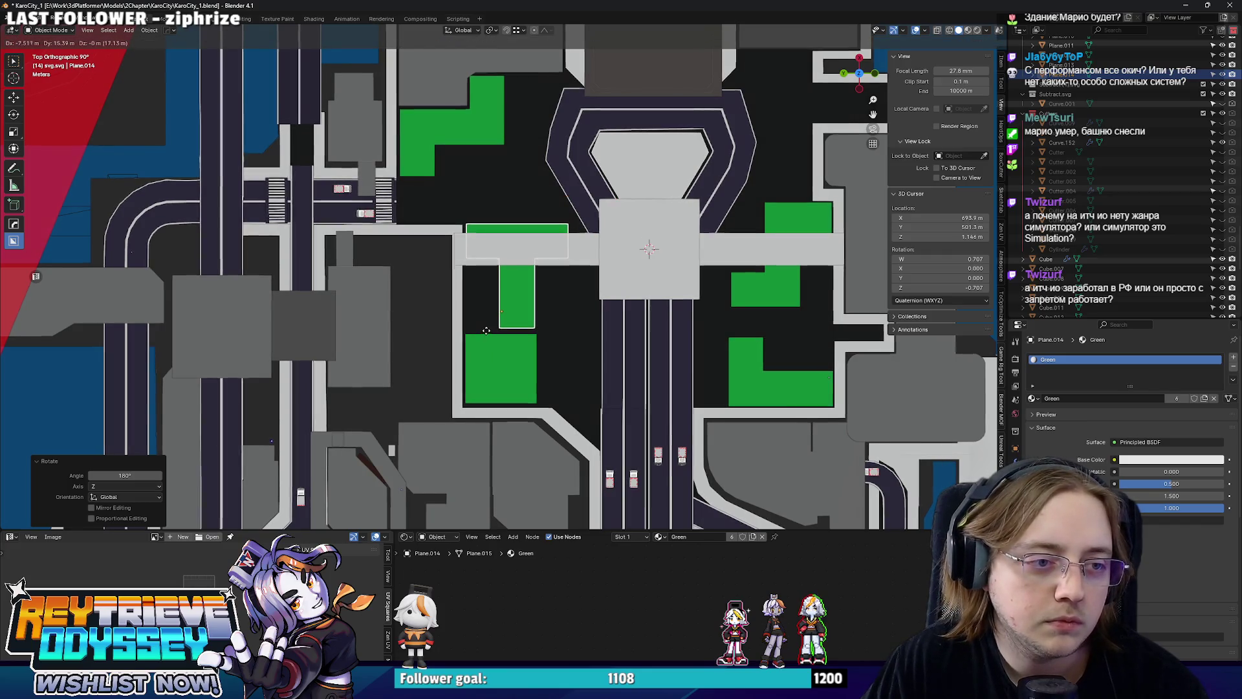
{"action": "left_click", "coordinate": [485, 332]}
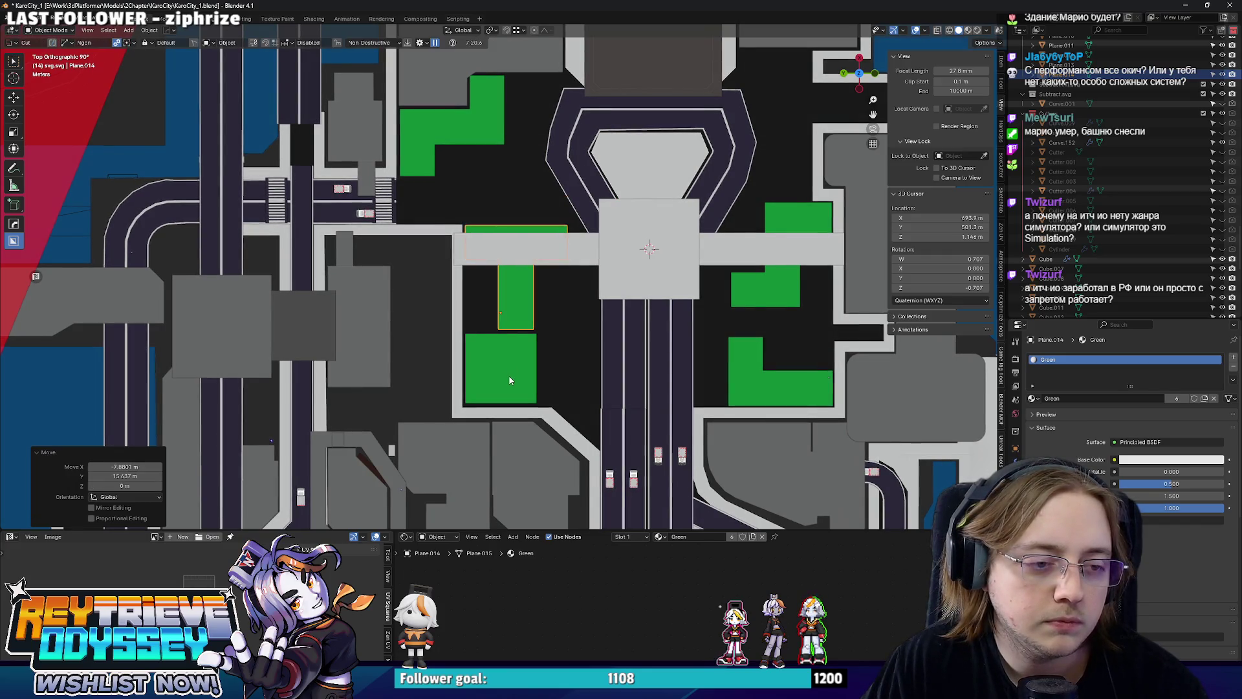
Rotate the T-shaped grass patch Plane.014 90 degrees and settle it into the west lot.
{"action": "left_click_drag", "start_coordinate": [608, 333], "coordinate": [598, 350]}
{"action": "key", "text": "r"}
{"action": "key", "text": "9"}
{"action": "key", "text": "0"}
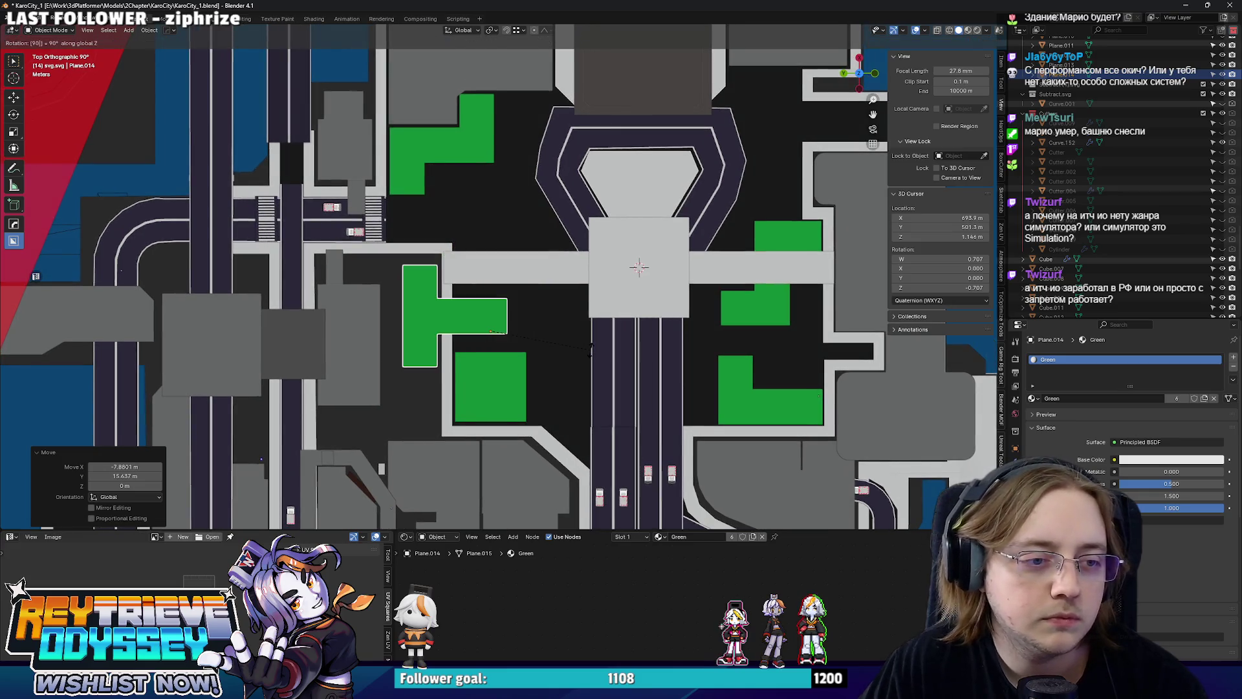
{"action": "key", "text": "Return"}
{"action": "key", "text": "g"}
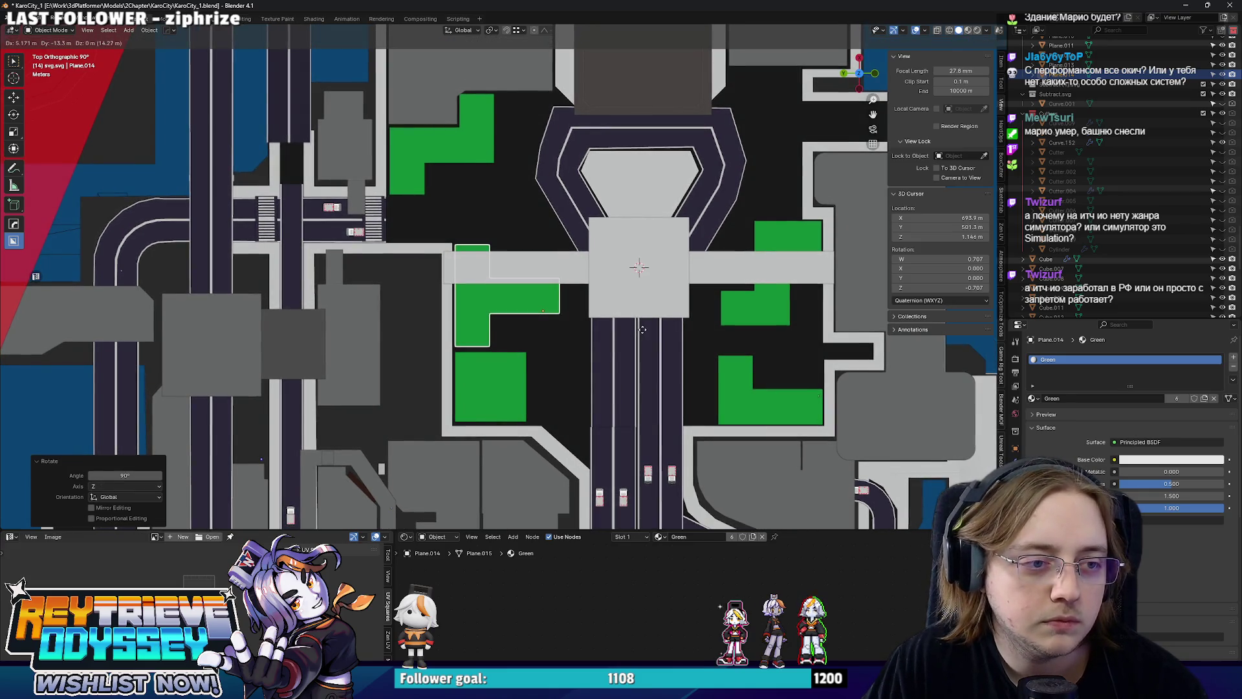
{"action": "left_click", "coordinate": [641, 329]}
Delete the grey walkway bar Cube.026.
{"action": "left_click", "coordinate": [561, 280]}
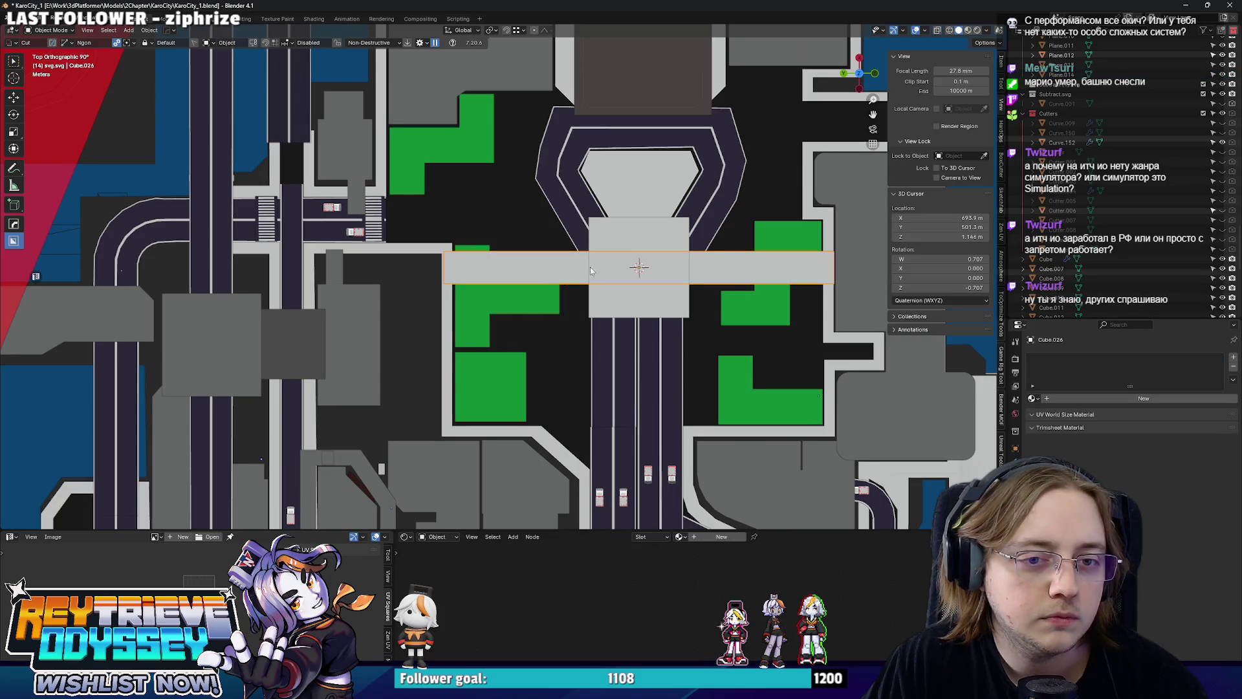
{"action": "key", "text": "Delete"}
{"action": "left_click_drag", "start_coordinate": [524, 287], "coordinate": [403, 267]}
Select the grey building footprint for point editing in top view.
{"action": "left_click", "coordinate": [403, 268]}
{"action": "key", "text": "Tab"}
{"action": "key", "text": "KP_7"}
{"action": "scroll", "scroll_direction": "up", "scroll_amount": 3}
With X-ray on, select the footprint's right-side points and push that edge outward.
{"action": "key", "text": "alt+z"}
{"action": "left_click_drag", "start_coordinate": [525, 376], "coordinate": [432, 179]}
{"action": "left_click_drag", "start_coordinate": [481, 201], "coordinate": [531, 227]}
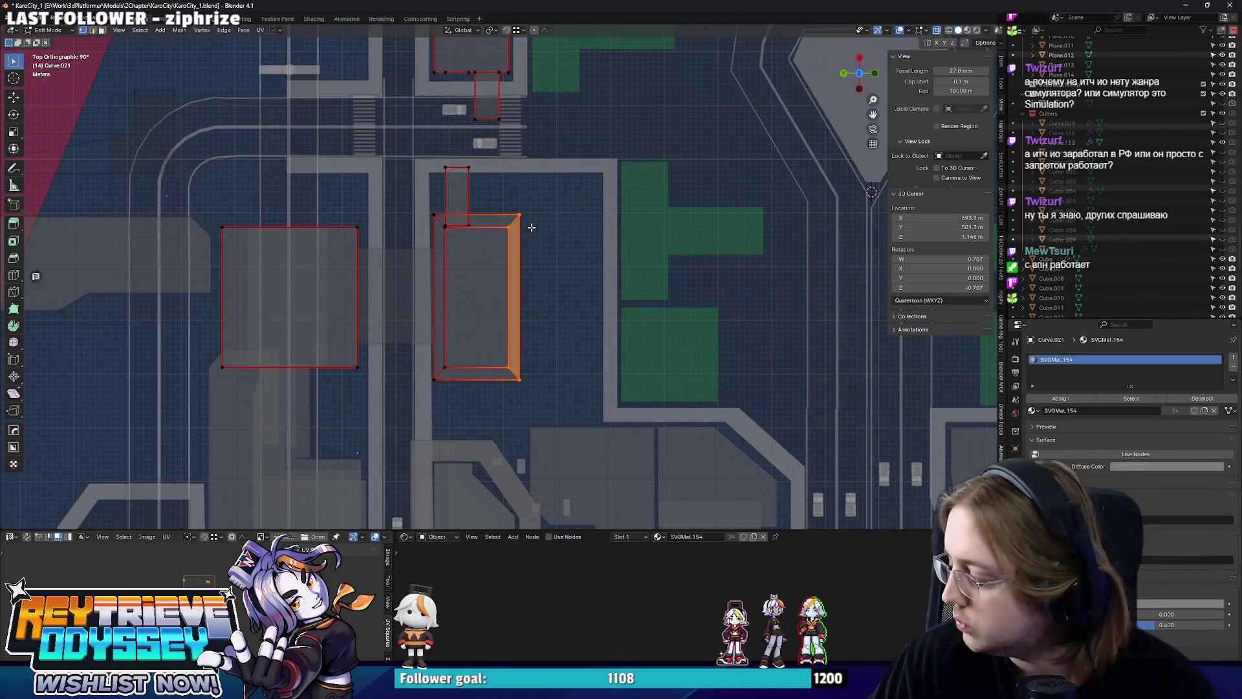
{"action": "key", "text": "g"}
{"action": "key", "text": "y"}
{"action": "left_click", "coordinate": [605, 227]}
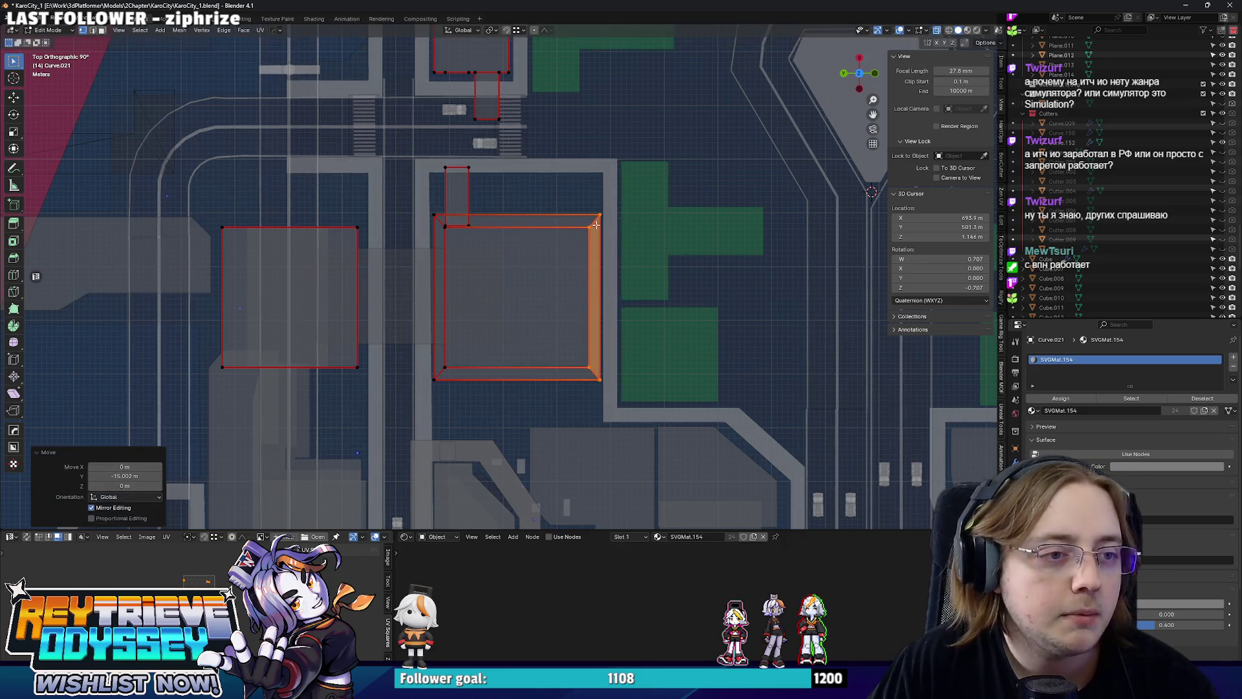
{"action": "scroll", "scroll_direction": "up", "scroll_amount": 3}
{"action": "scroll", "scroll_direction": "down", "scroll_amount": 3}
{"action": "scroll", "scroll_direction": "up", "scroll_amount": 3}
Select the footprint's top edge and raise it along Y.
{"action": "left_click_drag", "start_coordinate": [666, 327], "coordinate": [353, 223]}
{"action": "key", "text": "g"}
{"action": "key", "text": "y"}
{"action": "left_click_drag", "start_coordinate": [423, 200], "coordinate": [581, 258]}
{"action": "left_click", "coordinate": [416, 216]}
{"action": "key", "text": "Tab"}
{"action": "key", "text": "Tab"}
In top view, select the footprint's bottom edge and push it lower along Y.
{"action": "key", "text": "KP_7"}
{"action": "key", "text": "alt+z"}
{"action": "left_click_drag", "start_coordinate": [353, 272], "coordinate": [612, 320]}
{"action": "key", "text": "alt+z"}
{"action": "key", "text": "g"}
{"action": "key", "text": "y"}
{"action": "left_click", "coordinate": [505, 320]}
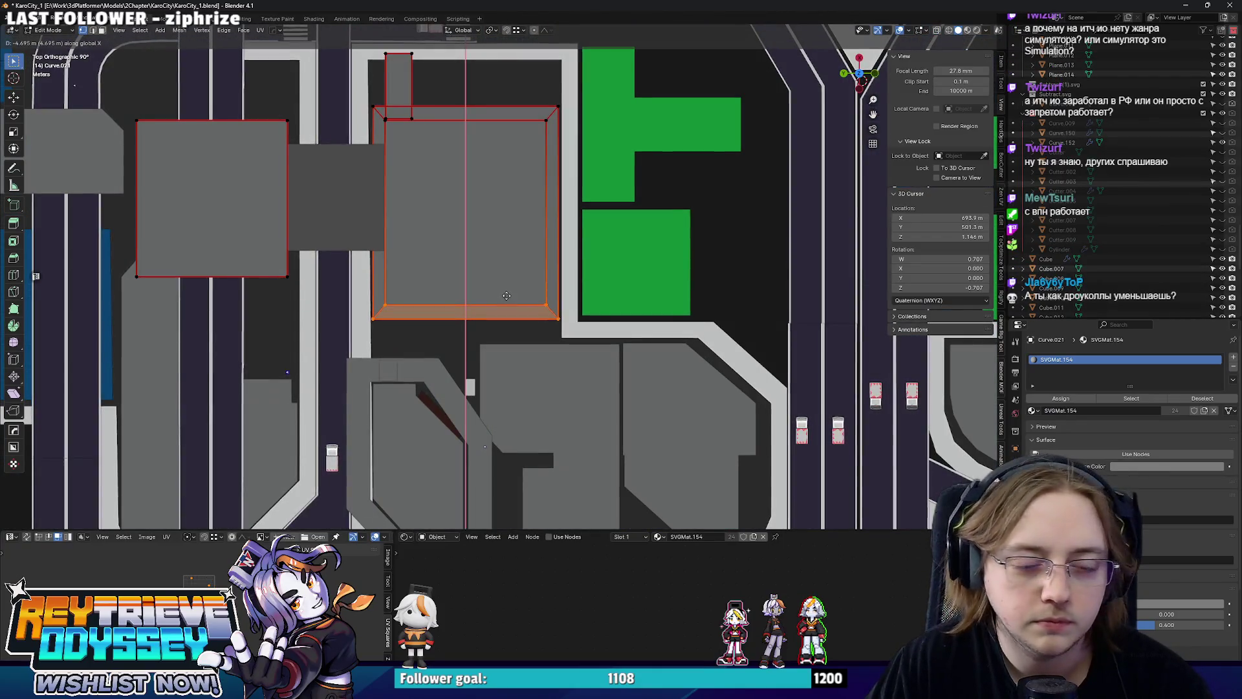
{"action": "key", "text": "Tab"}
Orbit and zoom around to inspect the enlarged building footprint.
{"action": "left_click_drag", "start_coordinate": [492, 291], "coordinate": [536, 256]}
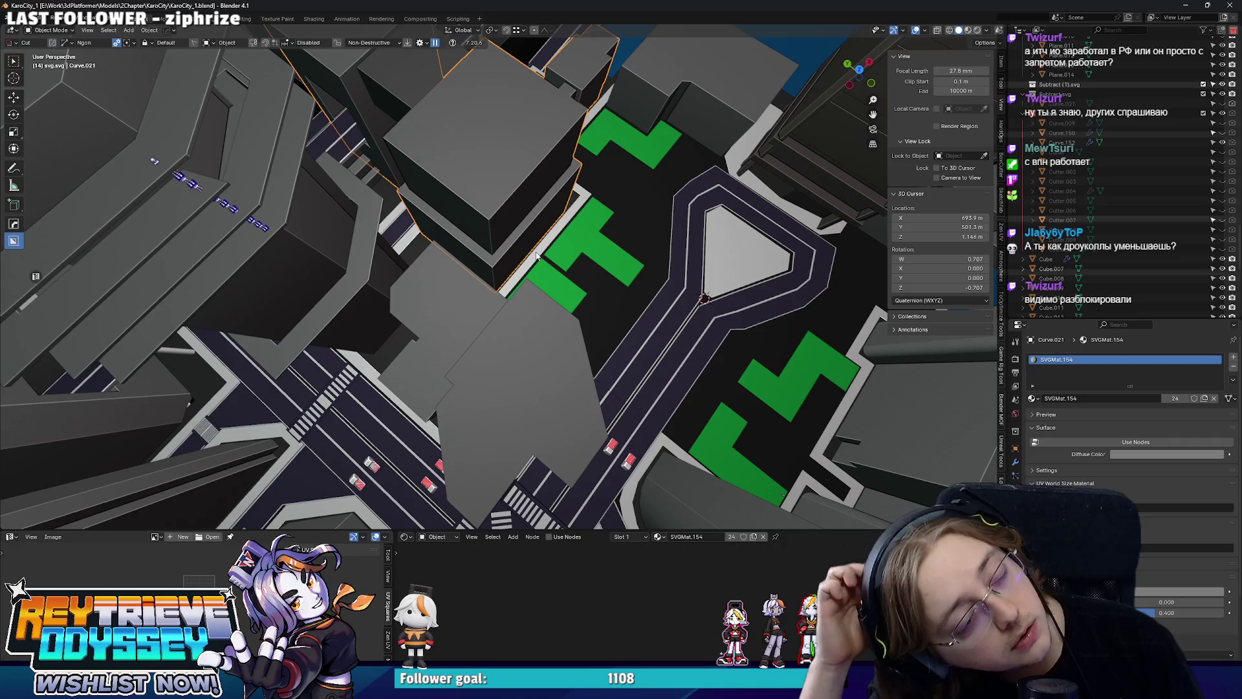
{"action": "left_click_drag", "start_coordinate": [530, 171], "coordinate": [479, 278]}
{"action": "scroll", "scroll_direction": "up", "scroll_amount": 3}
{"action": "scroll", "scroll_direction": "down", "scroll_amount": 3}
{"action": "scroll", "scroll_direction": "up", "scroll_amount": 3}
{"action": "scroll", "scroll_direction": "down", "scroll_amount": 3}
{"action": "left_click_drag", "start_coordinate": [438, 237], "coordinate": [490, 186]}
Scale the jagged vertical border edge's vertices to 0 so they form one straight line.
{"action": "left_click", "coordinate": [491, 186]}
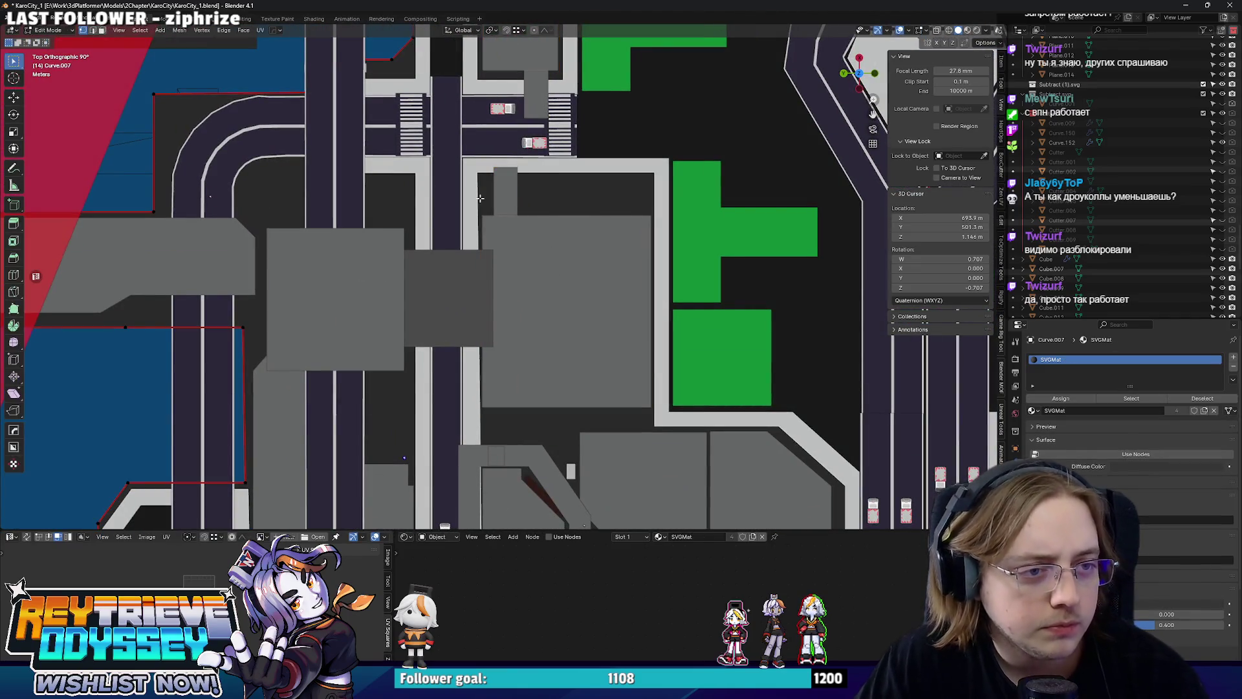
{"action": "left_click", "coordinate": [475, 195]}
{"action": "key", "text": "Tab"}
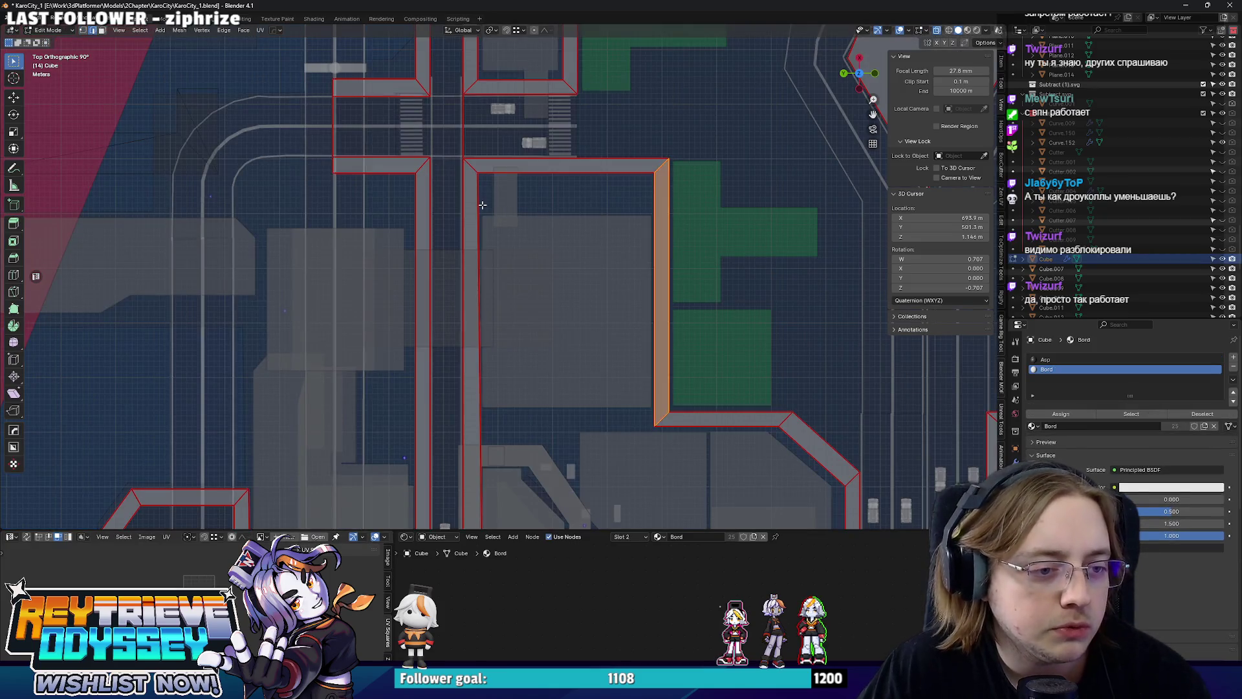
{"action": "scroll", "scroll_direction": "down", "scroll_amount": 3}
{"action": "scroll", "scroll_direction": "up", "scroll_amount": 3}
{"action": "left_click", "coordinate": [514, 273]}
{"action": "key", "text": "0"}
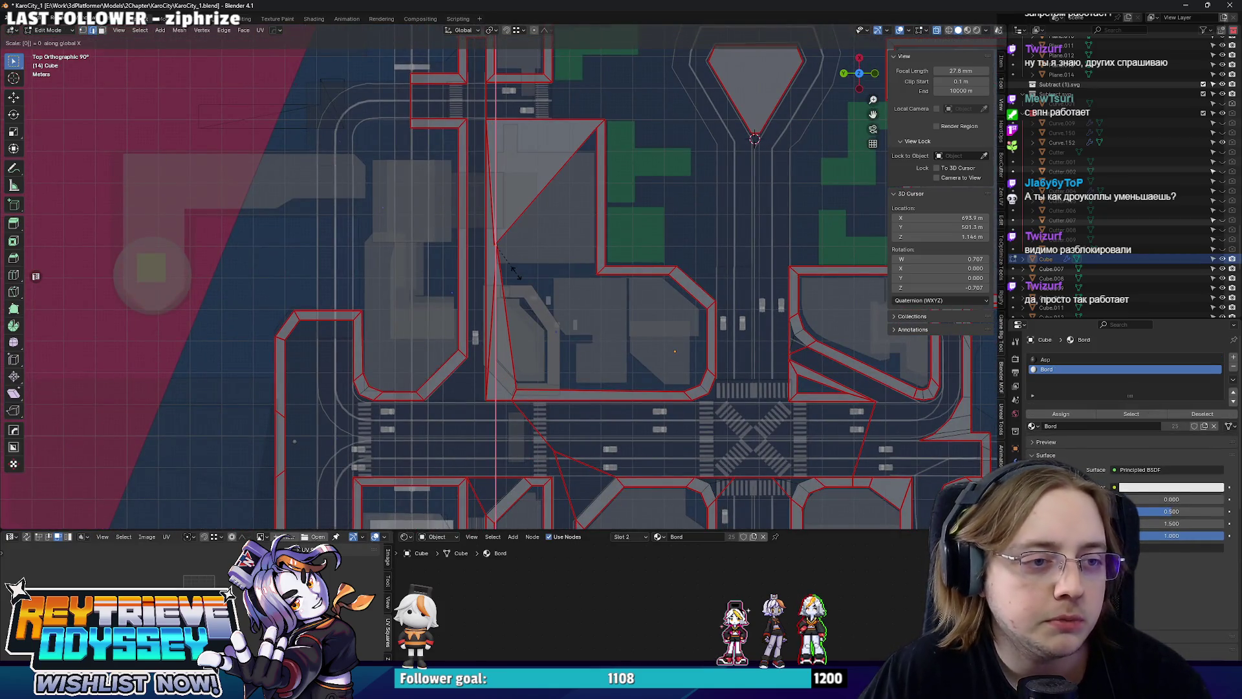
{"action": "key", "text": "Return"}
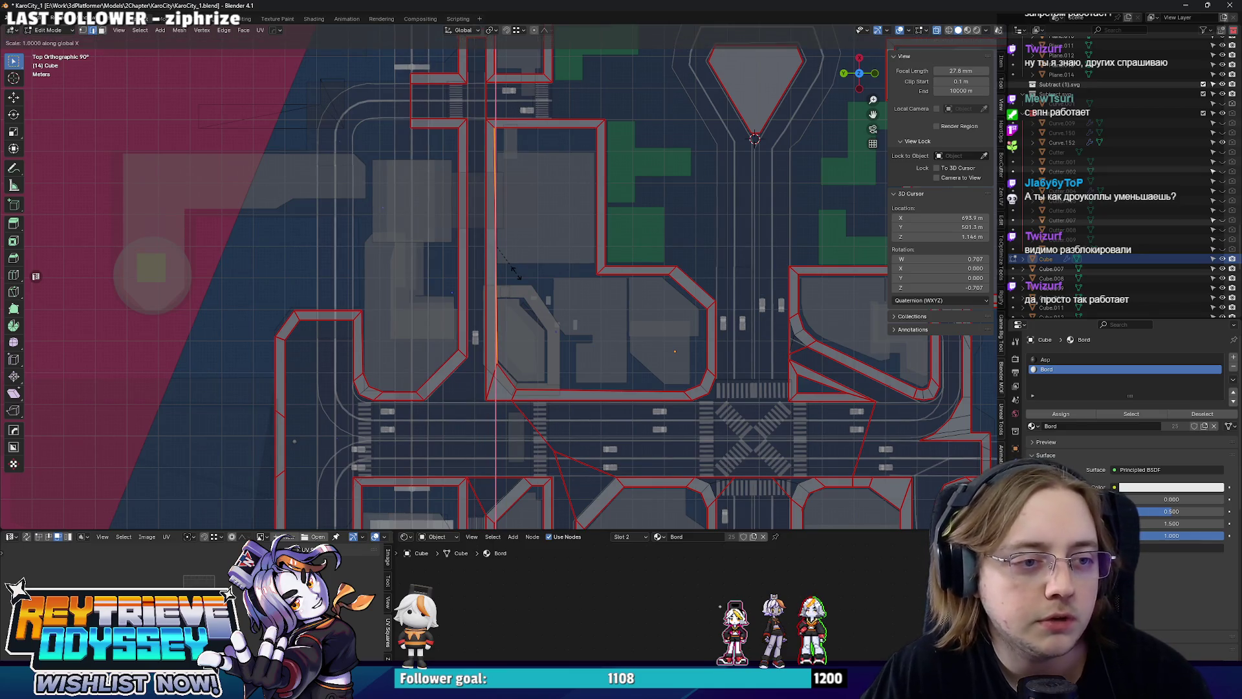
{"action": "key", "text": "y"}
{"action": "key", "text": "0"}
{"action": "key", "text": "Return"}
{"action": "key", "text": "Tab"}
Orbit around the straightened border, then return to a straight-down view of the junction.
{"action": "scroll", "scroll_direction": "down", "scroll_amount": 3}
{"action": "left_click_drag", "start_coordinate": [537, 179], "coordinate": [201, 182]}
{"action": "scroll", "scroll_direction": "down", "scroll_amount": 3}
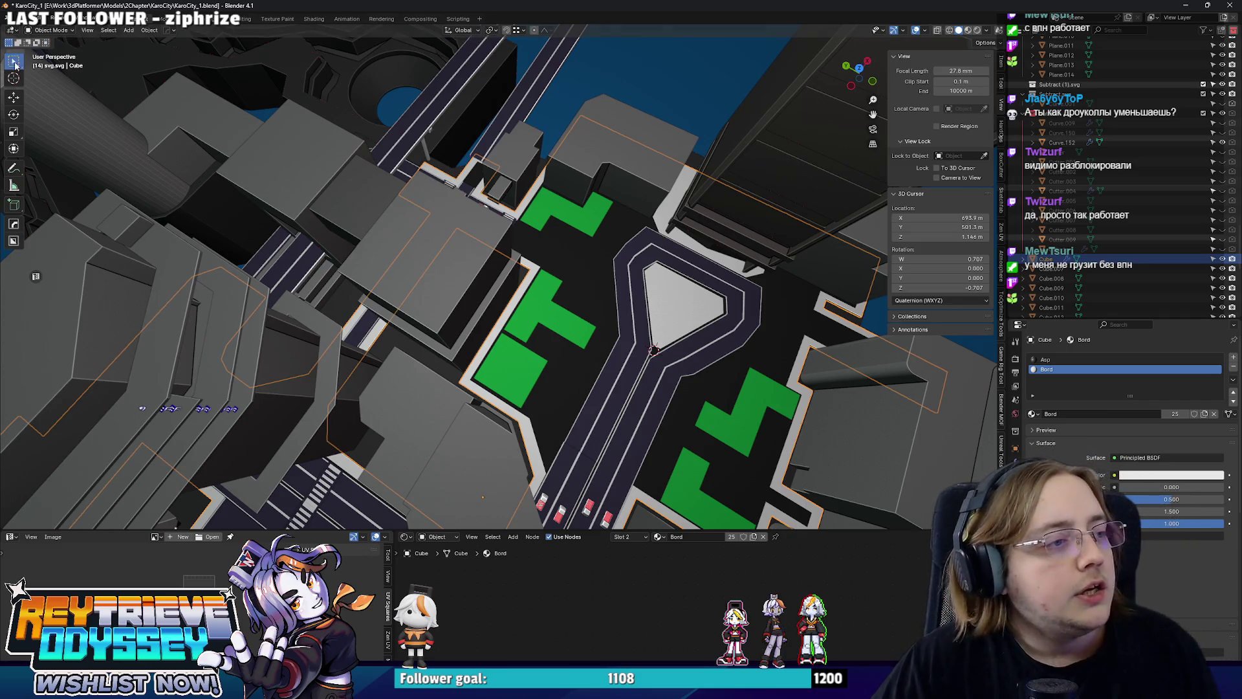
{"action": "left_click_drag", "start_coordinate": [475, 304], "coordinate": [537, 299]}
{"action": "scroll", "scroll_direction": "down", "scroll_amount": 3}
{"action": "scroll", "scroll_direction": "up", "scroll_amount": 3}
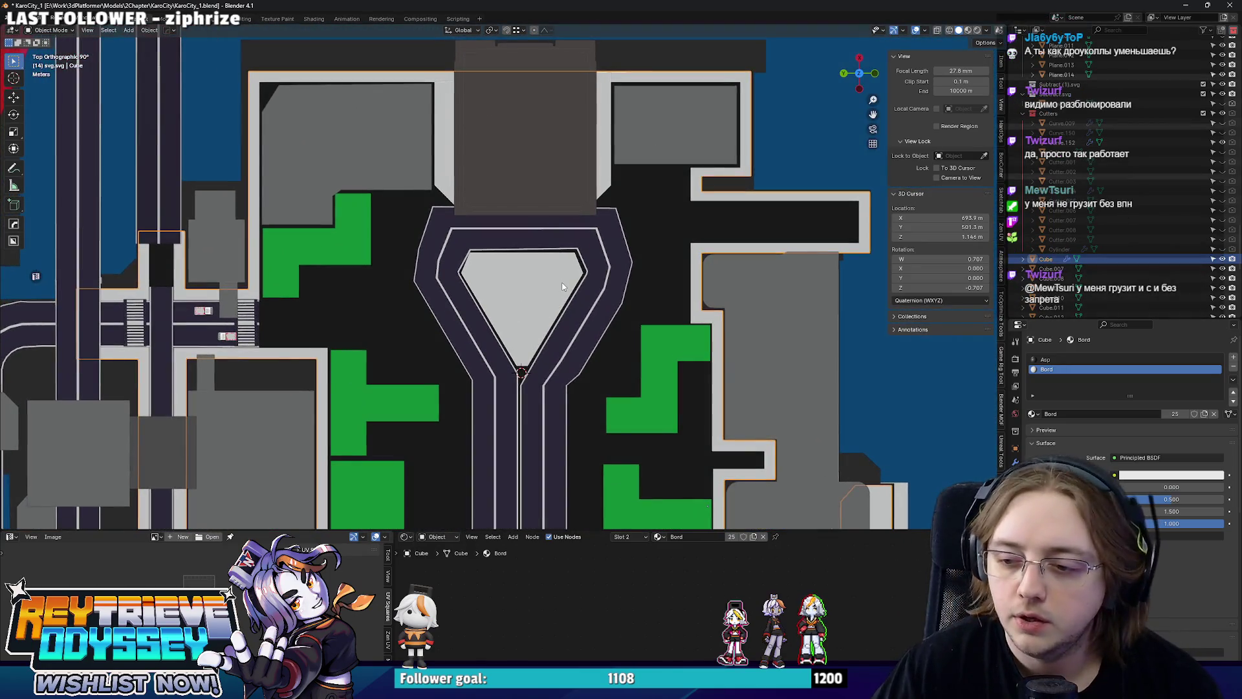
{"action": "scroll", "scroll_direction": "down", "scroll_amount": 3}
Duplicate the L-shaped grass patch and trim its faces down to a single rectangle.
{"action": "left_click", "coordinate": [395, 349]}
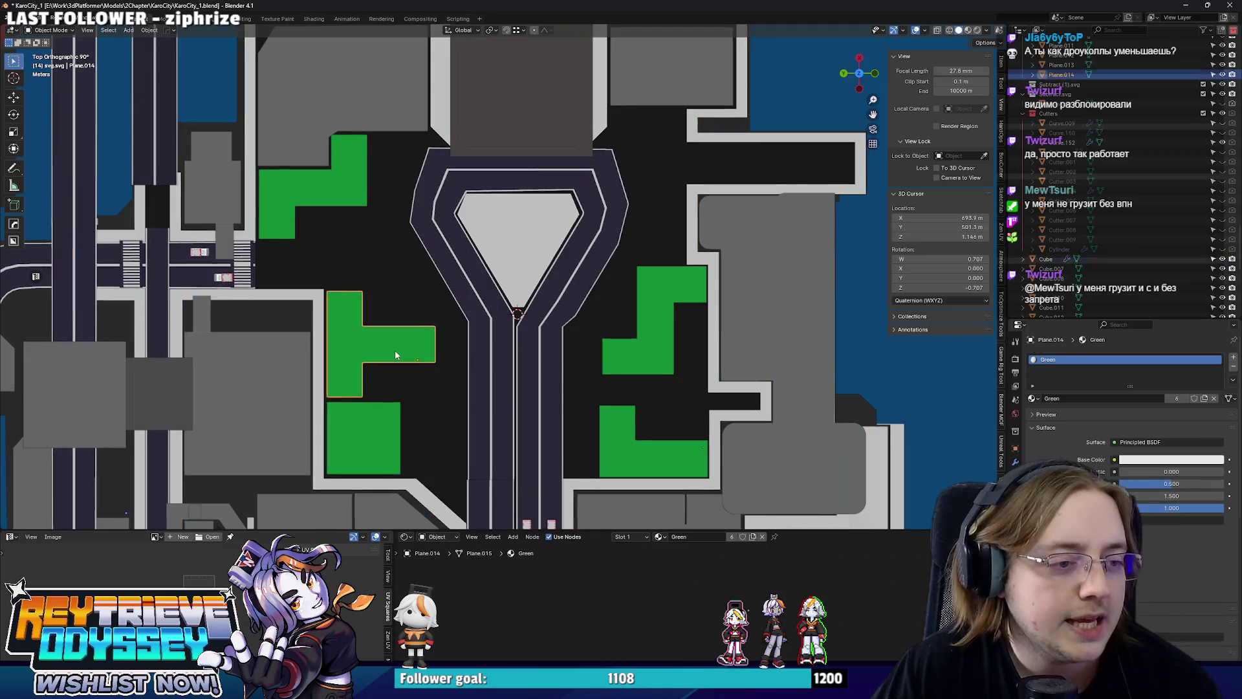
{"action": "key", "text": "shift+d"}
{"action": "left_click", "coordinate": [496, 313]}
{"action": "key", "text": "Tab"}
{"action": "scroll", "scroll_direction": "up", "scroll_amount": 3}
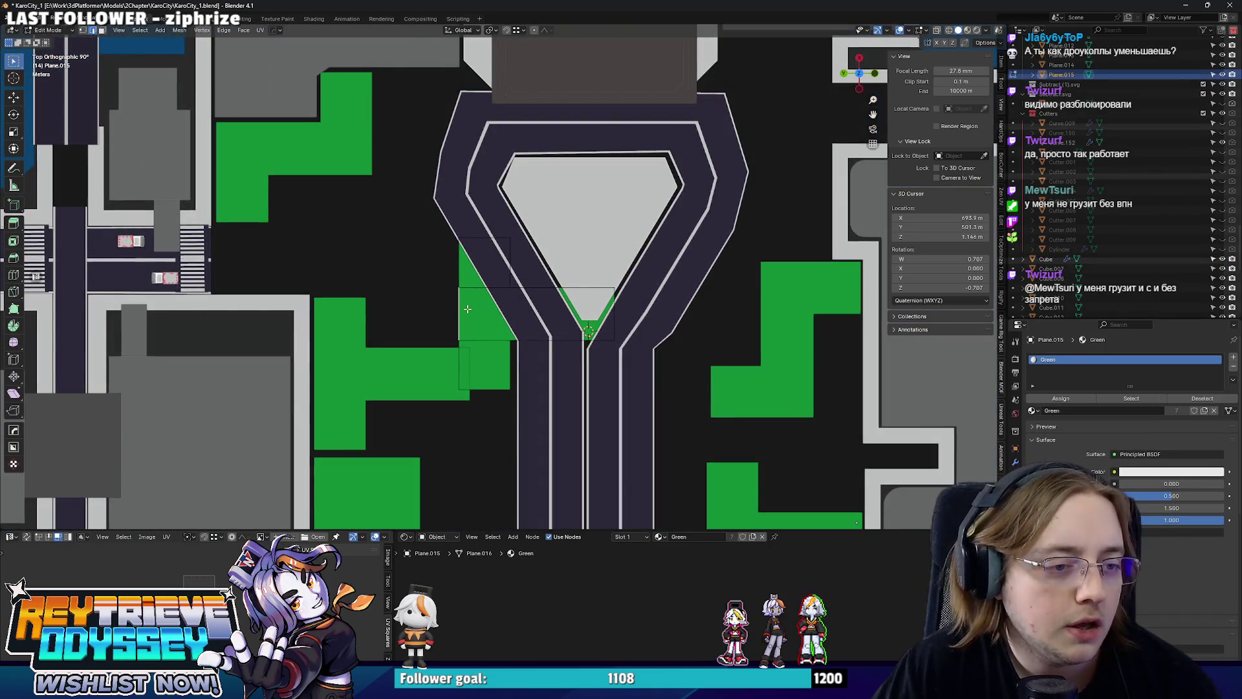
{"action": "key", "text": "ctrl+z"}
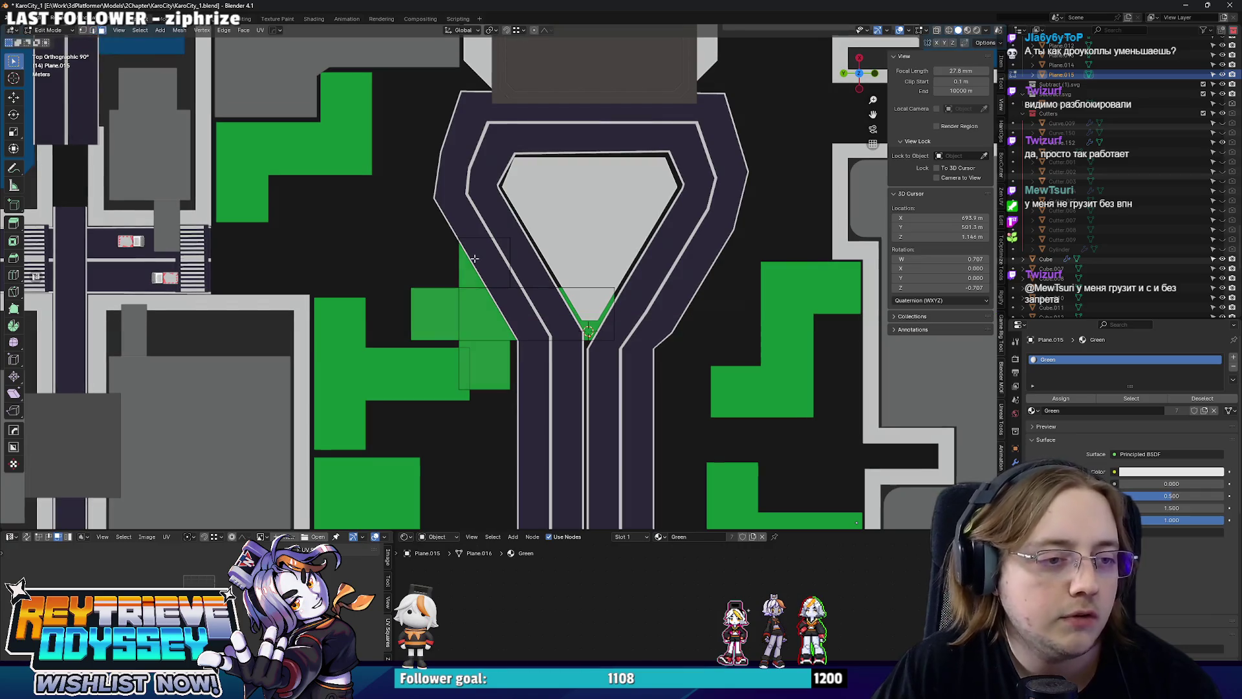
{"action": "left_click", "coordinate": [466, 377]}
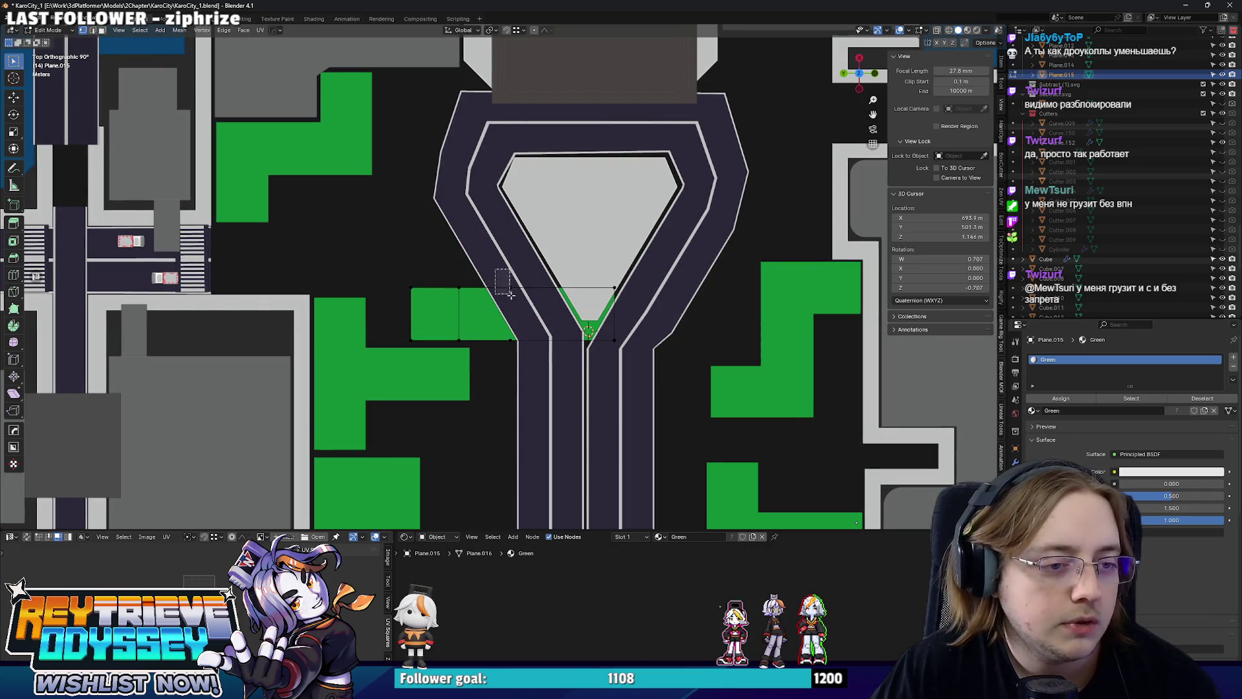
{"action": "scroll", "scroll_direction": "down", "scroll_amount": 3}
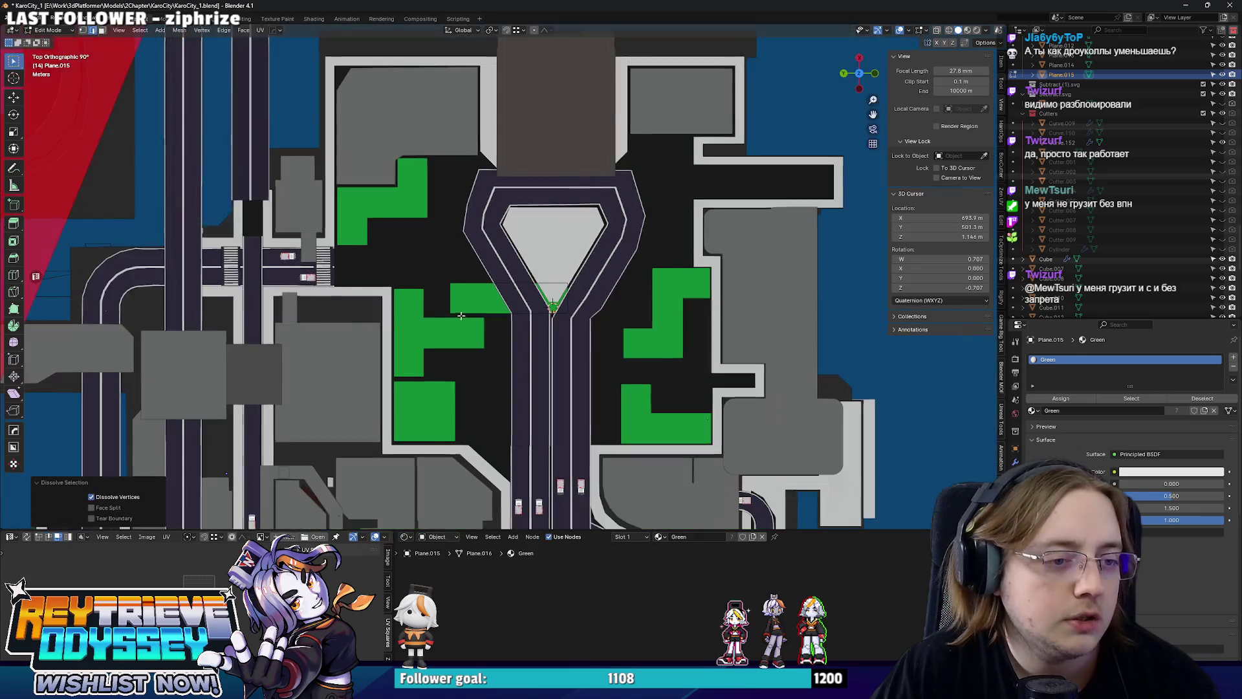
{"action": "scroll", "scroll_direction": "up", "scroll_amount": 3}
{"action": "key", "text": "ctrl+z"}
{"action": "key", "text": "ctrl+z"}
{"action": "key", "text": "ctrl+z"}
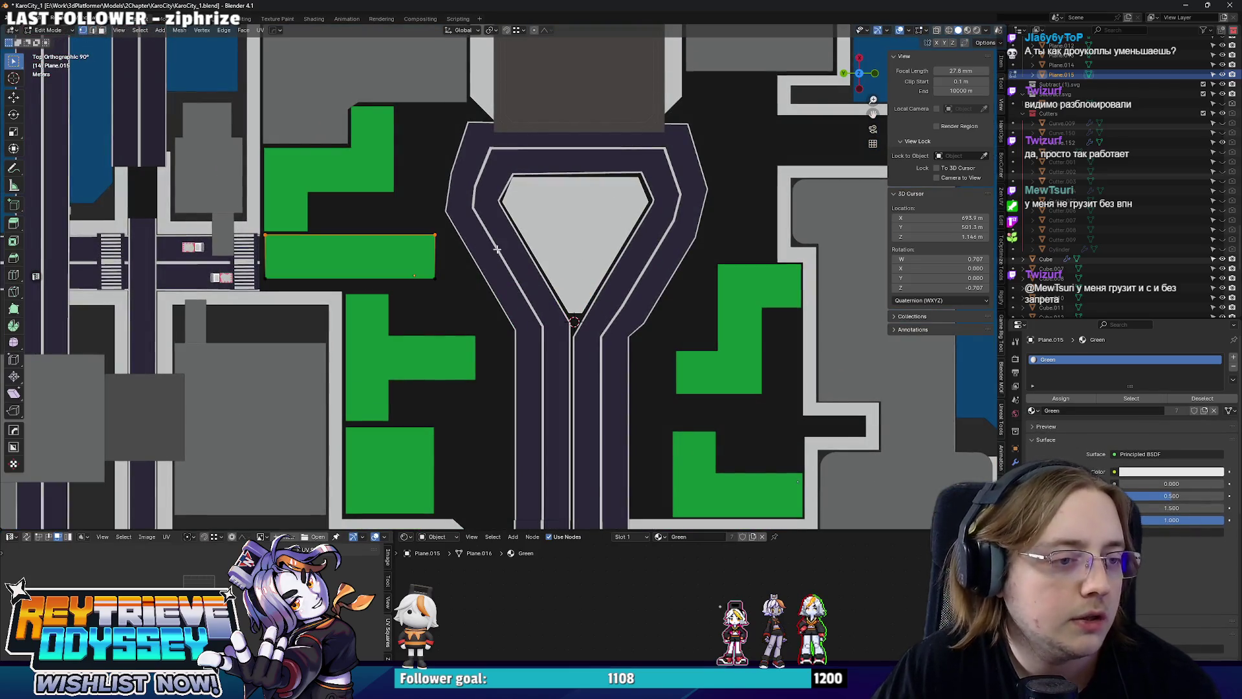
{"action": "key", "text": "Tab"}
Move the new green rectangle Plane.015 into the narrow lot above the right building.
{"action": "left_click_drag", "start_coordinate": [321, 254], "coordinate": [713, 245]}
{"action": "scroll", "scroll_direction": "up", "scroll_amount": 3}
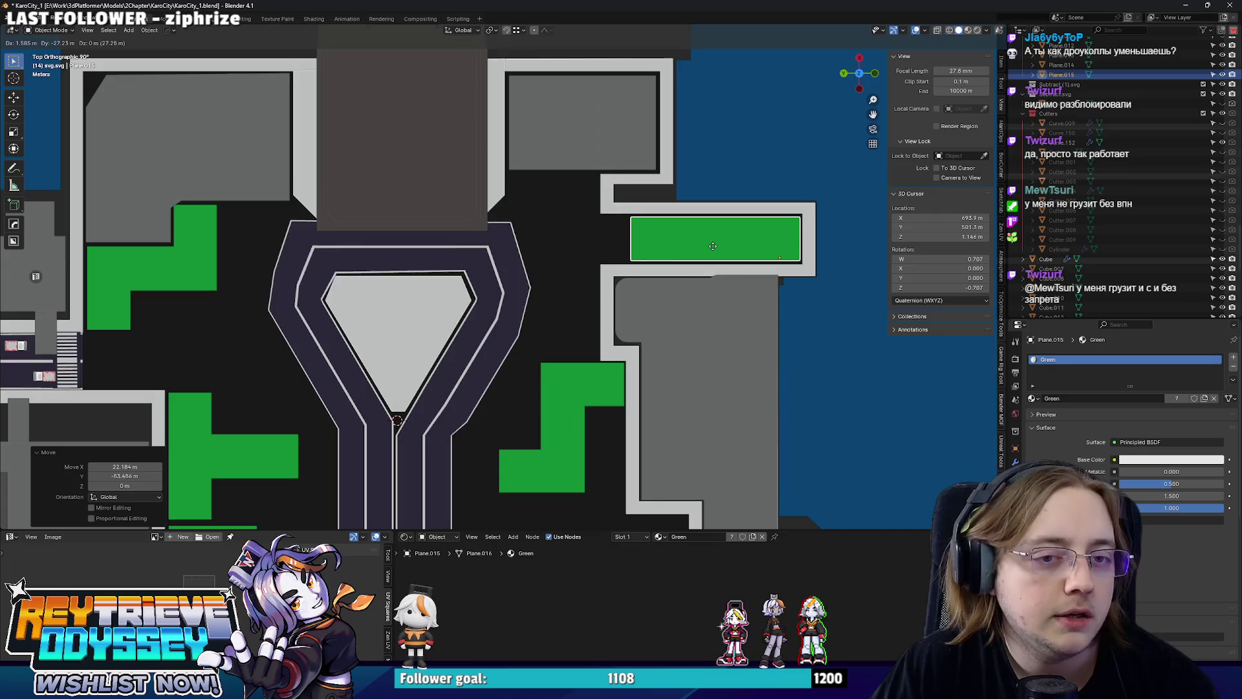
{"action": "scroll", "scroll_direction": "down", "scroll_amount": 3}
{"action": "left_click_drag", "start_coordinate": [643, 257], "coordinate": [612, 258]}
{"action": "key", "text": "KP_7"}
{"action": "scroll", "scroll_direction": "up", "scroll_amount": 3}
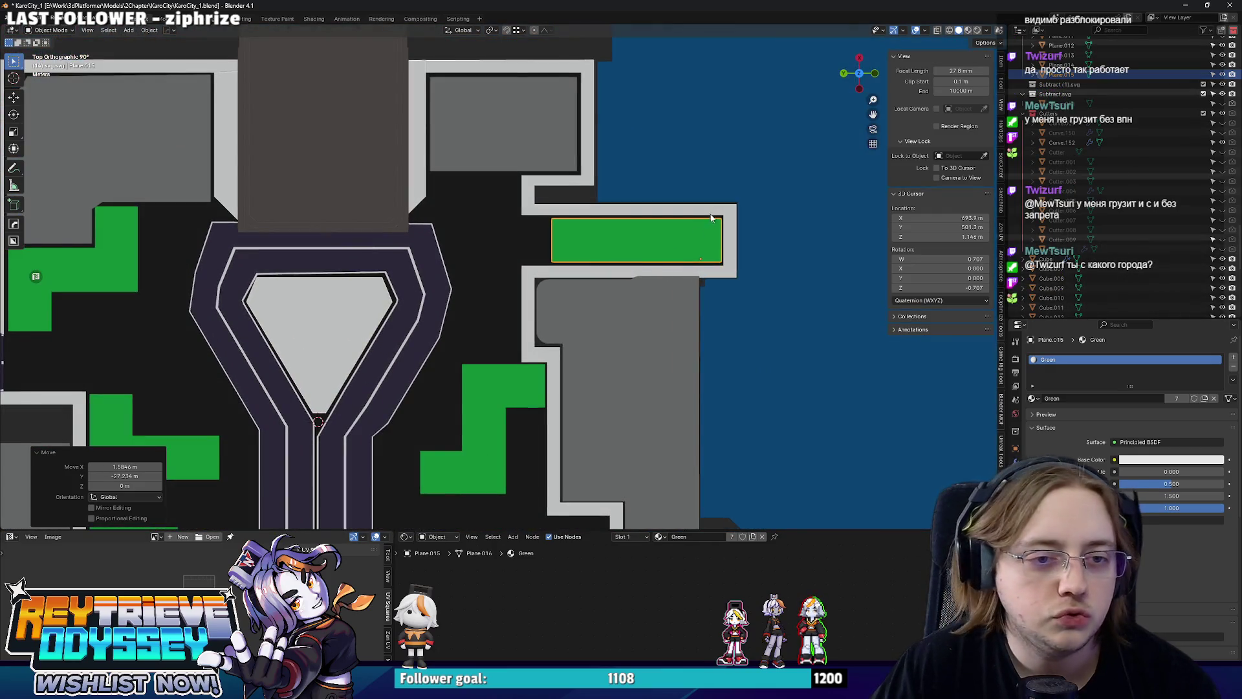
{"action": "left_click", "coordinate": [709, 221]}
{"action": "key", "text": "Tab"}
Shift the sidewalk border's right-end vertices and inner face along Y, then leave edit mode.
{"action": "left_click_drag", "start_coordinate": [805, 318], "coordinate": [656, 192]}
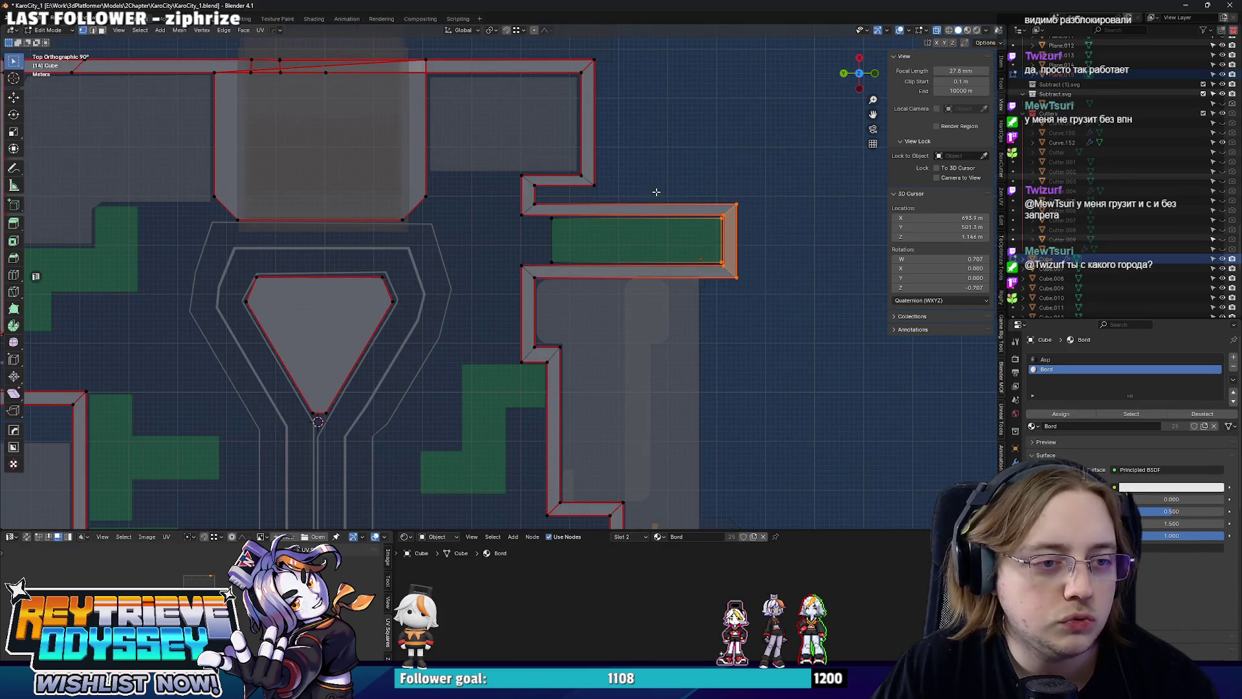
{"action": "left_click_drag", "start_coordinate": [554, 219], "coordinate": [545, 212]}
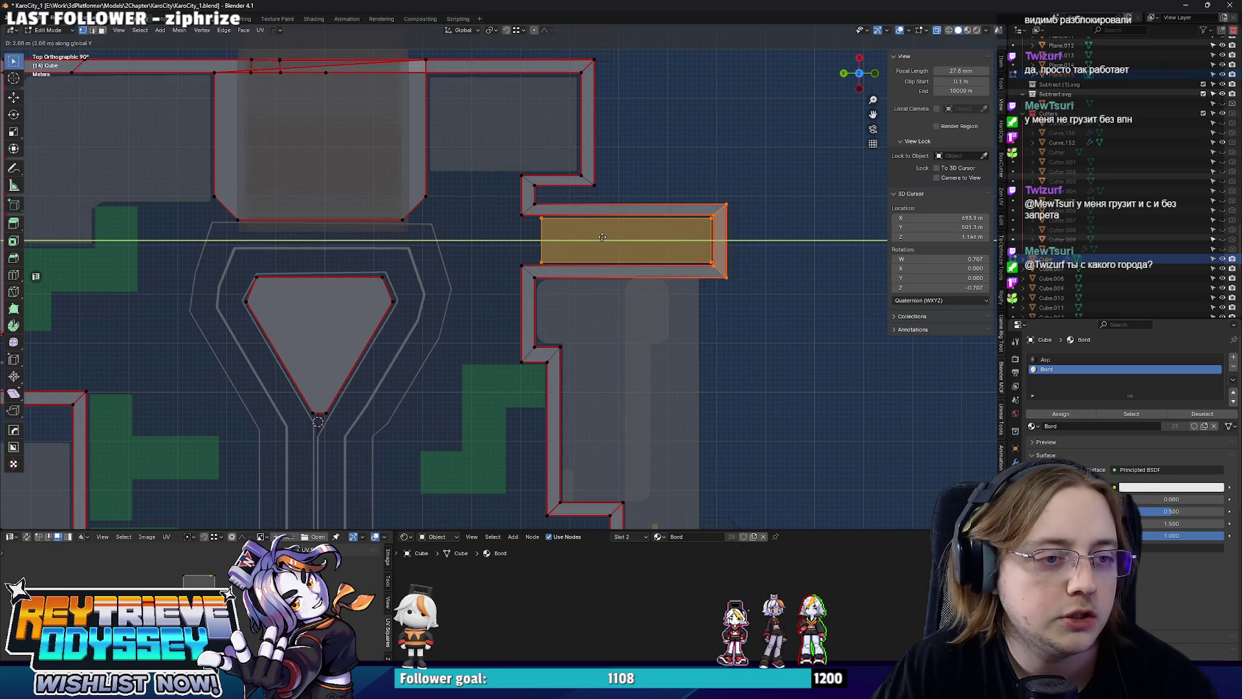
{"action": "left_click", "coordinate": [556, 236]}
{"action": "key", "text": "Tab"}
{"action": "left_click_drag", "start_coordinate": [556, 235], "coordinate": [645, 275]}
Select the road footprint curve and edit its geometry, viewing the cylinder building from low.
{"action": "left_click", "coordinate": [596, 261]}
{"action": "key", "text": "Tab"}
{"action": "key", "text": "Tab"}
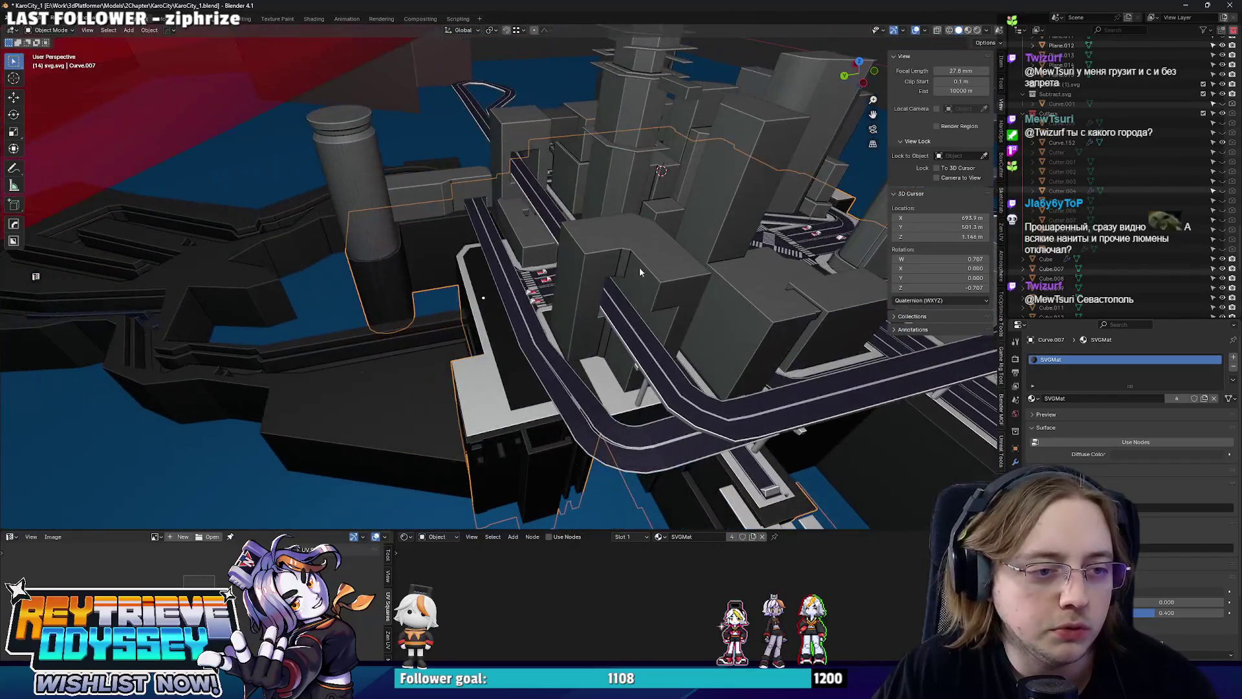
{"action": "left_click_drag", "start_coordinate": [565, 240], "coordinate": [578, 320]}
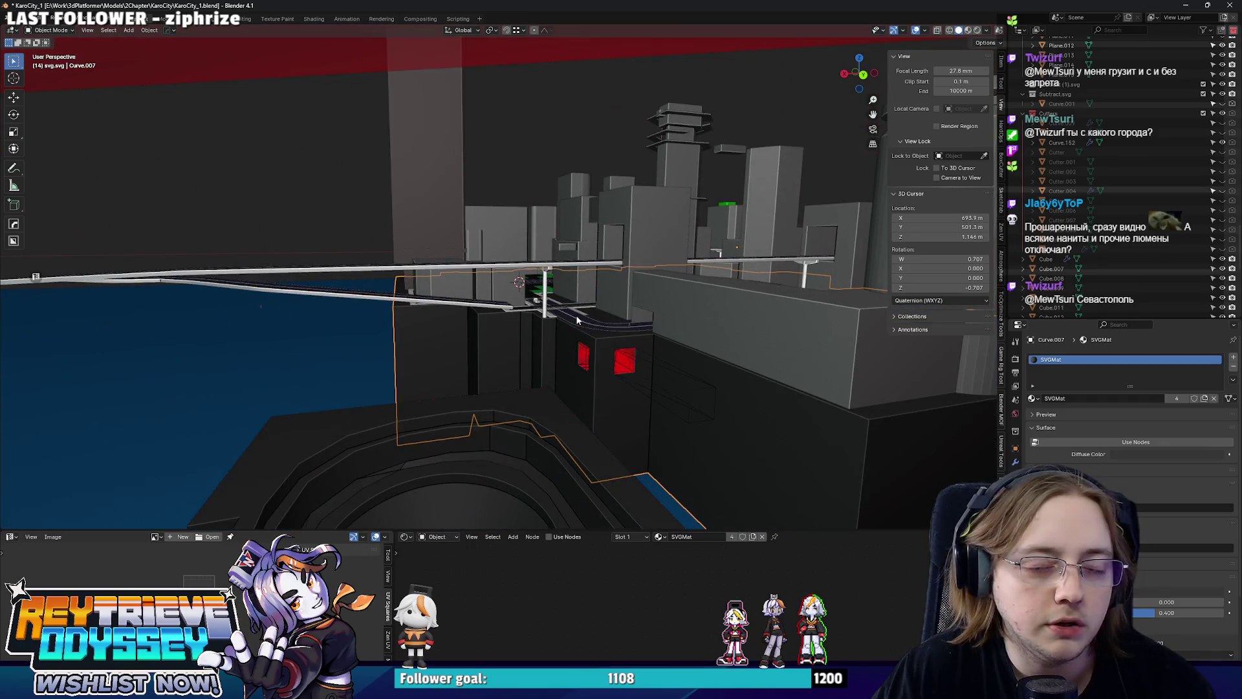
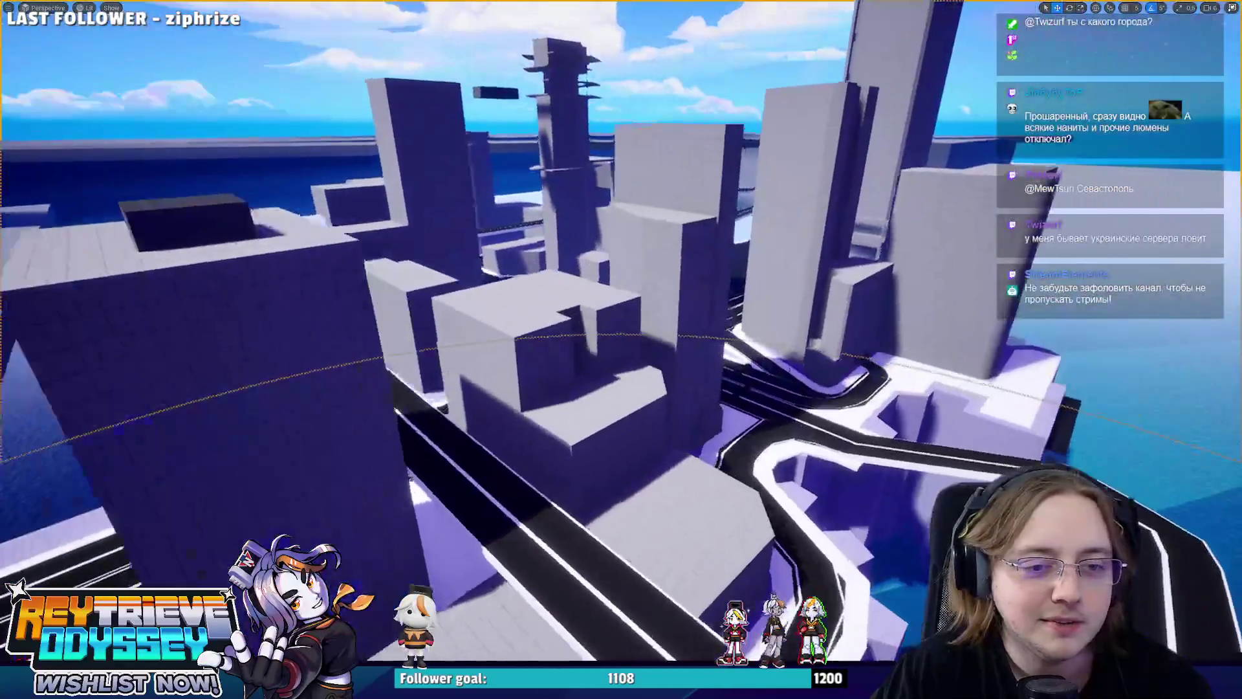
Exit immersive mode and inspect the DirectionalLight and PostProcess settings.
{"action": "key", "text": "F11"}
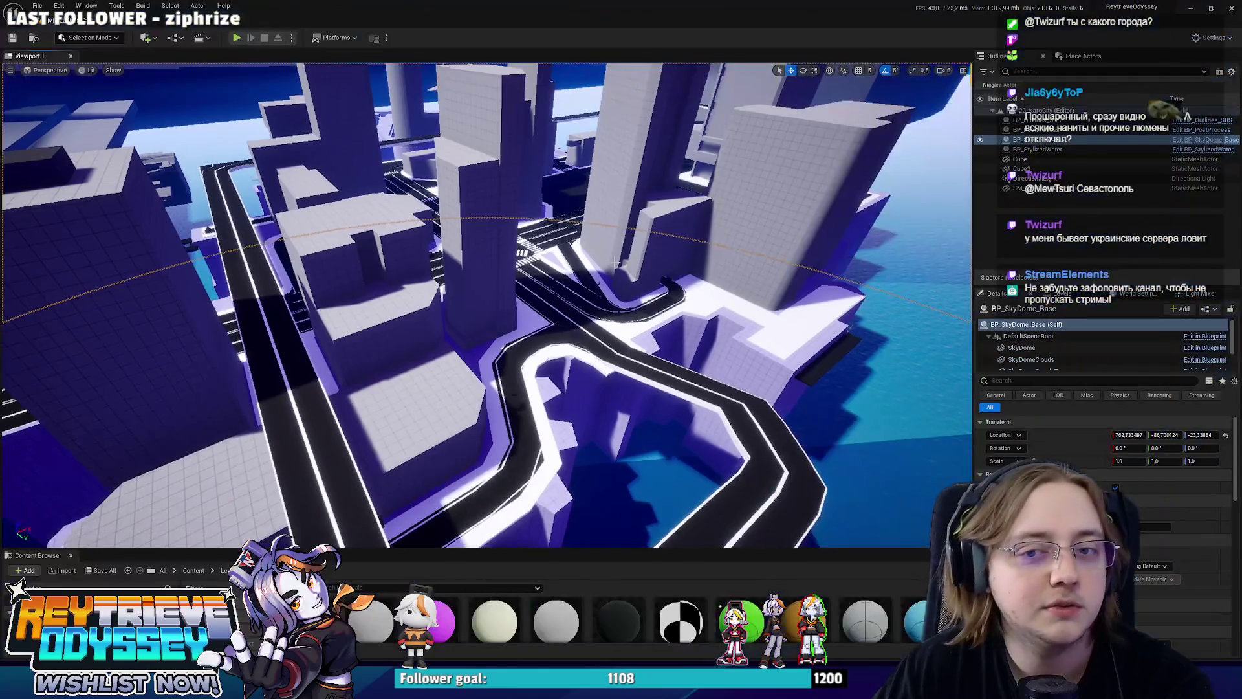
{"action": "left_click", "coordinate": [1041, 180]}
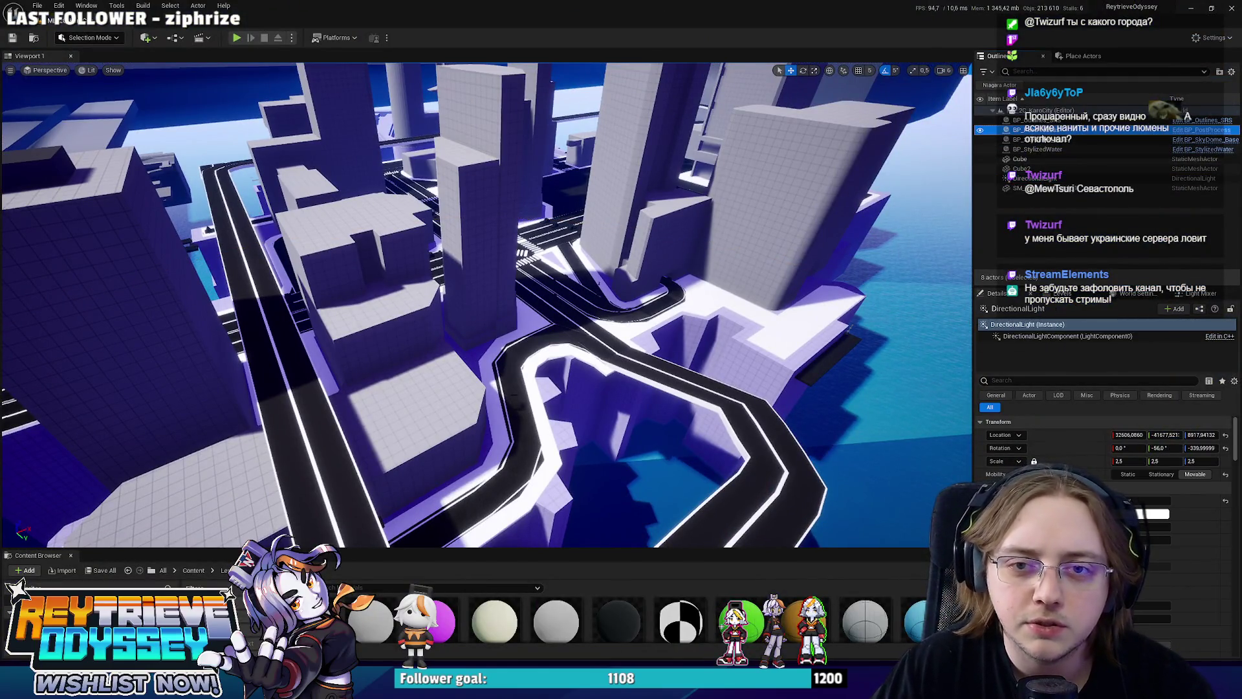
{"action": "left_click", "coordinate": [1018, 347]}
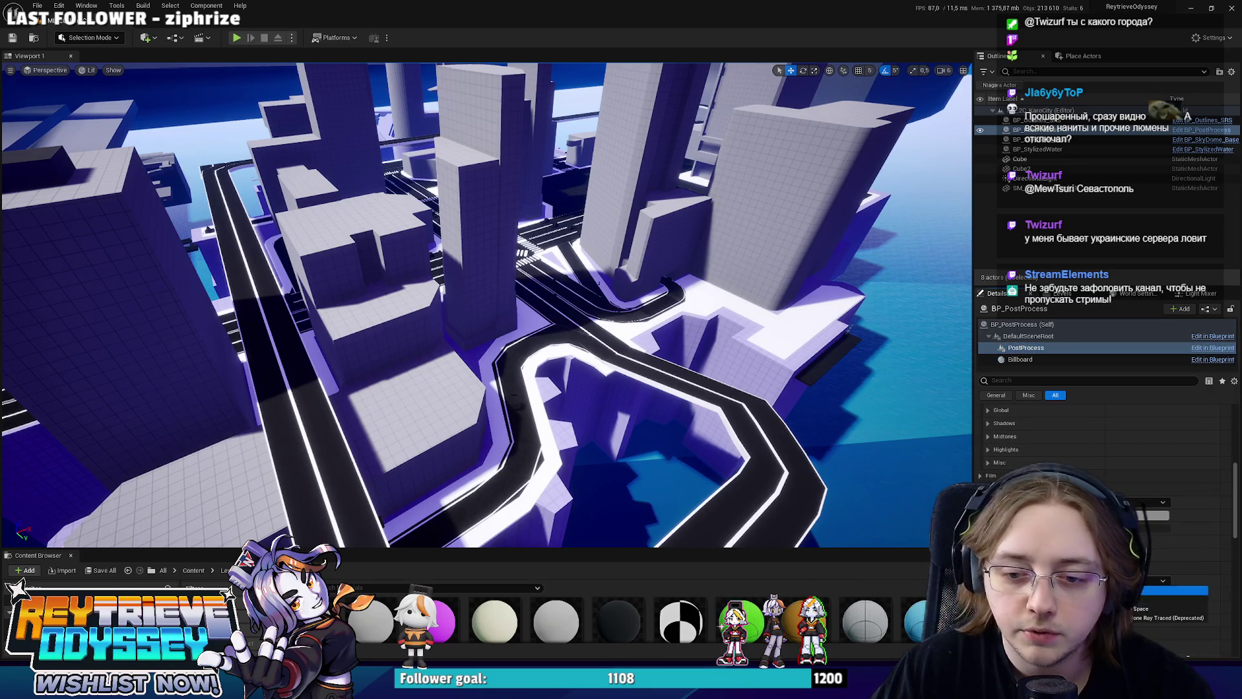
Fly down to the water beside the blue walls and select BP_StylizedWater.
{"action": "left_click_drag", "start_coordinate": [715, 380], "coordinate": [714, 381]}
{"action": "left_click_drag", "start_coordinate": [214, 421], "coordinate": [554, 327]}
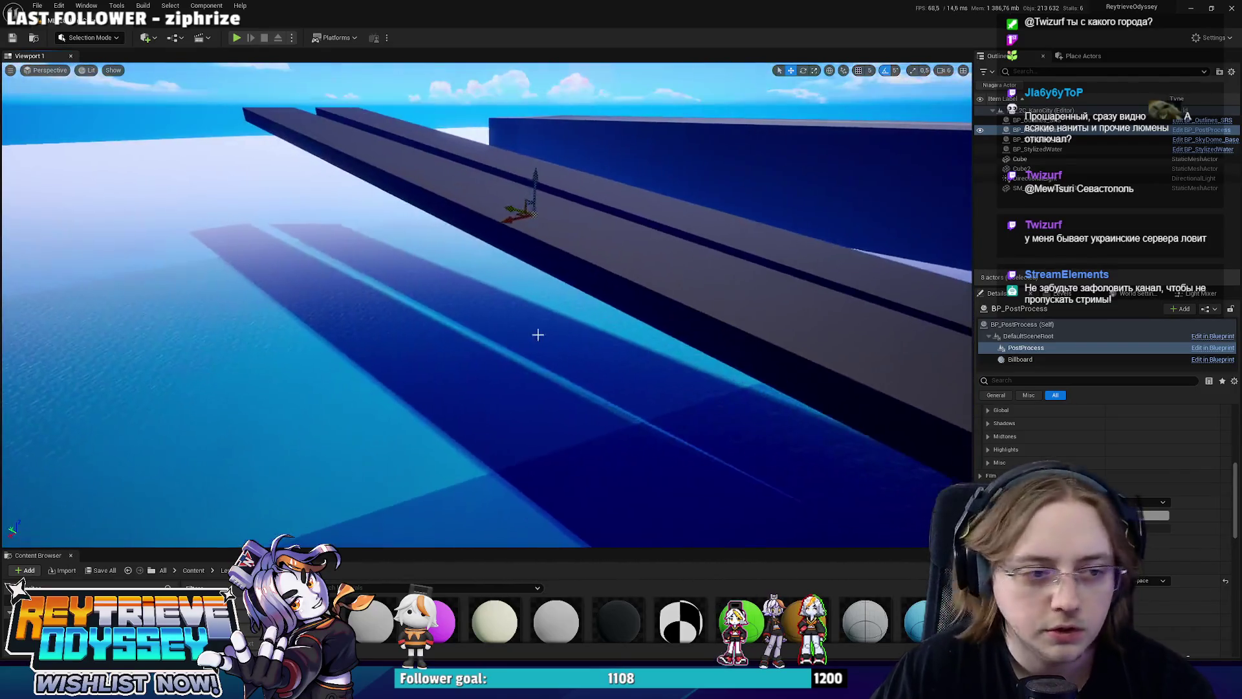
{"action": "left_click", "coordinate": [535, 333]}
{"action": "scroll", "scroll_direction": "down", "scroll_amount": 3}
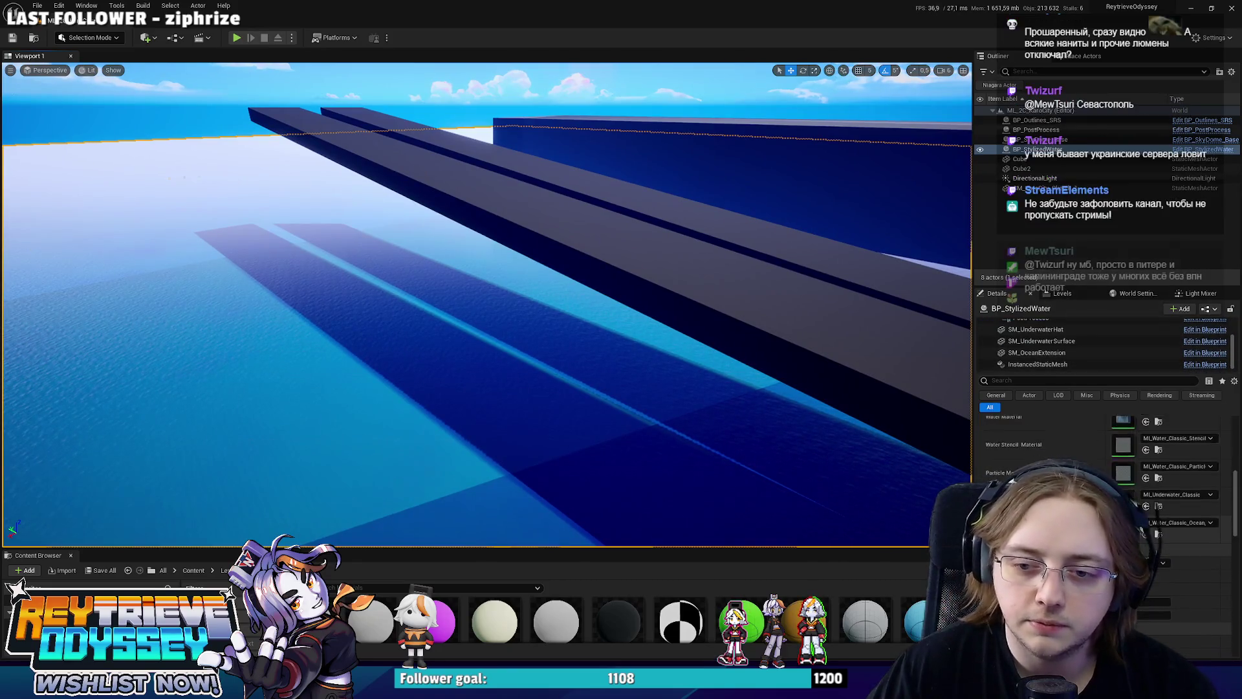
Try the Classic Ocean presets Ocean_Extension5, Ocean_Extension4, Ocean4 and Ocean_Extension3 on the water material slots.
{"action": "left_click", "coordinate": [1158, 468]}
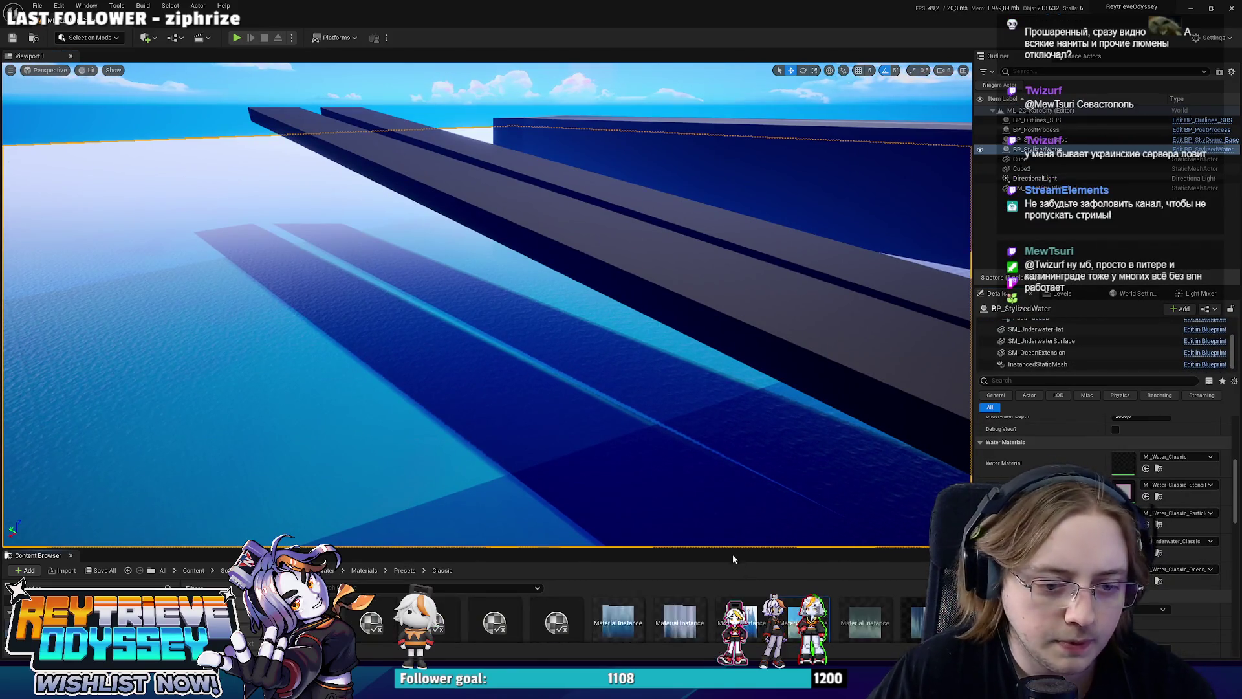
{"action": "left_click_drag", "start_coordinate": [736, 550], "coordinate": [729, 388]}
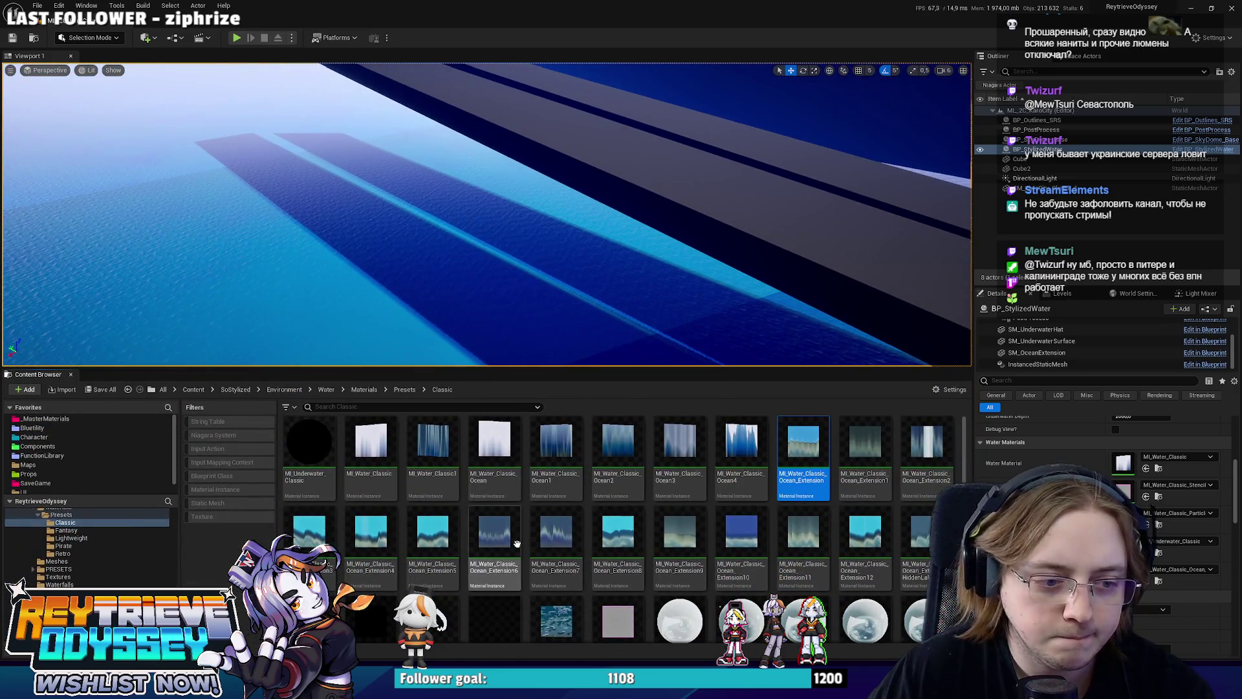
{"action": "left_click_drag", "start_coordinate": [432, 537], "coordinate": [921, 524]}
{"action": "left_click_drag", "start_coordinate": [1142, 582], "coordinate": [1165, 572]}
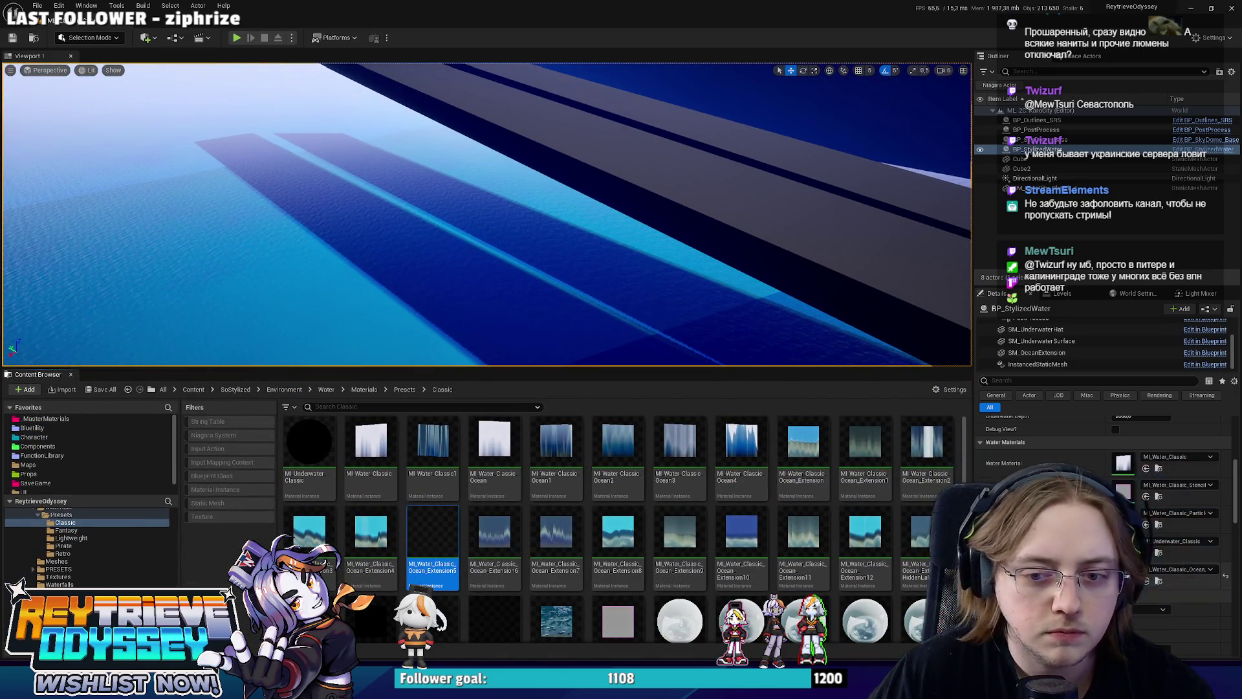
{"action": "left_click_drag", "start_coordinate": [367, 564], "coordinate": [1165, 569]}
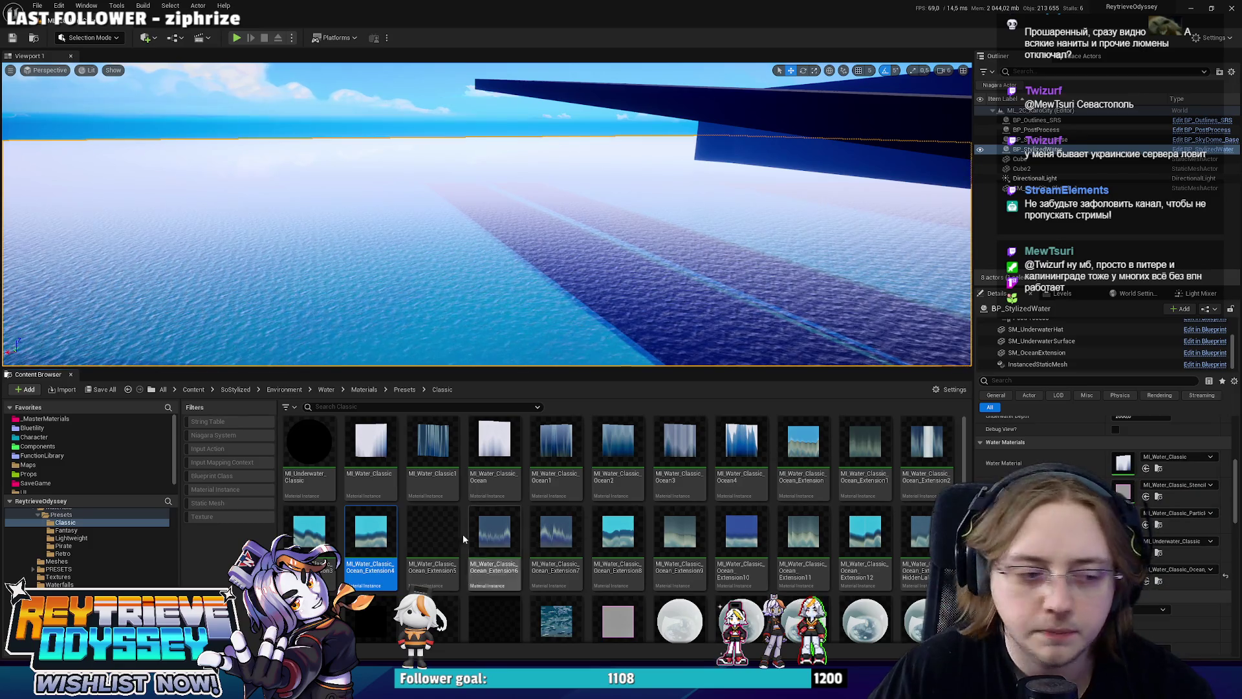
{"action": "left_click_drag", "start_coordinate": [740, 448], "coordinate": [964, 479]}
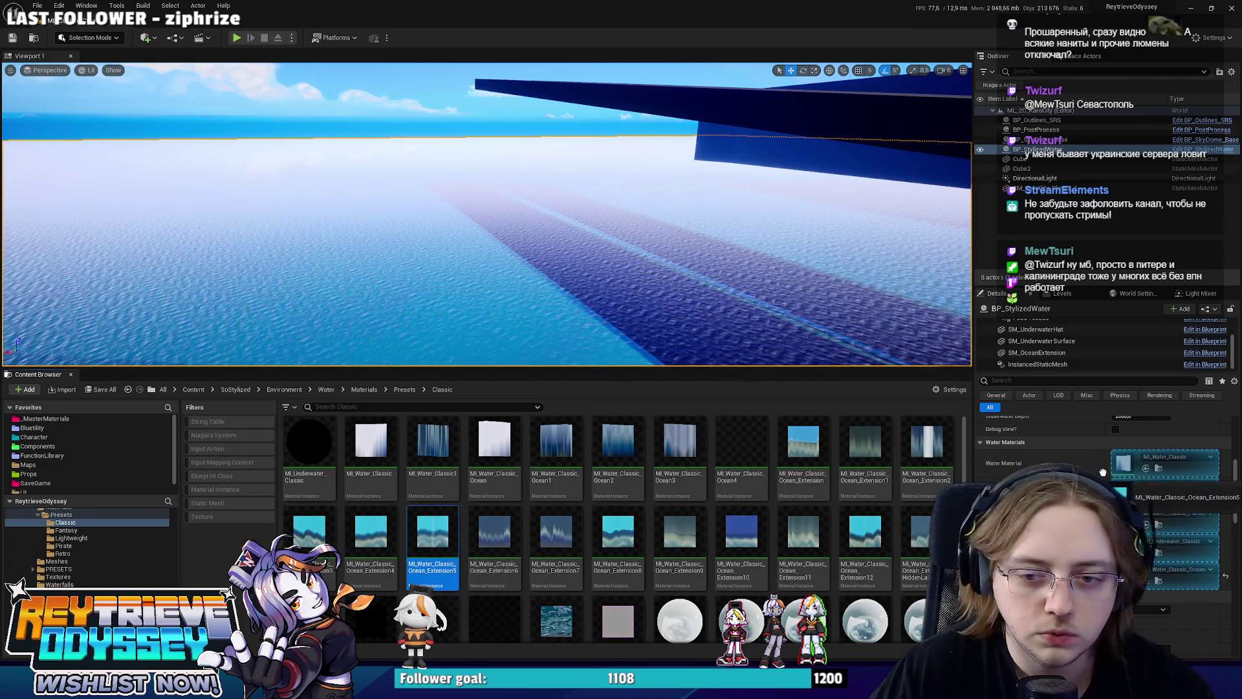
{"action": "left_click_drag", "start_coordinate": [322, 526], "coordinate": [1122, 460]}
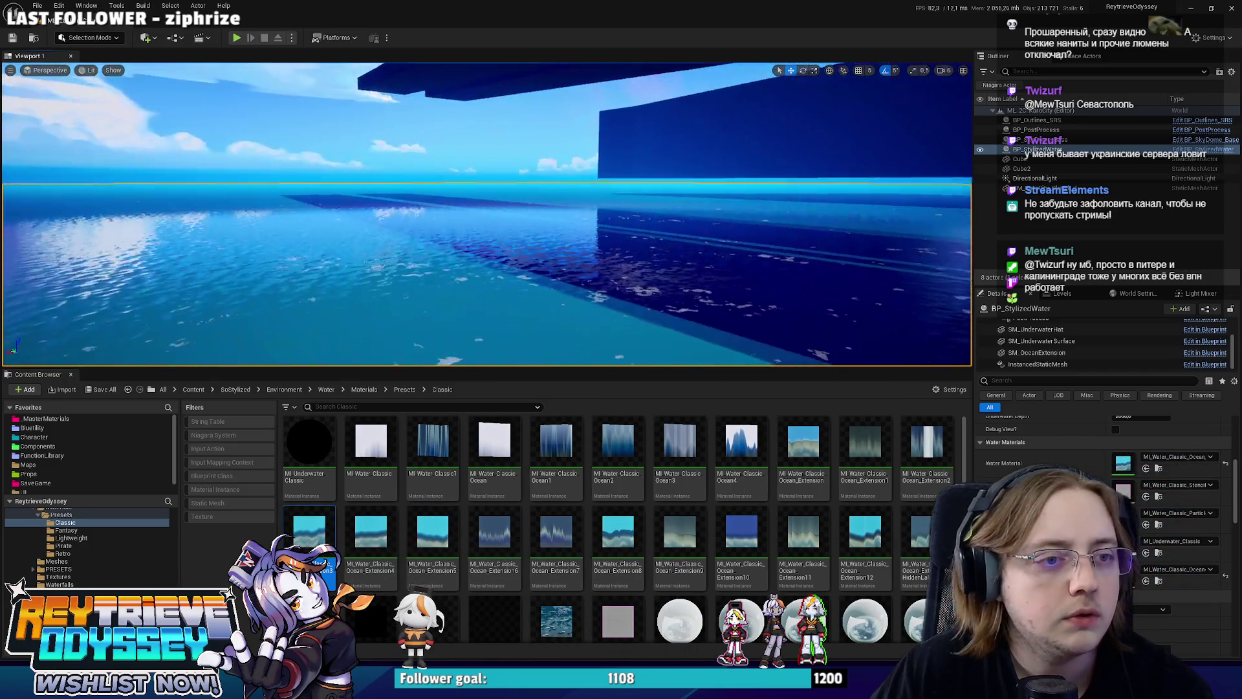
Fly over the city rooftops and down to a low close-up view.
{"action": "left_click_drag", "start_coordinate": [485, 213], "coordinate": [492, 211]}
{"action": "left_click_drag", "start_coordinate": [601, 311], "coordinate": [601, 311]}
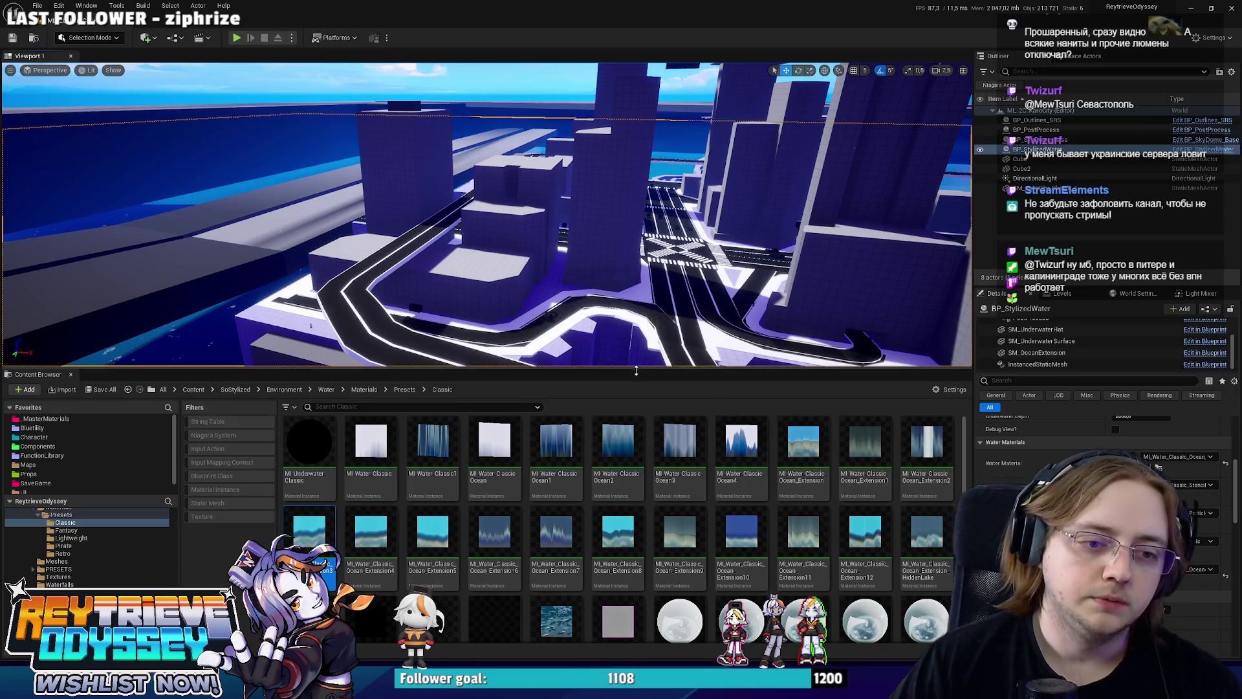
{"action": "left_click_drag", "start_coordinate": [635, 368], "coordinate": [635, 468]}
{"action": "left_click_drag", "start_coordinate": [636, 291], "coordinate": [636, 291]}
Rise over the city and repeatedly toggle BP_PostProcess visibility to compare the look.
{"action": "left_click_drag", "start_coordinate": [625, 408], "coordinate": [625, 409]}
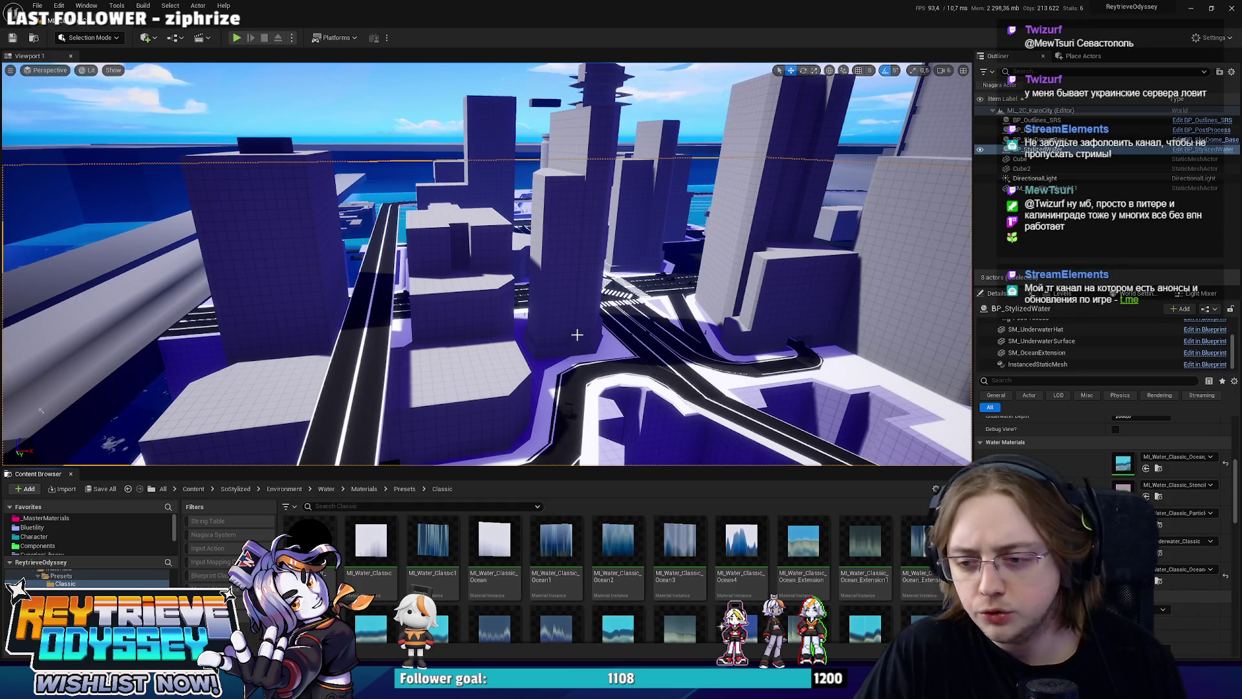
{"action": "left_click_drag", "start_coordinate": [577, 335], "coordinate": [930, 188]}
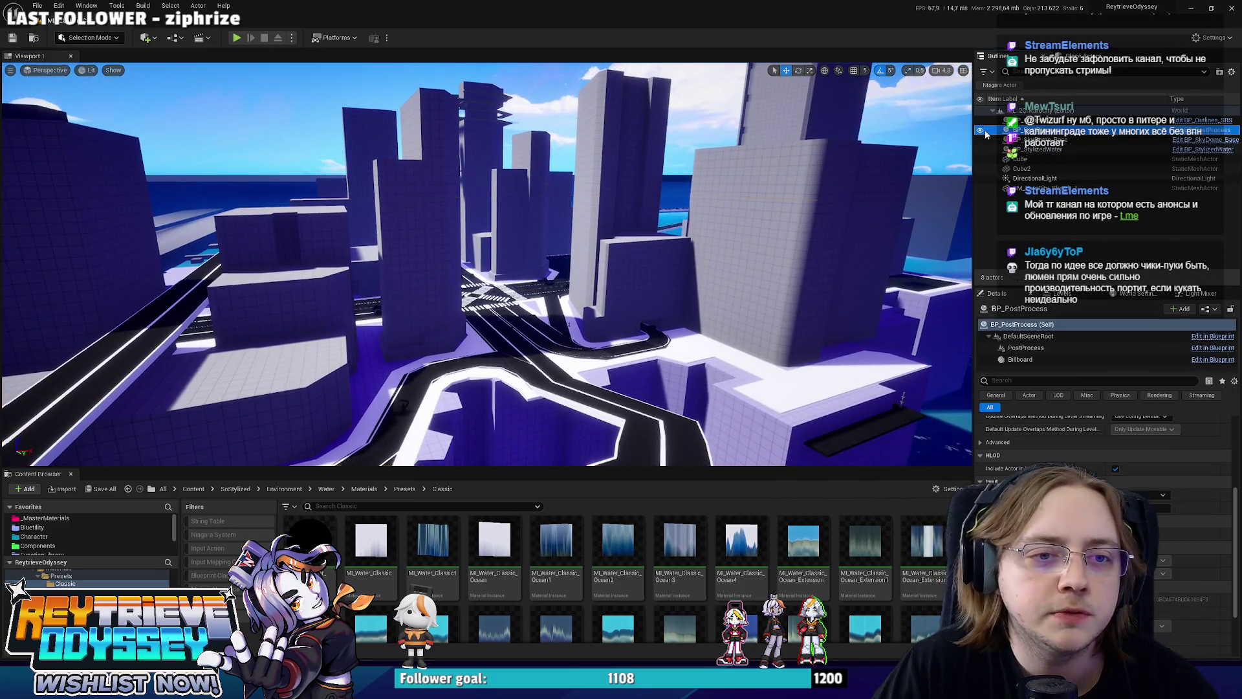
{"action": "left_click", "coordinate": [981, 130]}
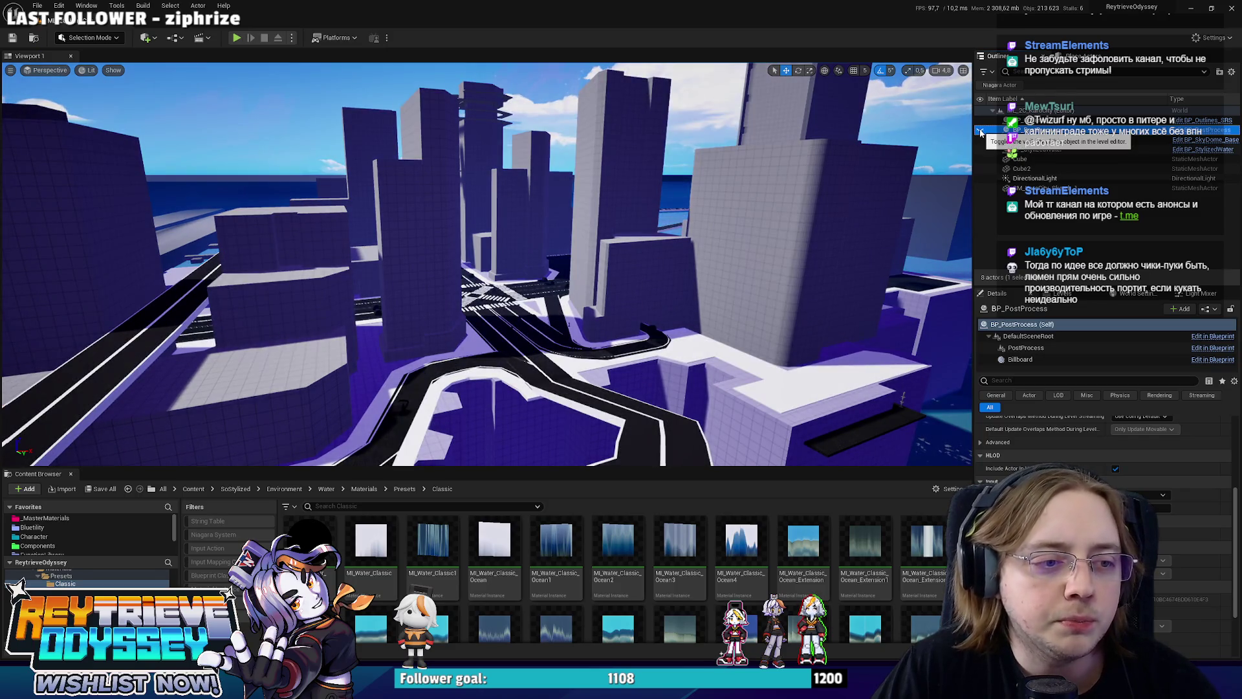
{"action": "left_click", "coordinate": [980, 130]}
{"action": "left_click", "coordinate": [980, 131]}
{"action": "left_click", "coordinate": [980, 130]}
{"action": "left_click", "coordinate": [980, 130]}
{"action": "left_click", "coordinate": [981, 132]}
{"action": "left_click", "coordinate": [981, 132]}
{"action": "left_click", "coordinate": [981, 131]}
{"action": "left_click", "coordinate": [981, 131]}
Leave the post-process effect hidden and select the BP_SkyDome_Base sky actor.
{"action": "left_click", "coordinate": [981, 131]}
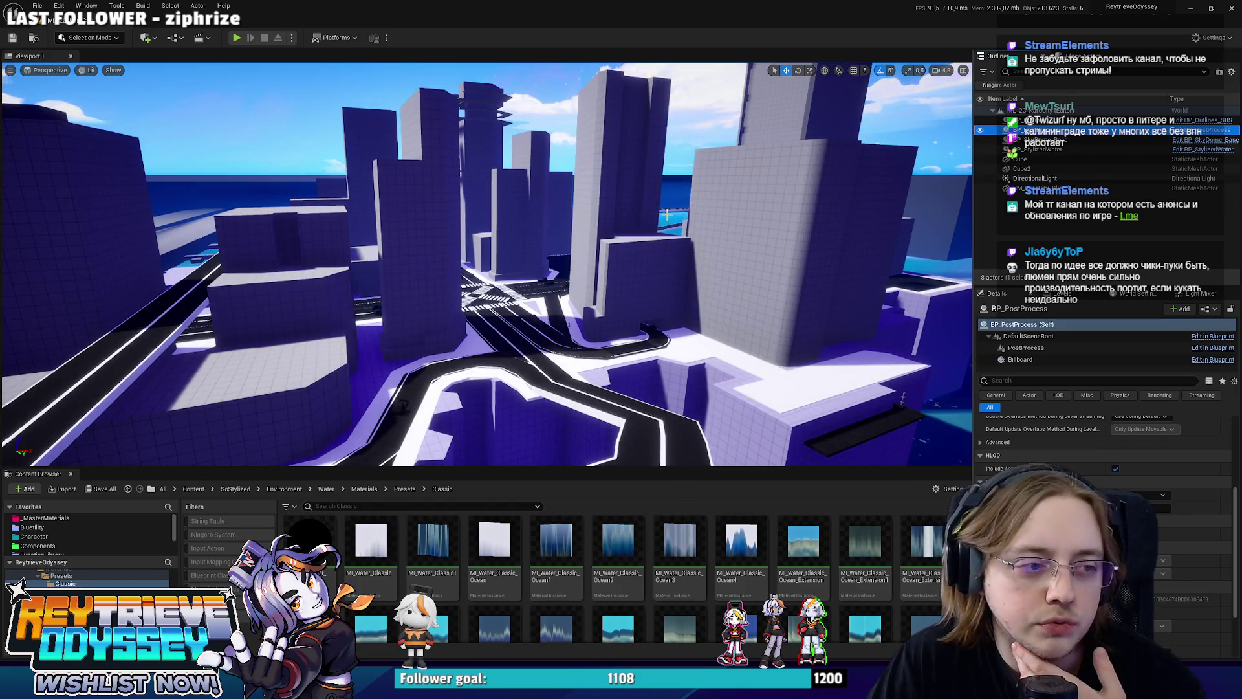
{"action": "left_click_drag", "start_coordinate": [674, 211], "coordinate": [437, 135]}
{"action": "left_click", "coordinate": [437, 135]}
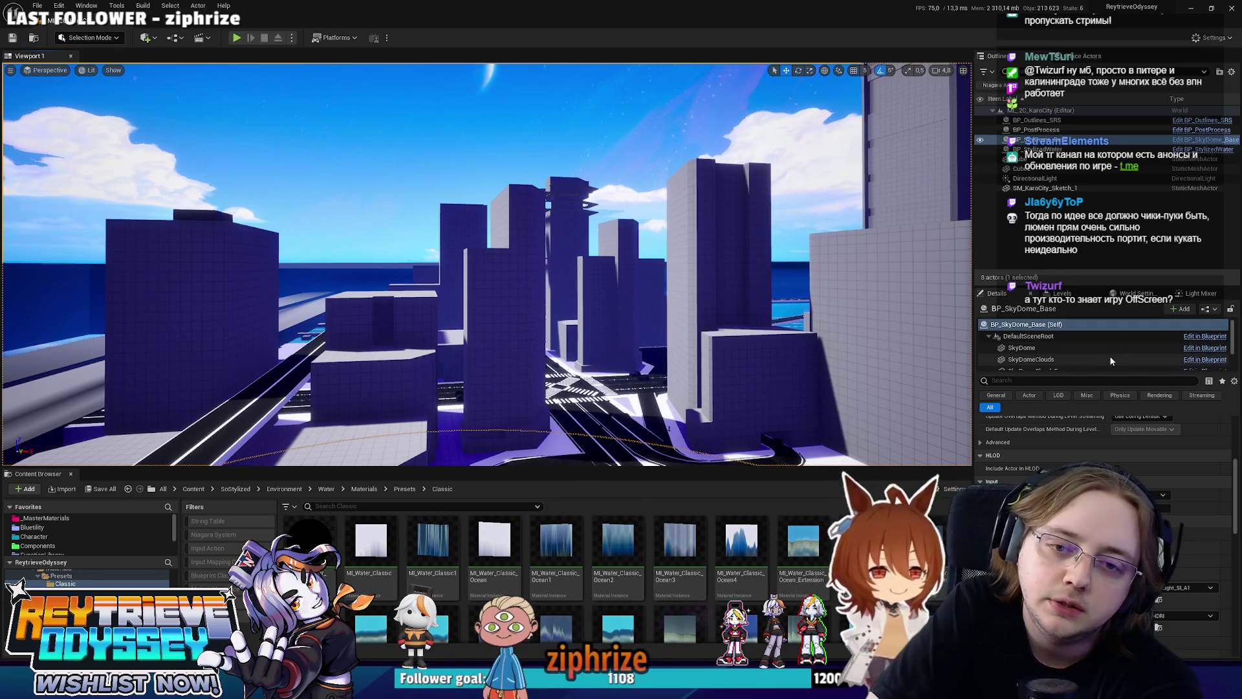
Select the sky dome's SkyLight component and review its Light Color of 255, 255, 255.
{"action": "scroll", "scroll_direction": "down", "scroll_amount": 3}
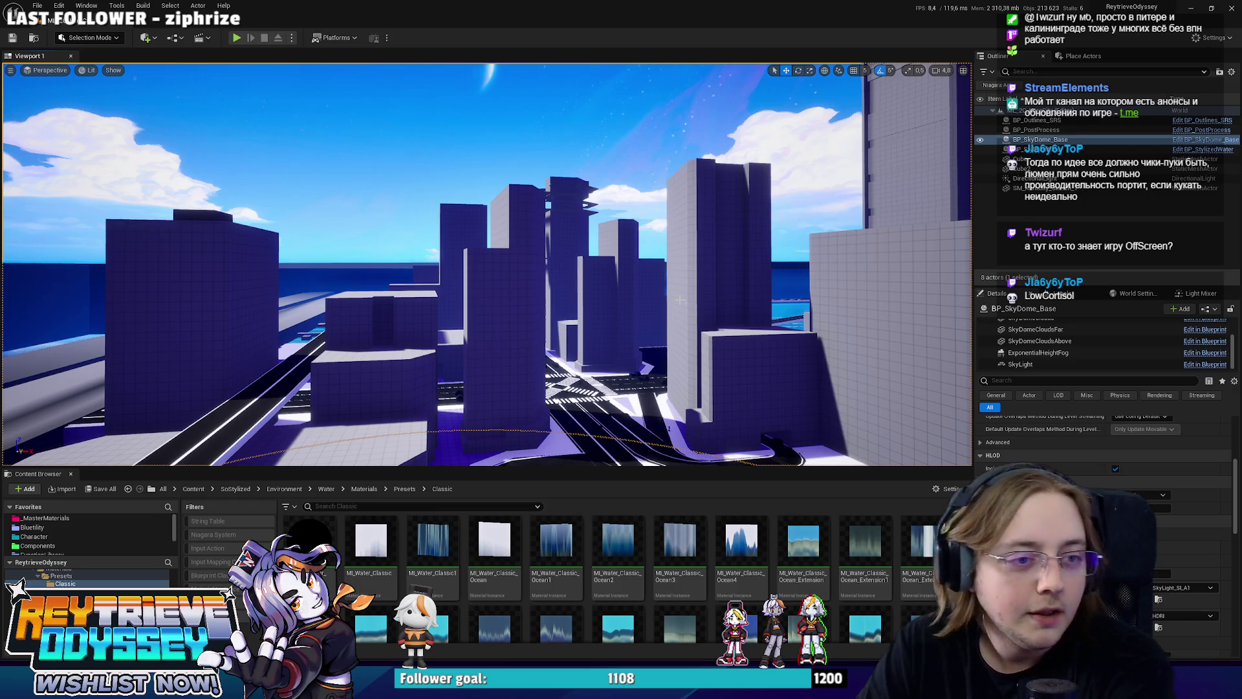
{"action": "left_click_drag", "start_coordinate": [644, 303], "coordinate": [644, 303]}
{"action": "left_click", "coordinate": [1029, 364]}
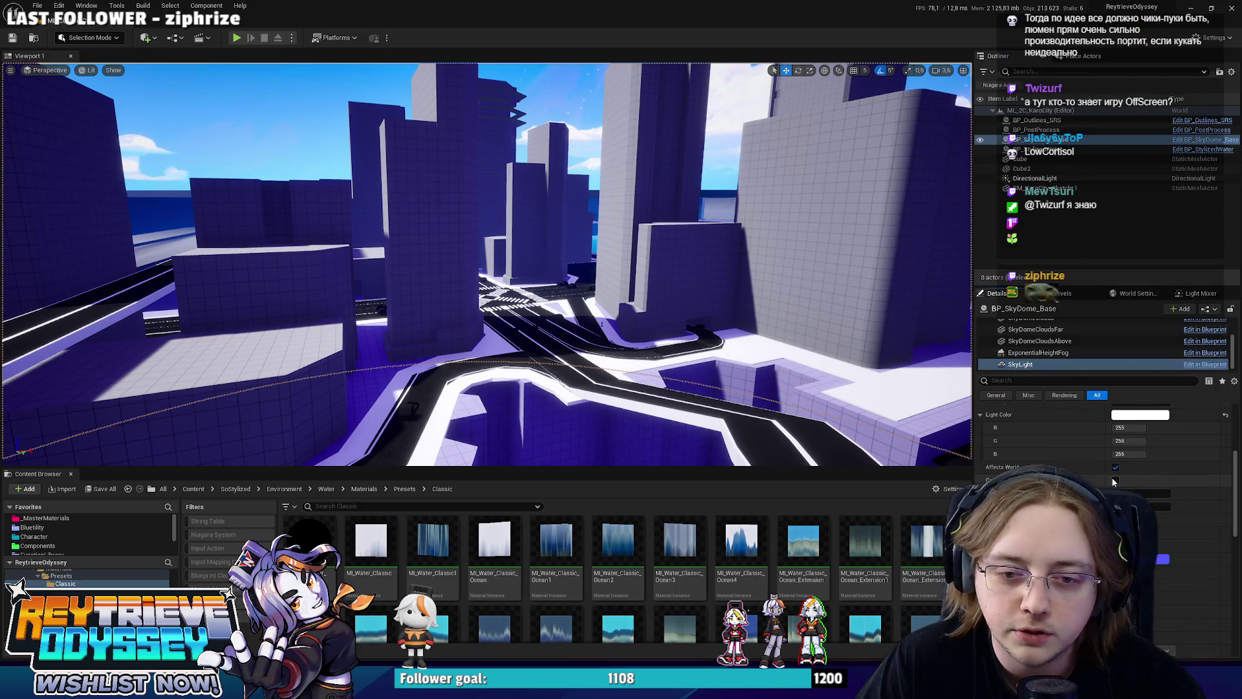
Fly to a rooftop overlooking the sea and save the level.
{"action": "left_click_drag", "start_coordinate": [644, 303], "coordinate": [657, 306]}
{"action": "scroll", "scroll_direction": "up", "scroll_amount": 3}
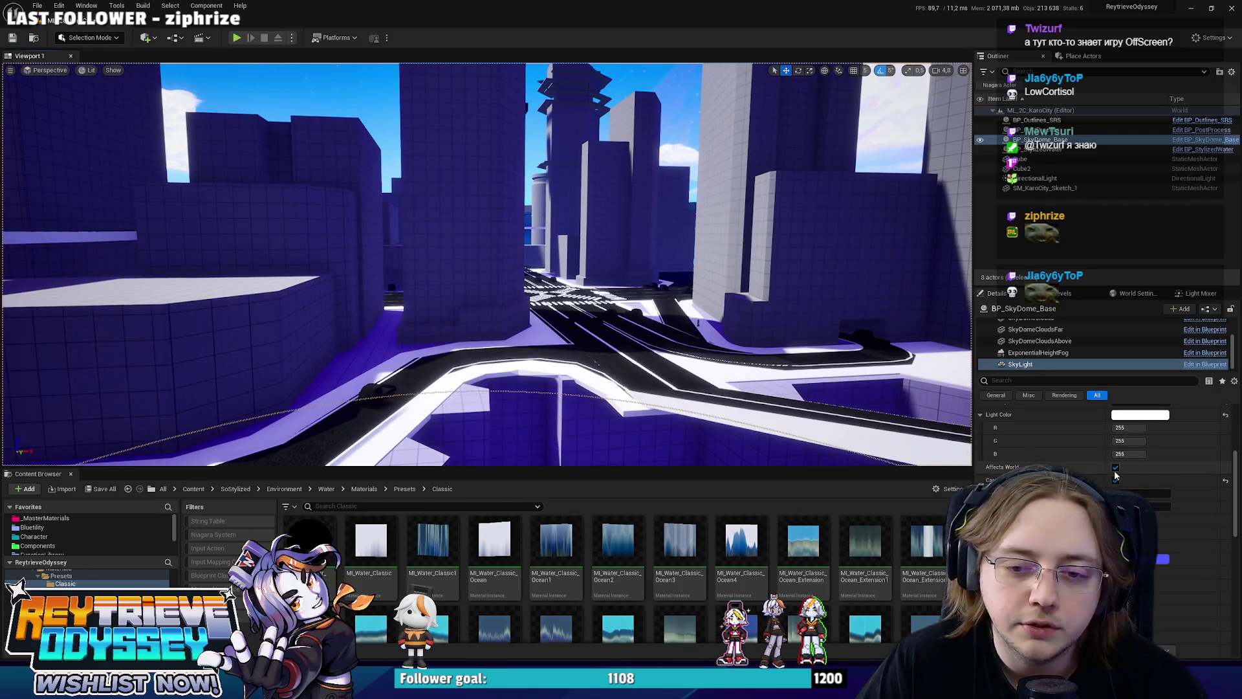
{"action": "left_click_drag", "start_coordinate": [657, 307], "coordinate": [657, 307]}
{"action": "key", "text": "ctrl+s"}
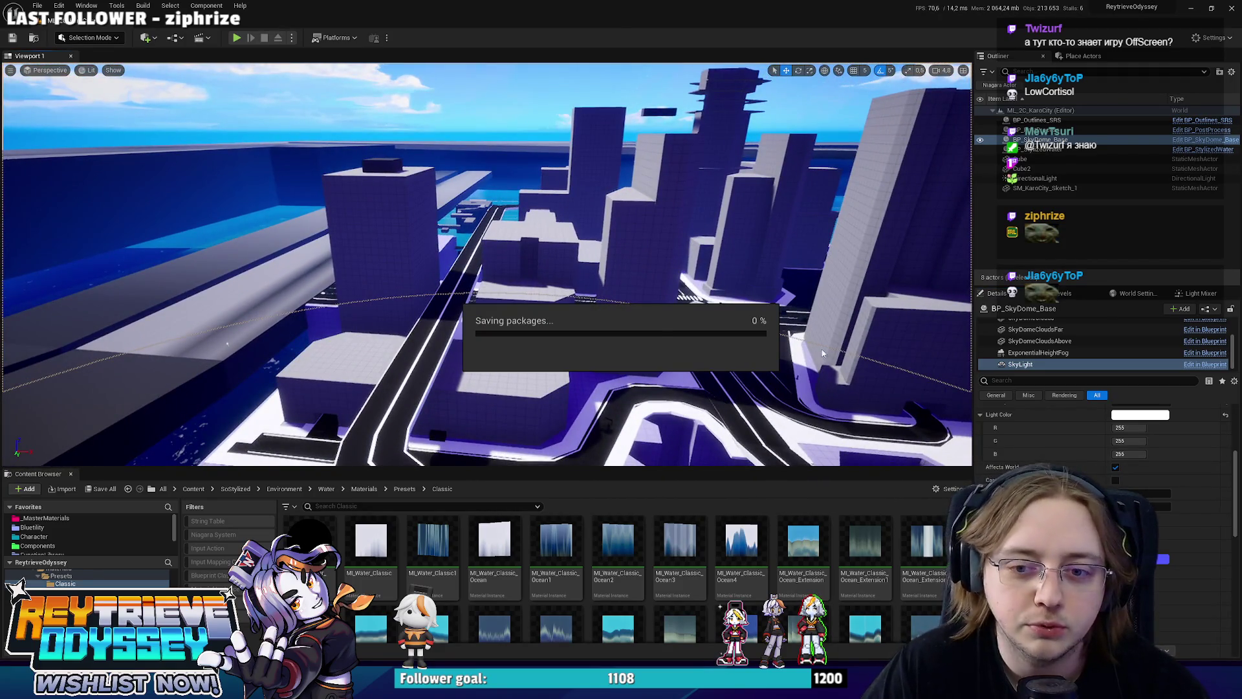
Fly through and above the city, then switch to KaroCity_1.blend in Blender and orbit to an overview.
{"action": "scroll", "scroll_direction": "up", "scroll_amount": 3}
{"action": "left_click_drag", "start_coordinate": [785, 330], "coordinate": [765, 329]}
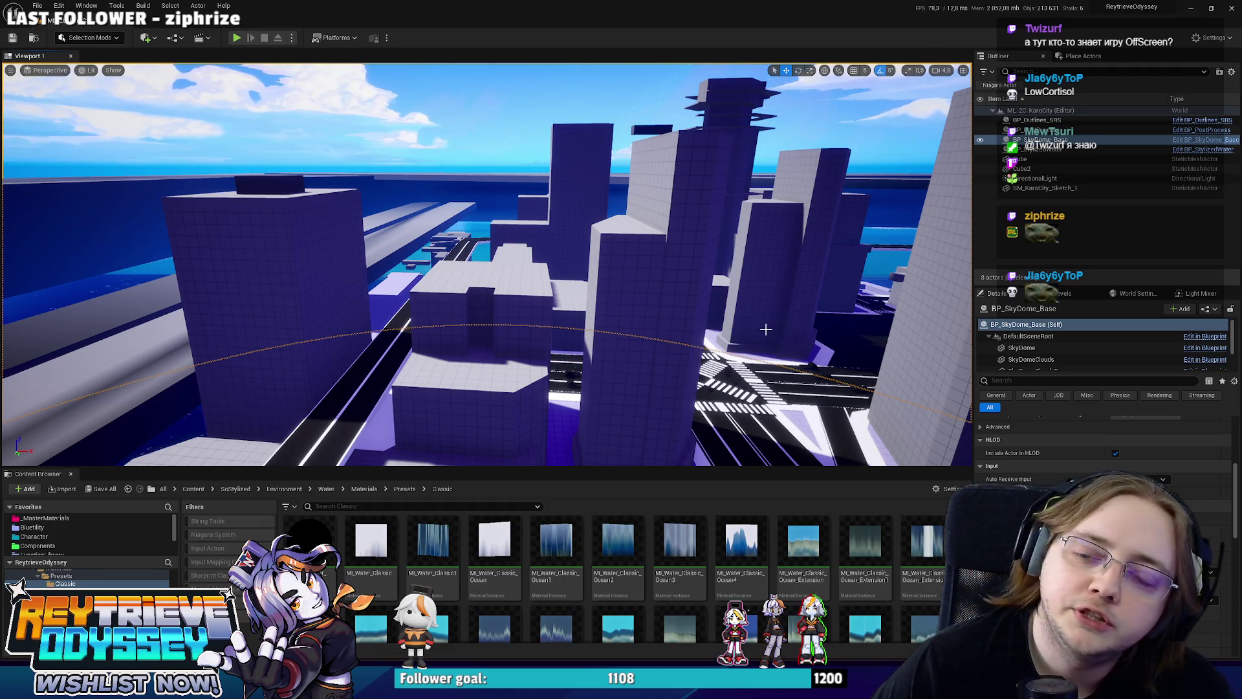
{"action": "left_click_drag", "start_coordinate": [765, 319], "coordinate": [702, 375]}
{"action": "key", "text": "alt+Tab"}
{"action": "left_click_drag", "start_coordinate": [444, 491], "coordinate": [553, 333]}
In top view, select the road curve Curve.144 and box-select its right-side control points.
{"action": "key", "text": "KP_7"}
{"action": "left_click", "coordinate": [591, 348]}
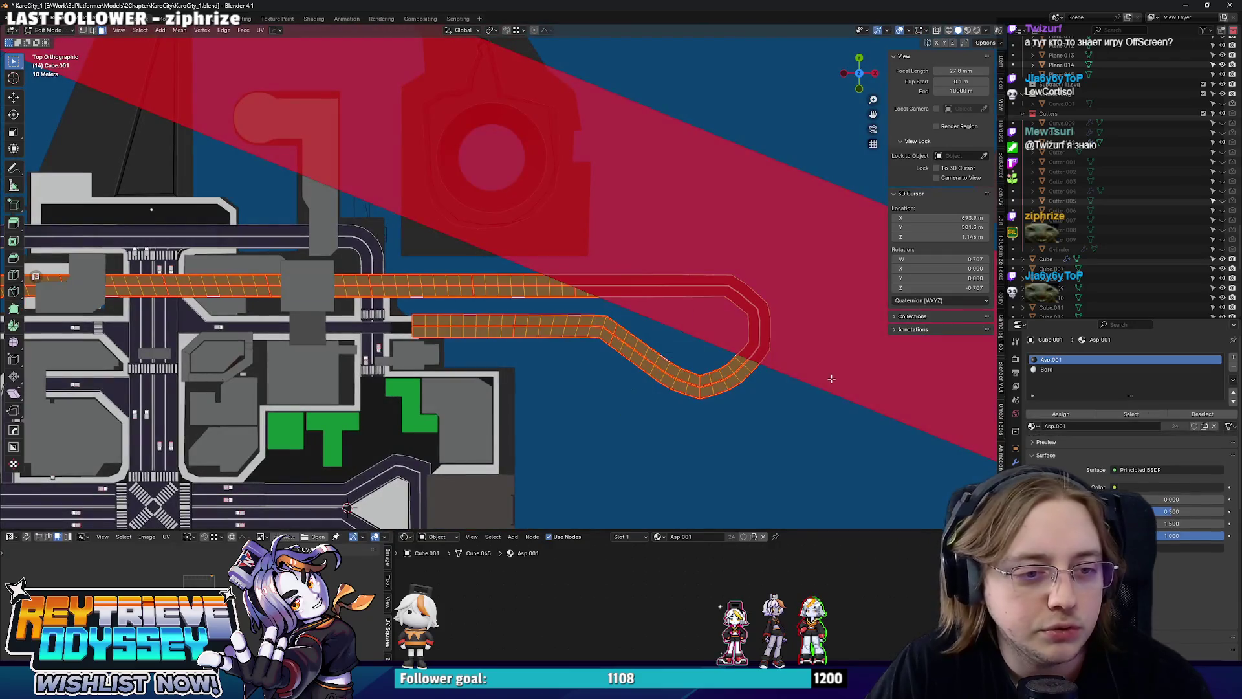
{"action": "left_click", "coordinate": [493, 329]}
{"action": "left_click", "coordinate": [493, 328]}
{"action": "left_click", "coordinate": [491, 328]}
{"action": "left_click_drag", "start_coordinate": [854, 419], "coordinate": [582, 262]}
Move the selected road points along Y, then further left along X by about 33.9 m.
{"action": "key", "text": "g"}
{"action": "key", "text": "y"}
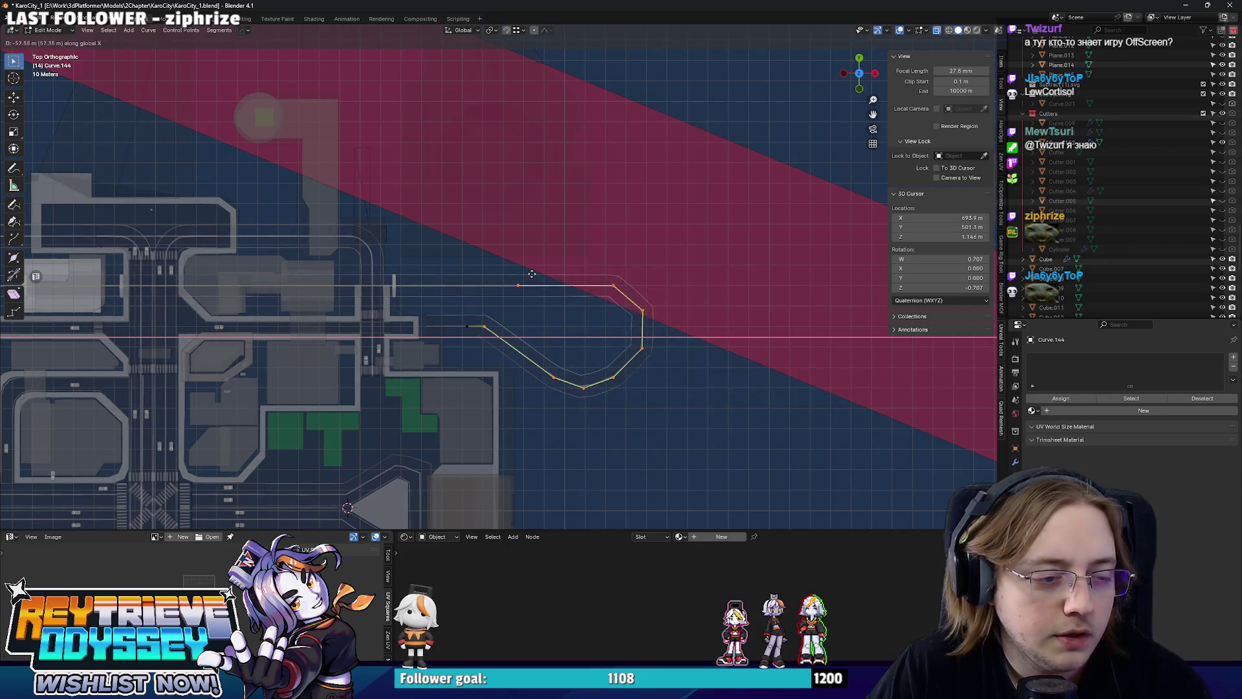
{"action": "left_click", "coordinate": [531, 274]}
{"action": "scroll", "scroll_direction": "up", "scroll_amount": 3}
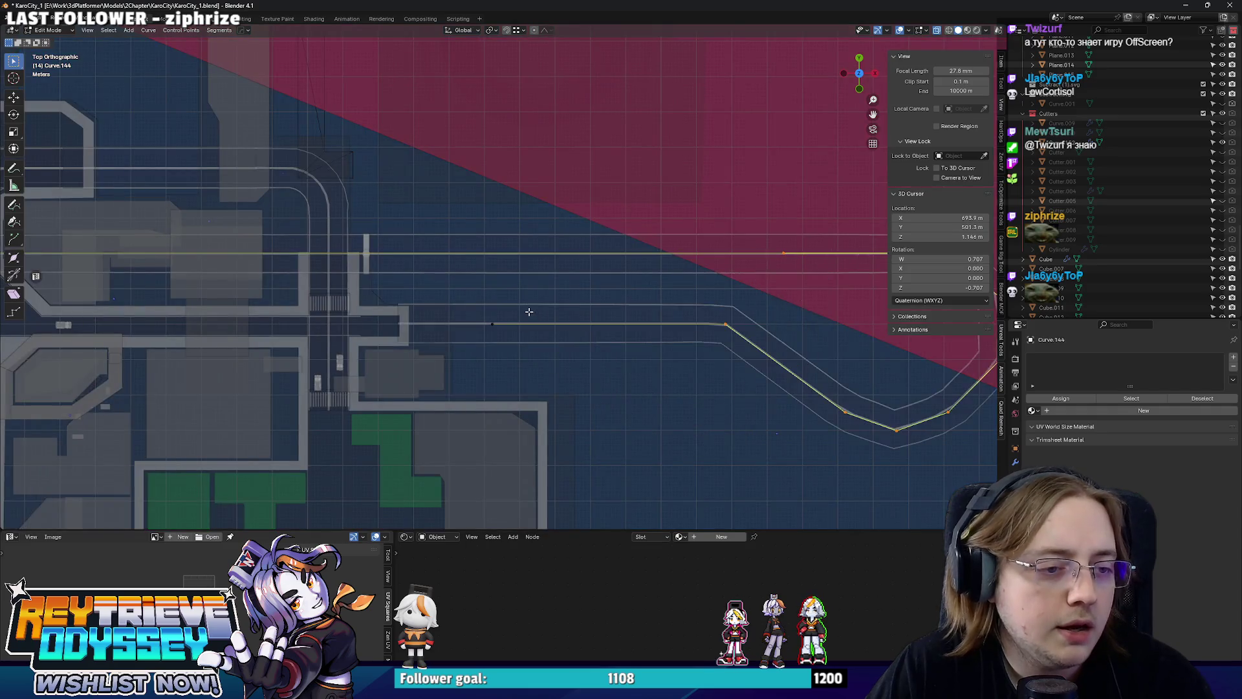
{"action": "key", "text": "g"}
{"action": "key", "text": "x"}
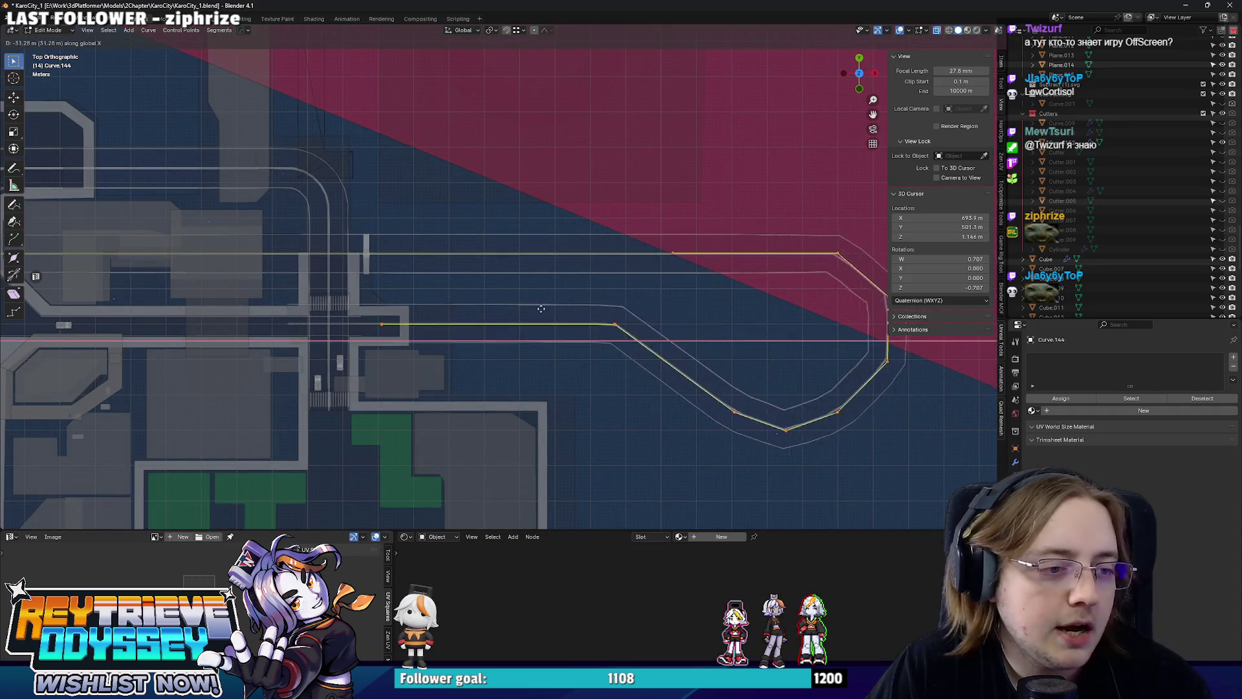
{"action": "left_click", "coordinate": [437, 306]}
{"action": "key", "text": "g"}
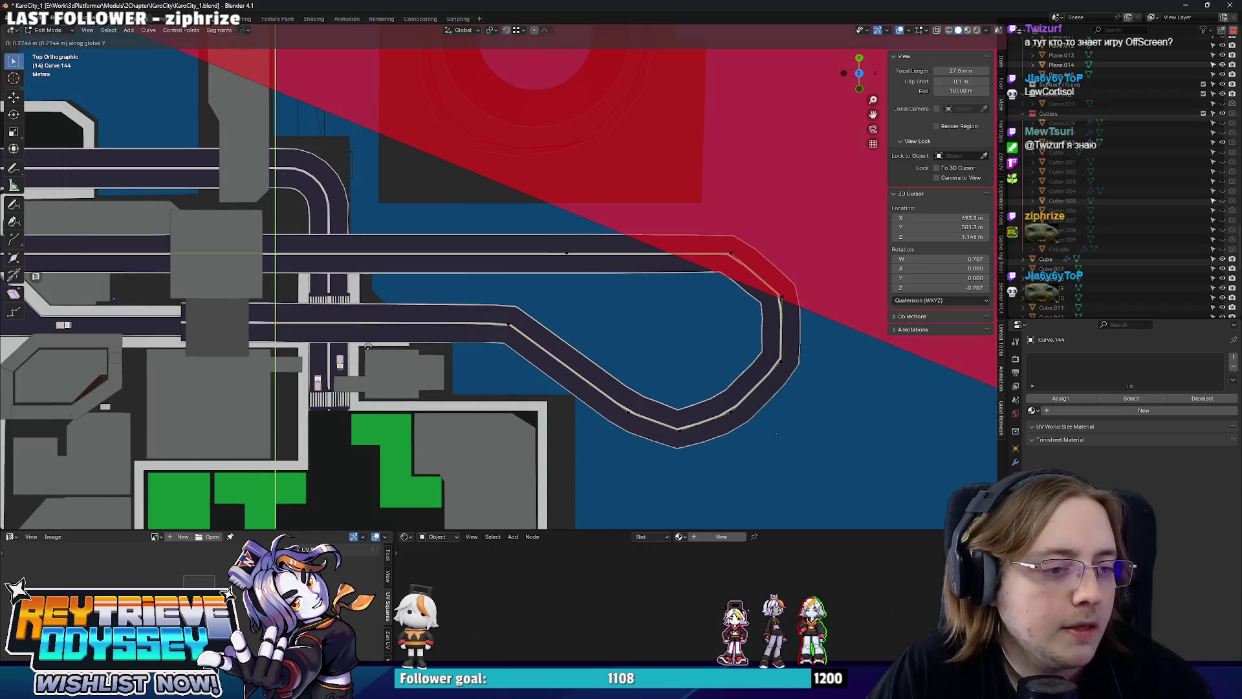
{"action": "left_click", "coordinate": [501, 346]}
Return to Object Mode and orbit to view the reshaped road in perspective.
{"action": "key", "text": "Tab"}
{"action": "left_click_drag", "start_coordinate": [501, 345], "coordinate": [333, 261]}
{"action": "left_click_drag", "start_coordinate": [482, 285], "coordinate": [499, 294]}
Duplicate a support pillar under the road loop and set the copy's height along Z.
{"action": "left_click", "coordinate": [492, 273]}
{"action": "key", "text": "KP_7"}
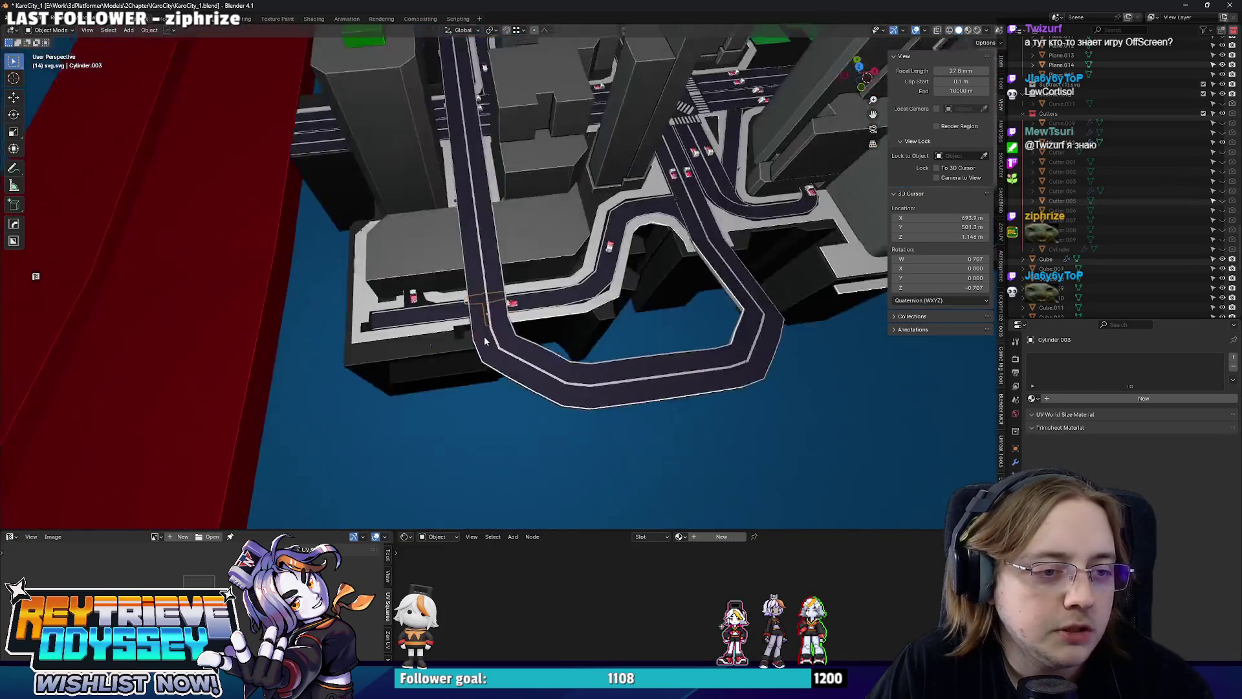
{"action": "left_click", "coordinate": [488, 304]}
{"action": "key", "text": "g"}
{"action": "left_click", "coordinate": [705, 363]}
{"action": "left_click_drag", "start_coordinate": [705, 362], "coordinate": [655, 321]}
{"action": "key", "text": "g"}
{"action": "key", "text": "z"}
{"action": "left_click", "coordinate": [630, 319]}
Briefly inspect the pillar's mesh in see-through edit mode.
{"action": "key", "text": "Tab"}
{"action": "key", "text": "alt+z"}
{"action": "key", "text": "Tab"}
{"action": "key", "text": "alt+z"}
Duplicate the pillar, rotate the copy 90° about Z and slide it left along the road.
{"action": "key", "text": "KP_7"}
{"action": "key", "text": "shift+d"}
{"action": "left_click", "coordinate": [547, 388]}
{"action": "key", "text": "r"}
{"action": "key", "text": "z"}
{"action": "key", "text": "9"}
{"action": "key", "text": "0"}
{"action": "key", "text": "Return"}
{"action": "key", "text": "g"}
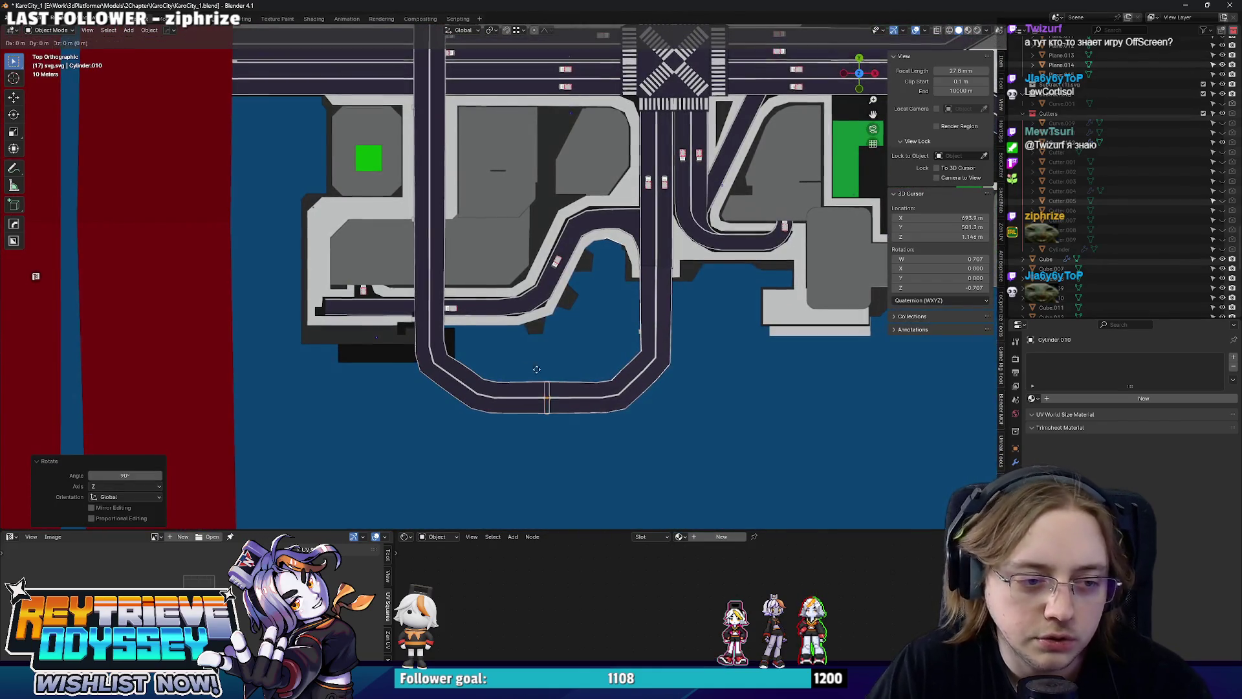
{"action": "left_click", "coordinate": [496, 374]}
{"action": "left_click_drag", "start_coordinate": [496, 374], "coordinate": [505, 323]}
Raise the rotated pillar copy along Z and fine-tune its height.
{"action": "key", "text": "g"}
{"action": "key", "text": "z"}
{"action": "left_click", "coordinate": [511, 272]}
{"action": "left_click_drag", "start_coordinate": [511, 272], "coordinate": [582, 304]}
{"action": "scroll", "scroll_direction": "up", "scroll_amount": 3}
{"action": "scroll", "scroll_direction": "down", "scroll_amount": 3}
{"action": "key", "text": "g"}
{"action": "key", "text": "z"}
{"action": "left_click", "coordinate": [592, 243]}
{"action": "scroll", "scroll_direction": "up", "scroll_amount": 3}
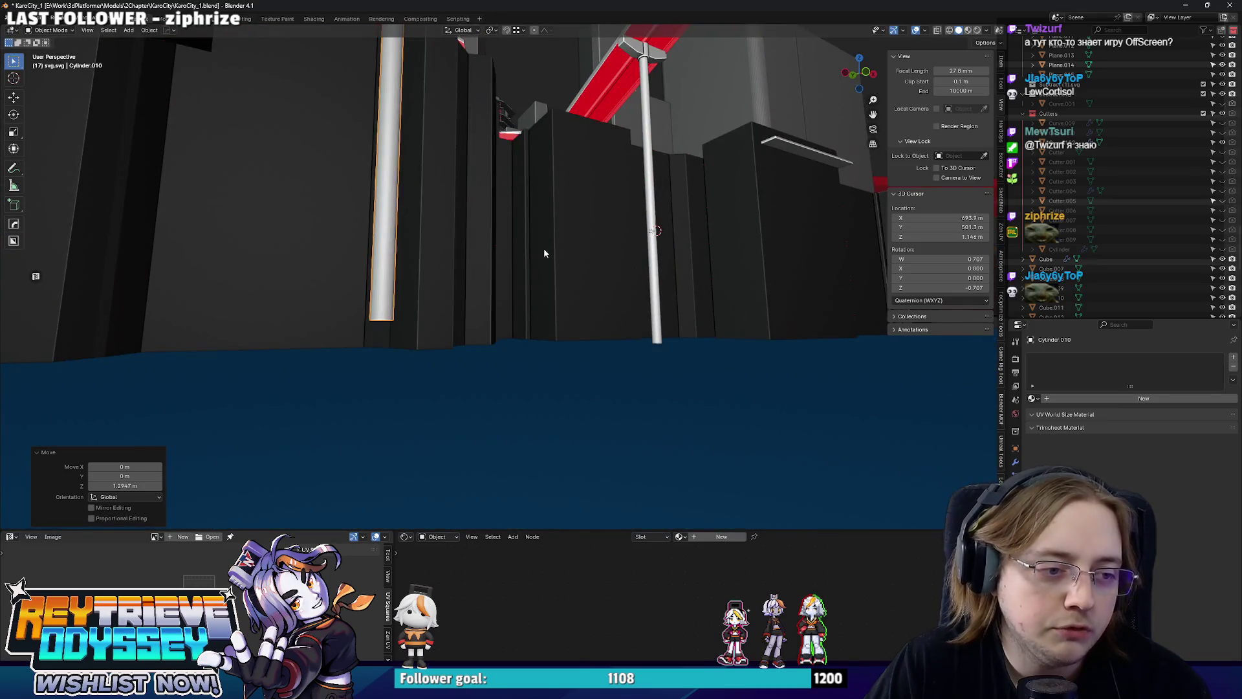
Stretch the pillar's bottom vertices down toward the water in see-through edit mode.
{"action": "key", "text": "Tab"}
{"action": "key", "text": "alt+z"}
{"action": "left_click_drag", "start_coordinate": [208, 270], "coordinate": [530, 404]}
{"action": "key", "text": "g"}
{"action": "key", "text": "z"}
{"action": "left_click", "coordinate": [516, 487]}
{"action": "key", "text": "Tab"}
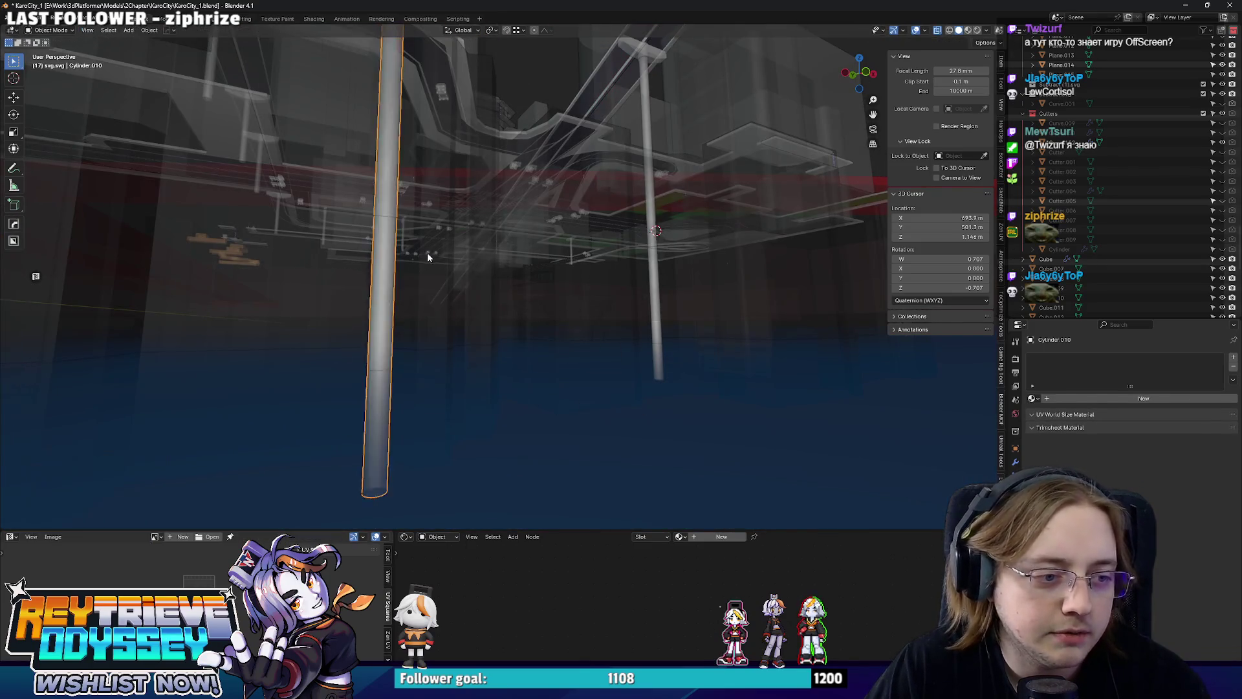
{"action": "key", "text": "alt+z"}
Copy another pillar and slide it along X under the road loop.
{"action": "key", "text": "KP_7"}
{"action": "scroll", "scroll_direction": "up", "scroll_amount": 3}
{"action": "left_click_drag", "start_coordinate": [436, 409], "coordinate": [510, 345]}
{"action": "key", "text": "g"}
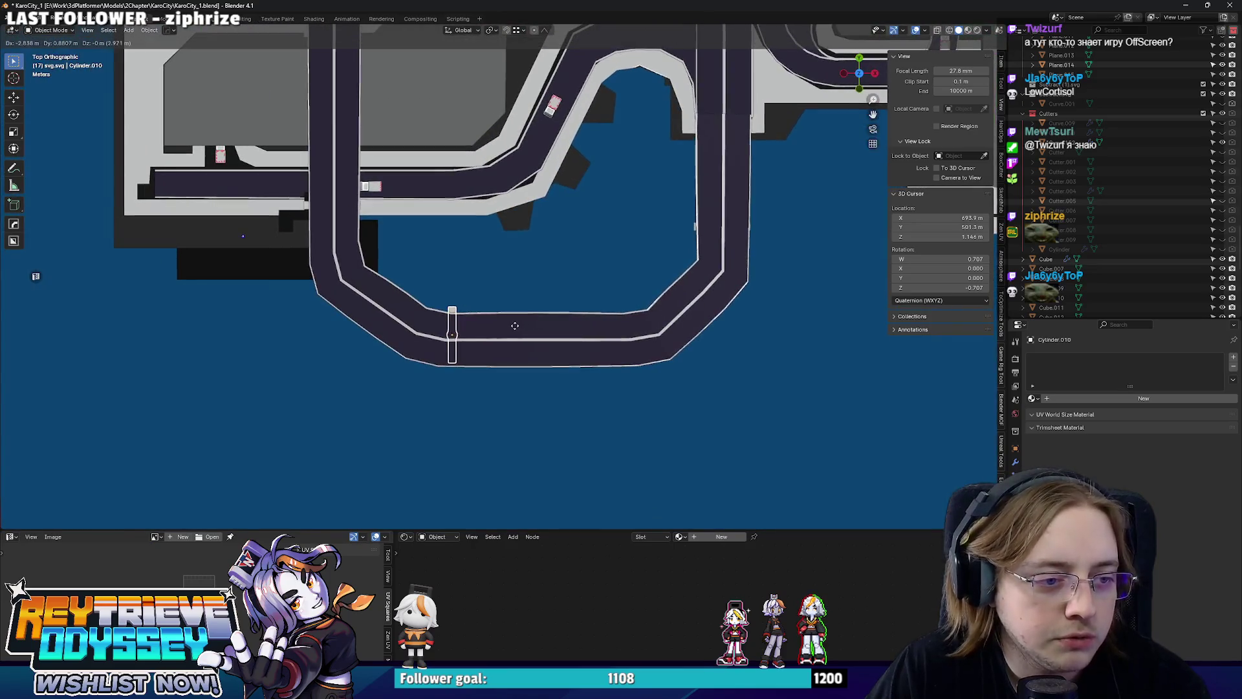
{"action": "left_click", "coordinate": [514, 330]}
{"action": "key", "text": "g"}
{"action": "key", "text": "x"}
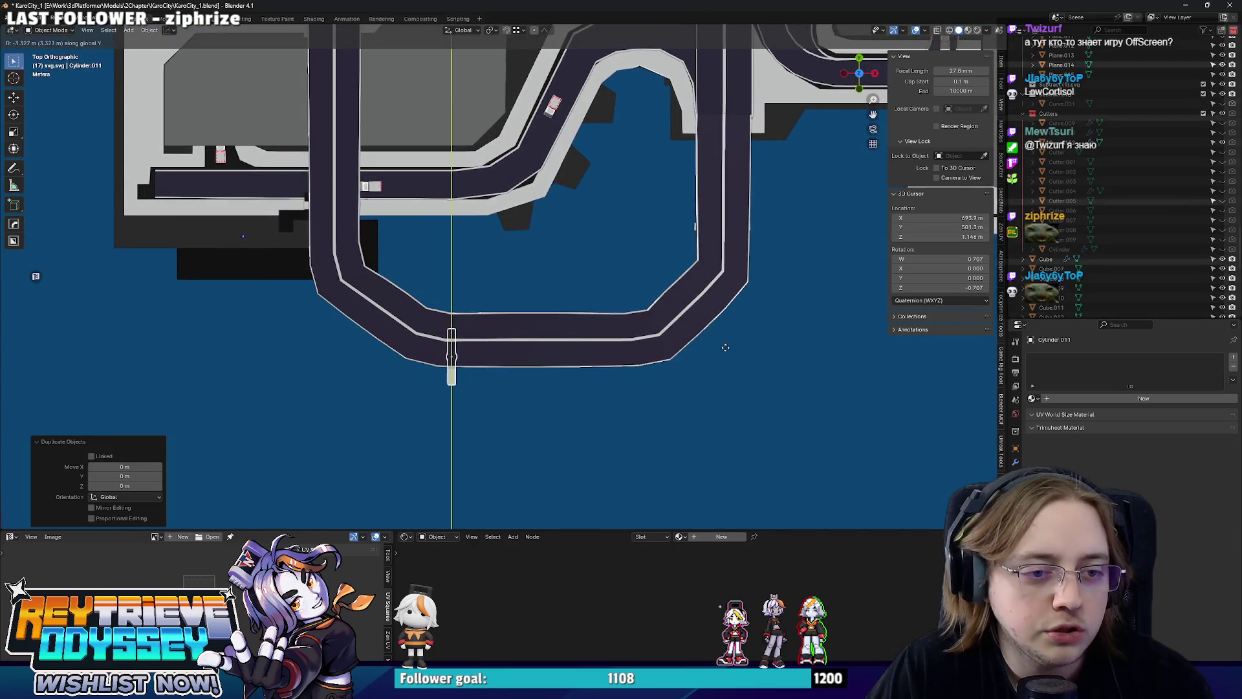
{"action": "left_click", "coordinate": [680, 331]}
{"action": "left_click_drag", "start_coordinate": [680, 331], "coordinate": [598, 301]}
{"action": "scroll", "scroll_direction": "up", "scroll_amount": 3}
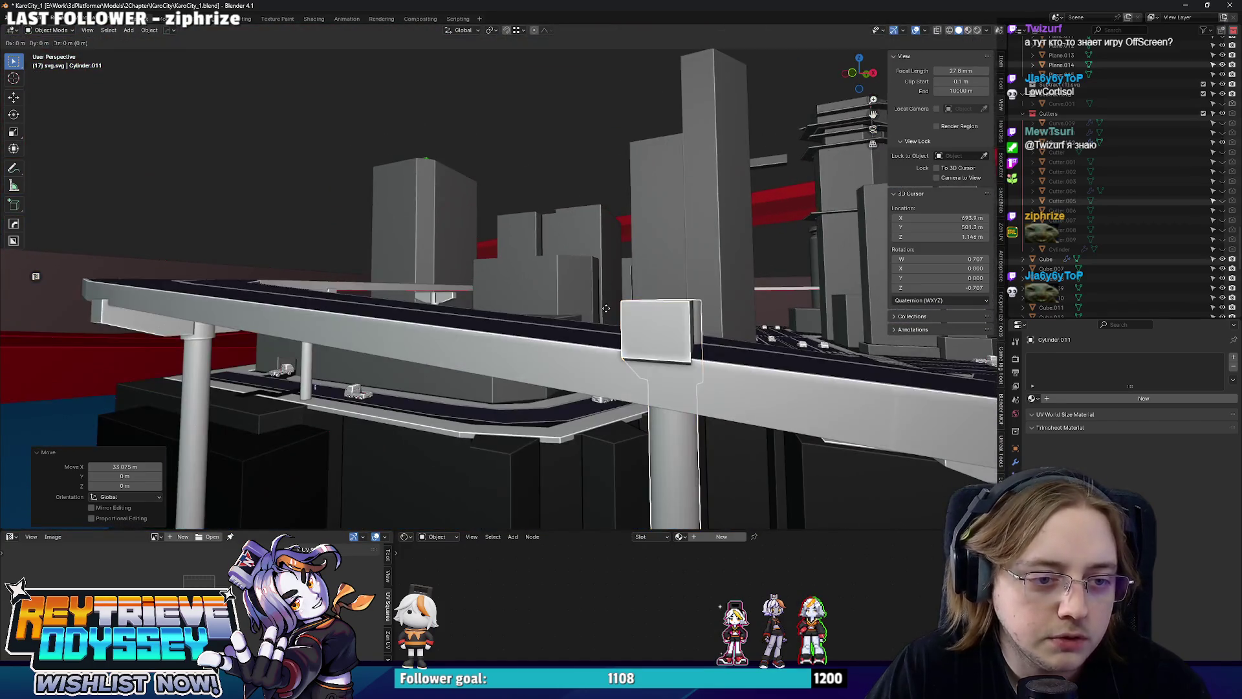
Lower the new pillar along Z, select the road loop and save the file.
{"action": "key", "text": "g"}
{"action": "key", "text": "z"}
{"action": "left_click", "coordinate": [603, 378]}
{"action": "left_click_drag", "start_coordinate": [603, 378], "coordinate": [646, 258]}
{"action": "scroll", "scroll_direction": "down", "scroll_amount": 3}
{"action": "scroll", "scroll_direction": "up", "scroll_amount": 3}
{"action": "left_click", "coordinate": [646, 274]}
{"action": "key", "text": "ctrl+s"}
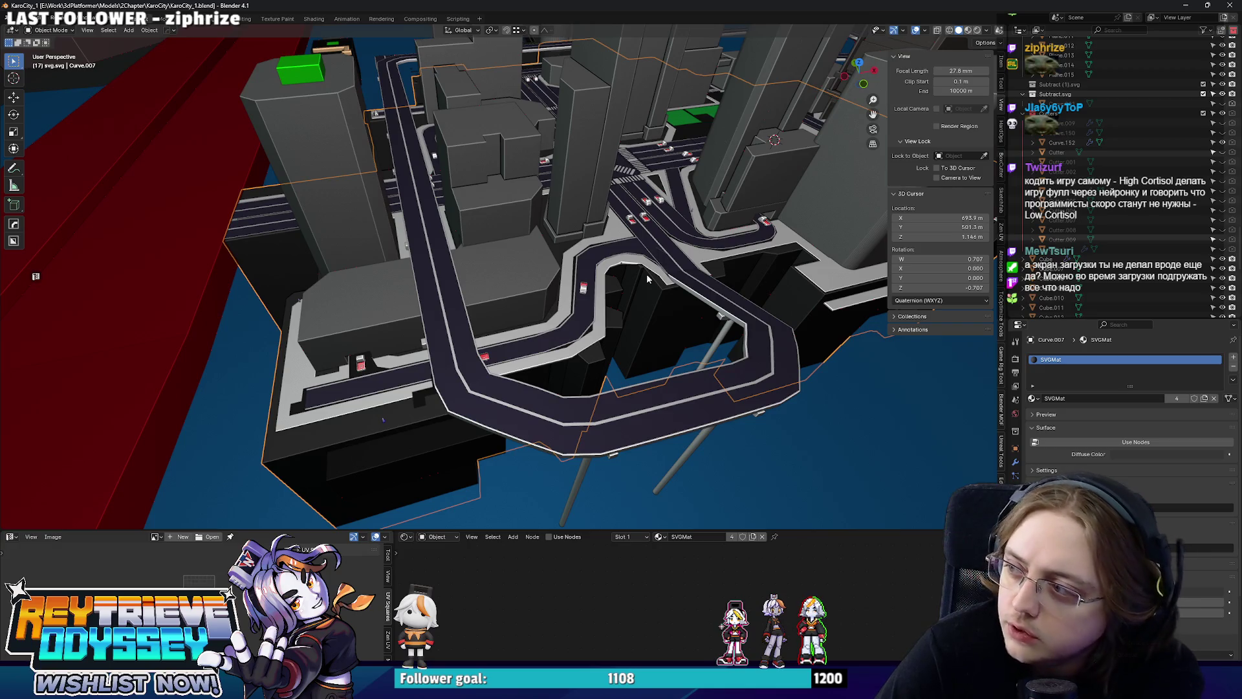
In top view with see-through display, slide one sidewalk edge along X.
{"action": "left_click_drag", "start_coordinate": [243, 342], "coordinate": [466, 357]}
{"action": "left_click", "coordinate": [465, 357]}
{"action": "key", "text": "Tab"}
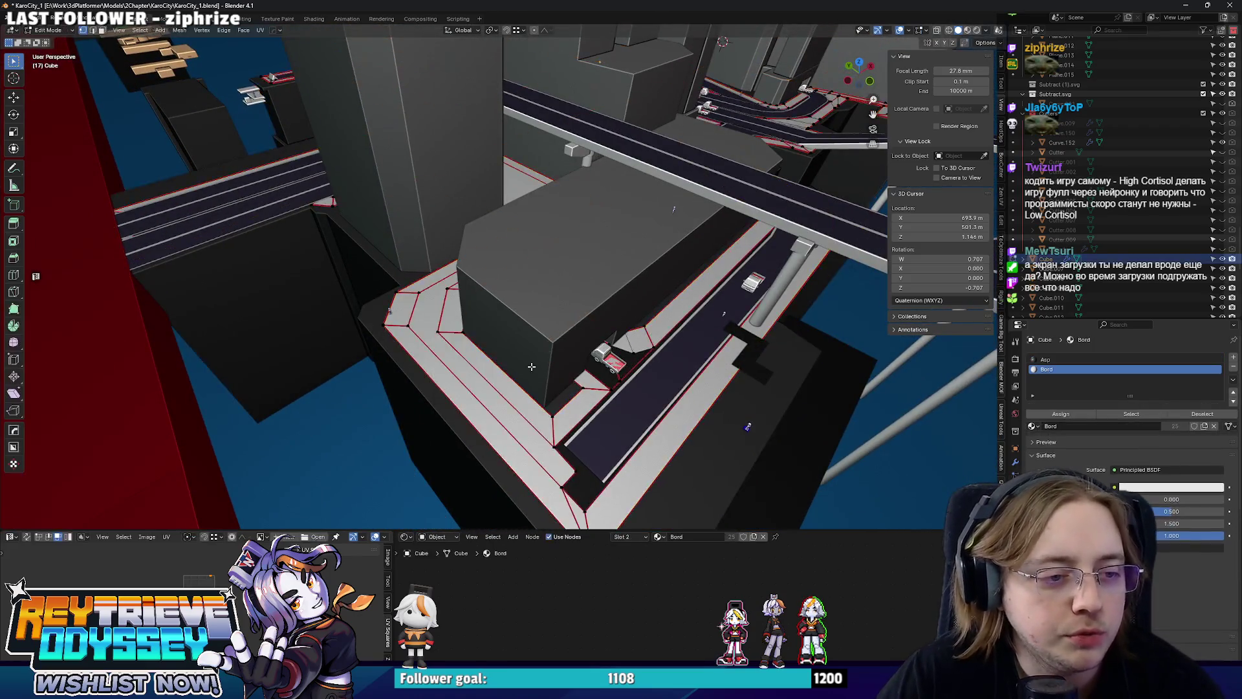
{"action": "key", "text": "KP_7"}
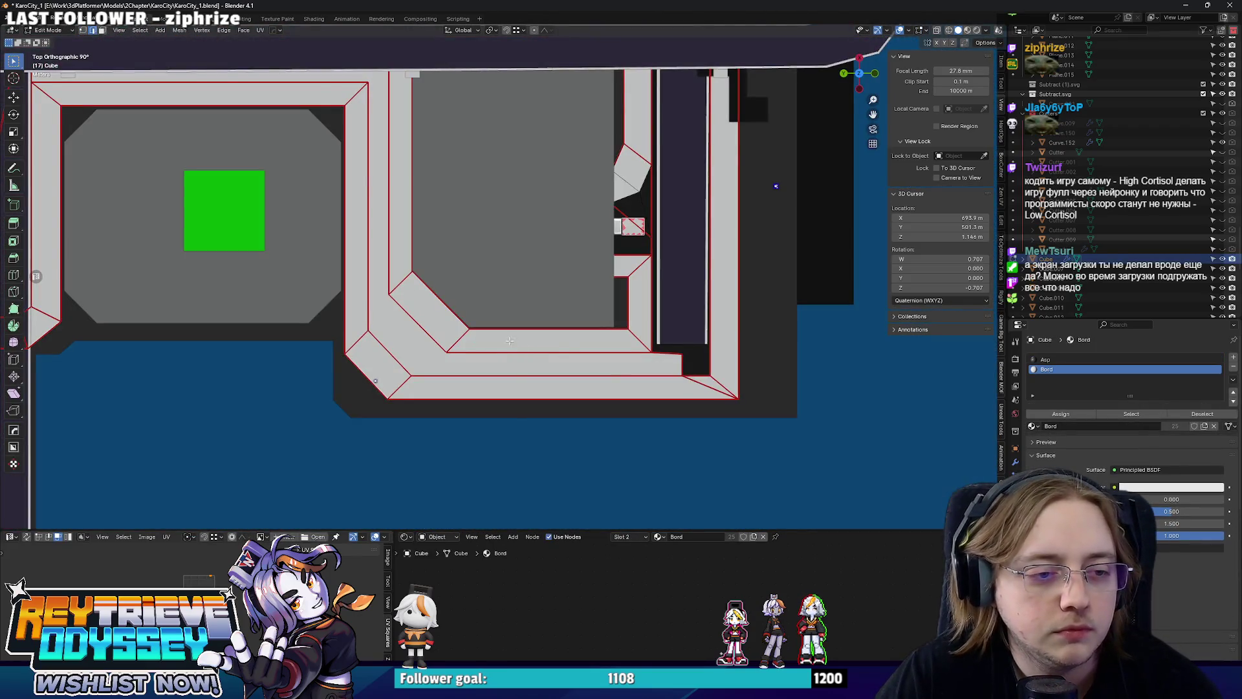
{"action": "left_click", "coordinate": [509, 341]}
{"action": "key", "text": "alt+z"}
{"action": "scroll", "scroll_direction": "up", "scroll_amount": 3}
{"action": "key", "text": "g"}
{"action": "key", "text": "x"}
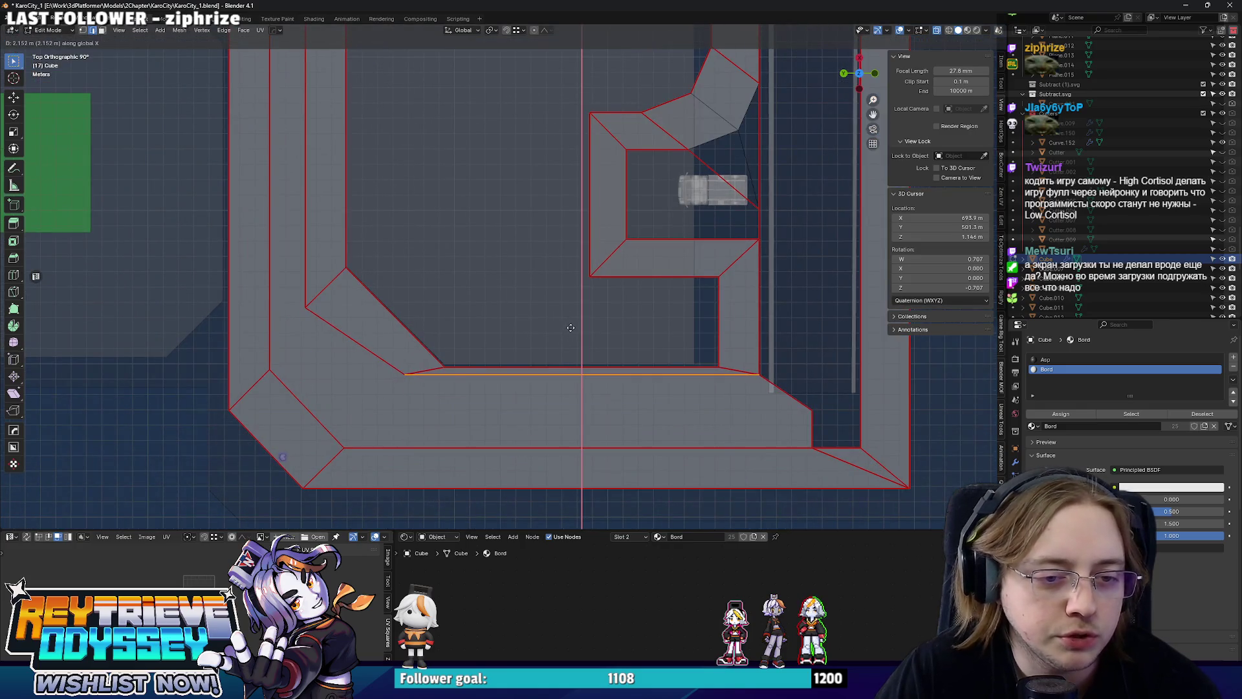
{"action": "left_click", "coordinate": [571, 328]}
Extend the sidewalk's bottom strip along X in two moves.
{"action": "left_click_drag", "start_coordinate": [570, 328], "coordinate": [496, 278]}
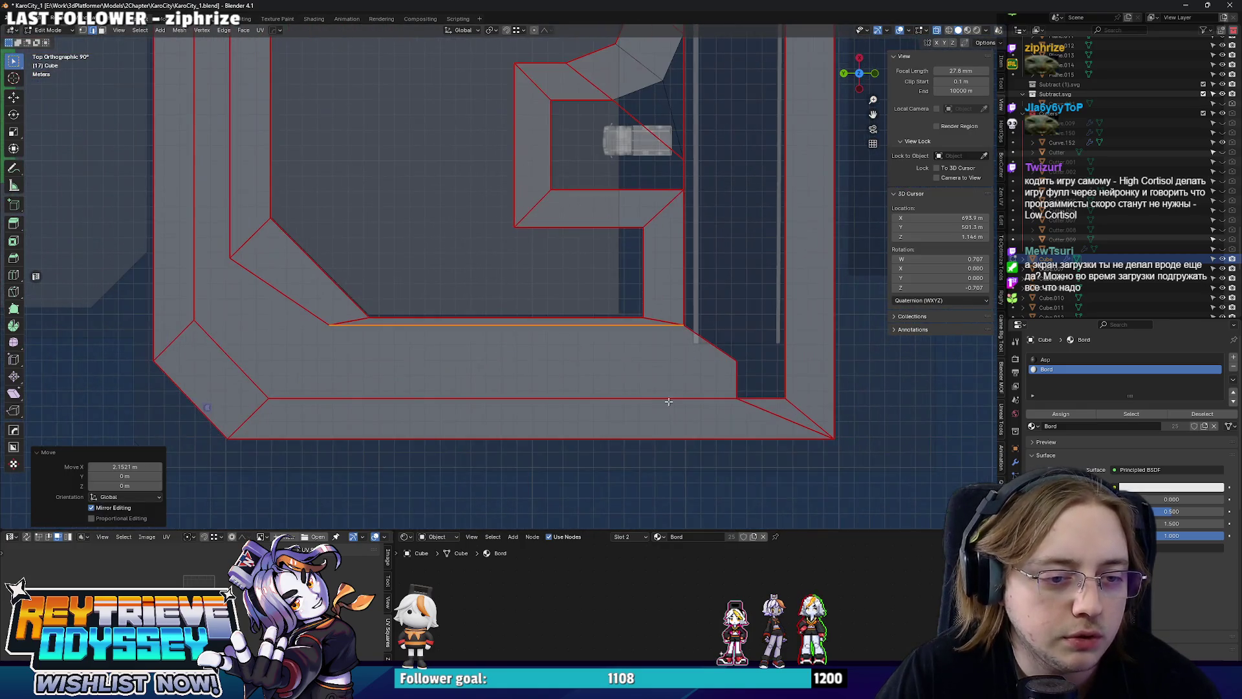
{"action": "left_click", "coordinate": [336, 397]}
{"action": "key", "text": "g"}
{"action": "key", "text": "x"}
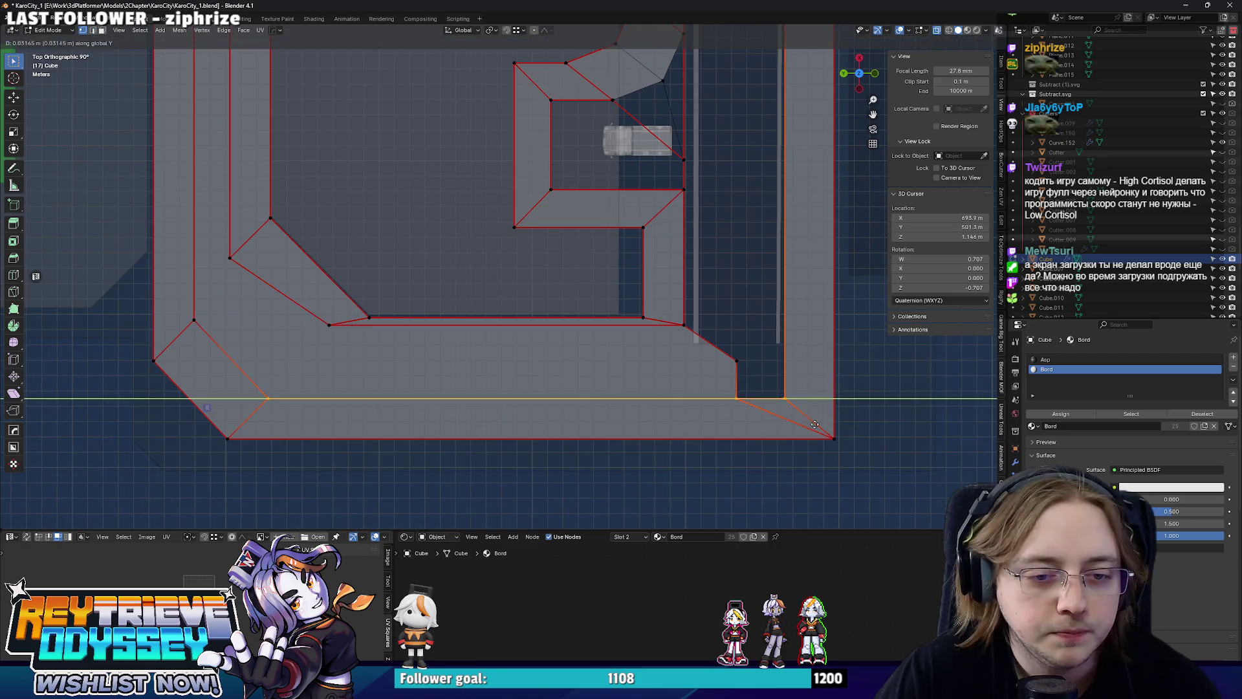
{"action": "left_click", "coordinate": [817, 432]}
{"action": "key", "text": "g"}
{"action": "key", "text": "x"}
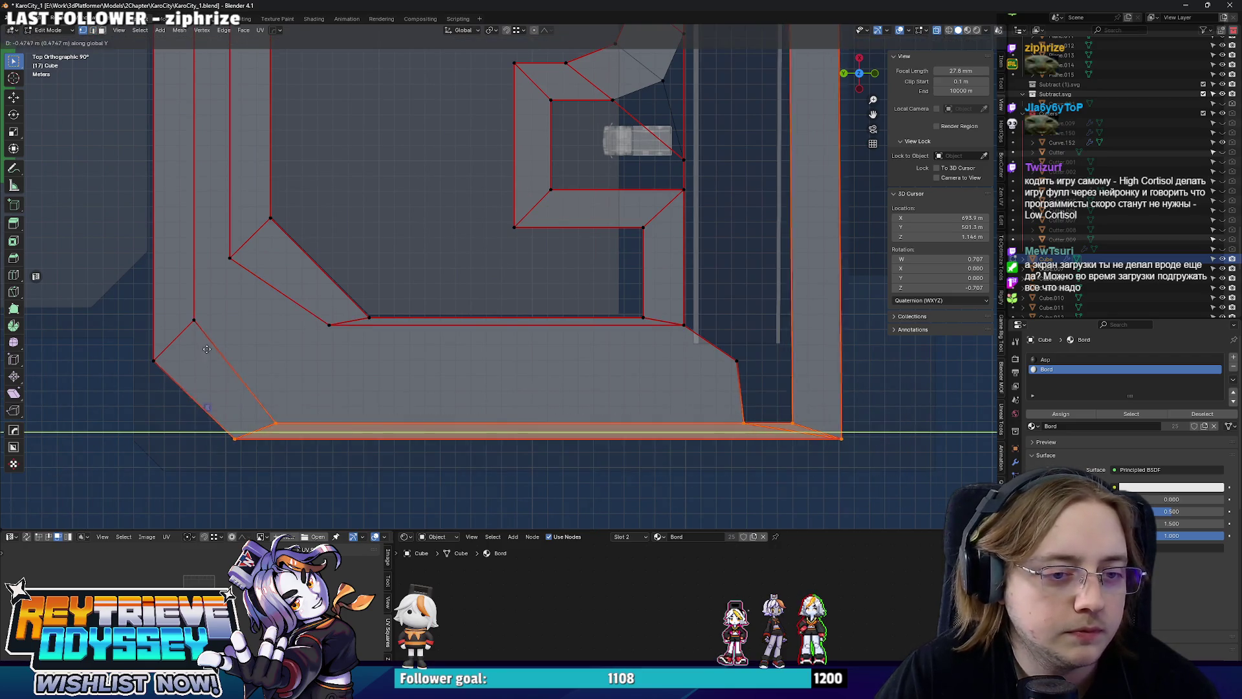
{"action": "left_click", "coordinate": [206, 319]}
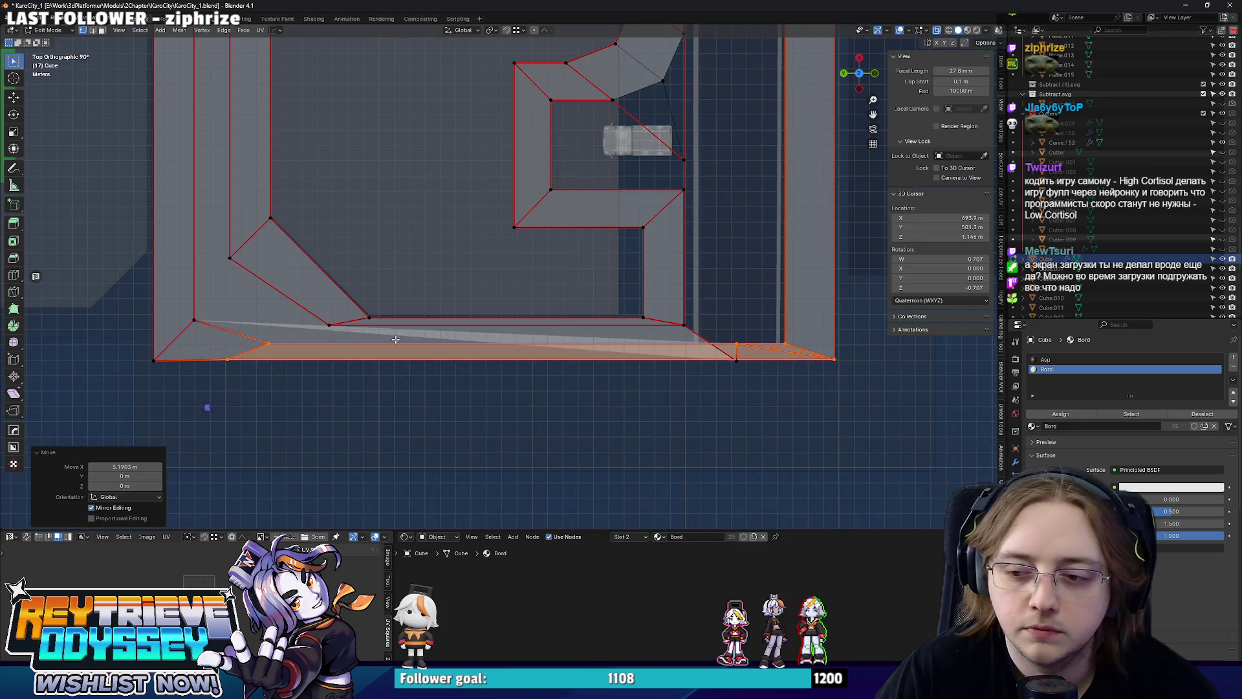
Reposition one sidewalk corner vertex freely, then along Y.
{"action": "scroll", "scroll_direction": "up", "scroll_amount": 3}
{"action": "left_click", "coordinate": [698, 392]}
{"action": "key", "text": "g"}
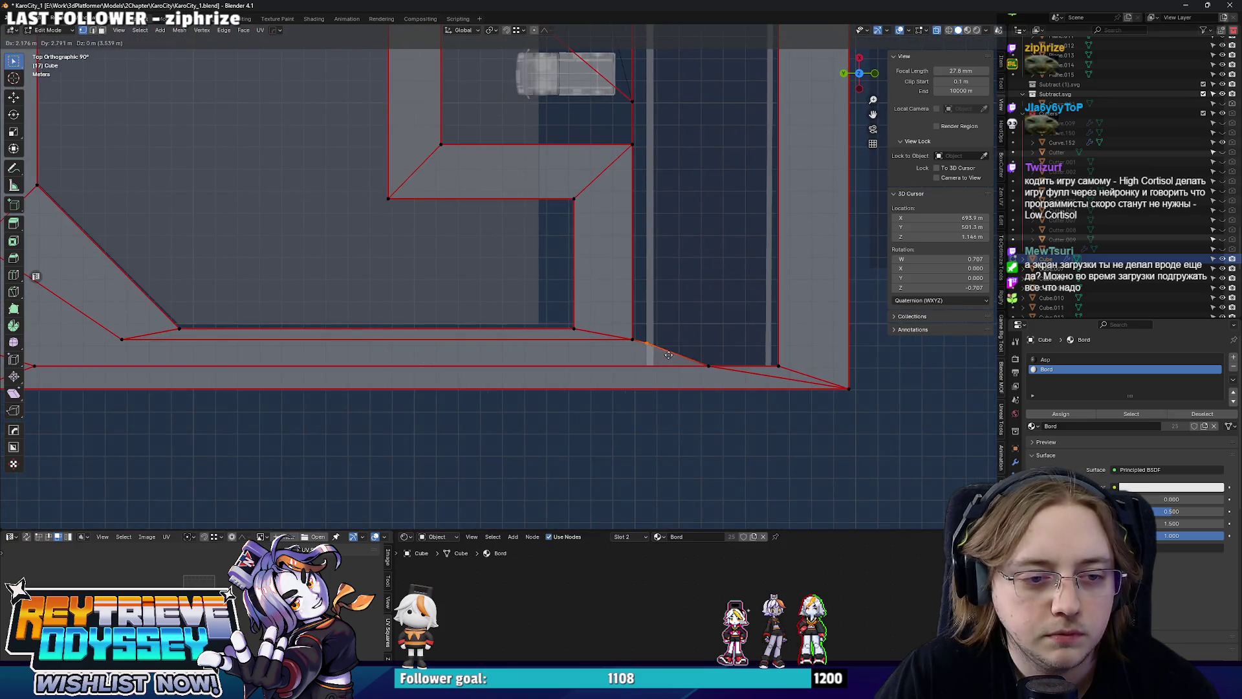
{"action": "left_click", "coordinate": [683, 359]}
{"action": "key", "text": "g"}
{"action": "key", "text": "y"}
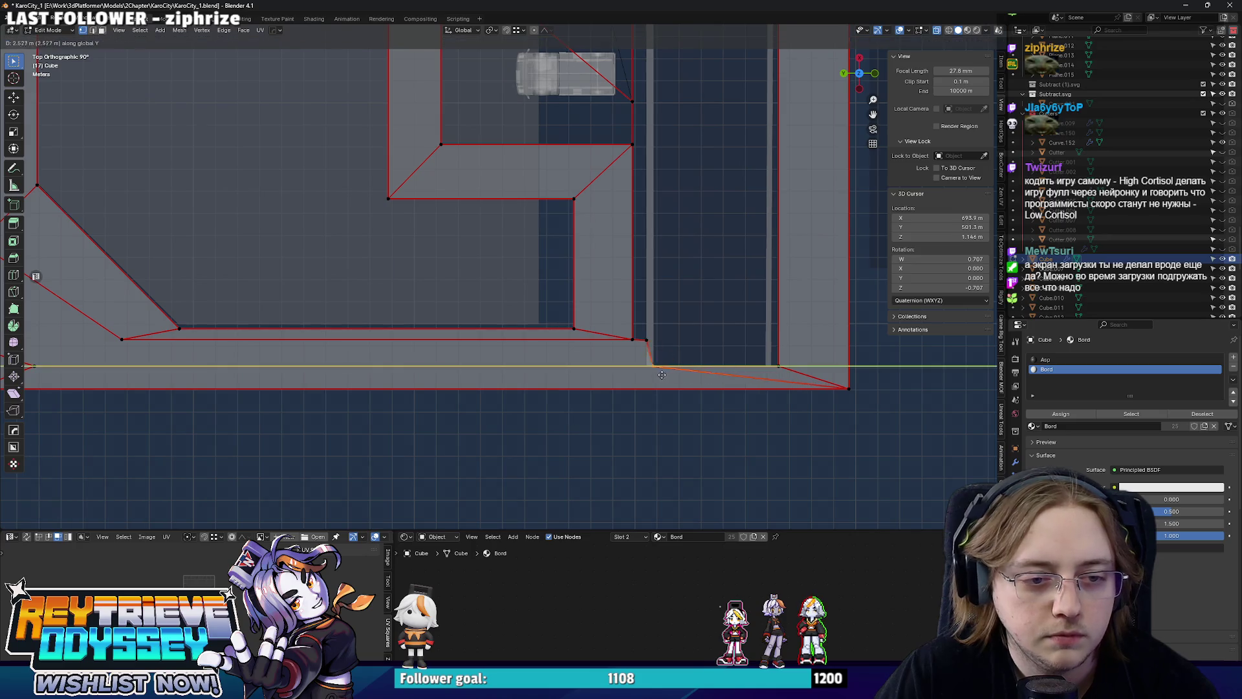
{"action": "left_click", "coordinate": [655, 374]}
Check the sidewalk in perspective, then shift the selected corner vertices along X from top view.
{"action": "key", "text": "Tab"}
{"action": "left_click_drag", "start_coordinate": [655, 374], "coordinate": [513, 350]}
{"action": "key", "text": "Tab"}
{"action": "scroll", "scroll_direction": "up", "scroll_amount": 3}
{"action": "key", "text": "KP_7"}
{"action": "left_click", "coordinate": [352, 347]}
{"action": "key", "text": "g"}
{"action": "key", "text": "y"}
{"action": "key", "text": "x"}
{"action": "left_click", "coordinate": [361, 352]}
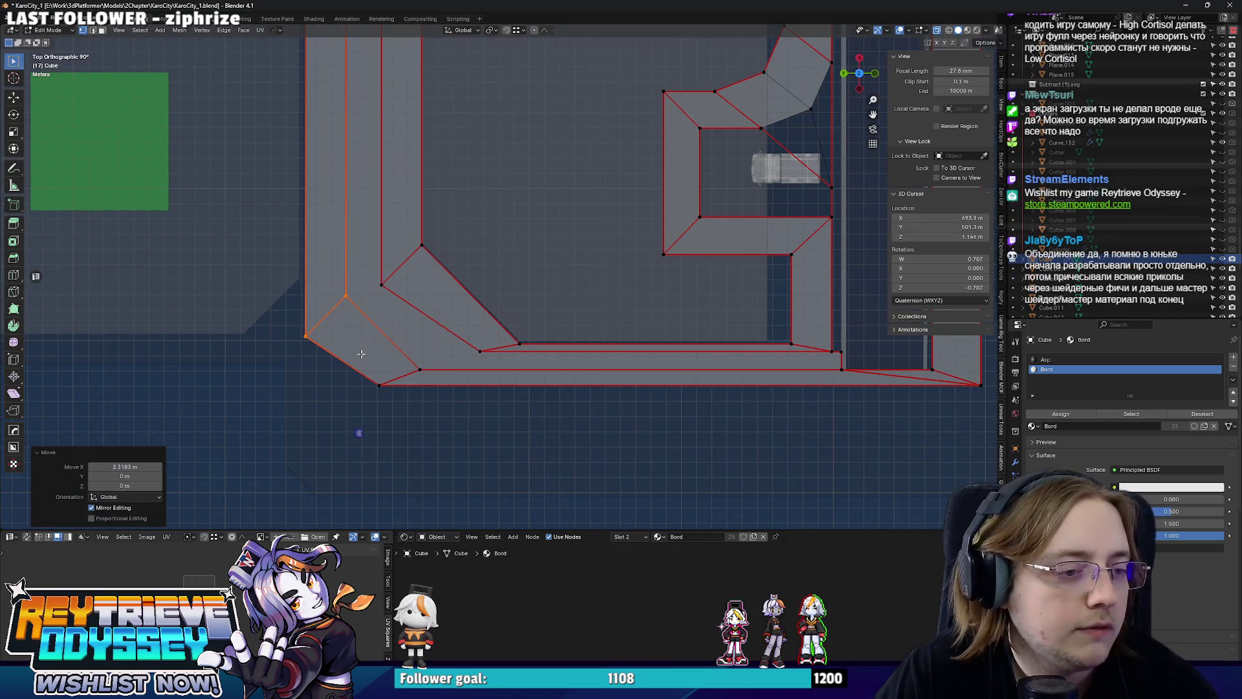
Slide the right corner vertex along Y, abandoning the attempt on a neighbouring vertex.
{"action": "left_click", "coordinate": [417, 366]}
{"action": "key", "text": "g"}
{"action": "key", "text": "y"}
{"action": "key", "text": "y"}
{"action": "key", "text": "y"}
{"action": "key", "text": "y"}
{"action": "right_click", "coordinate": [415, 408]}
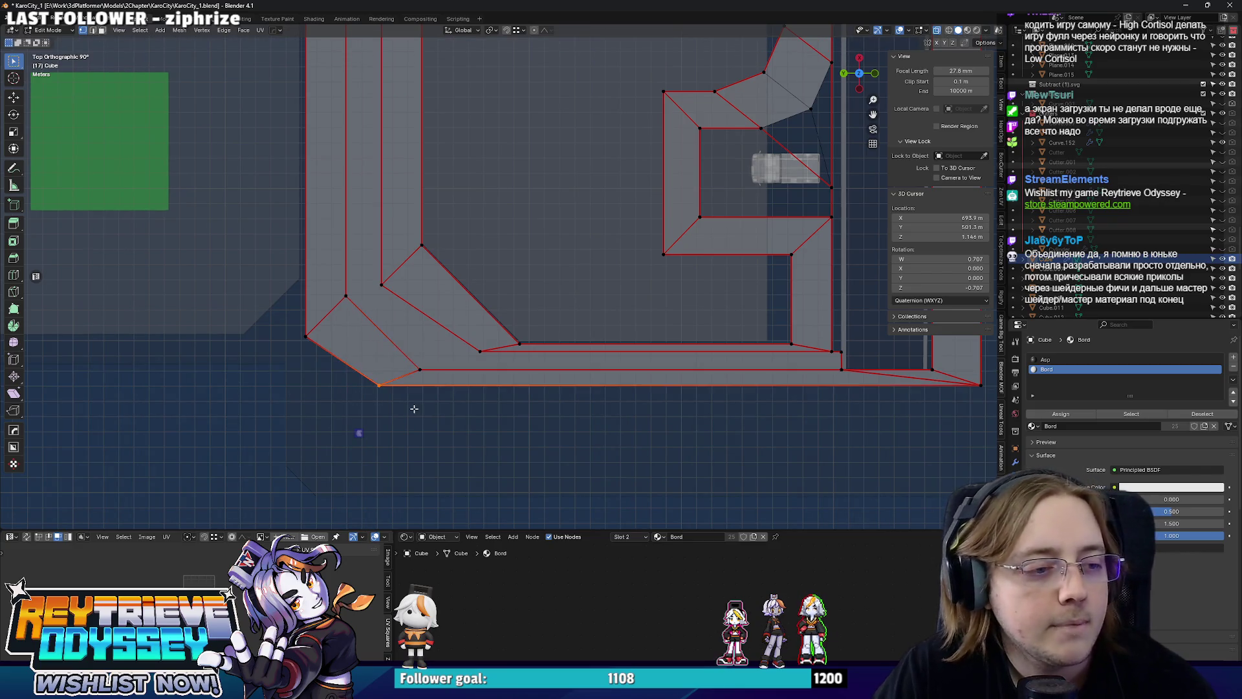
{"action": "key", "text": "g"}
{"action": "key", "text": "y"}
{"action": "right_click", "coordinate": [424, 410]}
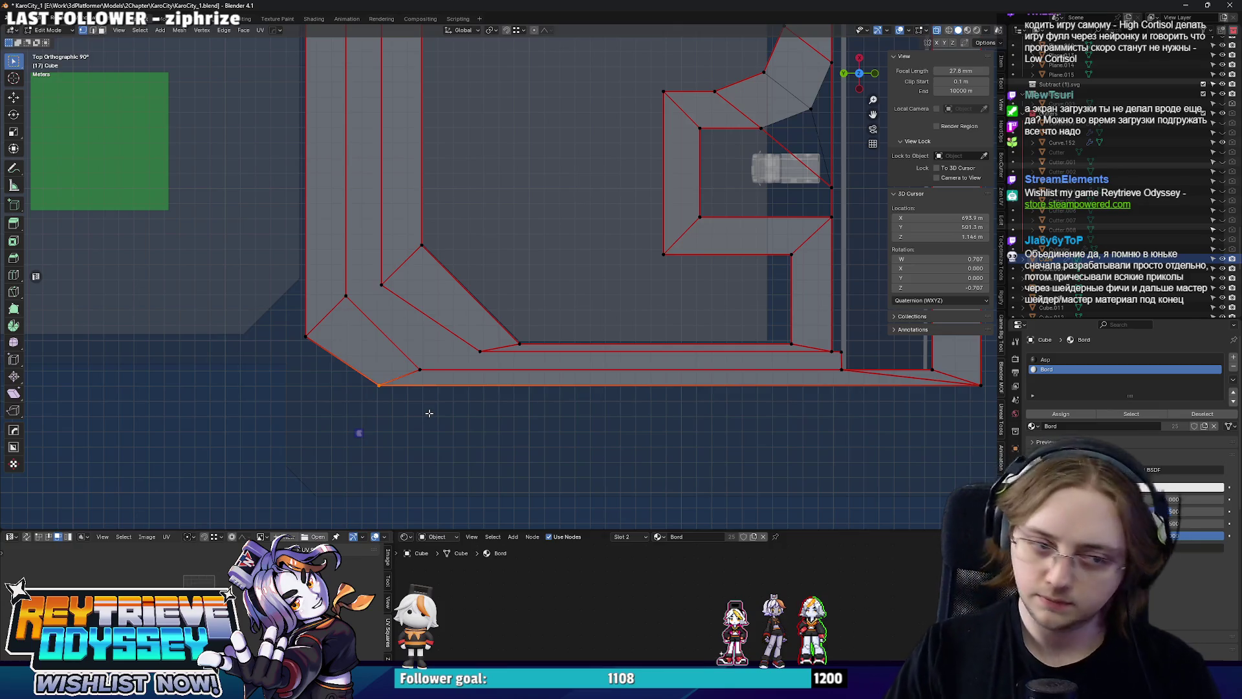
{"action": "left_click", "coordinate": [479, 353]}
{"action": "key", "text": "g"}
{"action": "key", "text": "y"}
{"action": "left_click", "coordinate": [450, 359]}
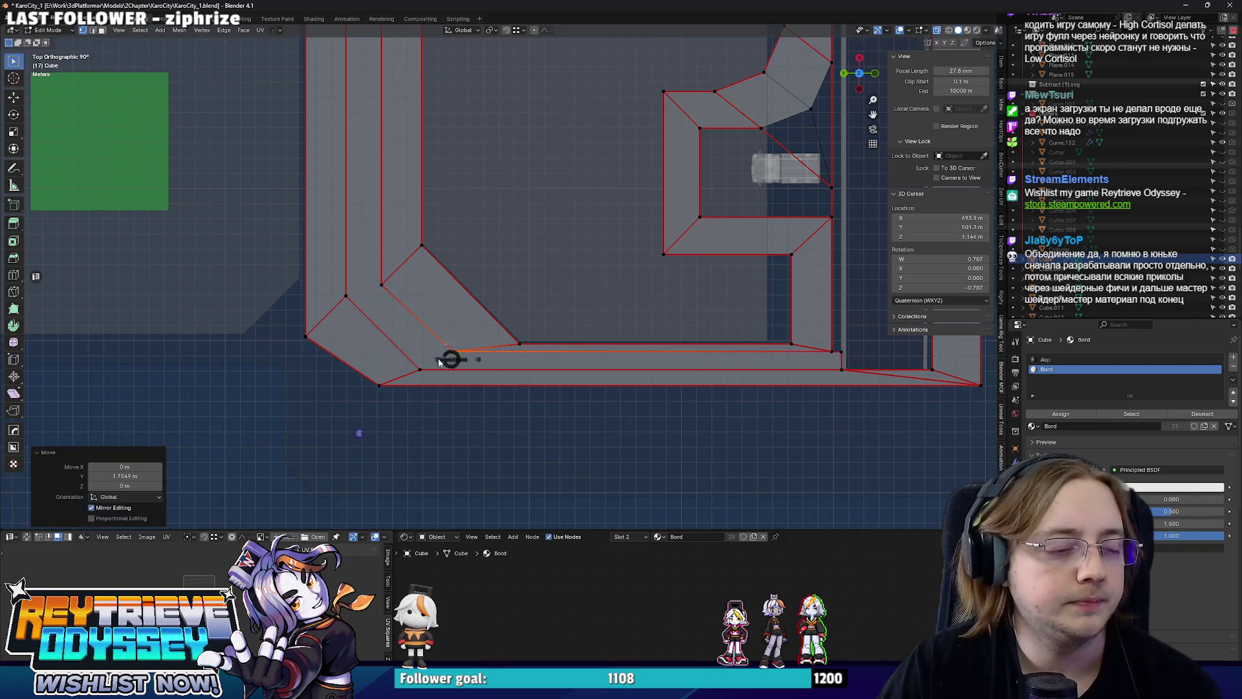
Move the left diagonal edge along X and the bottom edge along Y.
{"action": "scroll", "scroll_direction": "down", "scroll_amount": 3}
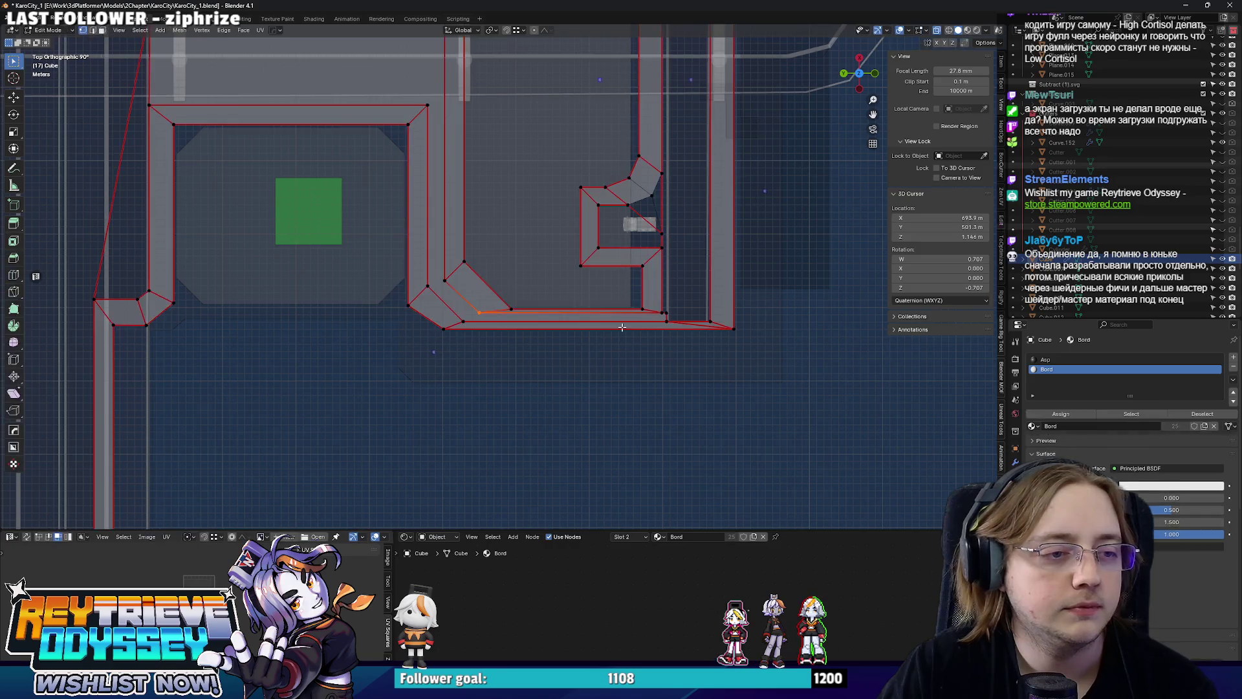
{"action": "left_click", "coordinate": [418, 295]}
{"action": "key", "text": "g"}
{"action": "key", "text": "x"}
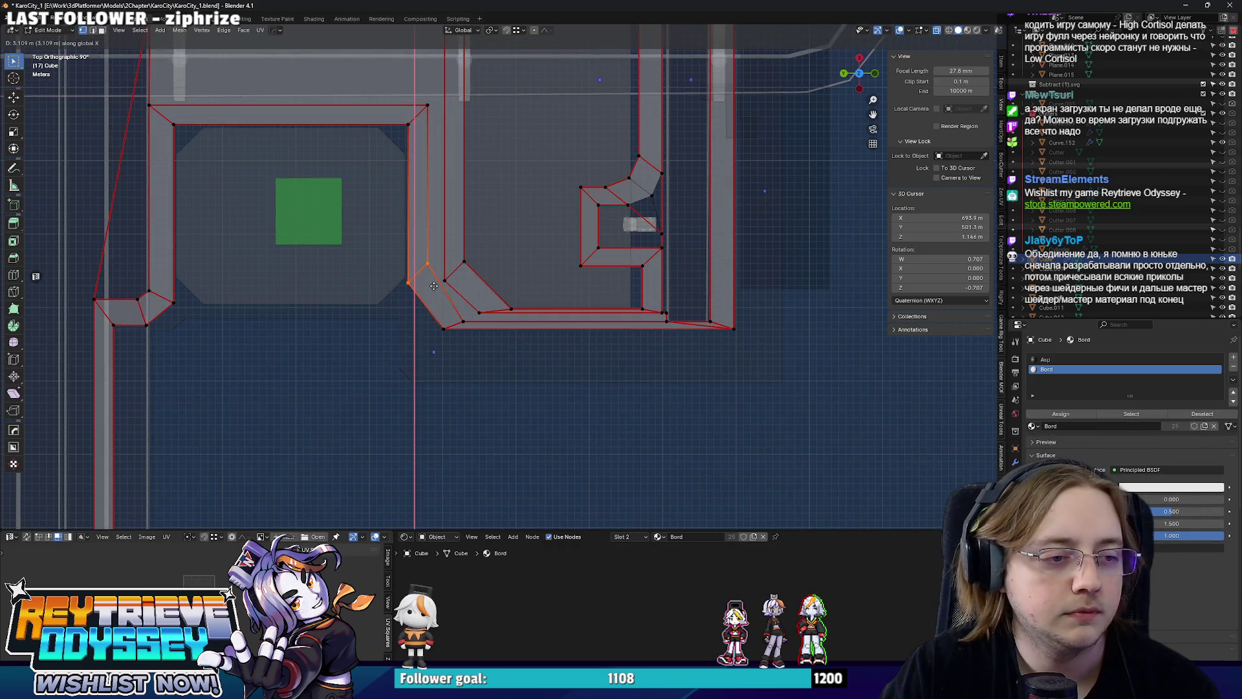
{"action": "left_click", "coordinate": [433, 286]}
{"action": "left_click", "coordinate": [452, 326]}
{"action": "key", "text": "g"}
{"action": "key", "text": "y"}
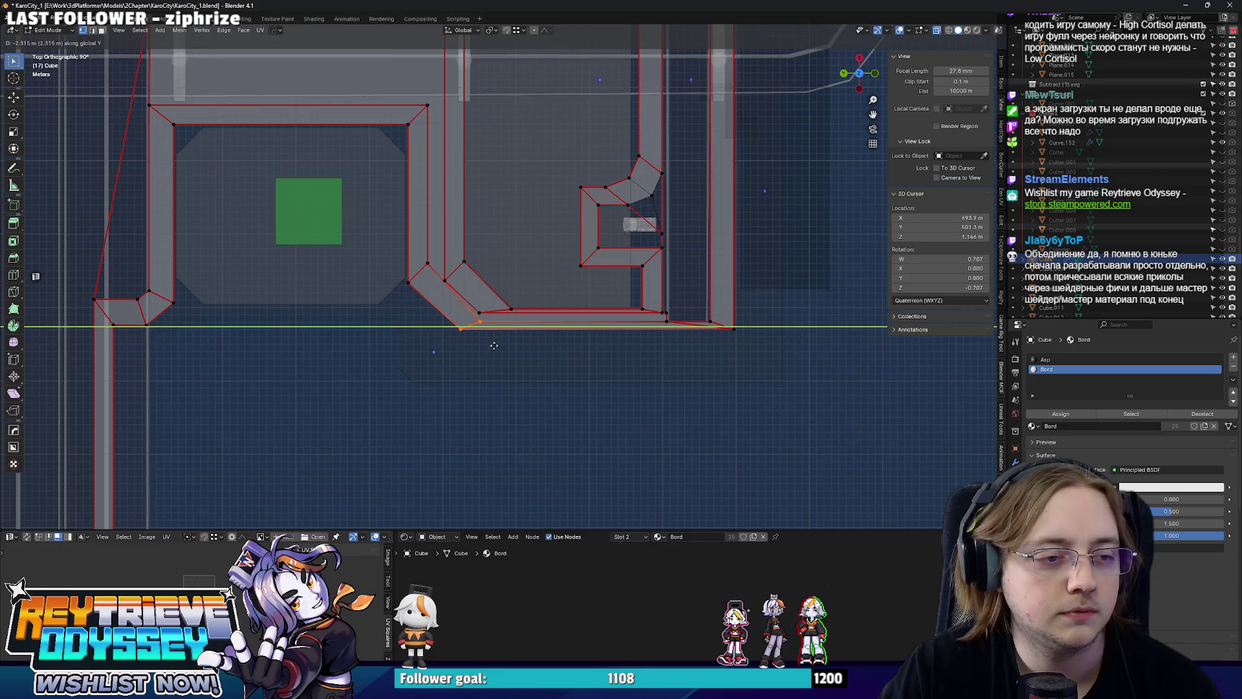
{"action": "left_click", "coordinate": [494, 345]}
Slope another part of the sidewalk by moving it along Z, then leave Edit Mode.
{"action": "left_click", "coordinate": [445, 279]}
{"action": "key", "text": "g"}
{"action": "key", "text": "z"}
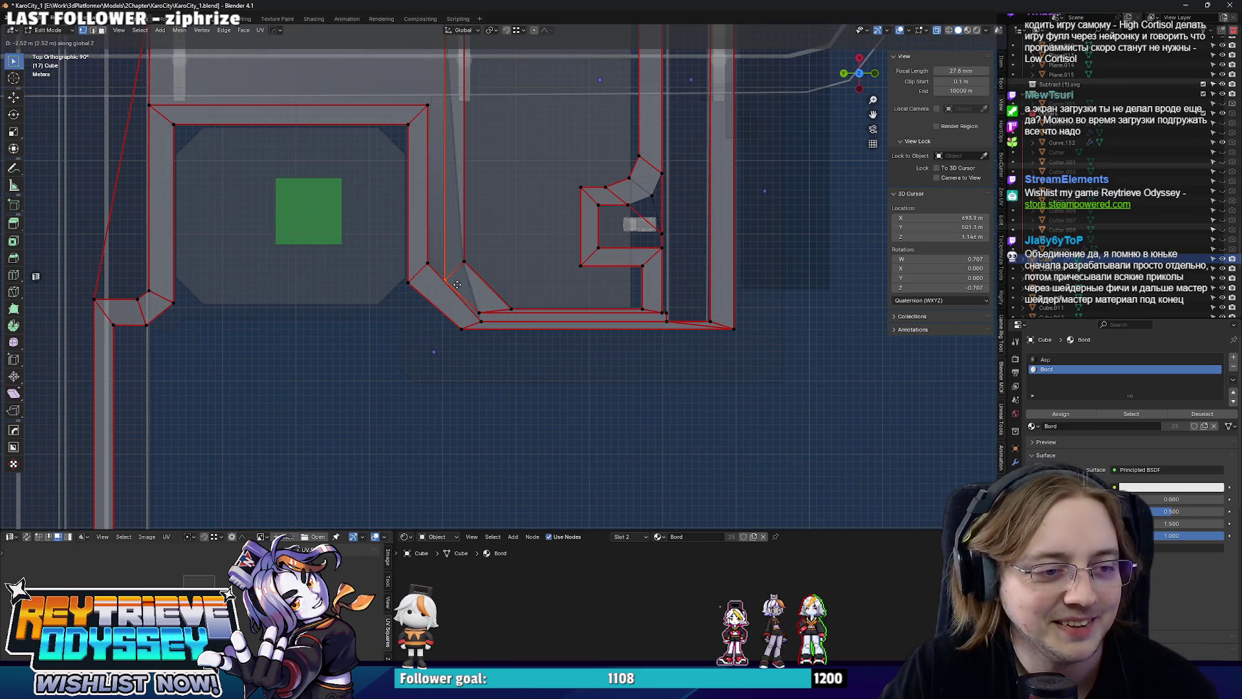
{"action": "left_click", "coordinate": [457, 285]}
{"action": "key", "text": "Tab"}
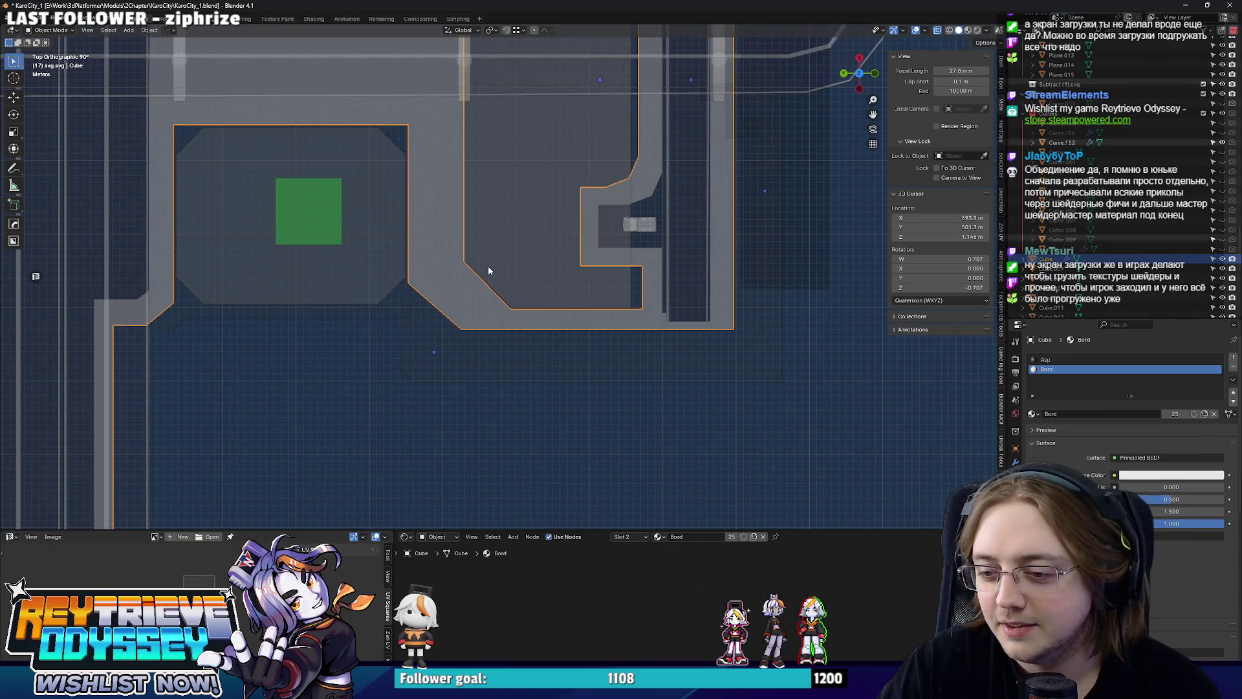
{"action": "left_click_drag", "start_coordinate": [489, 270], "coordinate": [511, 285]}
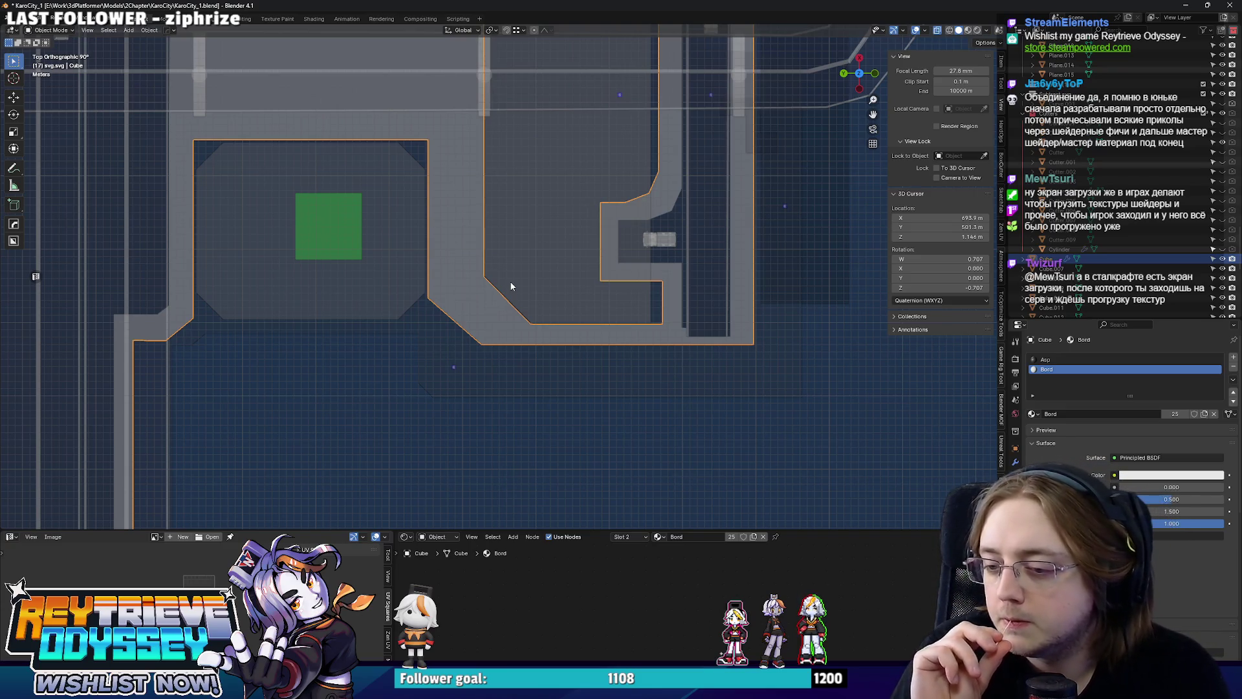
{"action": "left_click_drag", "start_coordinate": [511, 286], "coordinate": [537, 355]}
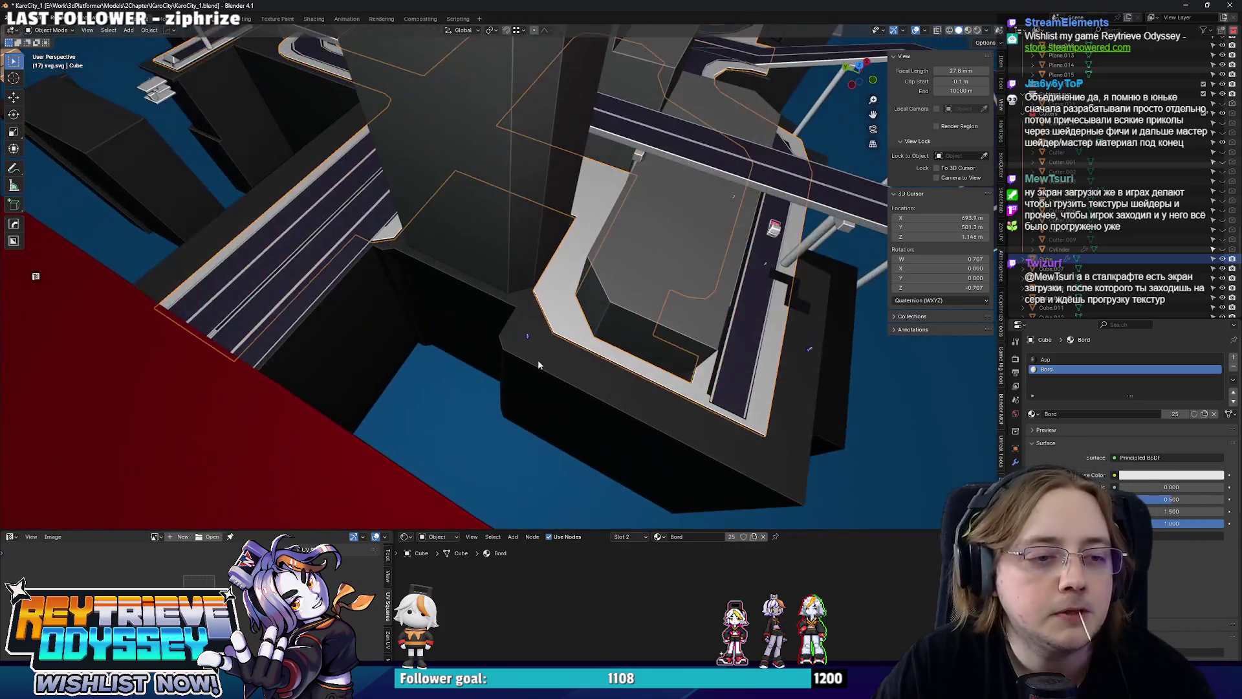
In top view with X-ray on, move the top edge of road outline Curve.007 upward.
{"action": "left_click", "coordinate": [538, 359]}
{"action": "key", "text": "Tab"}
{"action": "key", "text": "KP_7"}
{"action": "key", "text": "alt+z"}
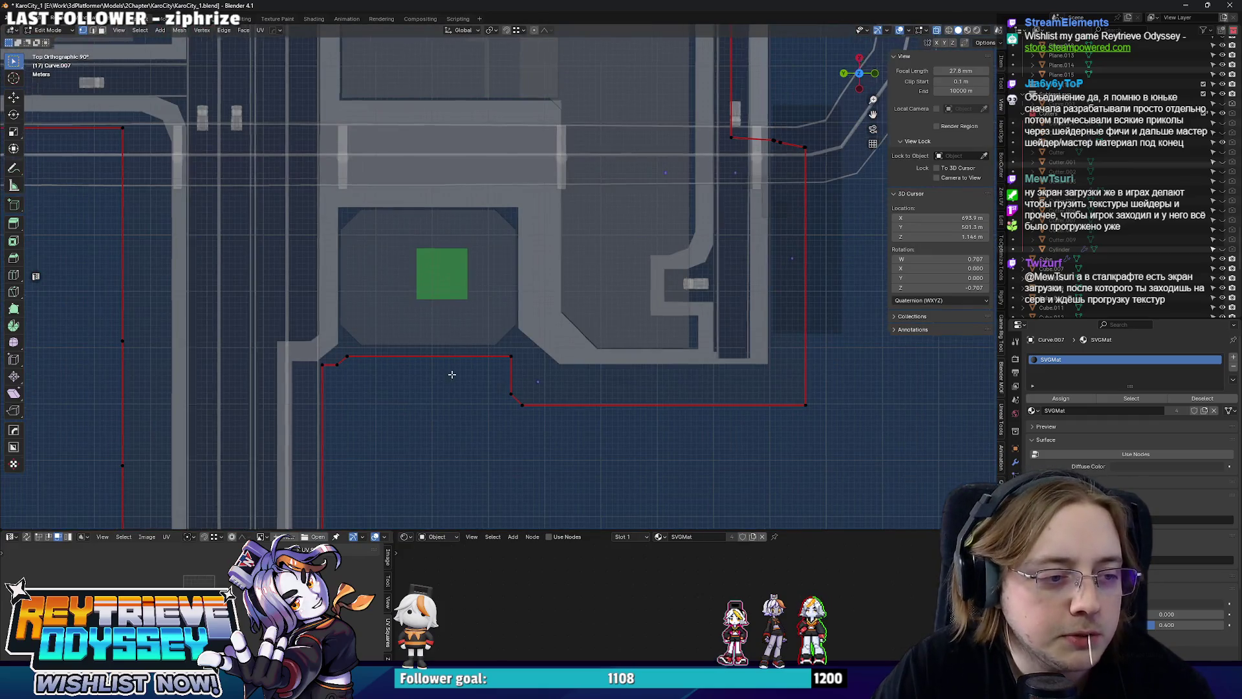
{"action": "scroll", "scroll_direction": "up", "scroll_amount": 3}
{"action": "left_click_drag", "start_coordinate": [315, 346], "coordinate": [554, 374]}
{"action": "key", "text": "g"}
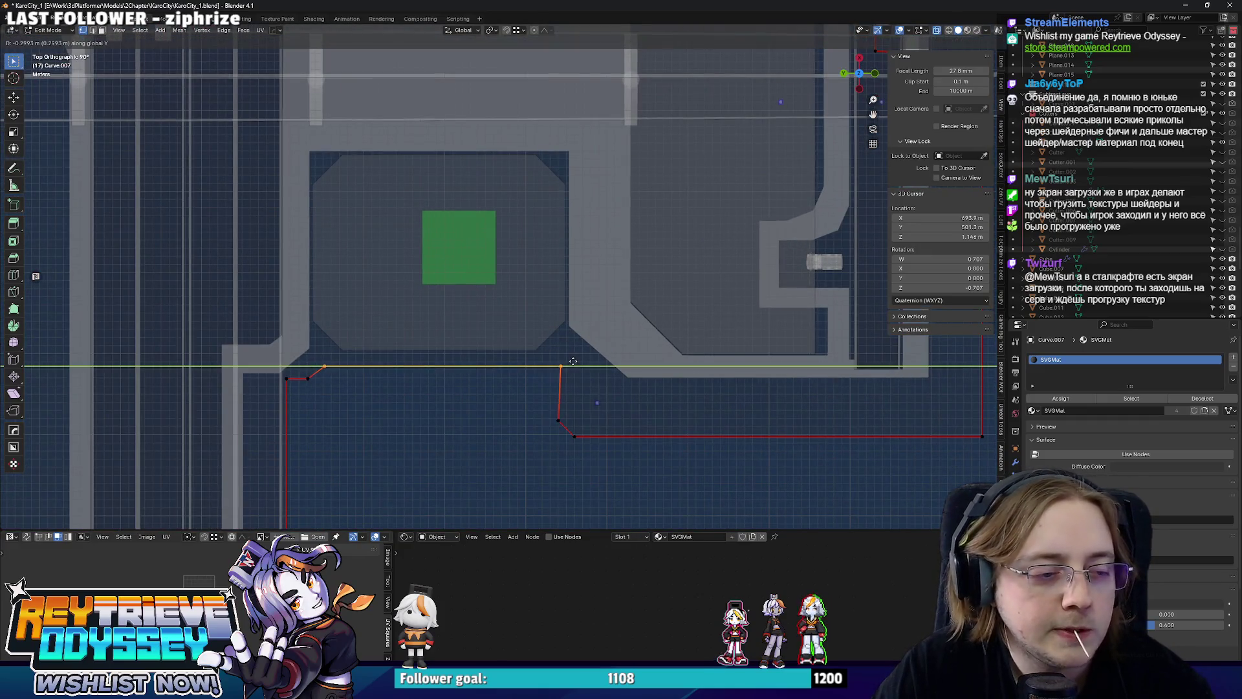
{"action": "left_click", "coordinate": [570, 352]}
Slide the outline's lower-right edge about 7 m along X and exit Edit Mode.
{"action": "left_click_drag", "start_coordinate": [568, 388], "coordinate": [414, 380]}
{"action": "left_click_drag", "start_coordinate": [665, 402], "coordinate": [934, 472]}
{"action": "key", "text": "g"}
{"action": "key", "text": "x"}
{"action": "left_click", "coordinate": [719, 366]}
{"action": "key", "text": "Tab"}
Move a Cube corner vertex about 2.465 m along Y.
{"action": "left_click_drag", "start_coordinate": [719, 366], "coordinate": [552, 252]}
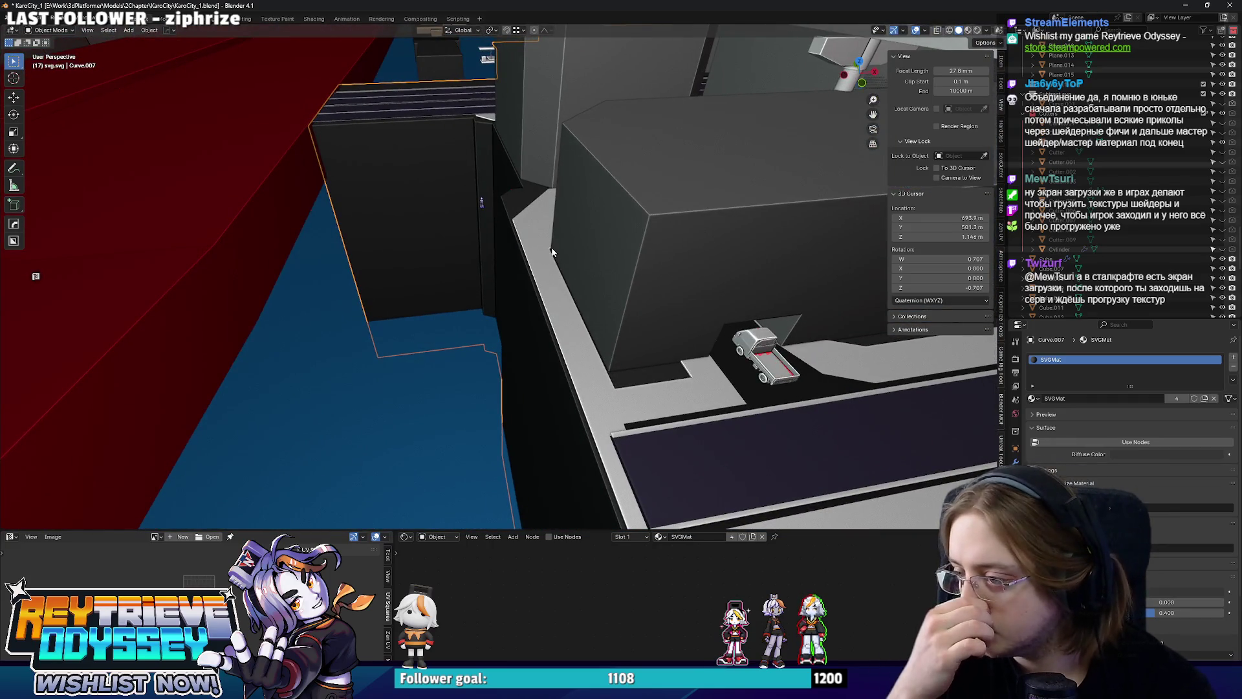
{"action": "left_click_drag", "start_coordinate": [552, 251], "coordinate": [598, 324]}
{"action": "left_click", "coordinate": [589, 304]}
{"action": "key", "text": "Tab"}
{"action": "left_click", "coordinate": [585, 282]}
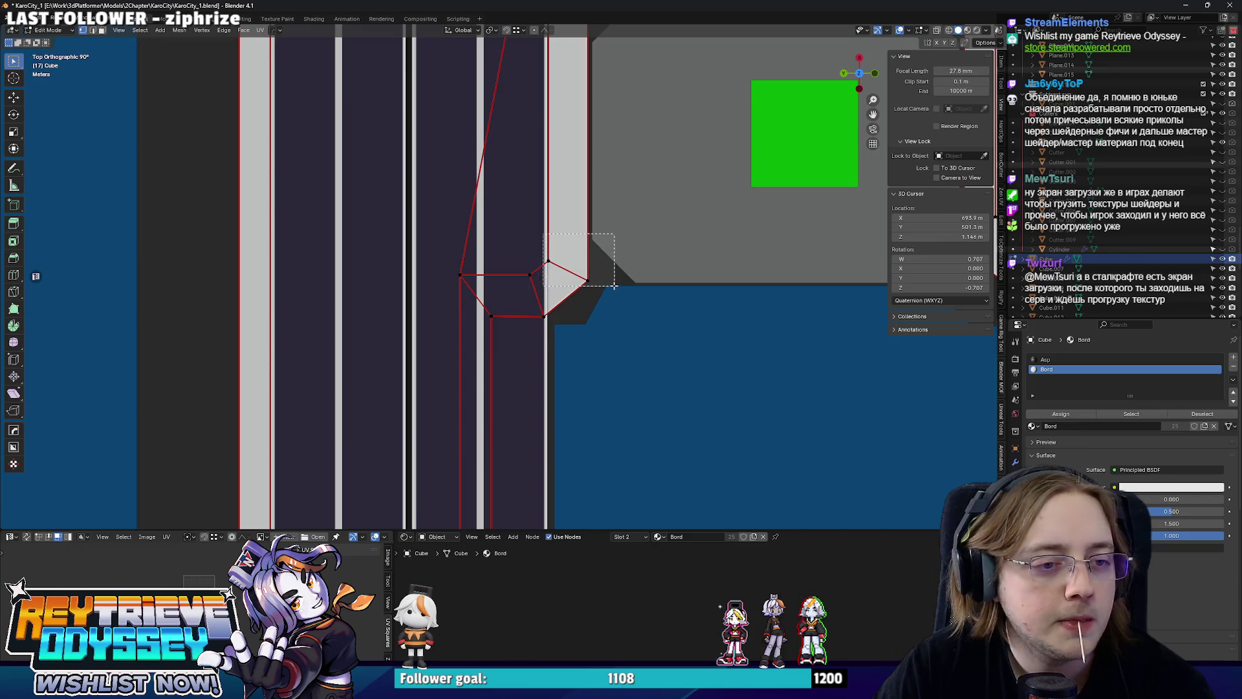
{"action": "scroll", "scroll_direction": "up", "scroll_amount": 3}
{"action": "key", "text": "g"}
{"action": "key", "text": "y"}
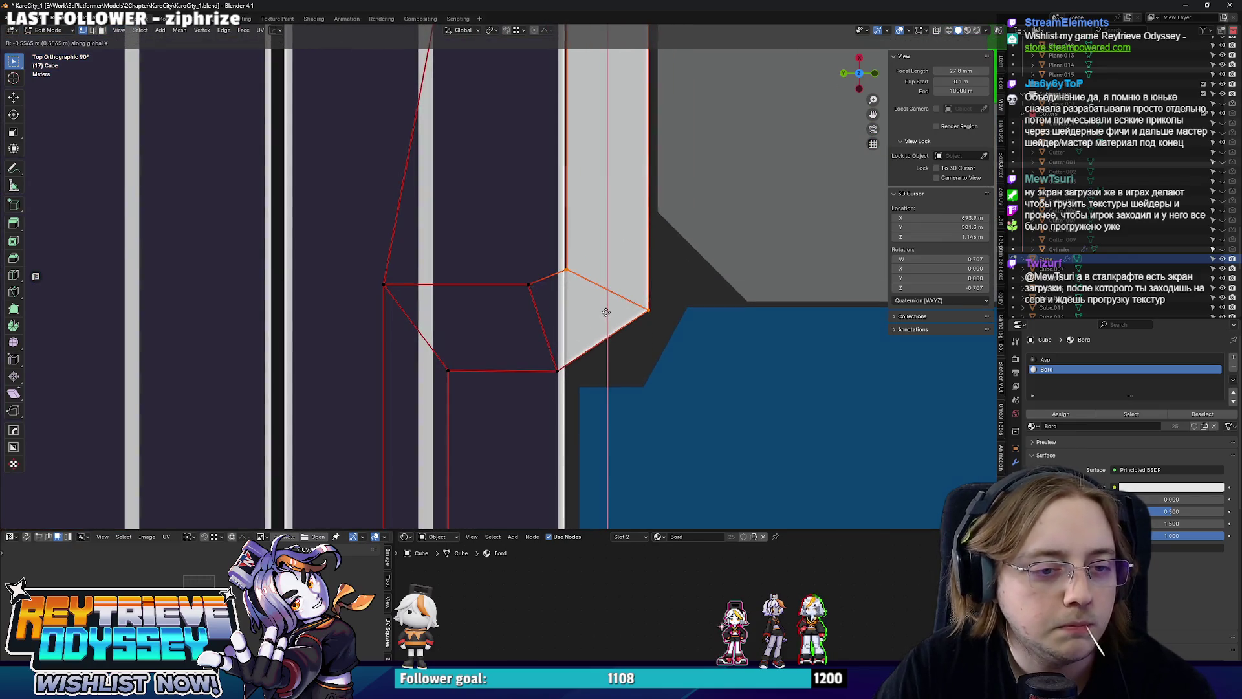
{"action": "left_click", "coordinate": [556, 294]}
Nudge the Cube's lower corner vertex along X and leave Edit Mode.
{"action": "left_click", "coordinate": [603, 385]}
{"action": "key", "text": "g"}
{"action": "key", "text": "x"}
{"action": "left_click", "coordinate": [656, 381]}
{"action": "key", "text": "Tab"}
{"action": "left_click_drag", "start_coordinate": [656, 382], "coordinate": [548, 317]}
{"action": "scroll", "scroll_direction": "down", "scroll_amount": 3}
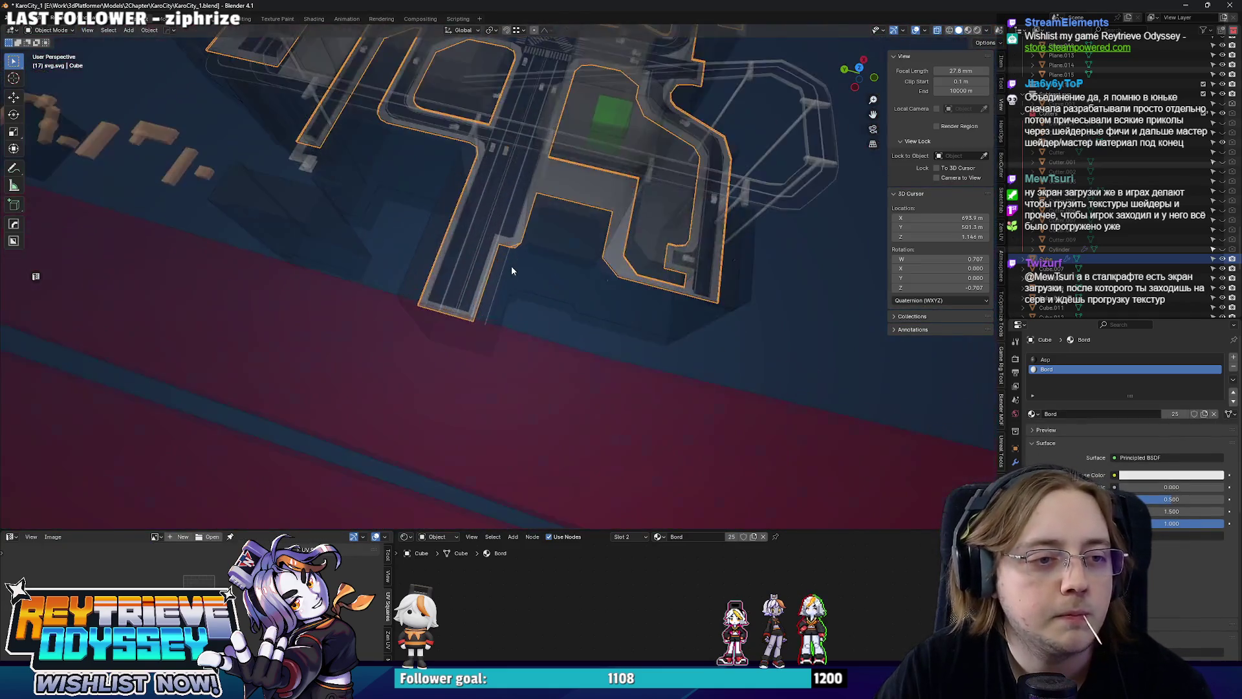
Move Curve.007's wall face along Y under the overpass.
{"action": "scroll", "scroll_direction": "up", "scroll_amount": 3}
{"action": "left_click", "coordinate": [517, 268]}
{"action": "left_click_drag", "start_coordinate": [517, 268], "coordinate": [615, 325]}
{"action": "key", "text": "Tab"}
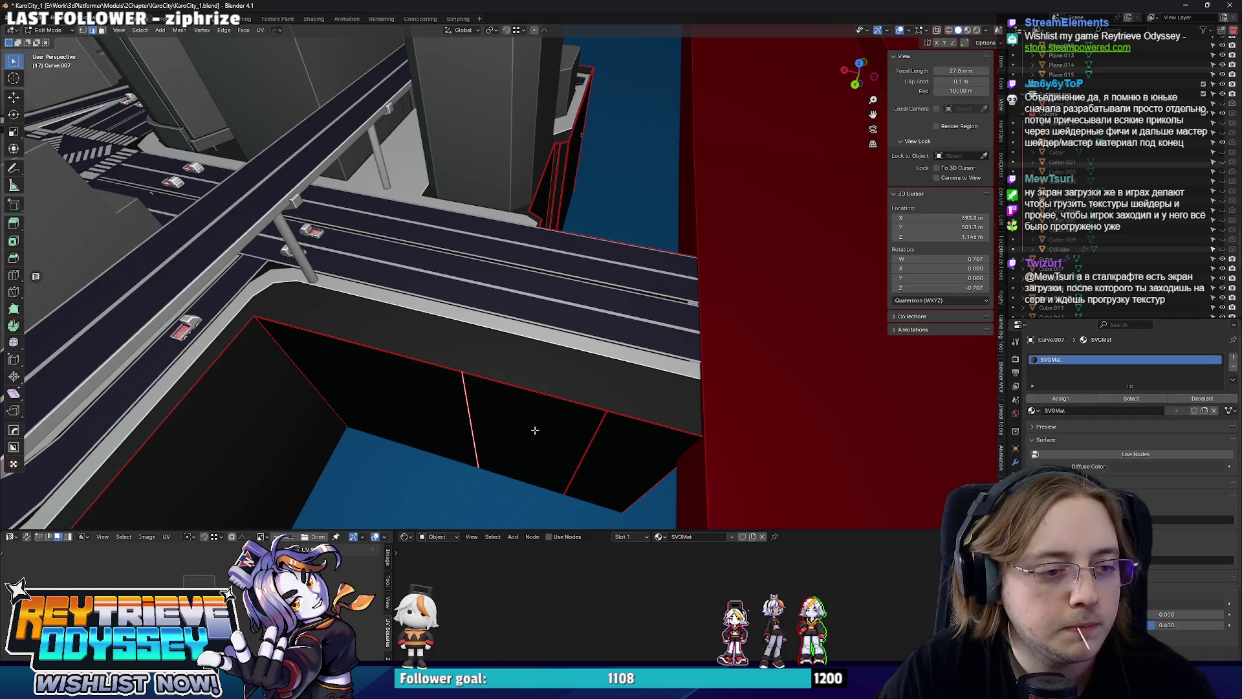
{"action": "key", "text": "g"}
{"action": "key", "text": "y"}
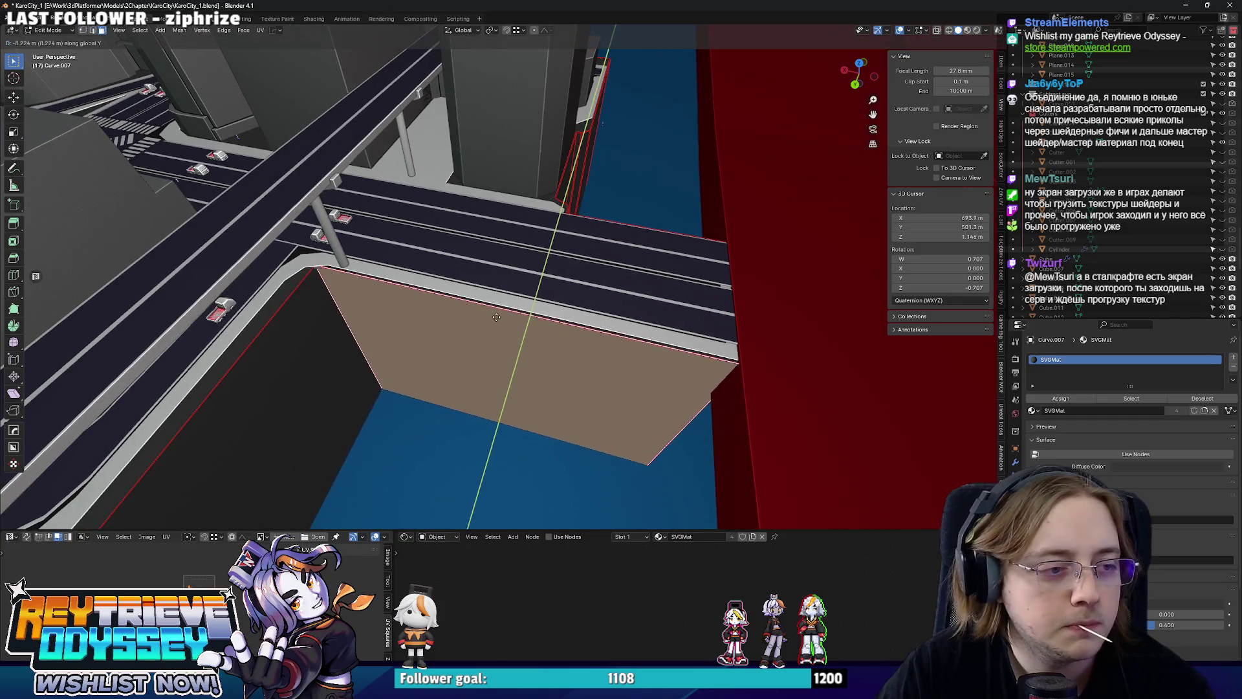
{"action": "left_click_drag", "start_coordinate": [490, 320], "coordinate": [690, 304]}
{"action": "key", "text": "Tab"}
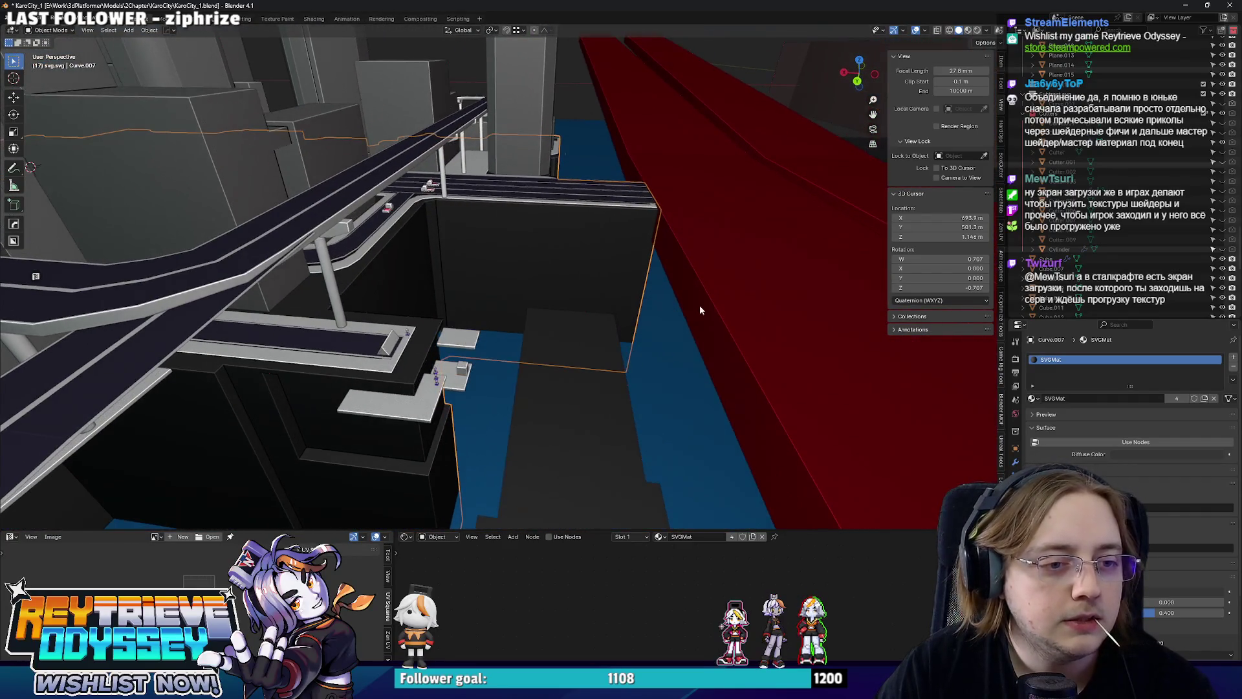
Inspect the moved wall in X-ray, then restore normal display and exit Edit Mode.
{"action": "key", "text": "Tab"}
{"action": "key", "text": "alt+z"}
{"action": "left_click_drag", "start_coordinate": [552, 329], "coordinate": [560, 401]}
{"action": "key", "text": "alt+z"}
{"action": "key", "text": "Tab"}
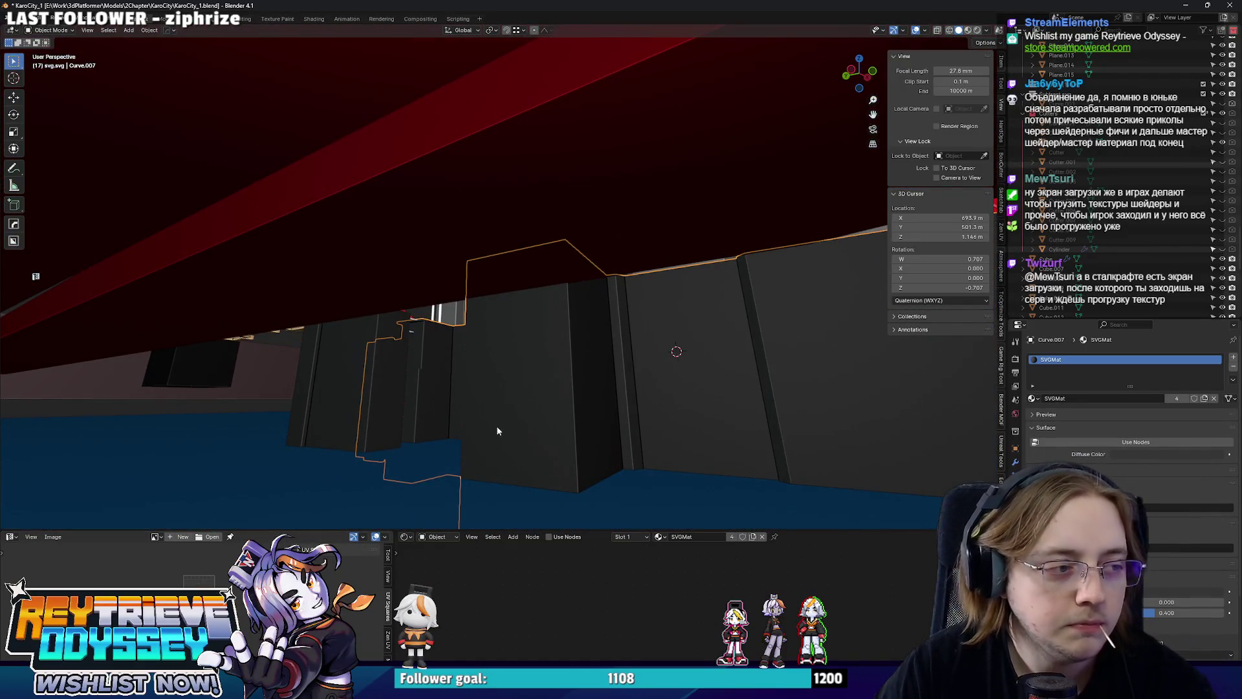
Draw a BoxCutter box on the dark wall and scale it along X.
{"action": "left_click", "coordinate": [15, 240]}
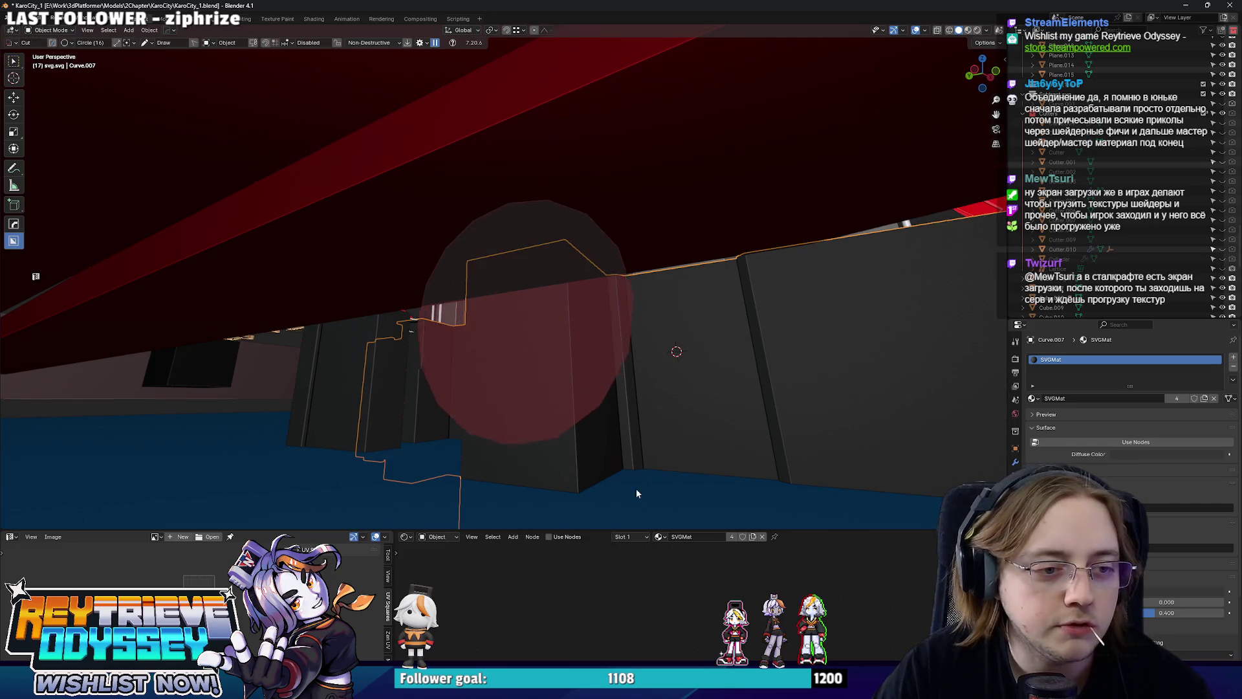
{"action": "left_click", "coordinate": [15, 43]}
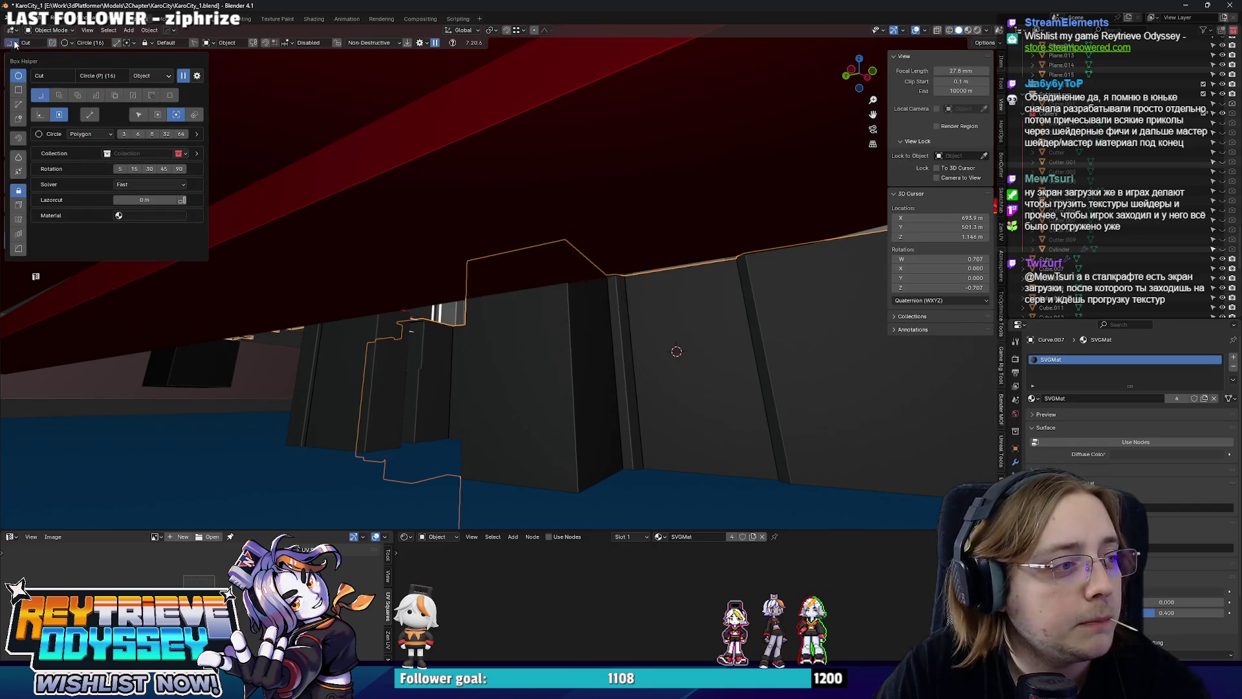
{"action": "left_click_drag", "start_coordinate": [466, 336], "coordinate": [647, 511]}
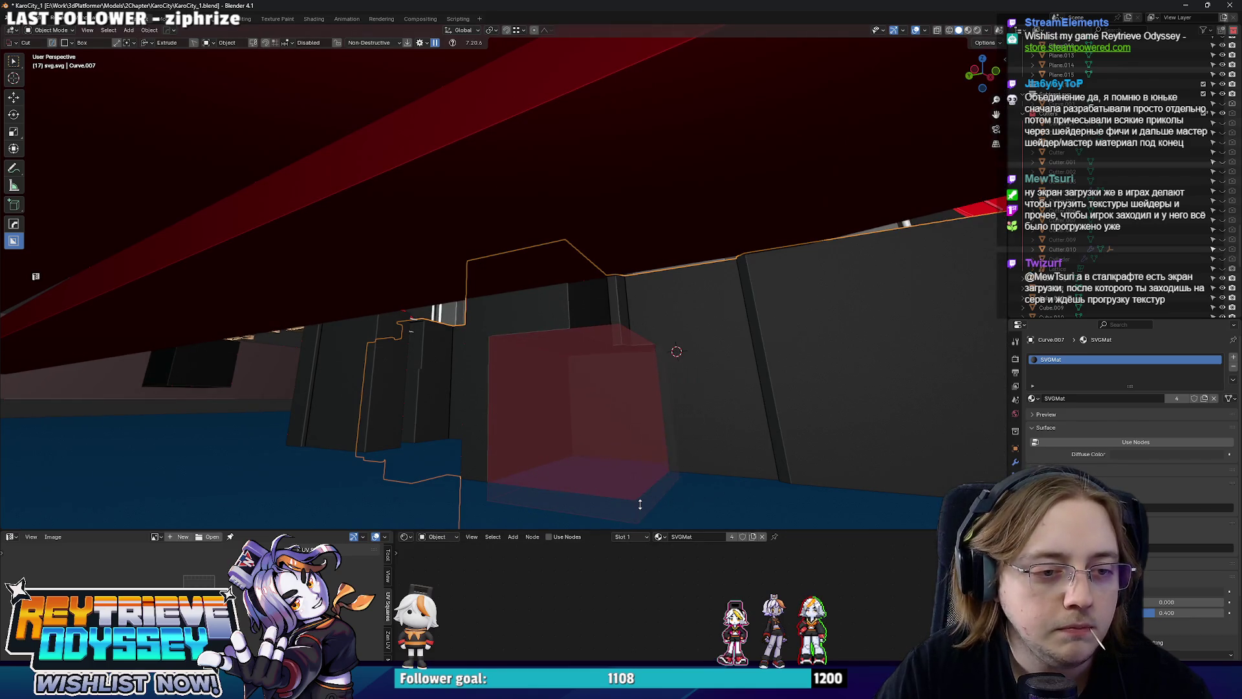
{"action": "left_click", "coordinate": [630, 491]}
{"action": "key", "text": "s"}
{"action": "key", "text": "x"}
{"action": "key", "text": "y"}
{"action": "left_click", "coordinate": [583, 414]}
Lower the cutter about 4 m along Z and frame it in view.
{"action": "left_click_drag", "start_coordinate": [582, 414], "coordinate": [589, 352]}
{"action": "key", "text": "g"}
{"action": "key", "text": "z"}
{"action": "left_click", "coordinate": [589, 317]}
{"action": "key", "text": "KP_Decimal"}
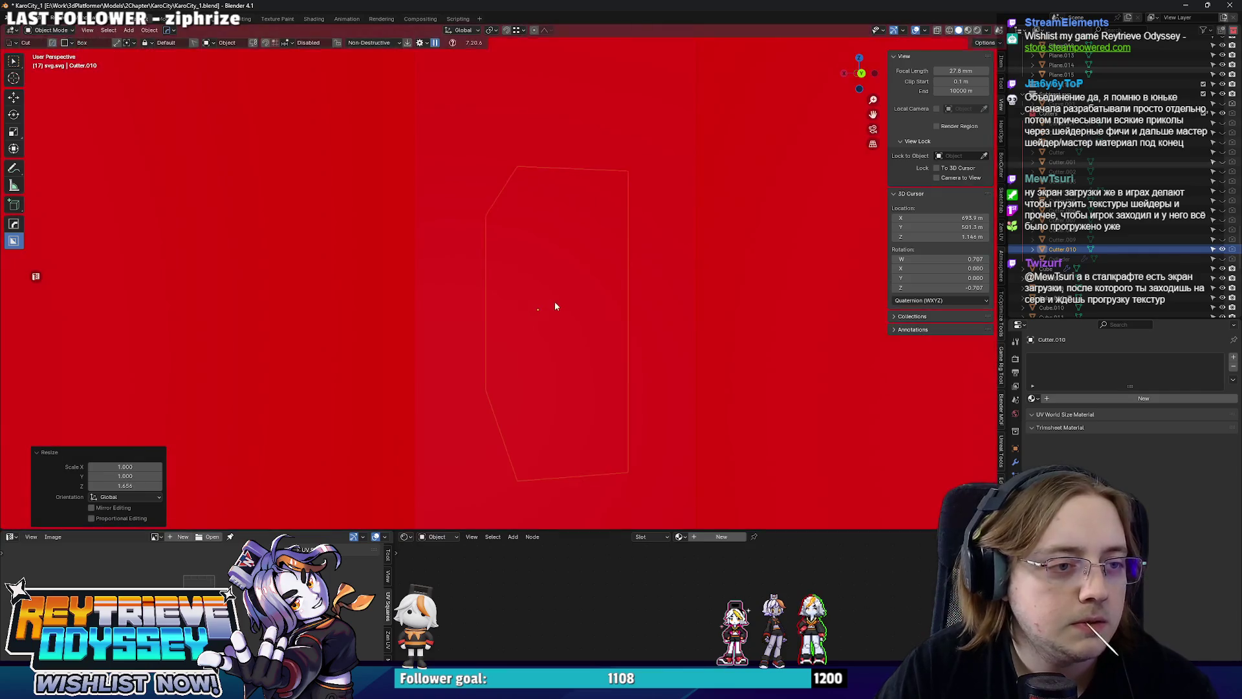
{"action": "left_click_drag", "start_coordinate": [538, 368], "coordinate": [576, 323]}
Stretch Cutter.010 about 3x along X and move it to the road block's end.
{"action": "key", "text": "s"}
{"action": "key", "text": "x"}
{"action": "key", "text": "Return"}
{"action": "left_click_drag", "start_coordinate": [556, 272], "coordinate": [544, 130]}
{"action": "scroll", "scroll_direction": "down", "scroll_amount": 3}
{"action": "key", "text": "s"}
{"action": "key", "text": "x"}
{"action": "left_click", "coordinate": [584, 268]}
{"action": "key", "text": "g"}
{"action": "left_click", "coordinate": [605, 277]}
Open the cutter's faces for editing with X-ray display on.
{"action": "left_click_drag", "start_coordinate": [605, 277], "coordinate": [564, 393]}
{"action": "key", "text": "Tab"}
{"action": "key", "text": "alt+z"}
{"action": "scroll", "scroll_direction": "down", "scroll_amount": 3}
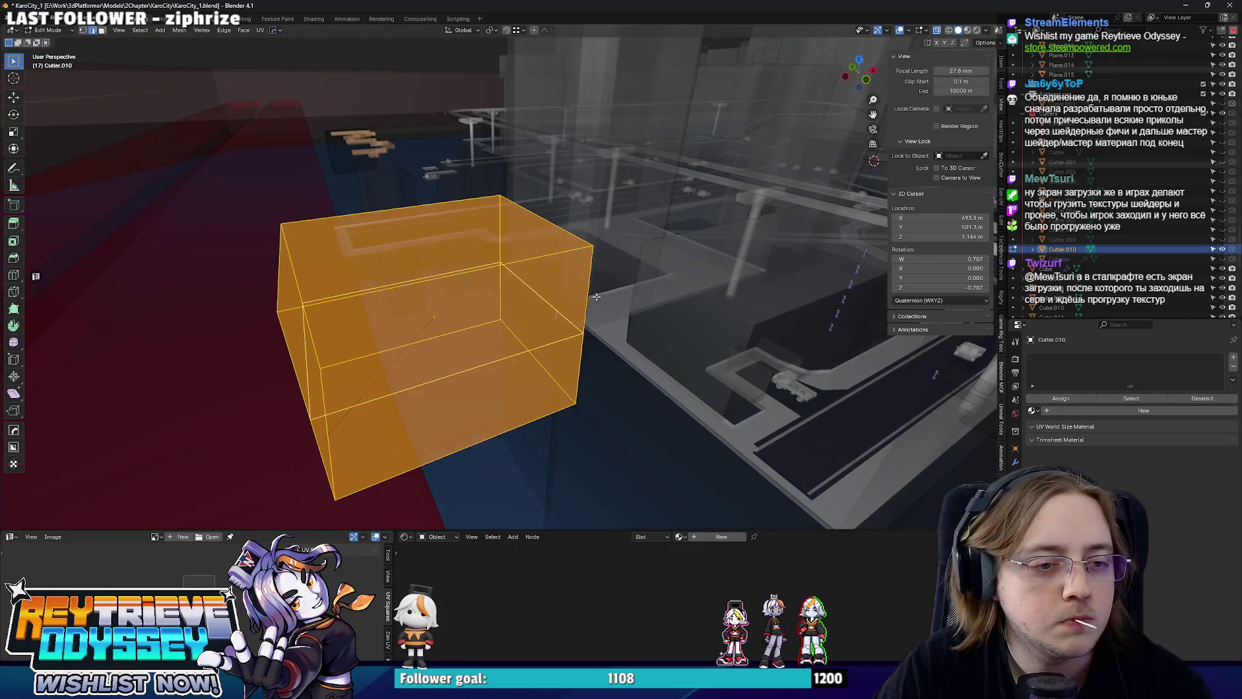
Turn off see-through and extrude the cutter face out about 1.2 m.
{"action": "key", "text": "alt+z"}
{"action": "key", "text": "e"}
{"action": "left_click_drag", "start_coordinate": [550, 323], "coordinate": [500, 348]}
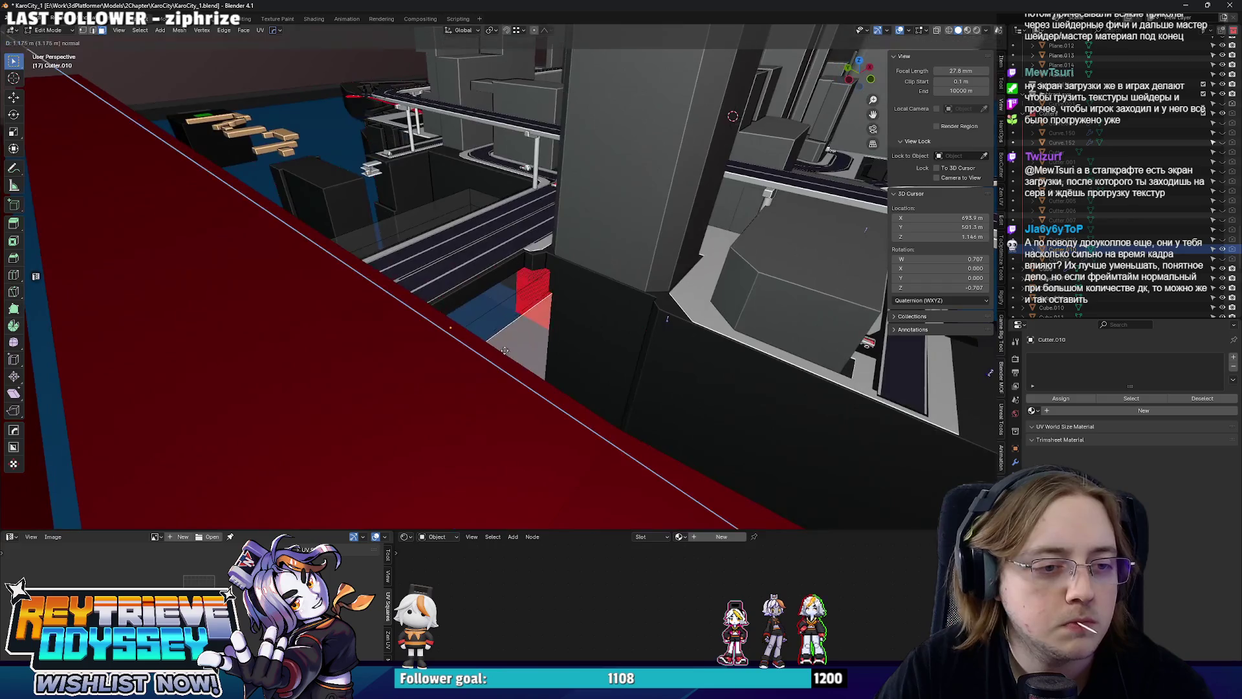
{"action": "left_click", "coordinate": [635, 412]}
{"action": "left_click_drag", "start_coordinate": [635, 411], "coordinate": [513, 288]}
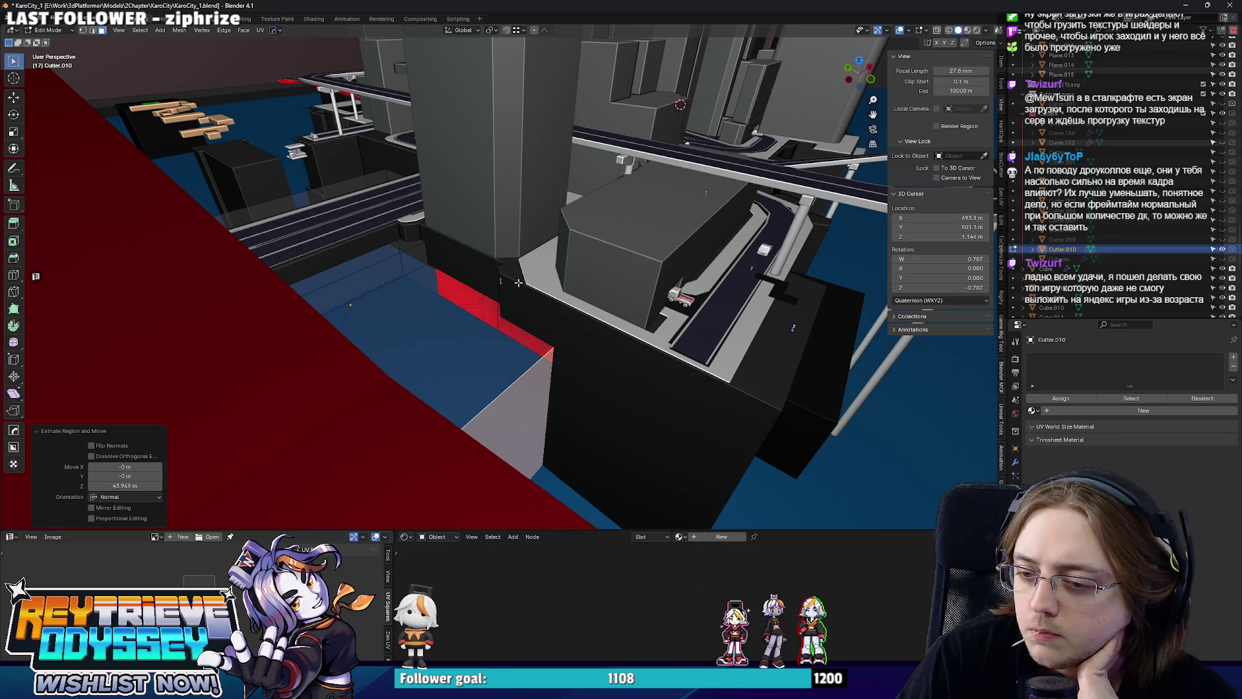
{"action": "left_click_drag", "start_coordinate": [222, 190], "coordinate": [518, 304]}
Stretch the extruded cutter face along Y and leave Edit Mode.
{"action": "key", "text": "g"}
{"action": "key", "text": "y"}
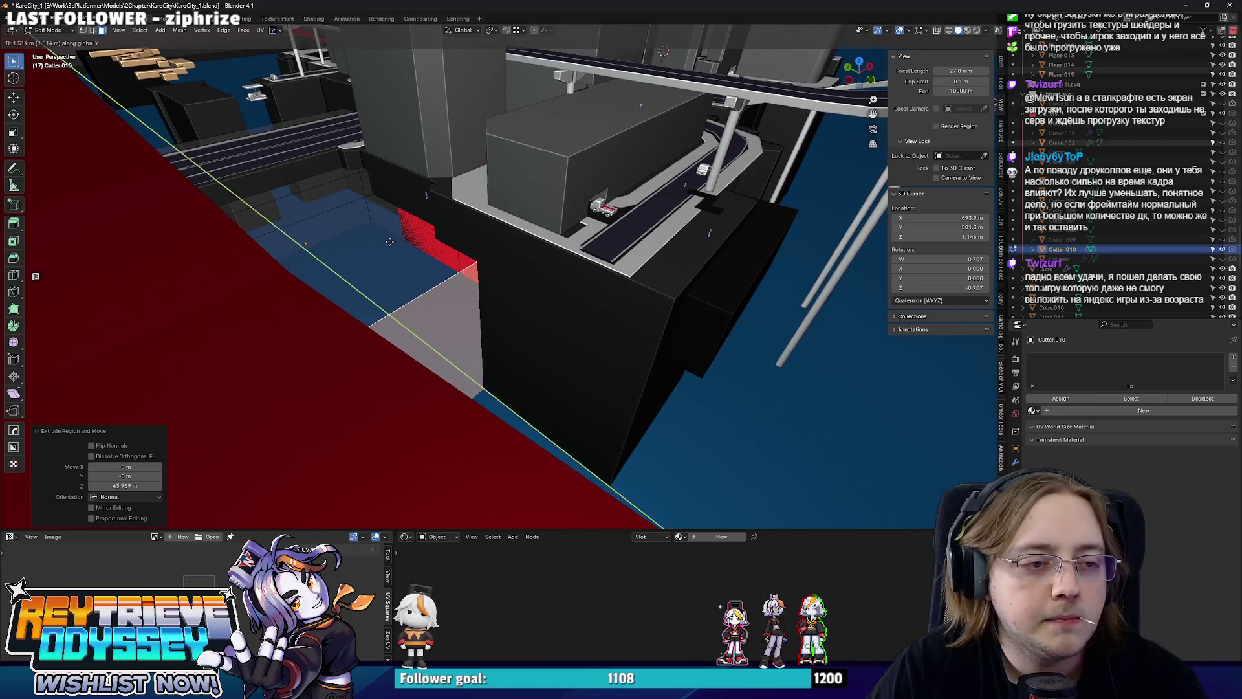
{"action": "left_click", "coordinate": [389, 241]}
{"action": "key", "text": "Tab"}
Inspect the new notch in the wall and select the black box Curve.002.
{"action": "left_click_drag", "start_coordinate": [389, 241], "coordinate": [519, 257]}
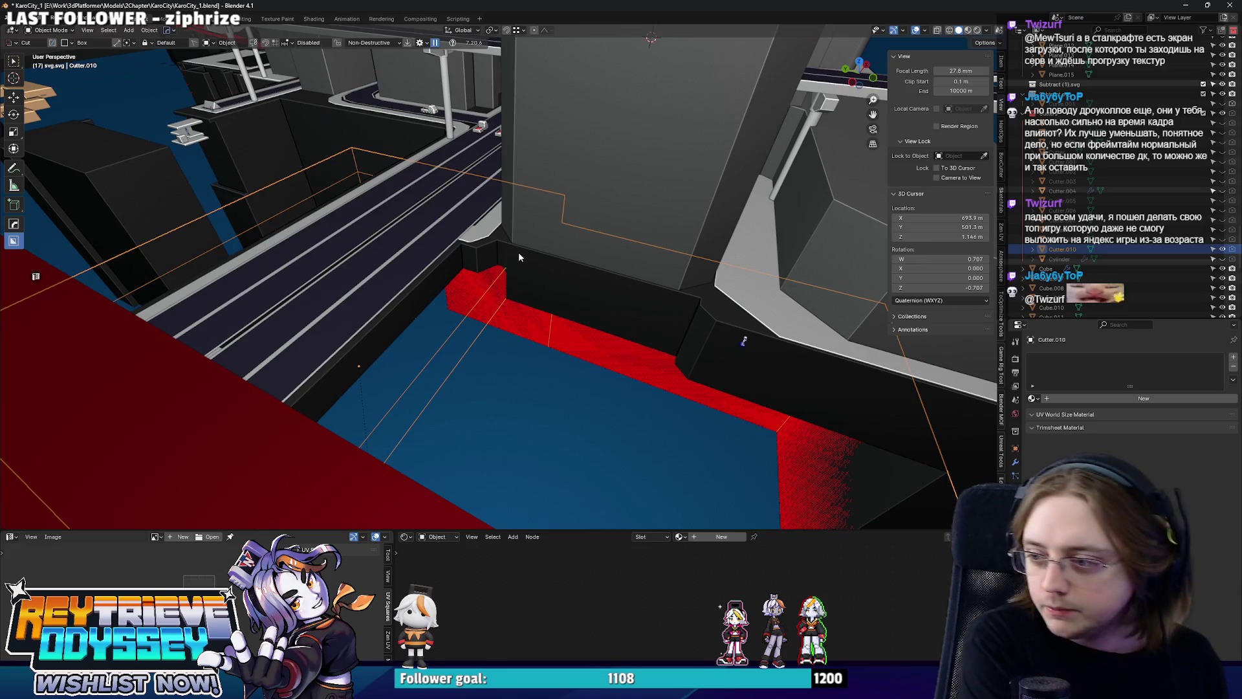
{"action": "left_click_drag", "start_coordinate": [519, 251], "coordinate": [470, 265]}
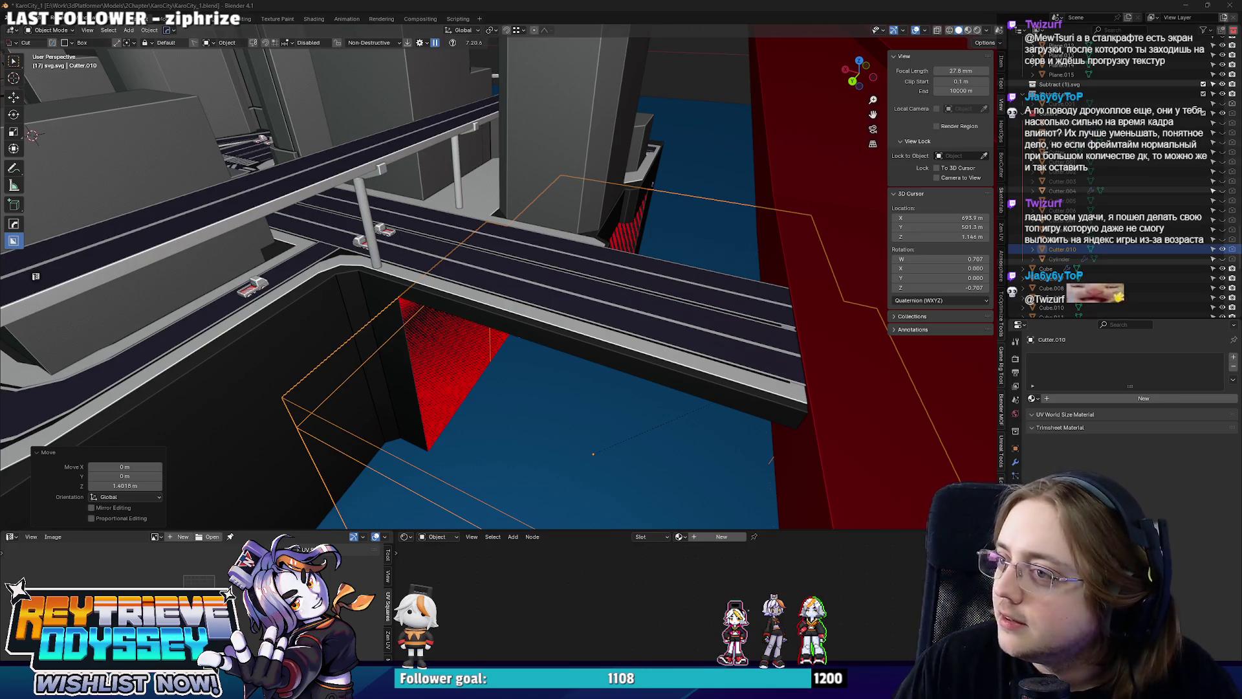
{"action": "left_click_drag", "start_coordinate": [481, 263], "coordinate": [790, 305]}
{"action": "left_click", "coordinate": [588, 333]}
In road block Curve.007, dissolve a side face's inner edges and add a loop cut.
{"action": "left_click", "coordinate": [566, 291]}
{"action": "key", "text": "Tab"}
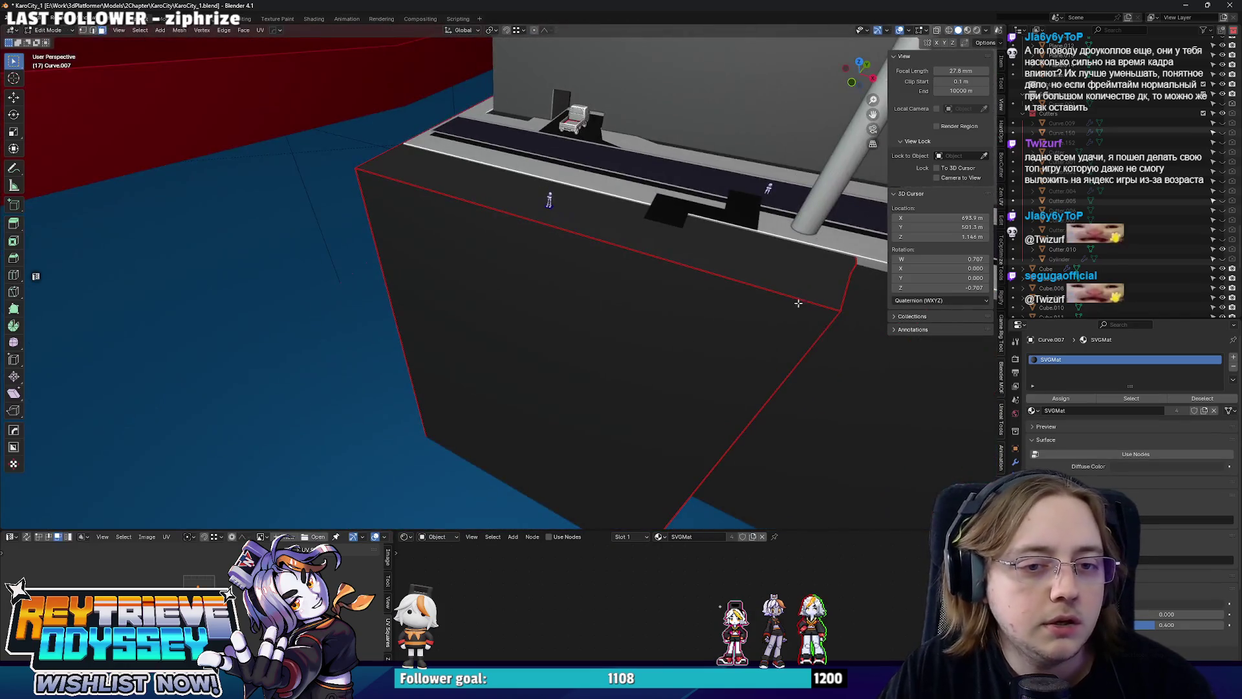
{"action": "left_click_drag", "start_coordinate": [851, 280], "coordinate": [638, 347]}
{"action": "left_click", "coordinate": [602, 323]}
{"action": "left_click", "coordinate": [672, 359]}
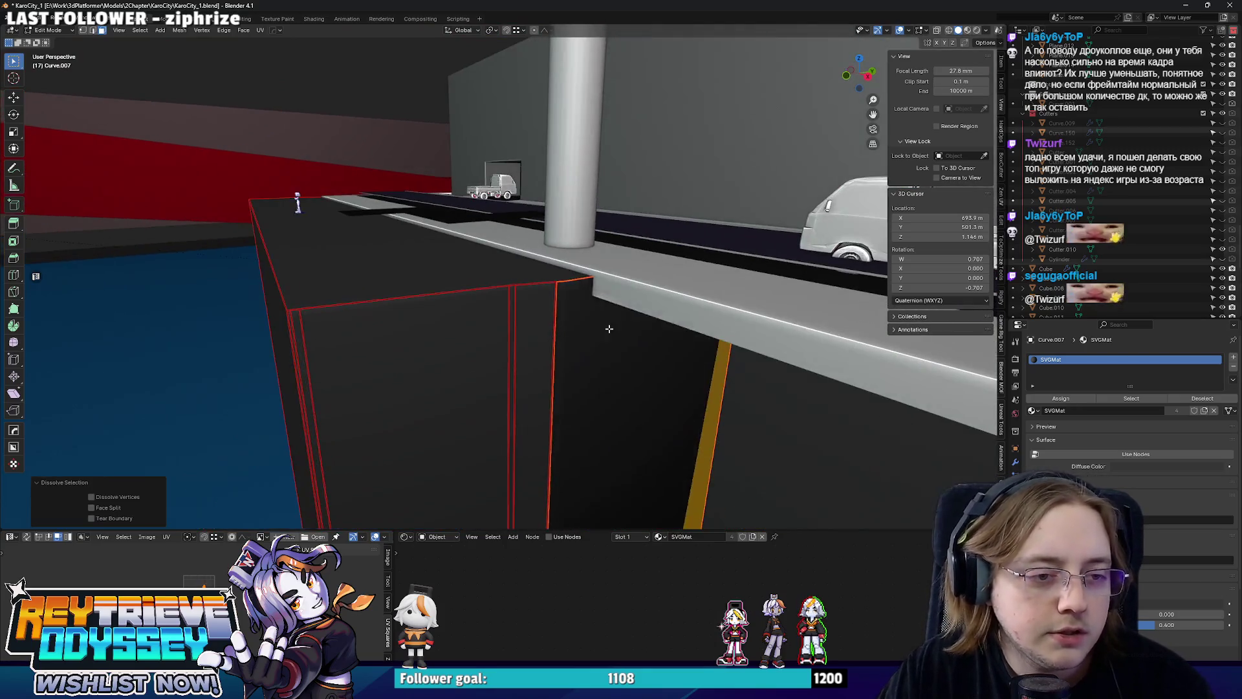
{"action": "left_click", "coordinate": [558, 317]}
{"action": "key", "text": "ctrl+x"}
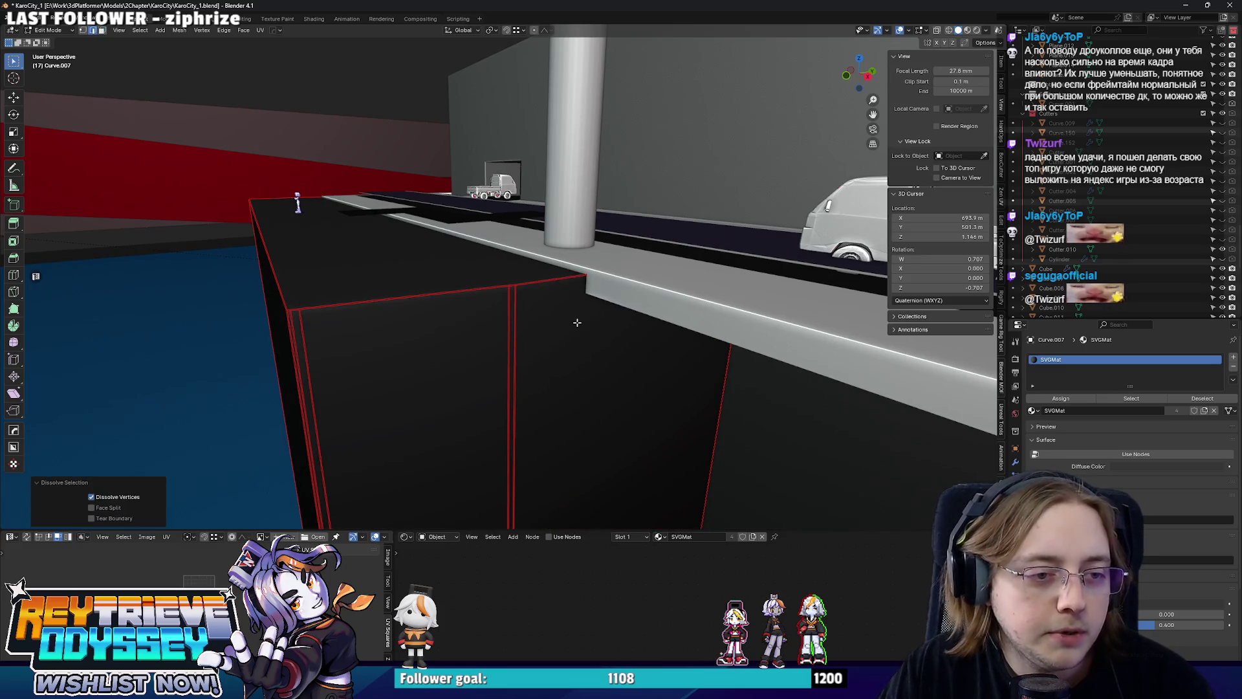
{"action": "left_click_drag", "start_coordinate": [558, 353], "coordinate": [492, 279]}
{"action": "left_click", "coordinate": [524, 271]}
{"action": "right_click", "coordinate": [524, 271]}
Add another loop cut to the road block and slide it along Y.
{"action": "key", "text": "ctrl+r"}
{"action": "key", "text": "g"}
{"action": "key", "text": "y"}
{"action": "left_click", "coordinate": [467, 120]}
{"action": "left_click_drag", "start_coordinate": [467, 119], "coordinate": [678, 146]}
{"action": "left_click", "coordinate": [678, 146]}
{"action": "left_click_drag", "start_coordinate": [504, 319], "coordinate": [599, 308]}
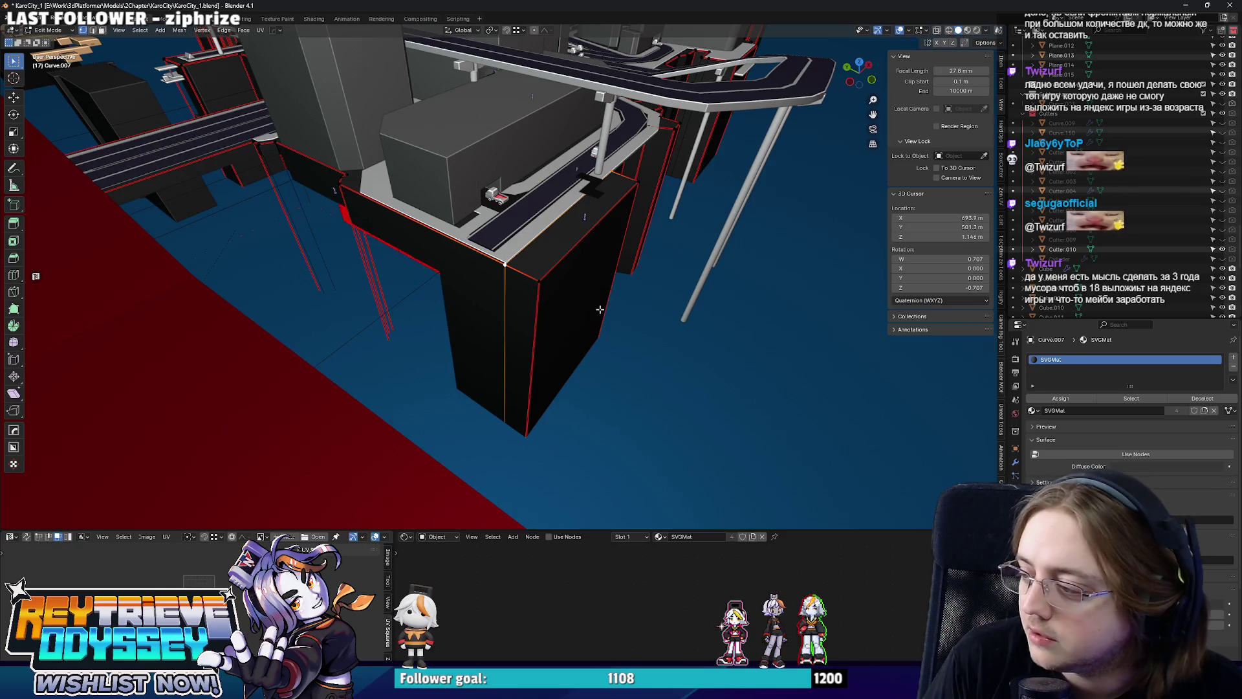
Add a loop cut at the building's front corner and bevel the edge loop.
{"action": "left_click_drag", "start_coordinate": [607, 311], "coordinate": [500, 284]}
{"action": "left_click", "coordinate": [500, 284]}
{"action": "key", "text": "ctrl+r"}
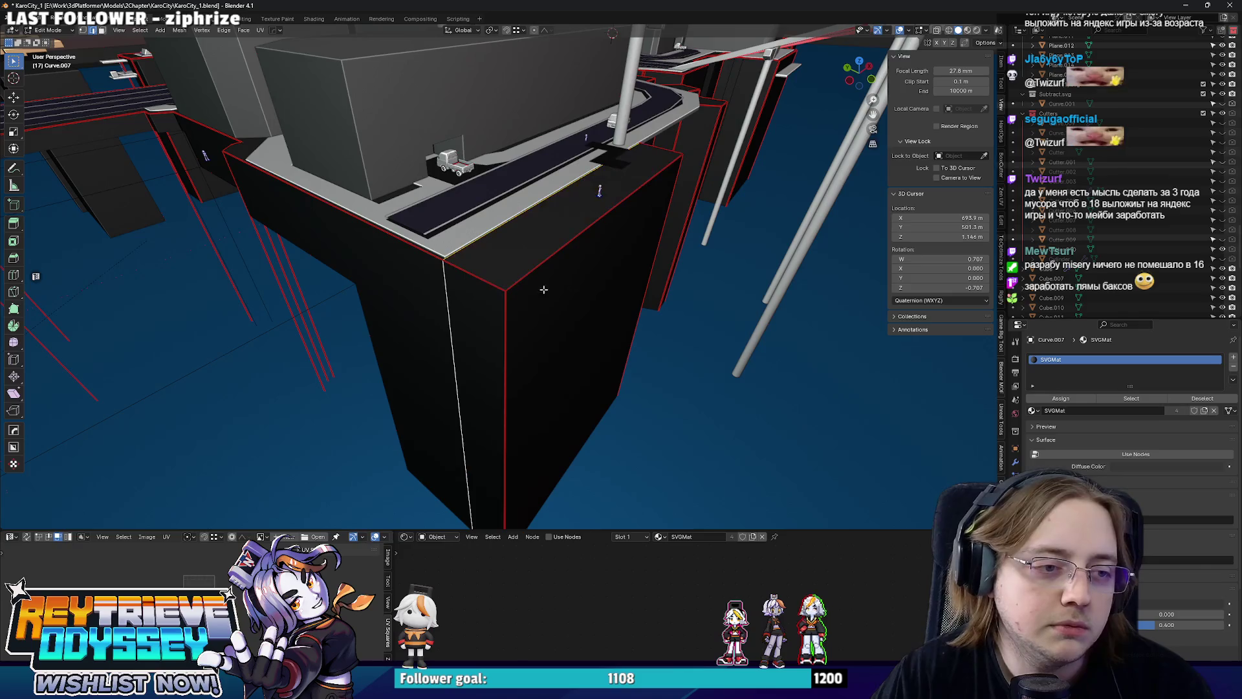
{"action": "left_click", "coordinate": [730, 273]}
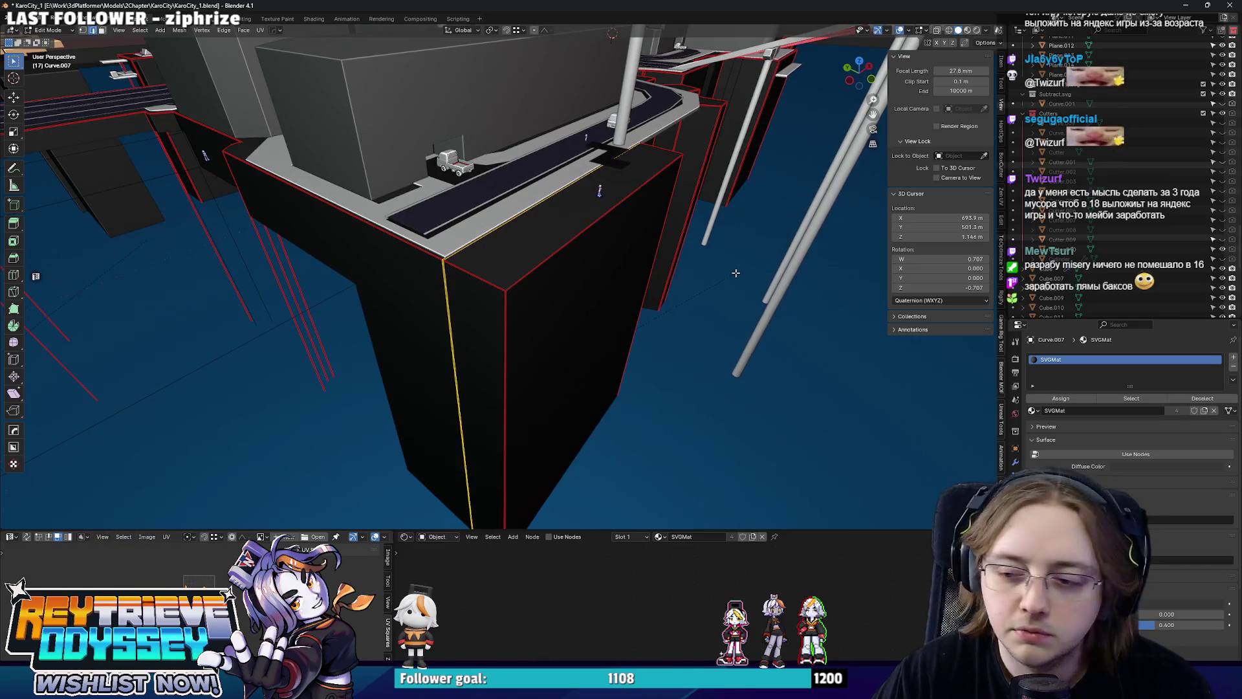
{"action": "key", "text": "ctrl+b"}
{"action": "left_click", "coordinate": [729, 273]}
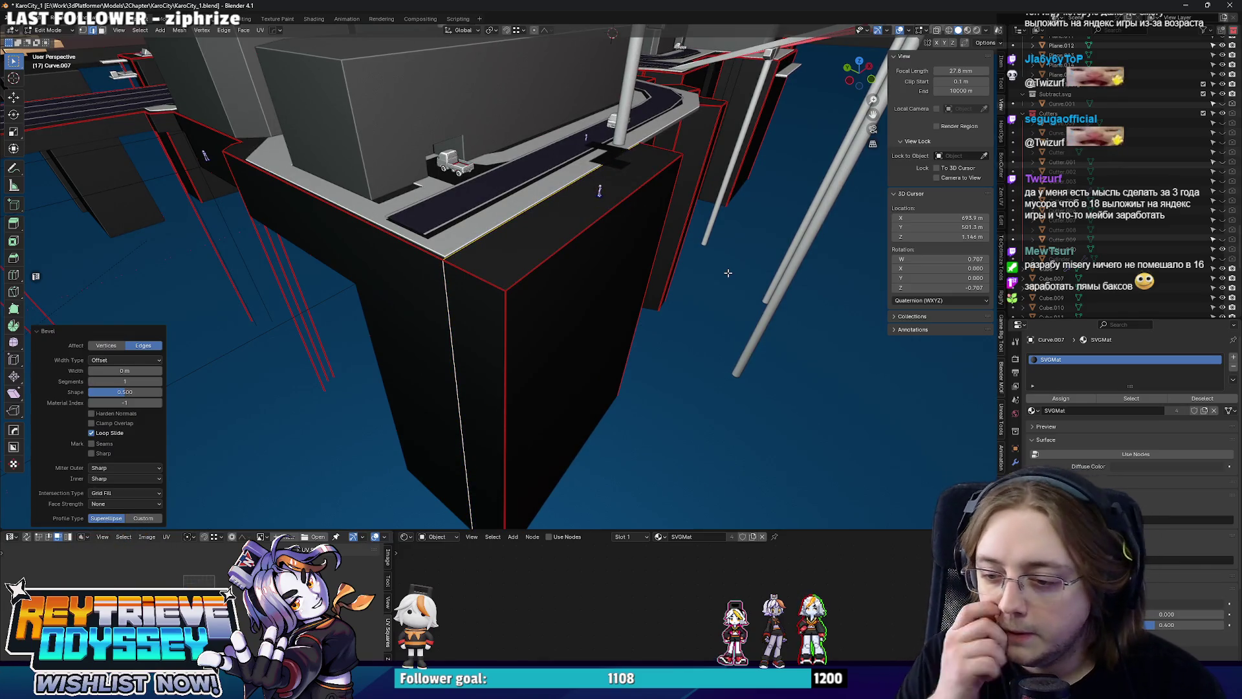
{"action": "left_click_drag", "start_coordinate": [728, 272], "coordinate": [707, 269]}
Bevel a vertical edge of the building and lower the top geometry into a slope.
{"action": "left_click", "coordinate": [563, 240]}
{"action": "left_click_drag", "start_coordinate": [562, 240], "coordinate": [555, 255]}
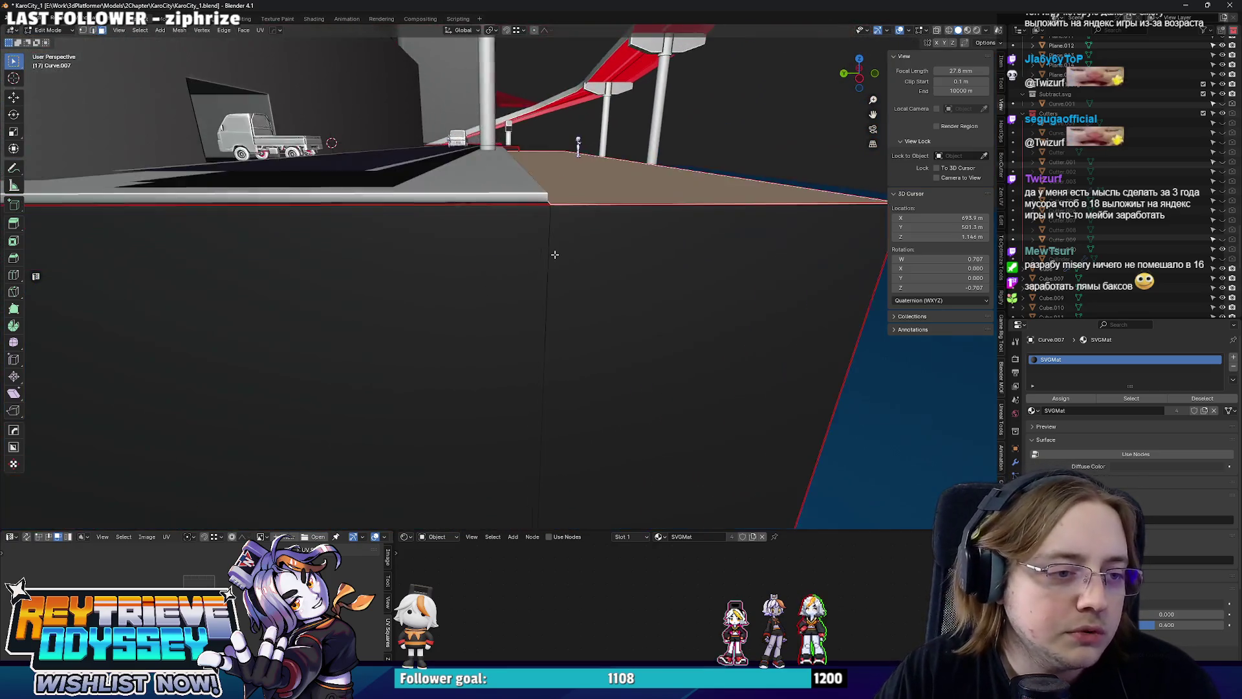
{"action": "key", "text": "2"}
{"action": "left_click", "coordinate": [557, 255]}
{"action": "key", "text": "ctrl+b"}
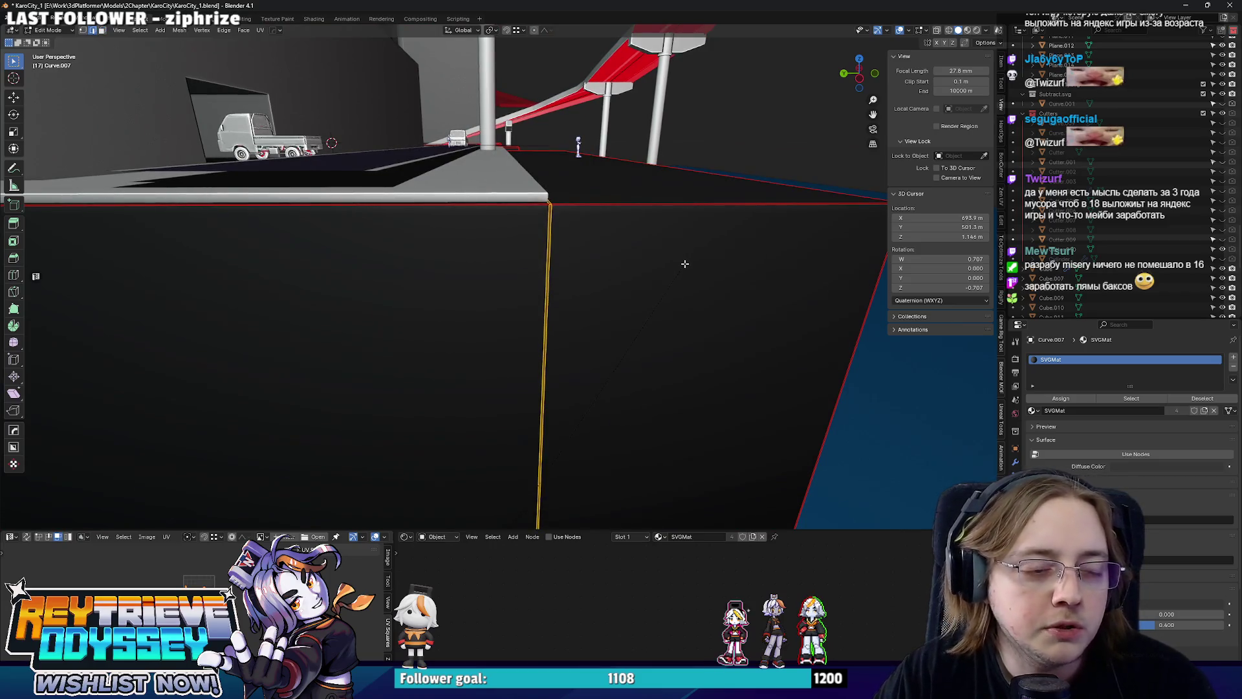
{"action": "key", "text": "g"}
{"action": "key", "text": "z"}
{"action": "left_click", "coordinate": [582, 256]}
{"action": "left_click_drag", "start_coordinate": [582, 255], "coordinate": [500, 231]}
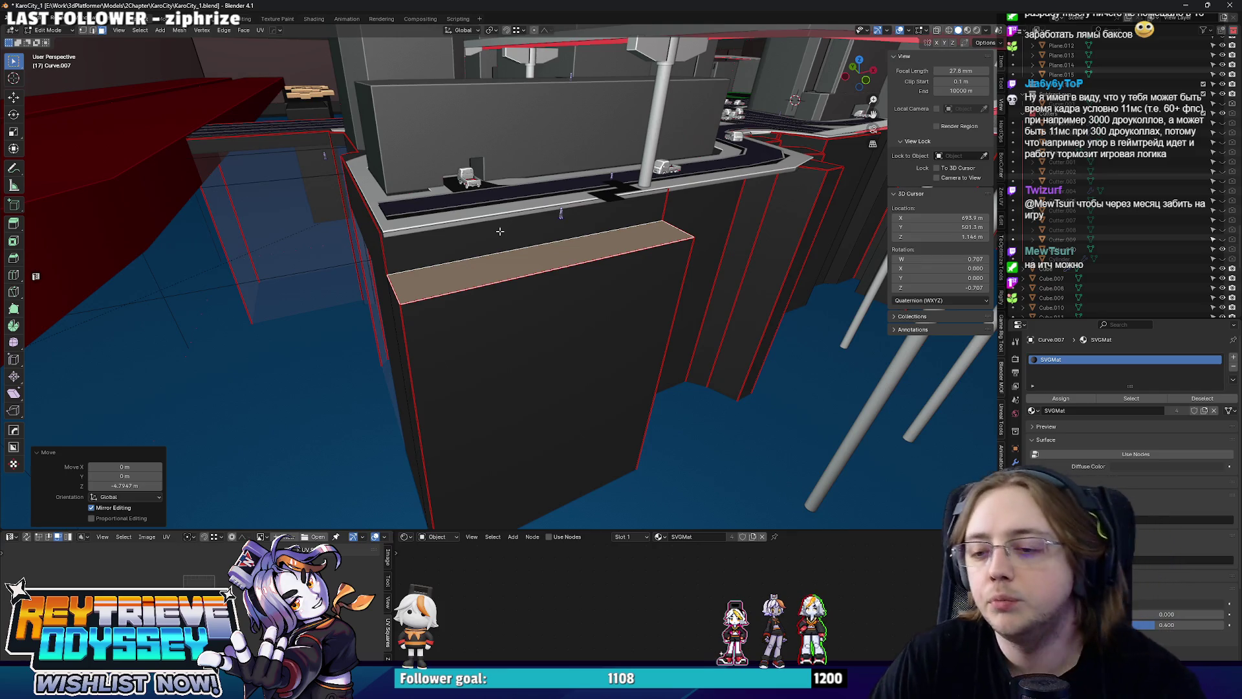
Shift the selected top faces slightly along Y, raise them about 2.2 m, and set the 3D cursor on the ledge.
{"action": "left_click_drag", "start_coordinate": [487, 238], "coordinate": [518, 240]}
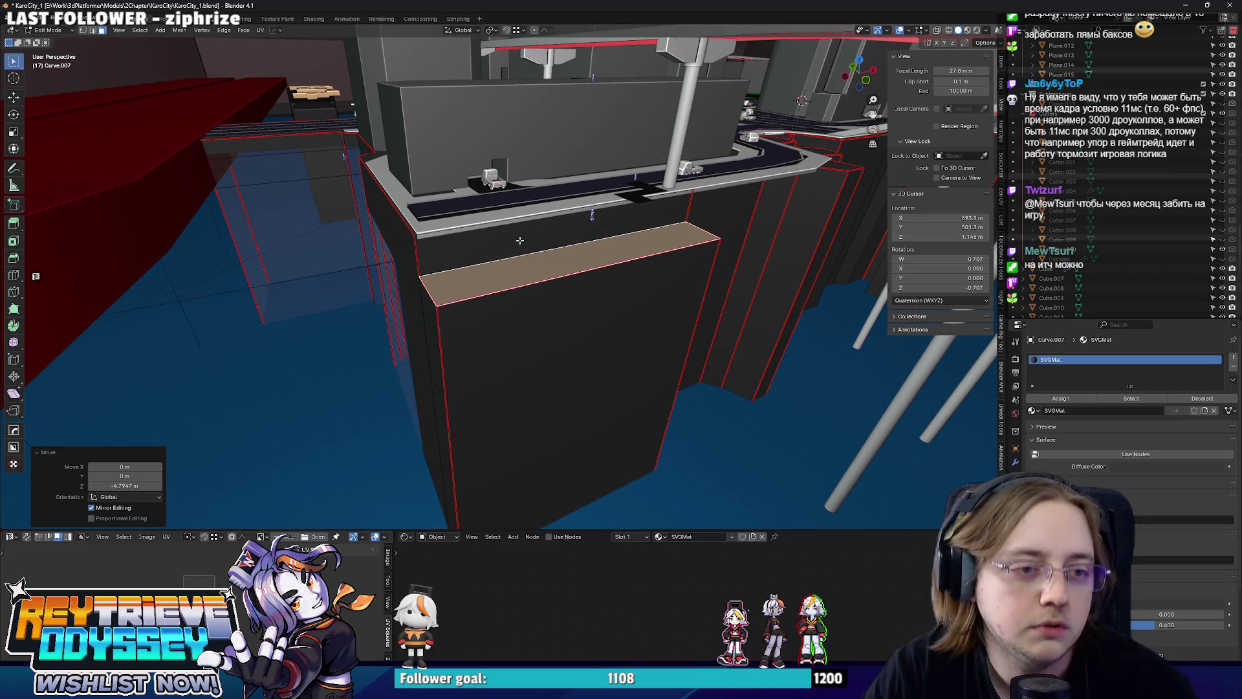
{"action": "left_click", "coordinate": [527, 244]}
{"action": "left_click_drag", "start_coordinate": [547, 314], "coordinate": [616, 321]}
{"action": "scroll", "scroll_direction": "up", "scroll_amount": 3}
{"action": "key", "text": "g"}
{"action": "key", "text": "y"}
{"action": "left_click", "coordinate": [502, 270]}
{"action": "scroll", "scroll_direction": "down", "scroll_amount": 3}
{"action": "key", "text": "g"}
{"action": "key", "text": "z"}
{"action": "left_click", "coordinate": [497, 265]}
{"action": "key", "text": "Tab"}
{"action": "right_click", "coordinate": [621, 316]}
{"action": "key", "text": "shift+a"}
Add a cube at the 3D cursor, stretch it vertically and raise it about 0.5 m.
{"action": "mouse_move", "coordinate": [622, 315]}
{"action": "left_click", "coordinate": [708, 328]}
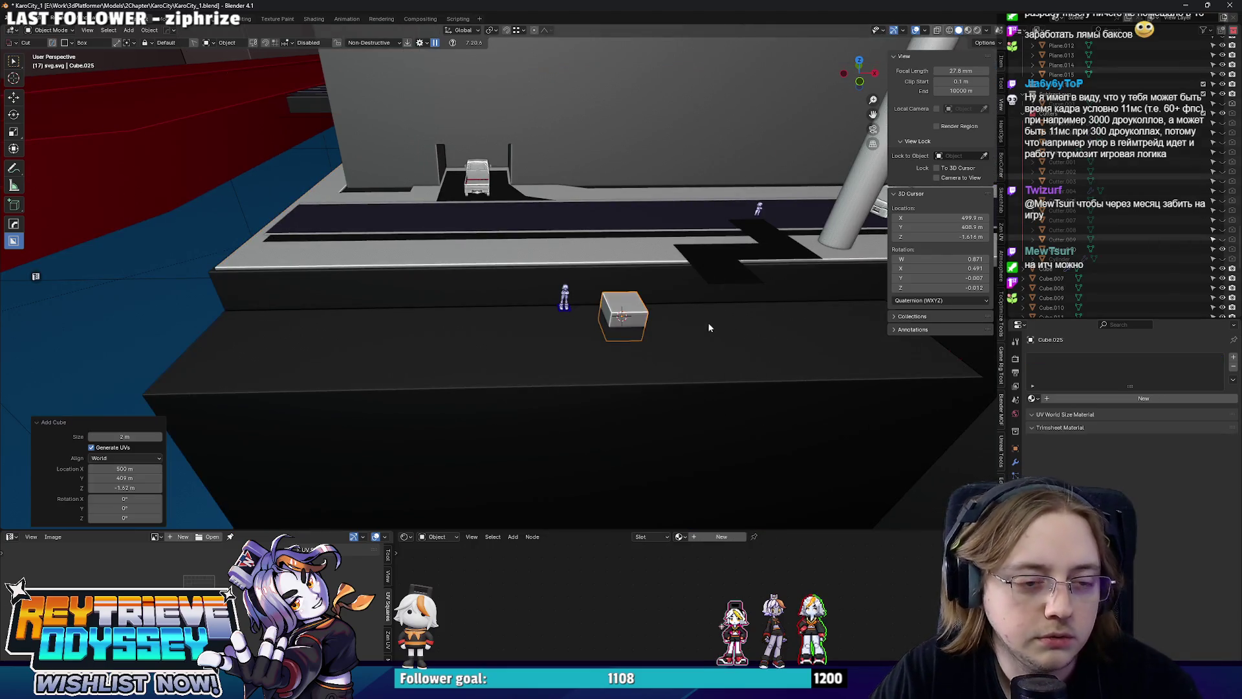
{"action": "key", "text": "s"}
{"action": "key", "text": "z"}
{"action": "left_click", "coordinate": [735, 308]}
{"action": "key", "text": "g"}
{"action": "key", "text": "z"}
{"action": "left_click", "coordinate": [712, 304]}
Shift the cube along Y against the wall and fine-tune its height.
{"action": "left_click_drag", "start_coordinate": [711, 304], "coordinate": [681, 301]}
{"action": "scroll", "scroll_direction": "up", "scroll_amount": 3}
{"action": "key", "text": "g"}
{"action": "key", "text": "y"}
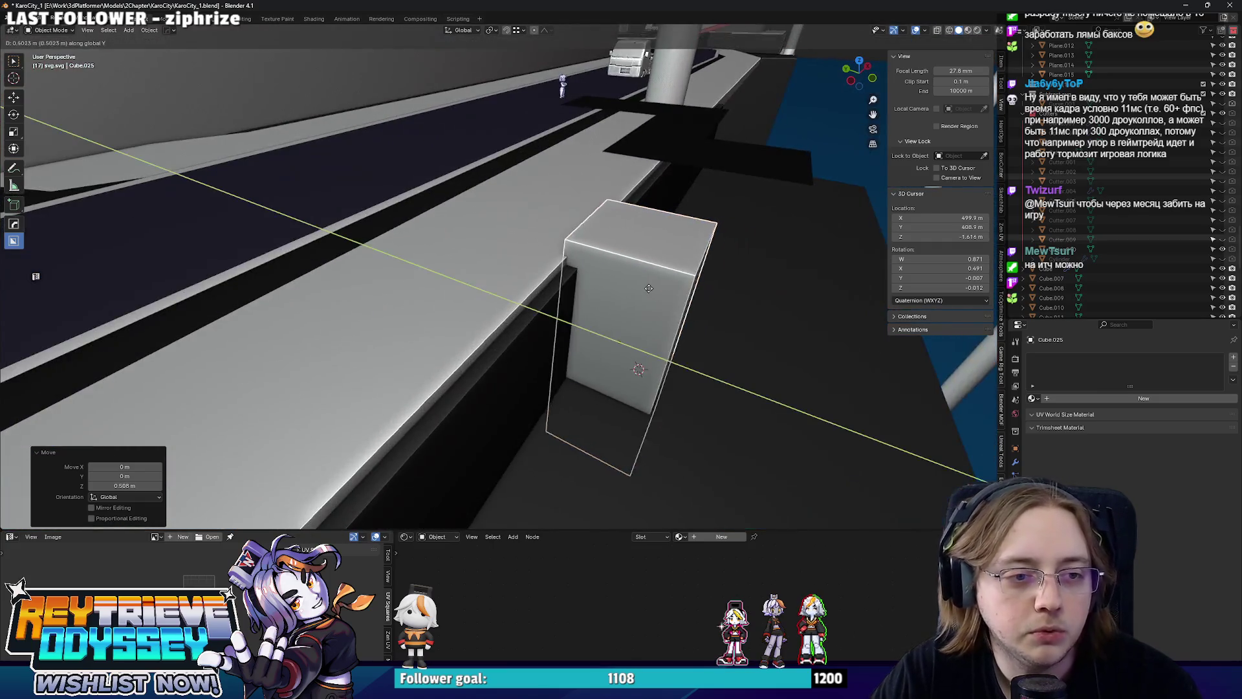
{"action": "left_click", "coordinate": [653, 288]}
{"action": "key", "text": "g"}
{"action": "key", "text": "z"}
{"action": "left_click", "coordinate": [651, 300]}
Slide the cube's bottom face along Y to slant it into a wedge-shaped ramp.
{"action": "key", "text": "Tab"}
{"action": "left_click_drag", "start_coordinate": [651, 300], "coordinate": [812, 328]}
{"action": "left_click_drag", "start_coordinate": [621, 437], "coordinate": [620, 437]}
{"action": "key", "text": "Tab"}
{"action": "key", "text": "alt+z"}
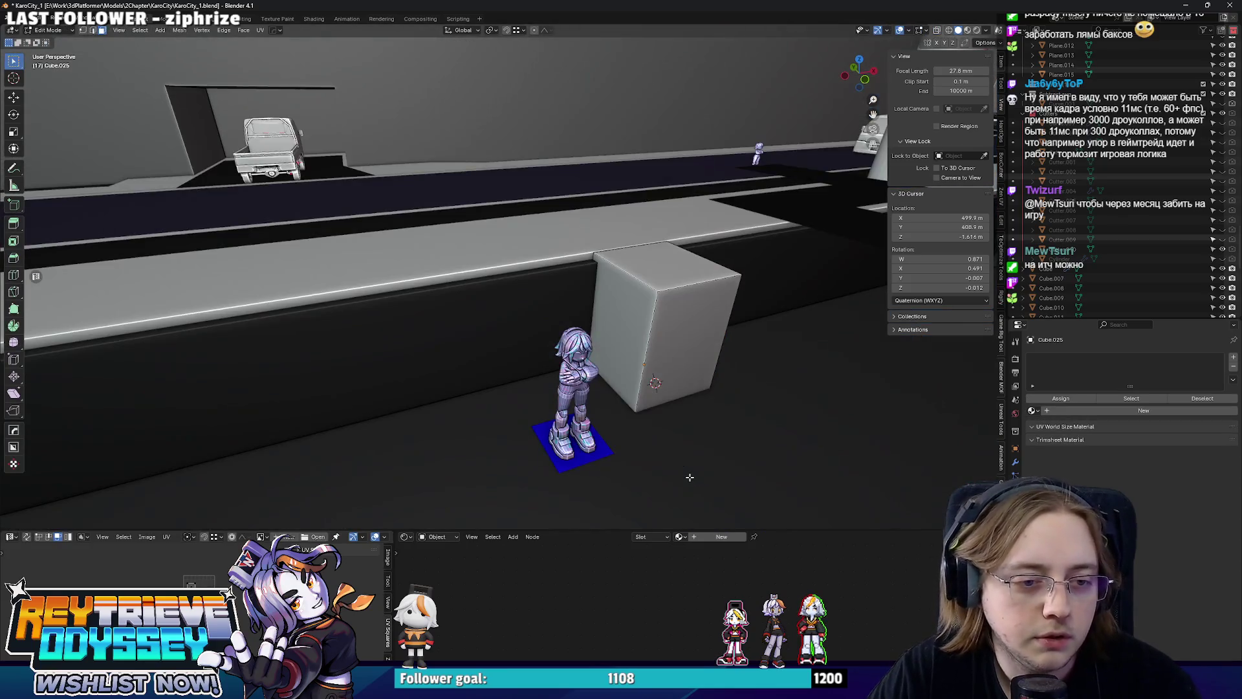
{"action": "scroll", "scroll_direction": "down", "scroll_amount": 3}
{"action": "left_click_drag", "start_coordinate": [530, 387], "coordinate": [568, 310]}
{"action": "key", "text": "Tab"}
{"action": "left_click_drag", "start_coordinate": [709, 311], "coordinate": [634, 312]}
{"action": "key", "text": "alt+z"}
{"action": "left_click", "coordinate": [617, 317]}
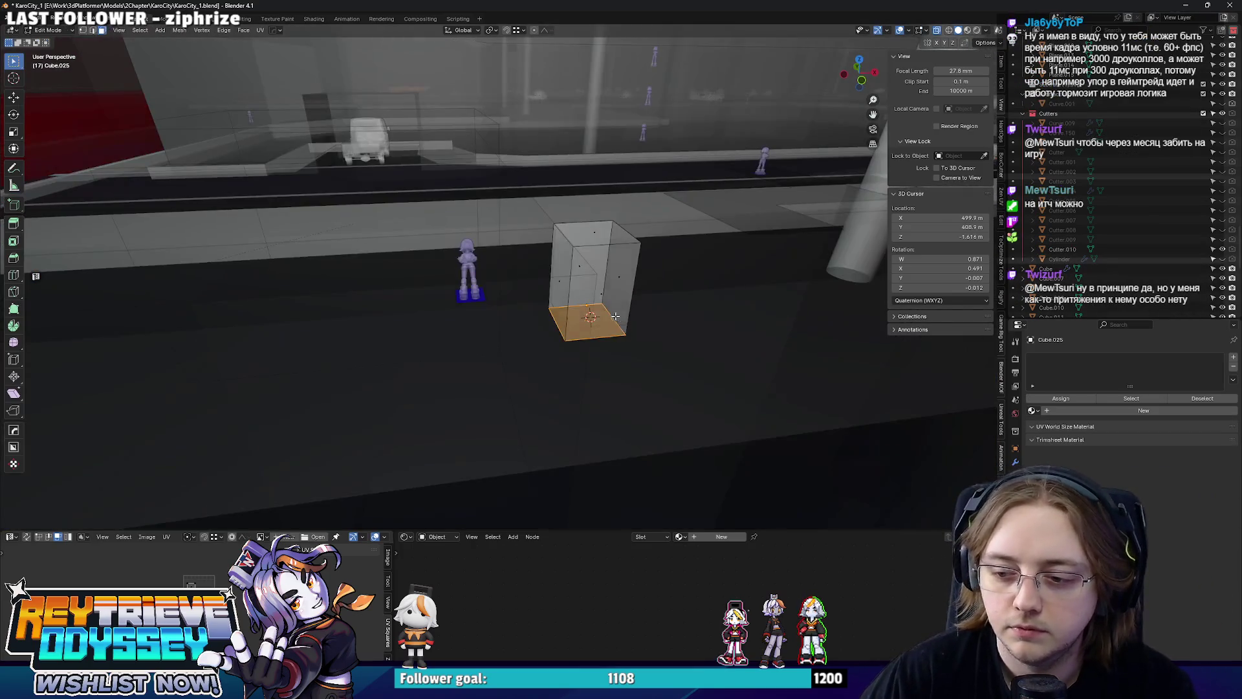
{"action": "key", "text": "alt+z"}
{"action": "key", "text": "g"}
{"action": "key", "text": "y"}
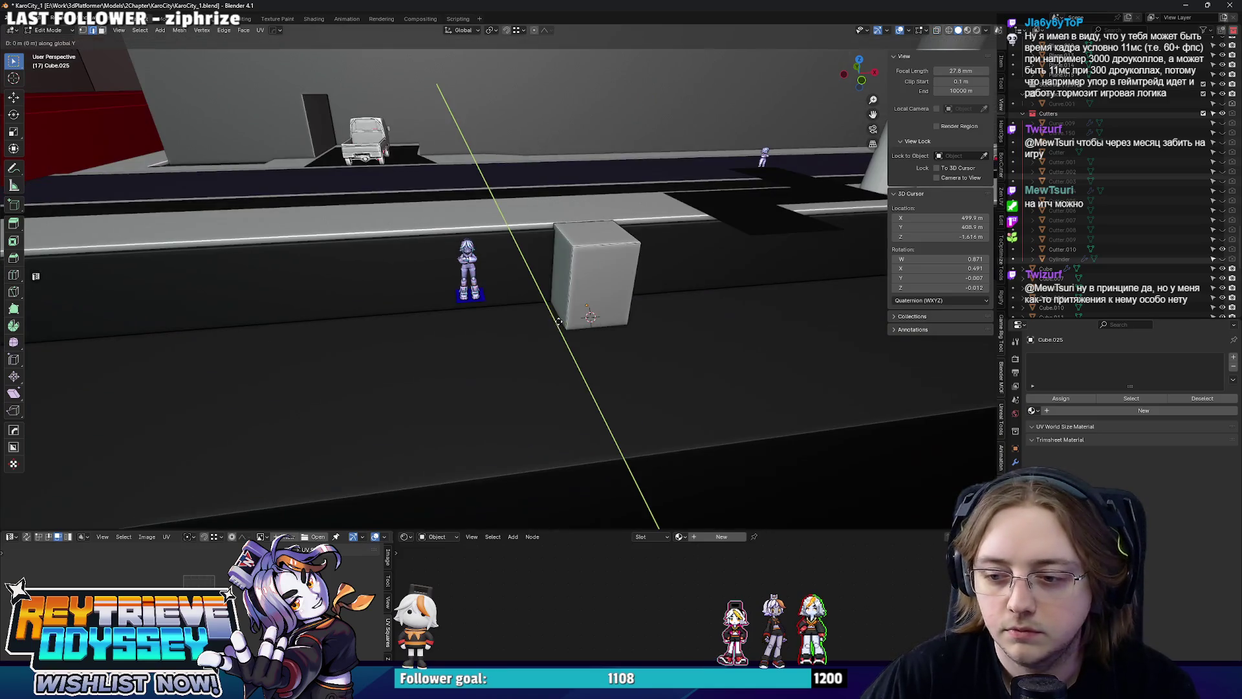
{"action": "left_click", "coordinate": [277, 324]}
{"action": "left_click_drag", "start_coordinate": [278, 324], "coordinate": [581, 354]}
{"action": "key", "text": "Tab"}
Move the character figure and set its origin to its geometry.
{"action": "key", "text": "w"}
{"action": "left_click", "coordinate": [551, 310]}
{"action": "left_click_drag", "start_coordinate": [550, 310], "coordinate": [453, 337]}
{"action": "key", "text": "g"}
{"action": "left_click", "coordinate": [220, 233]}
{"action": "right_click", "coordinate": [216, 228]}
{"action": "mouse_move", "coordinate": [215, 228]}
{"action": "left_click", "coordinate": [272, 236]}
{"action": "left_click_drag", "start_coordinate": [272, 236], "coordinate": [544, 317]}
Place the character on the ground to the left of the ramp, then select the ramp.
{"action": "key", "text": "g"}
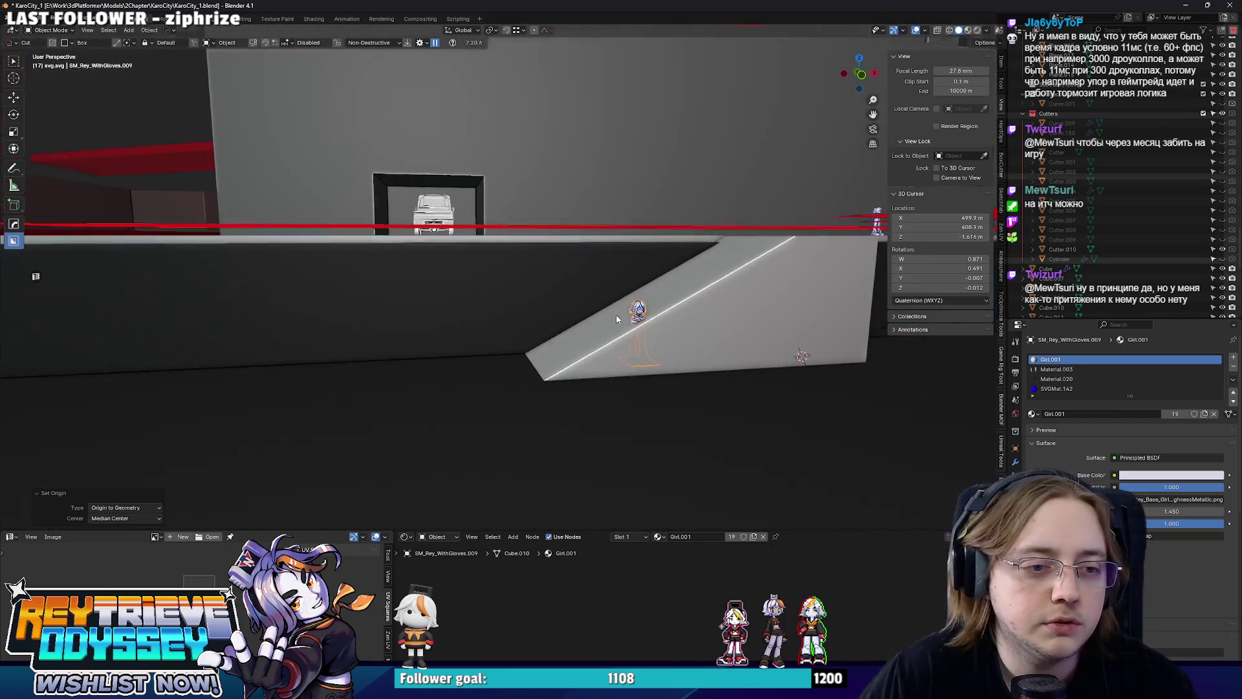
{"action": "left_click", "coordinate": [502, 357]}
{"action": "key", "text": "g"}
{"action": "left_click_drag", "start_coordinate": [502, 359], "coordinate": [507, 405]}
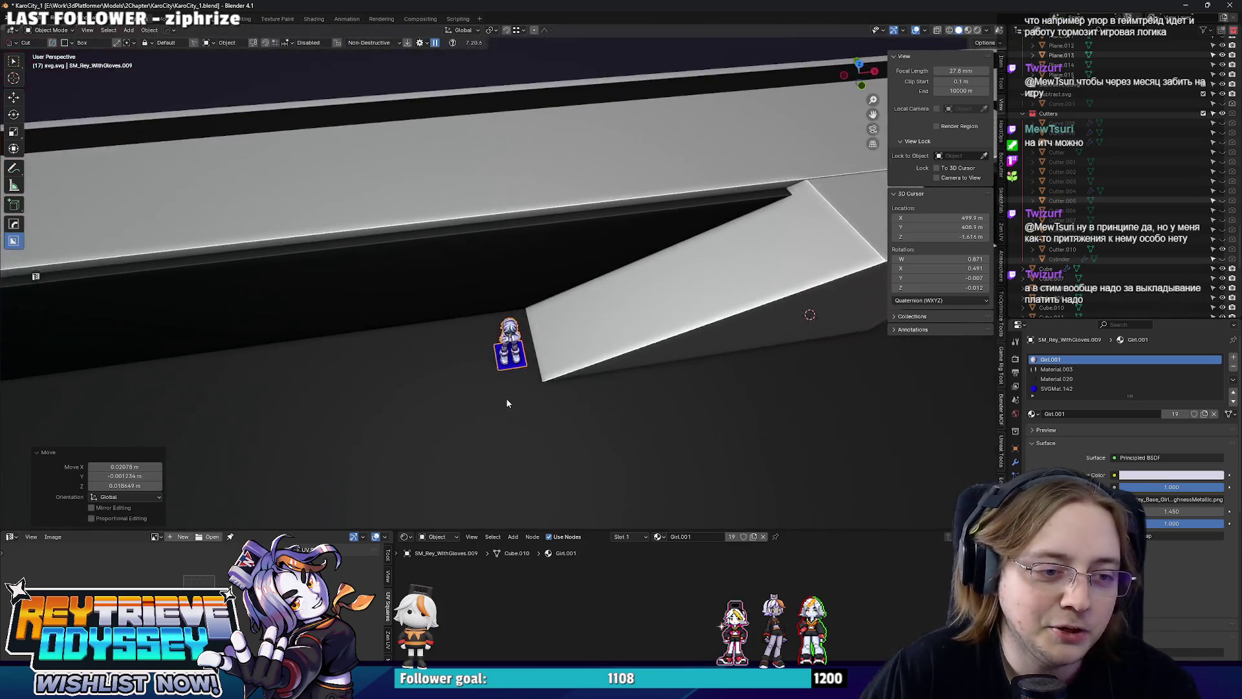
{"action": "key", "text": "y"}
{"action": "left_click", "coordinate": [505, 391]}
{"action": "key", "text": "g"}
{"action": "key", "text": "x"}
{"action": "left_click", "coordinate": [311, 389]}
{"action": "left_click_drag", "start_coordinate": [311, 389], "coordinate": [429, 283]}
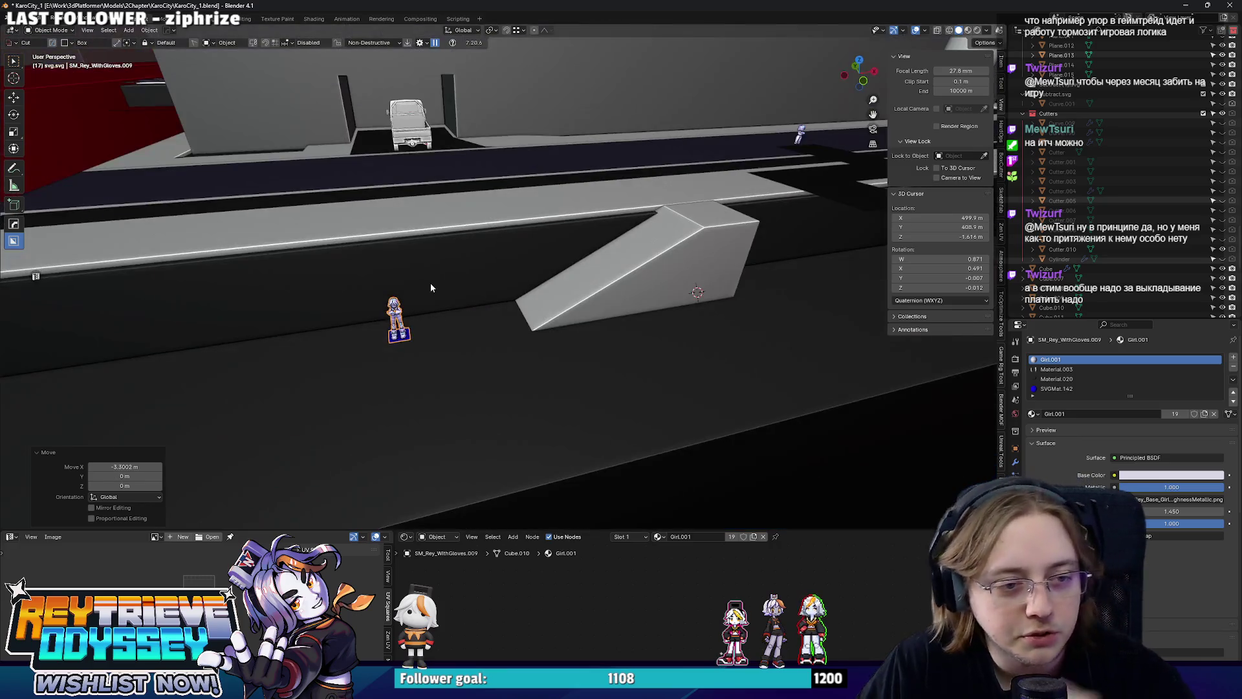
{"action": "left_click", "coordinate": [628, 304]}
{"action": "left_click_drag", "start_coordinate": [627, 304], "coordinate": [622, 308]}
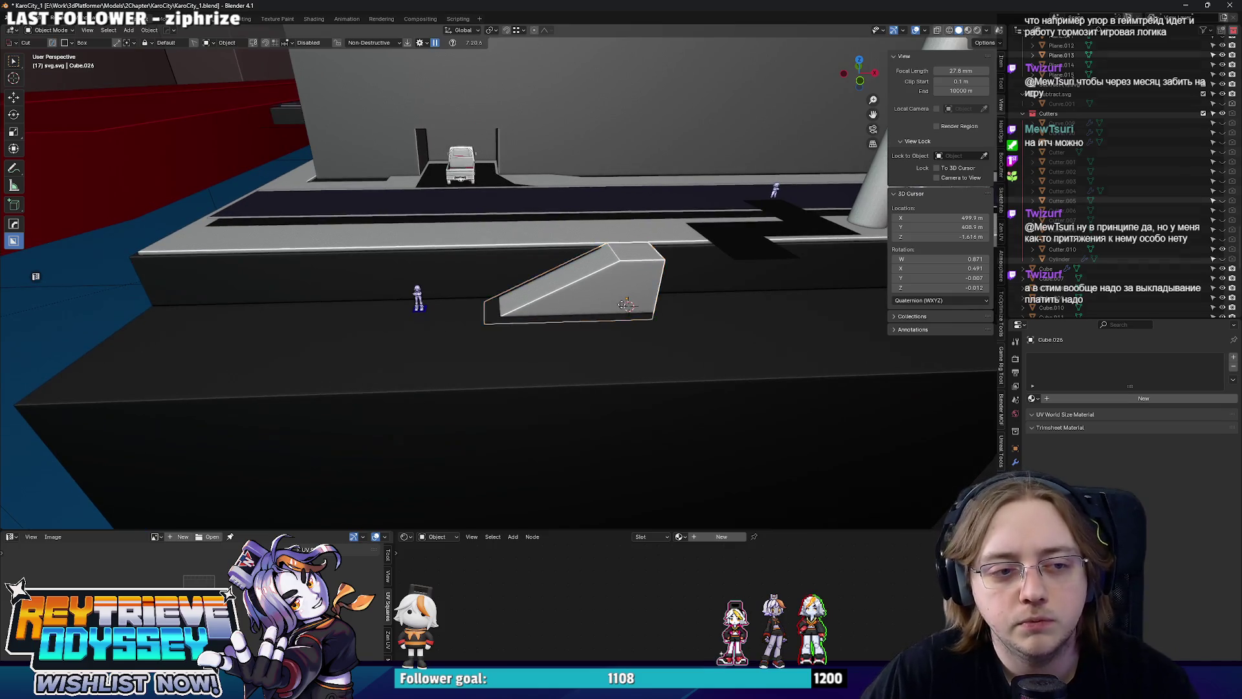
Duplicate the ramp, shift it along X, rotate it 90° about Z and lower it.
{"action": "key", "text": "shift+d"}
{"action": "key", "text": "x"}
{"action": "left_click", "coordinate": [477, 312]}
{"action": "type", "text": "z"}
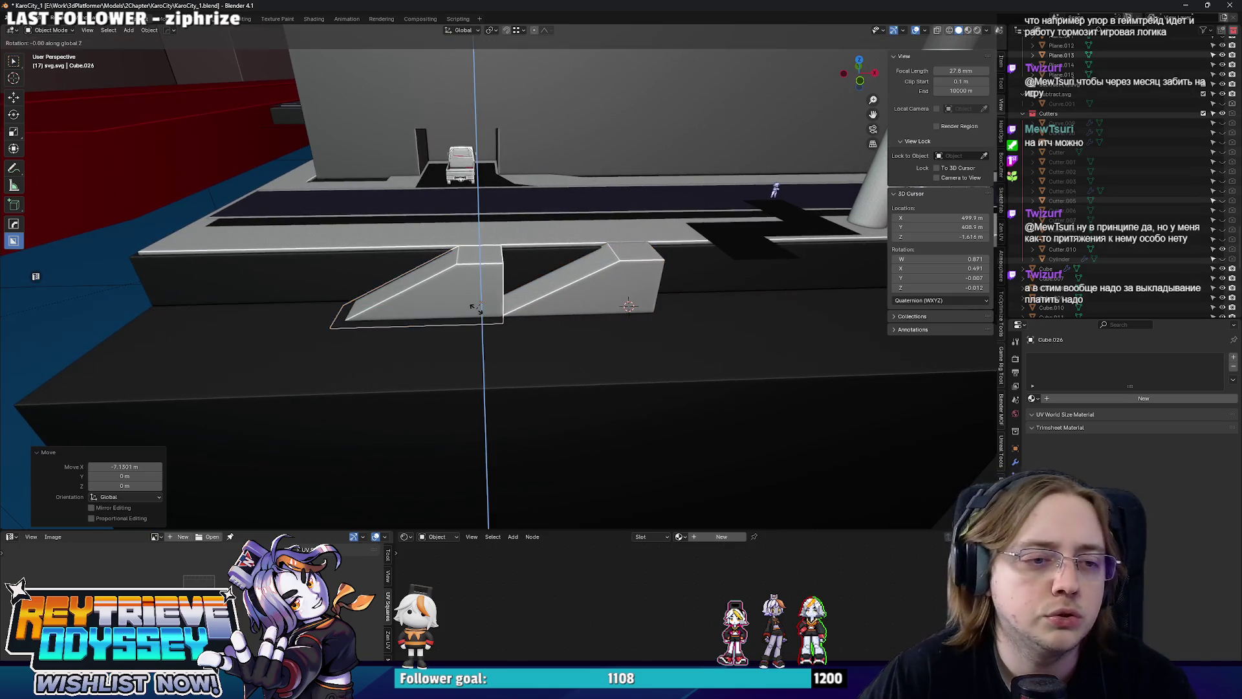
{"action": "type", "text": "90"}
{"action": "key", "text": "Return"}
{"action": "left_click_drag", "start_coordinate": [476, 309], "coordinate": [556, 343]}
{"action": "key", "text": "g"}
{"action": "key", "text": "z"}
{"action": "left_click", "coordinate": [482, 305]}
Lower the top face of the building block under the ramps.
{"action": "left_click", "coordinate": [556, 343]}
{"action": "key", "text": "KP_Decimal"}
{"action": "key", "text": "Tab"}
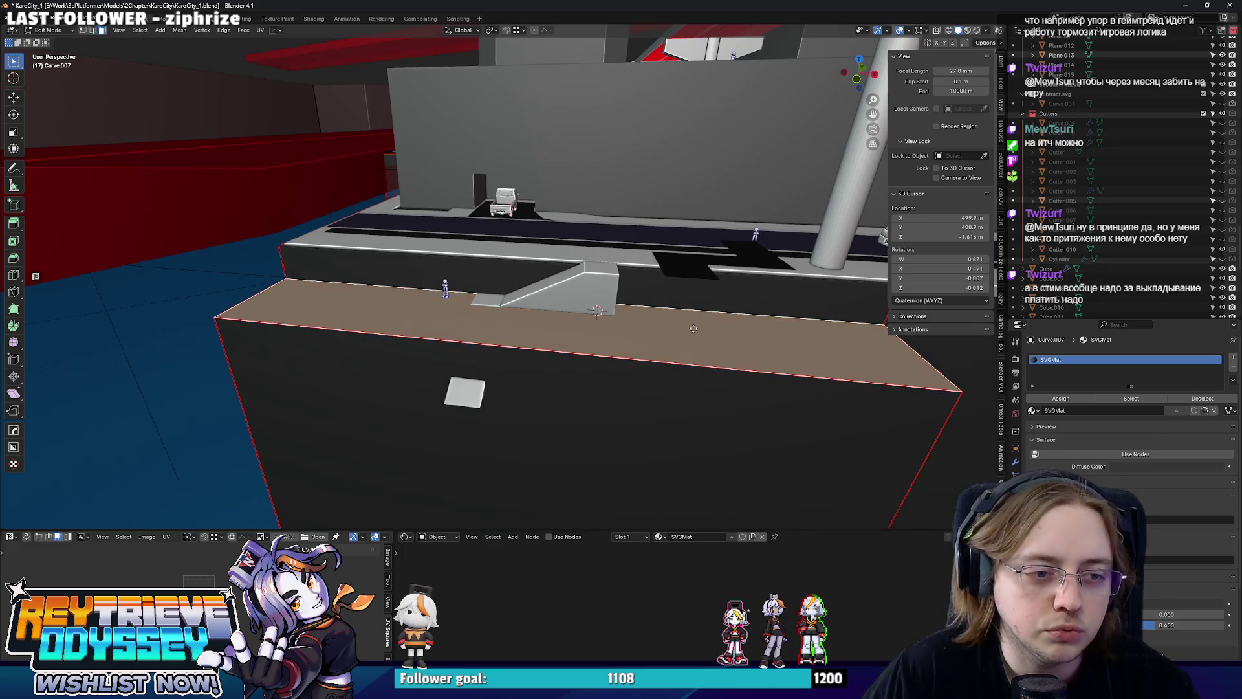
{"action": "left_click", "coordinate": [563, 362]}
{"action": "key", "text": "Tab"}
{"action": "left_click_drag", "start_coordinate": [563, 362], "coordinate": [563, 367]}
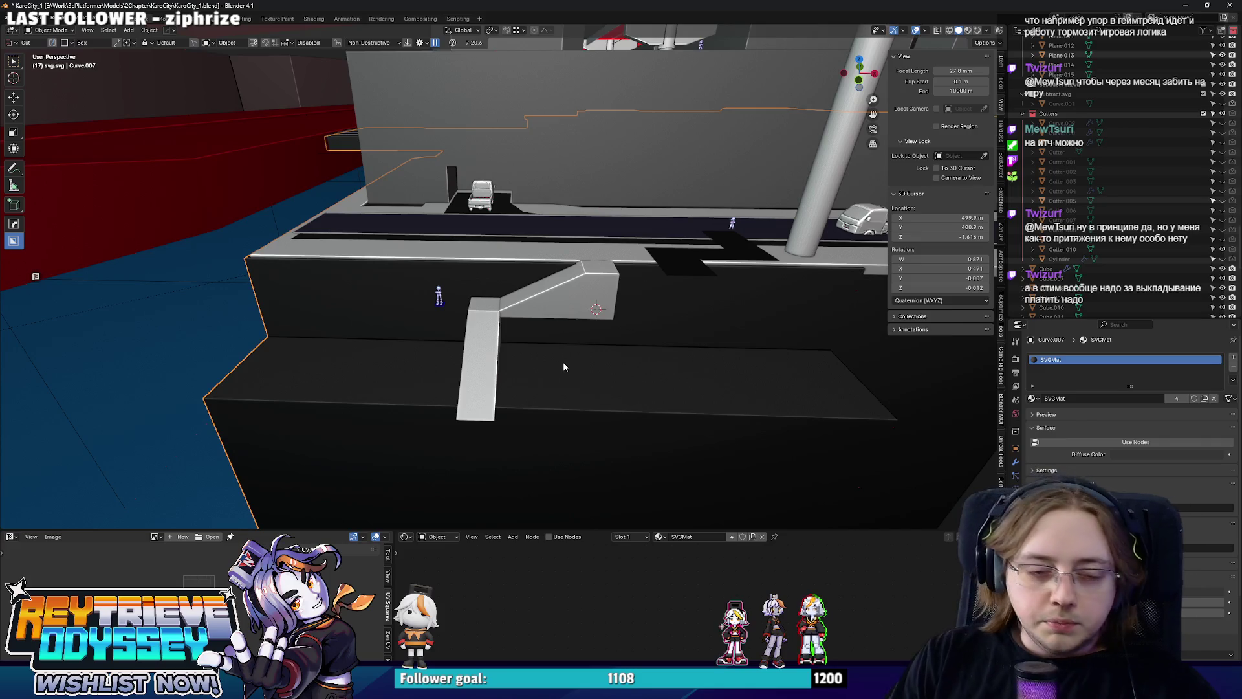
Extrude the original ramp's face down along Z to the lower ledge.
{"action": "left_click", "coordinate": [563, 361]}
{"action": "key", "text": "KP_Decimal"}
{"action": "key", "text": "Tab"}
{"action": "left_click_drag", "start_coordinate": [578, 352], "coordinate": [631, 267]}
{"action": "key", "text": "e"}
{"action": "key", "text": "z"}
{"action": "left_click", "coordinate": [627, 372]}
{"action": "key", "text": "p"}
Select the duplicate ramp in see-through display to edit its geometry.
{"action": "left_click", "coordinate": [278, 347]}
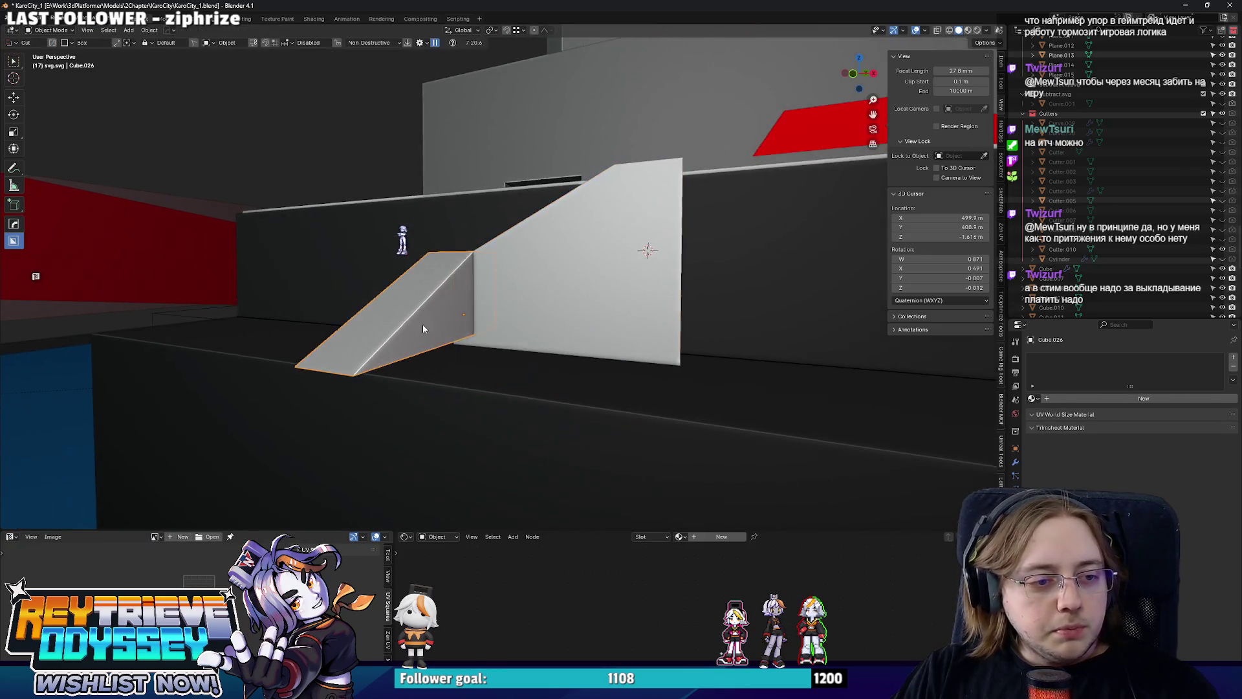
{"action": "key", "text": "alt+z"}
{"action": "key", "text": "Tab"}
{"action": "key", "text": "alt+z"}
{"action": "left_click_drag", "start_coordinate": [451, 343], "coordinate": [453, 409]}
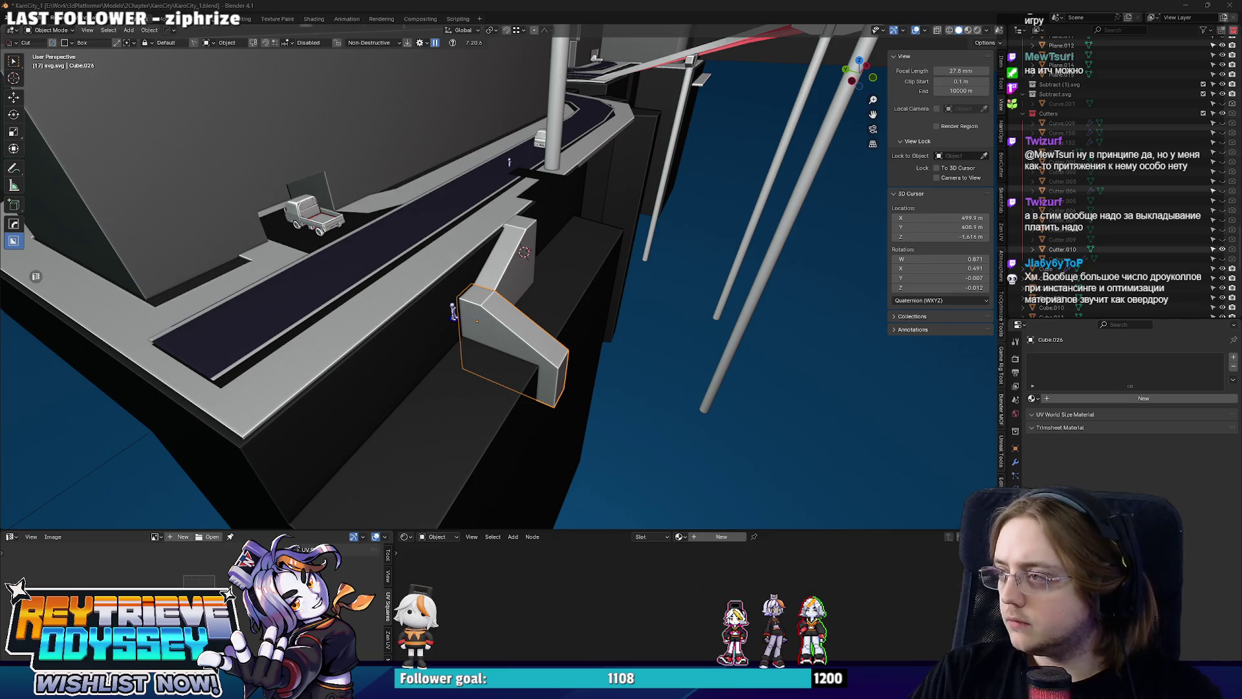
Switch from Blender to the browser showing Pinterest's 'japan piers' results.
{"action": "key", "text": "alt+Tab"}
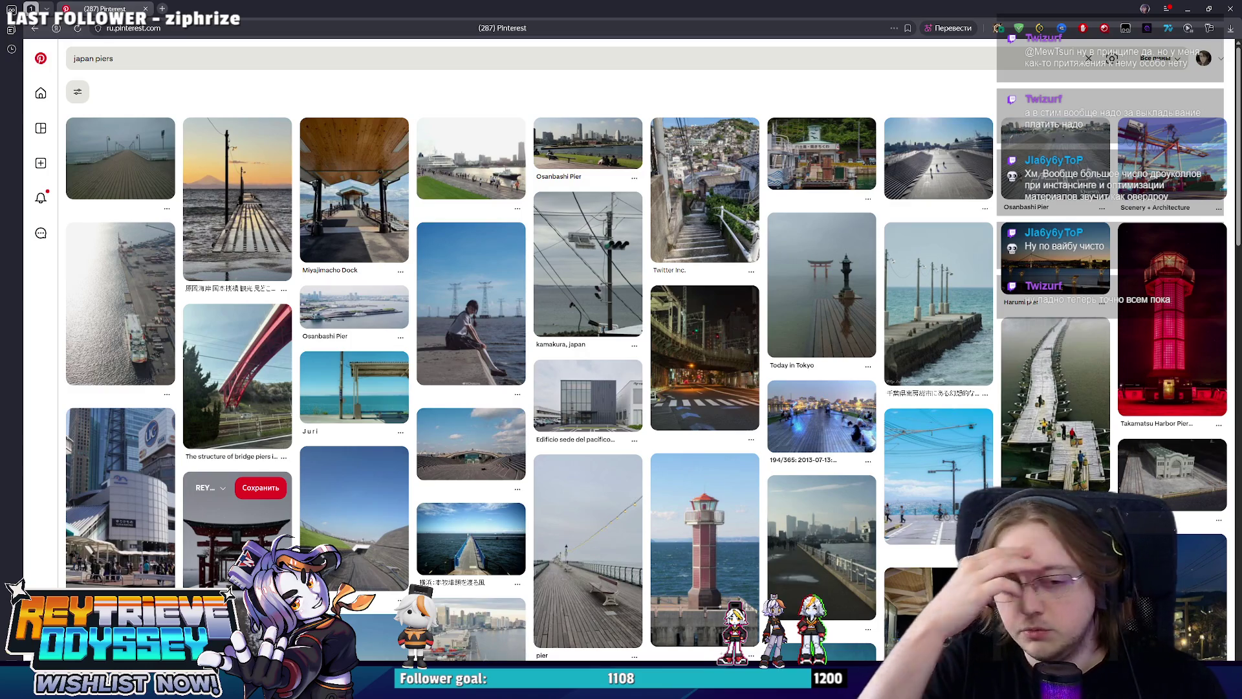
Open the aerial pier pin and one more pin in background tabs.
{"action": "scroll", "scroll_direction": "down", "scroll_amount": 3}
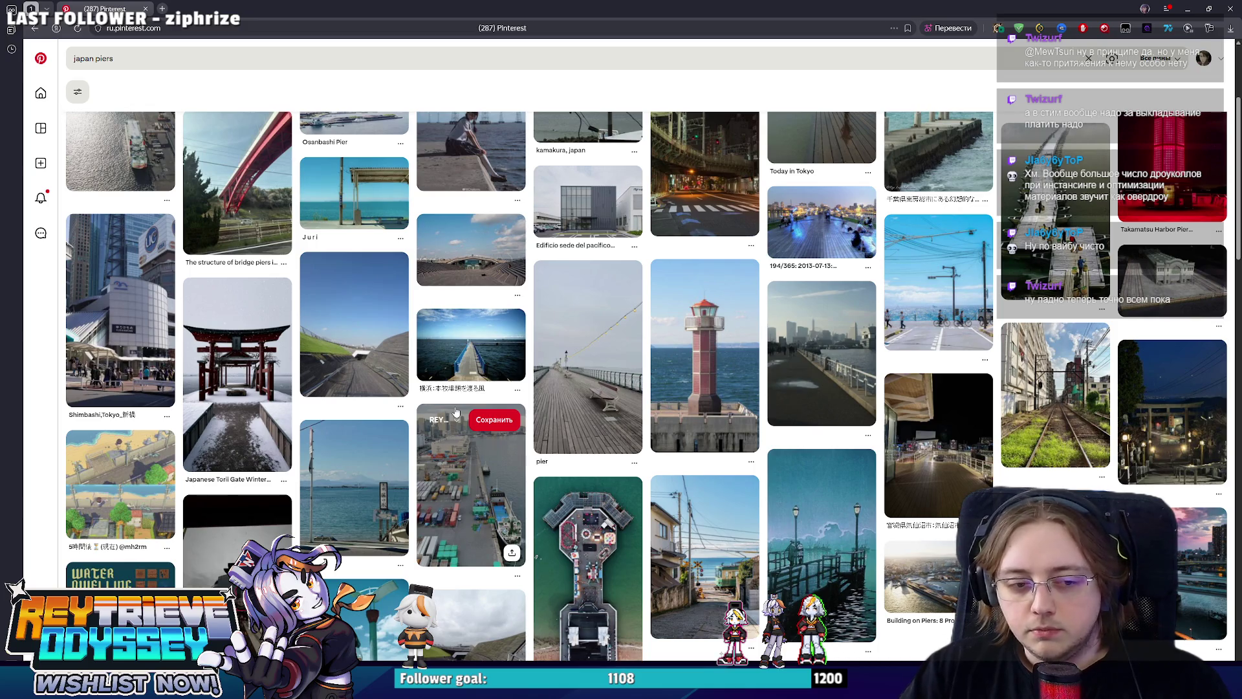
{"action": "middle_click", "coordinate": [587, 586]}
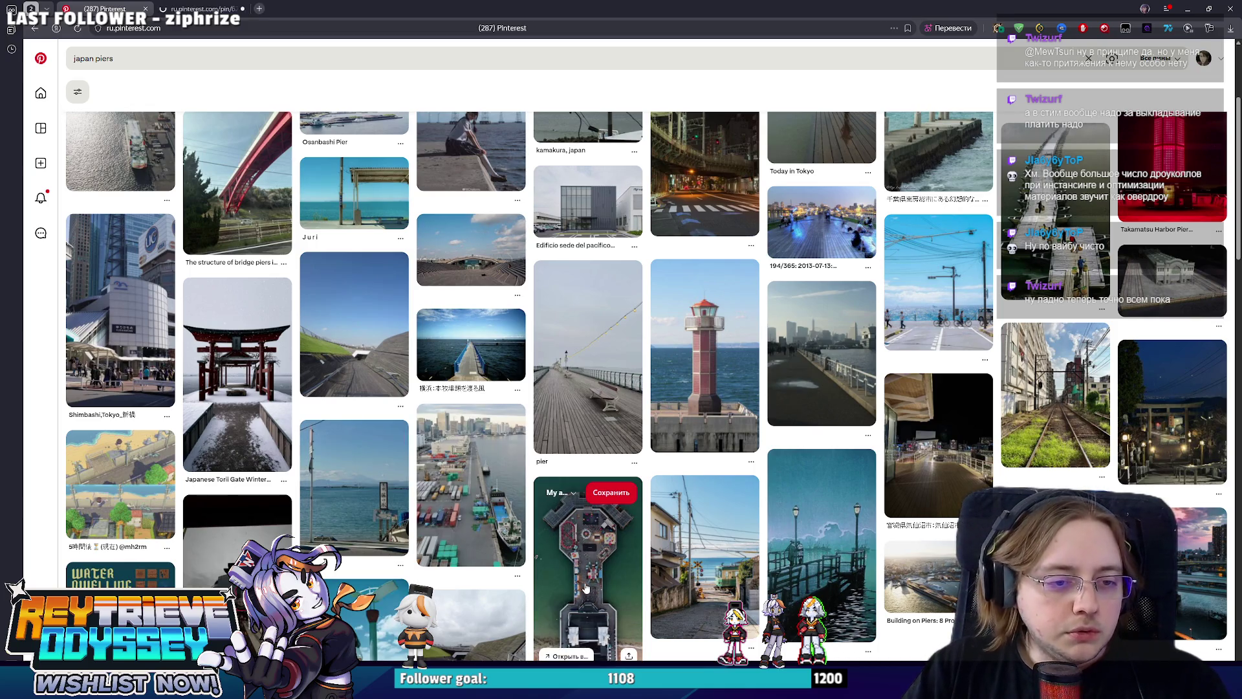
{"action": "scroll", "scroll_direction": "up", "scroll_amount": 3}
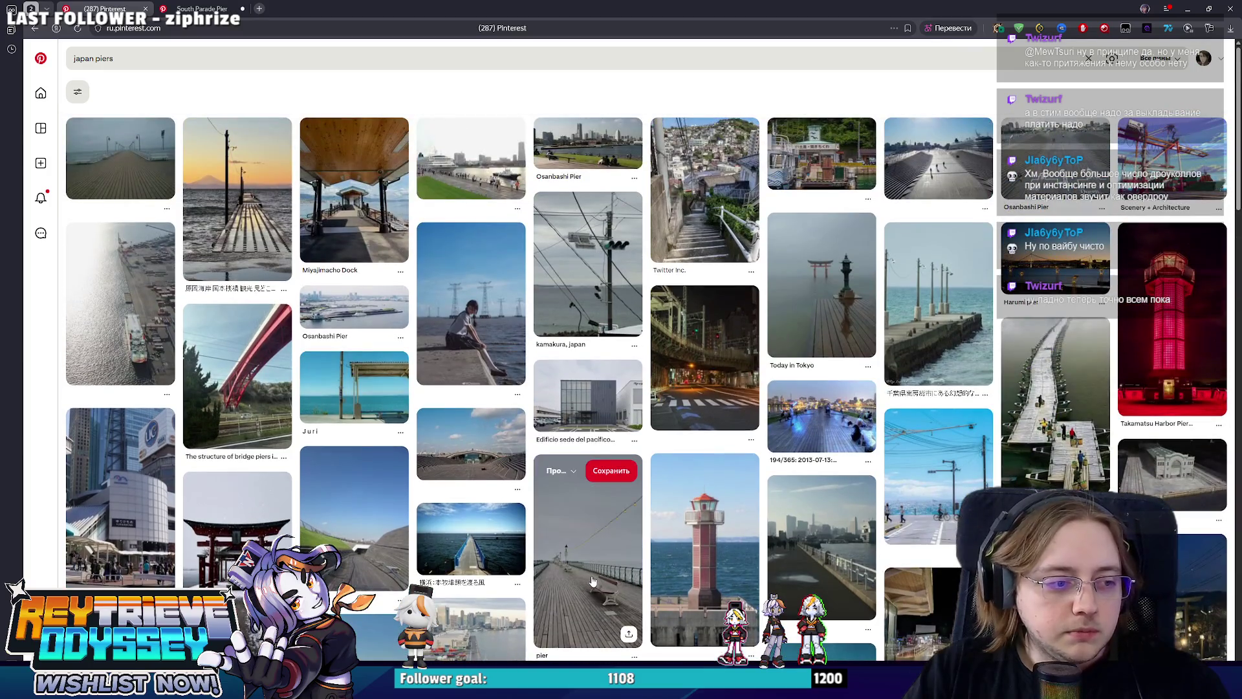
{"action": "scroll", "scroll_direction": "down", "scroll_amount": 3}
{"action": "middle_click", "coordinate": [142, 526]}
{"action": "scroll", "scroll_direction": "up", "scroll_amount": 3}
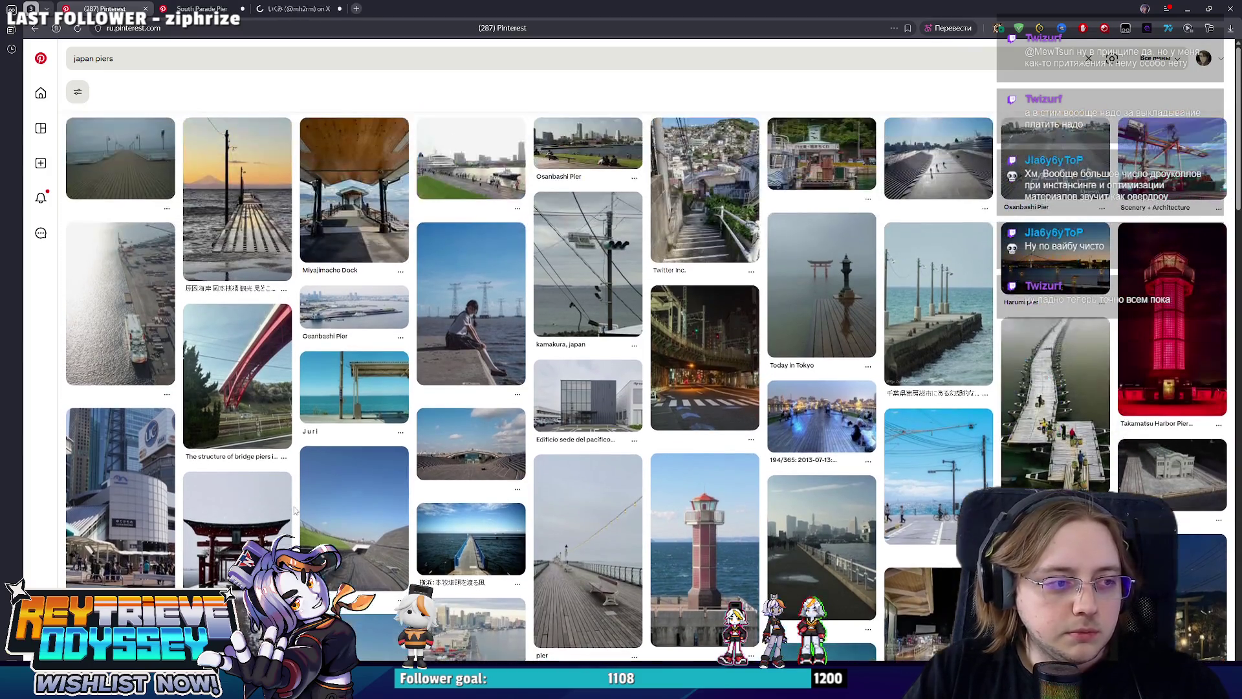
Open two more pier reference pins in background tabs.
{"action": "mouse_move", "coordinate": [551, 401]}
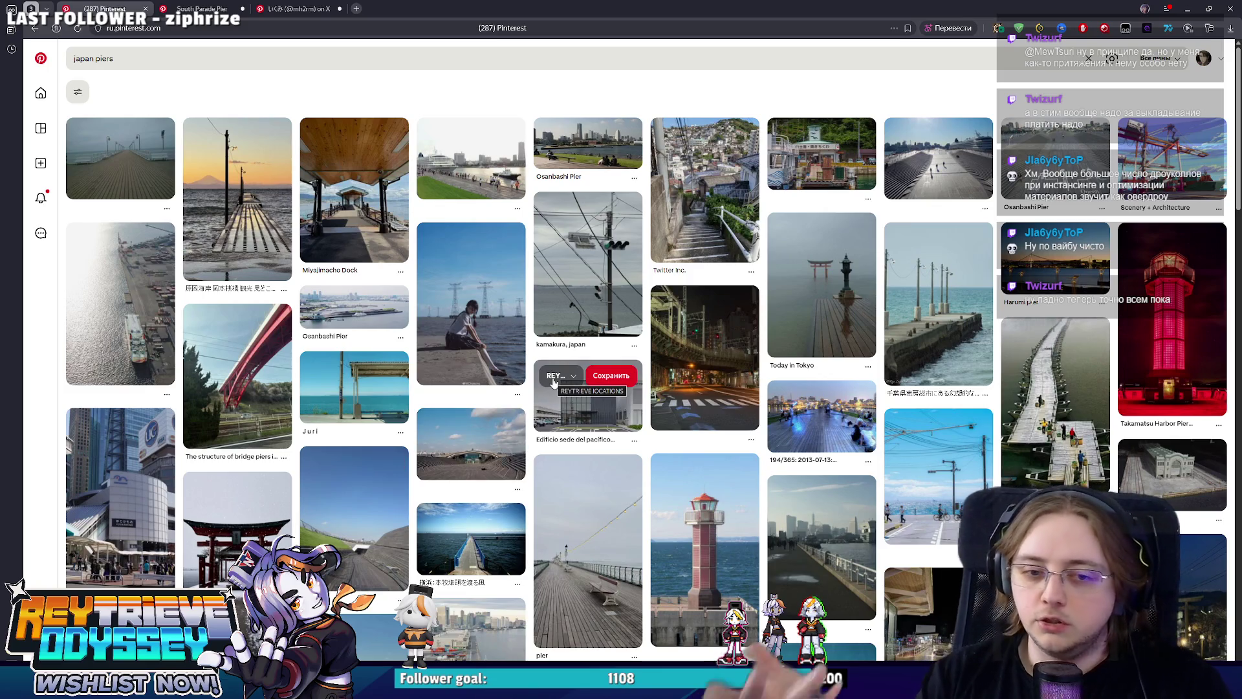
{"action": "scroll", "scroll_direction": "down", "scroll_amount": 3}
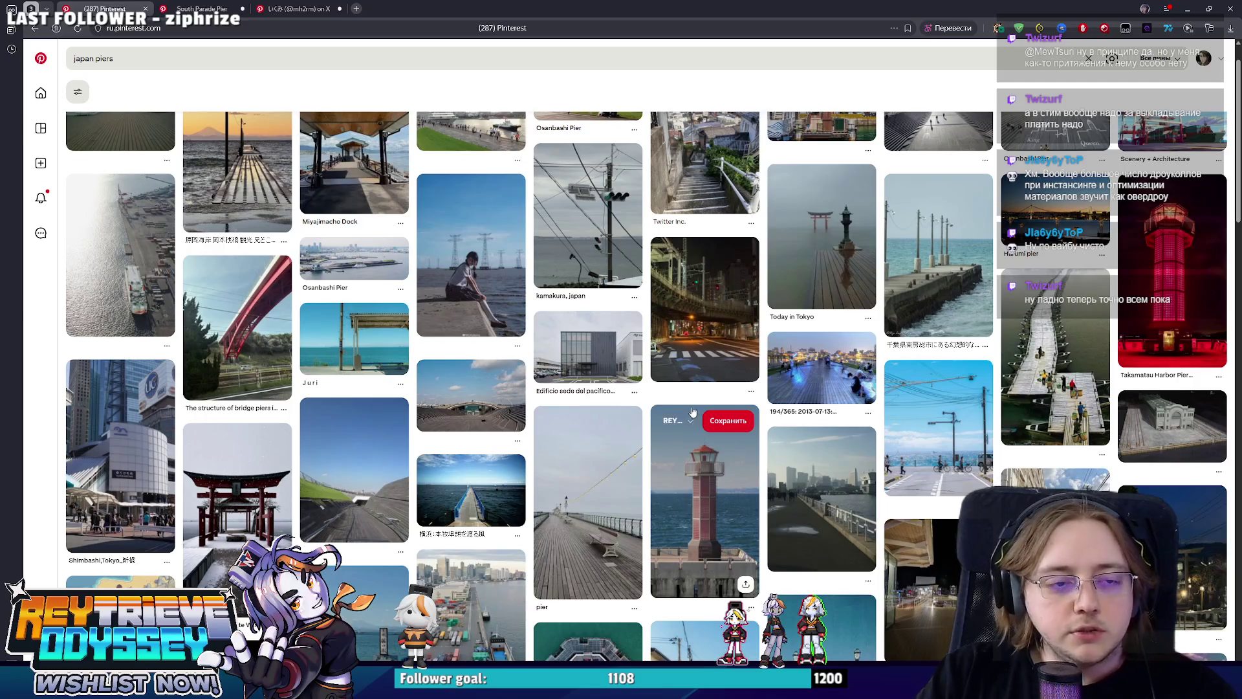
{"action": "scroll", "scroll_direction": "up", "scroll_amount": 3}
{"action": "scroll", "scroll_direction": "down", "scroll_amount": 3}
{"action": "scroll", "scroll_direction": "up", "scroll_amount": 3}
{"action": "scroll", "scroll_direction": "down", "scroll_amount": 3}
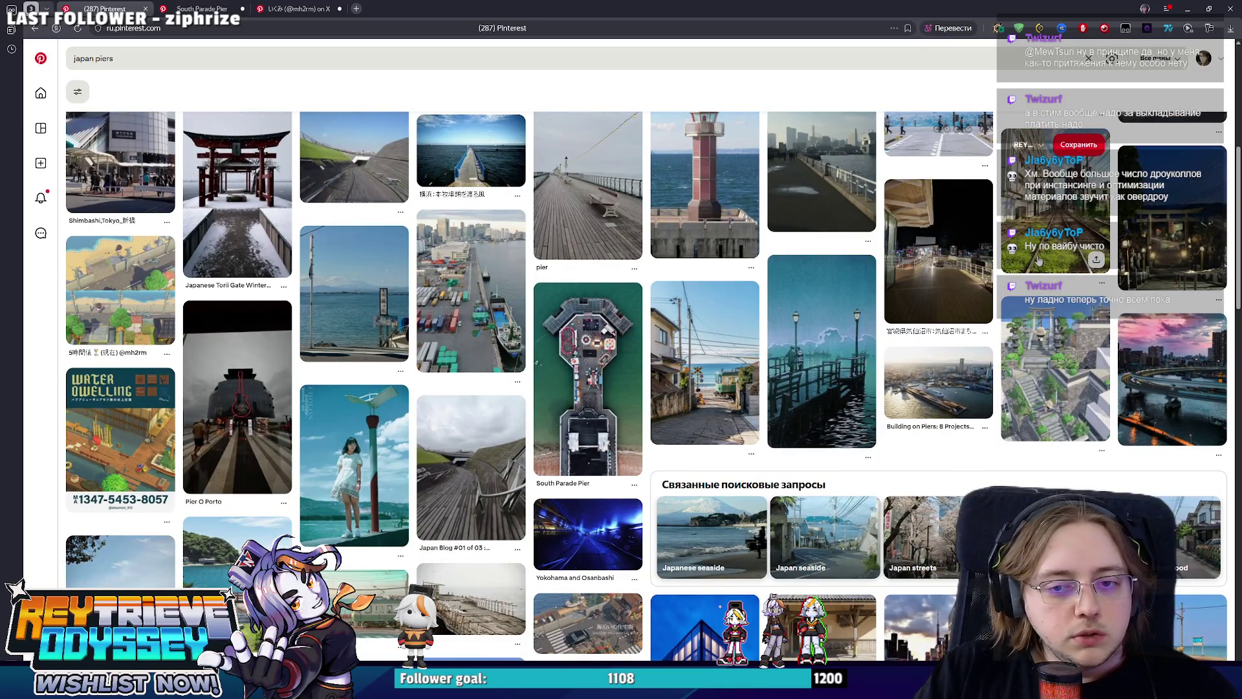
{"action": "middle_click", "coordinate": [1043, 309]}
{"action": "scroll", "scroll_direction": "down", "scroll_amount": 3}
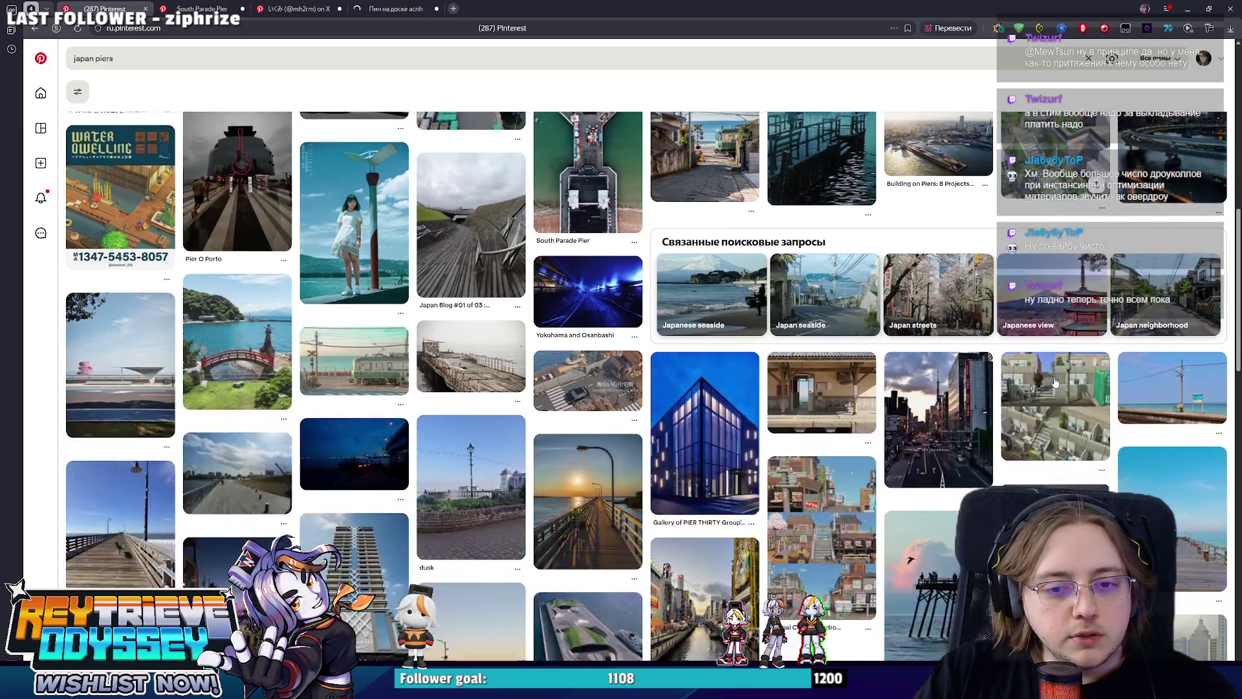
{"action": "middle_click", "coordinate": [938, 394]}
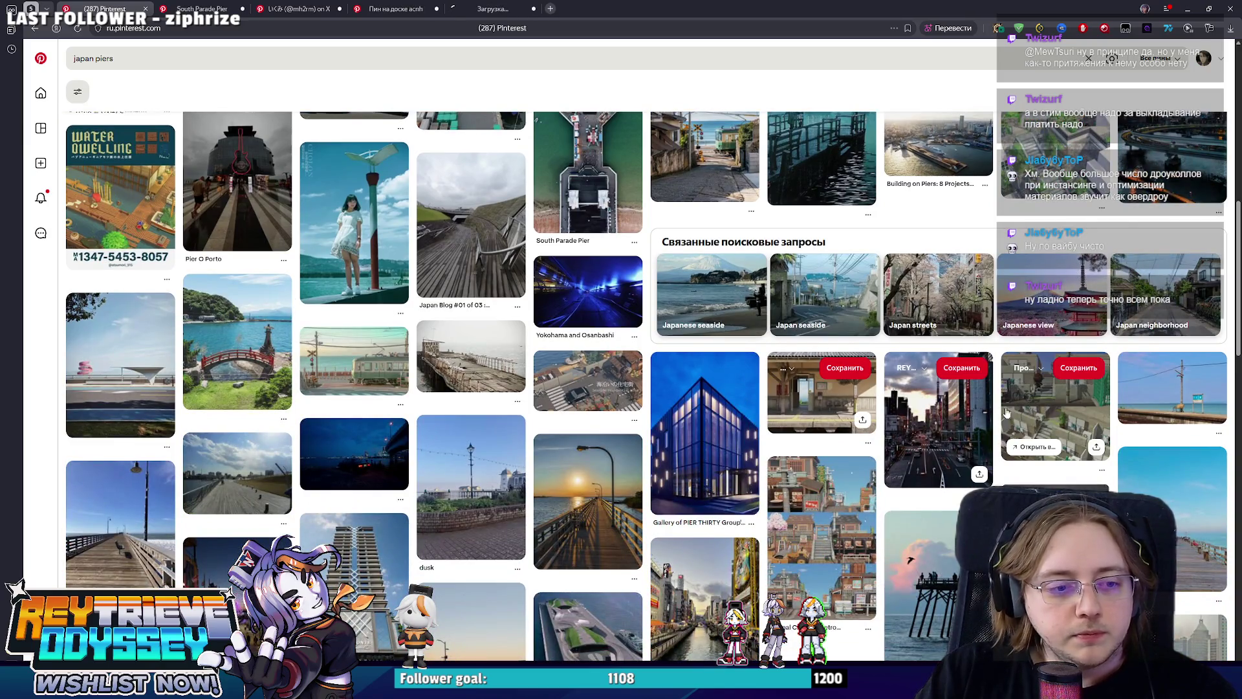
Scroll further and open the turquoise bridge pin in a background tab.
{"action": "scroll", "scroll_direction": "down", "scroll_amount": 3}
{"action": "scroll", "scroll_direction": "down", "scroll_amount": 3}
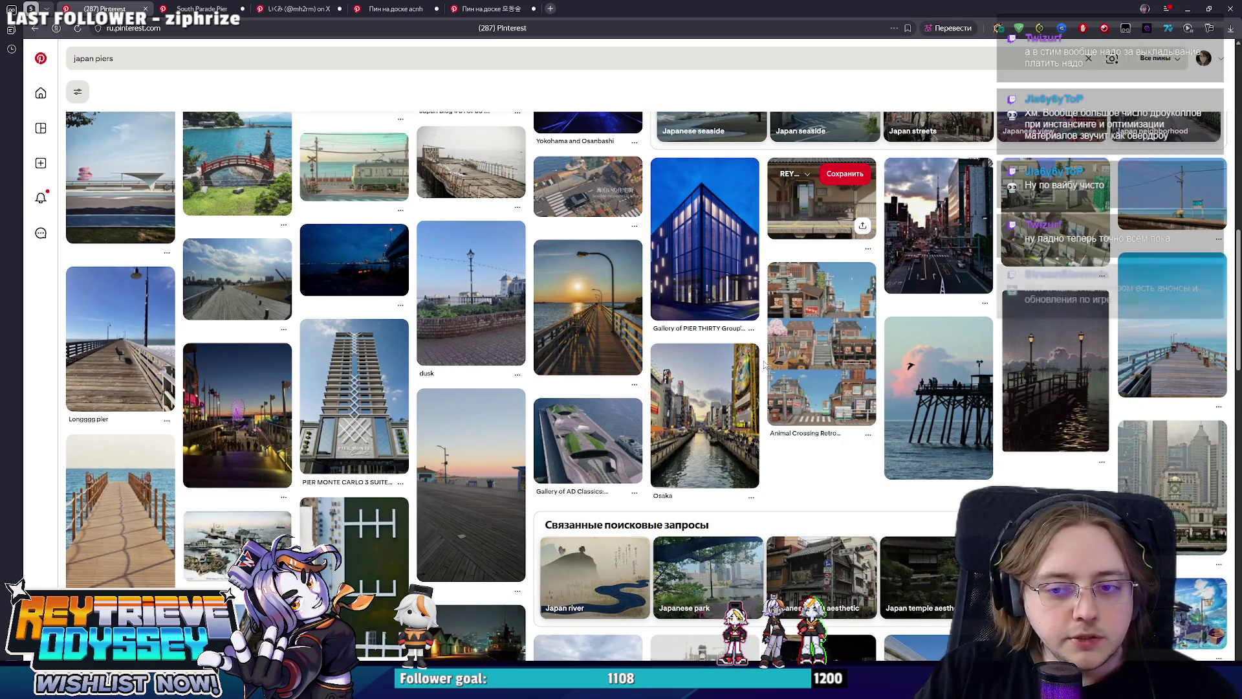
{"action": "scroll", "scroll_direction": "down", "scroll_amount": 3}
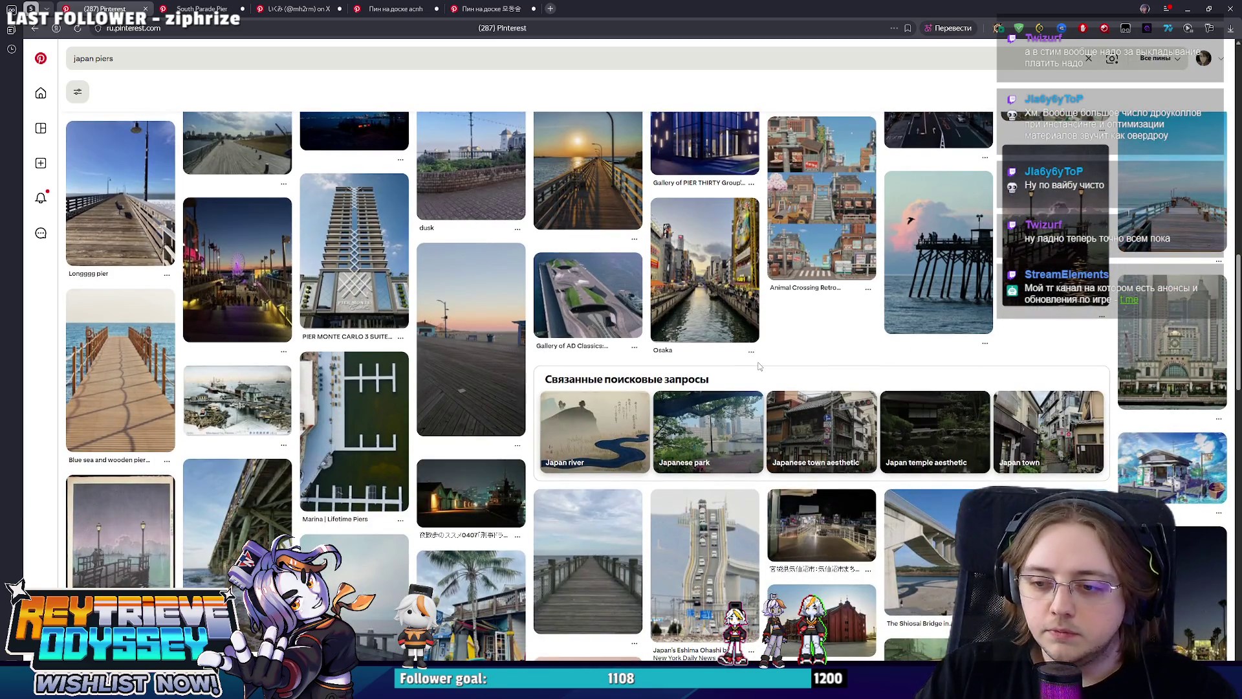
{"action": "scroll", "scroll_direction": "down", "scroll_amount": 3}
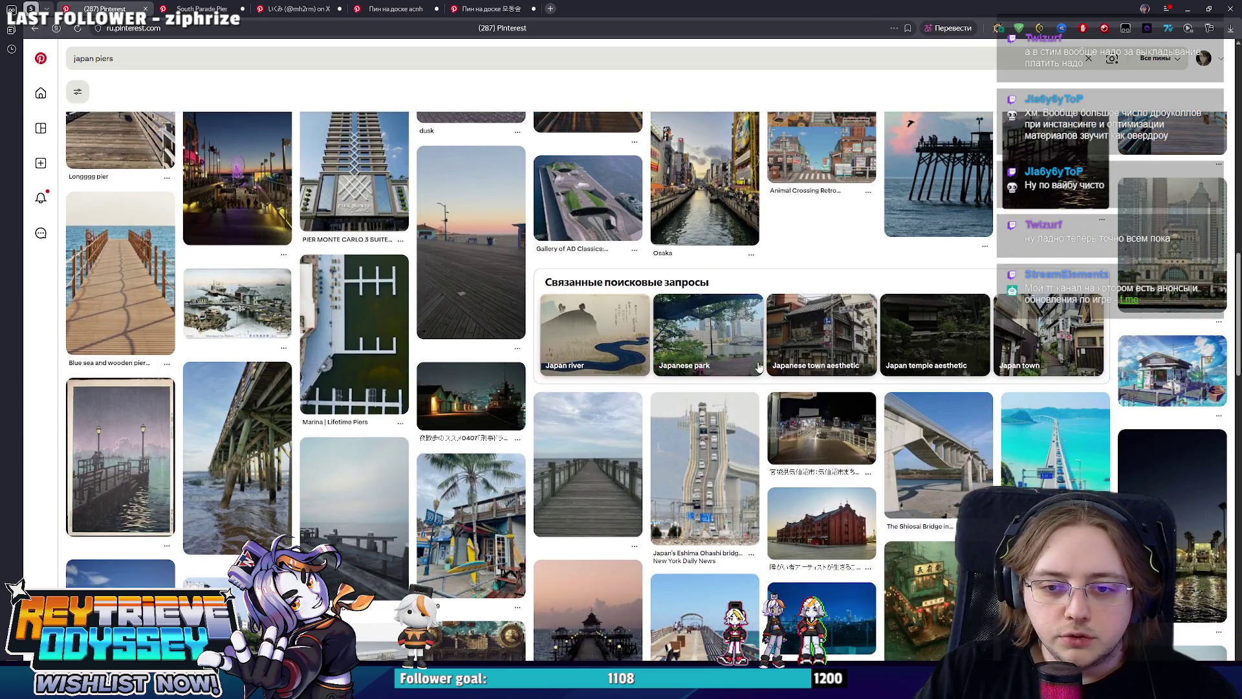
{"action": "middle_click", "coordinate": [1055, 433]}
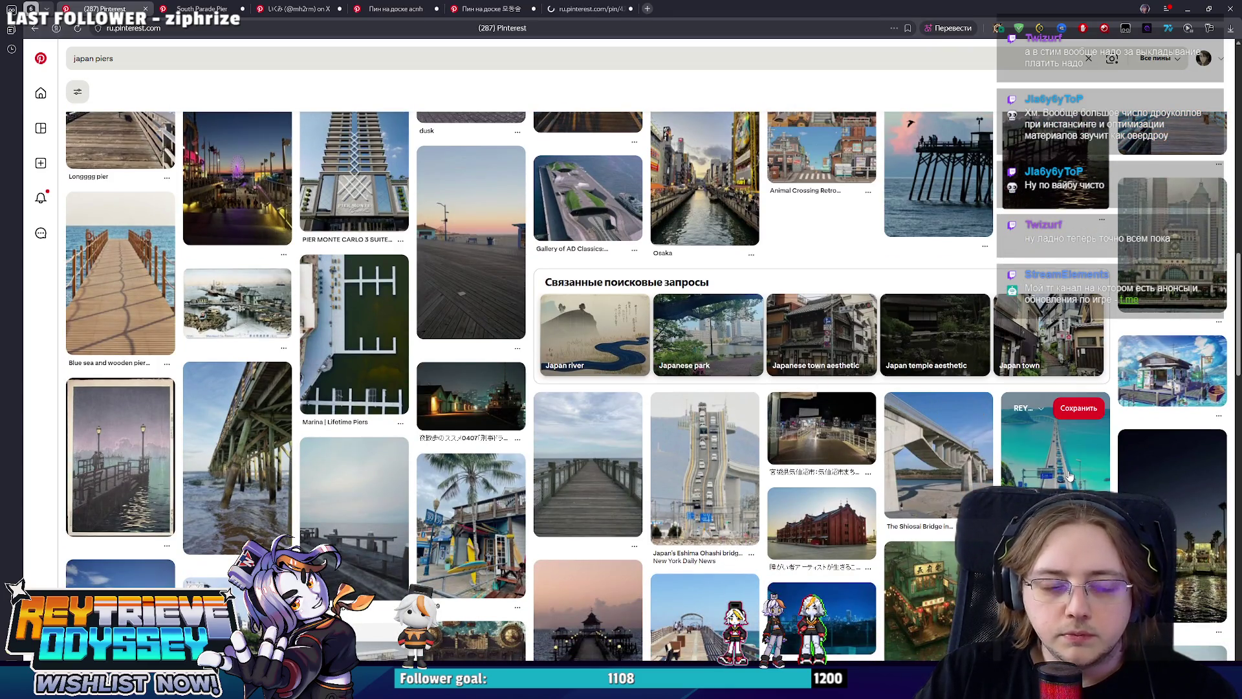
{"action": "scroll", "scroll_direction": "down", "scroll_amount": 3}
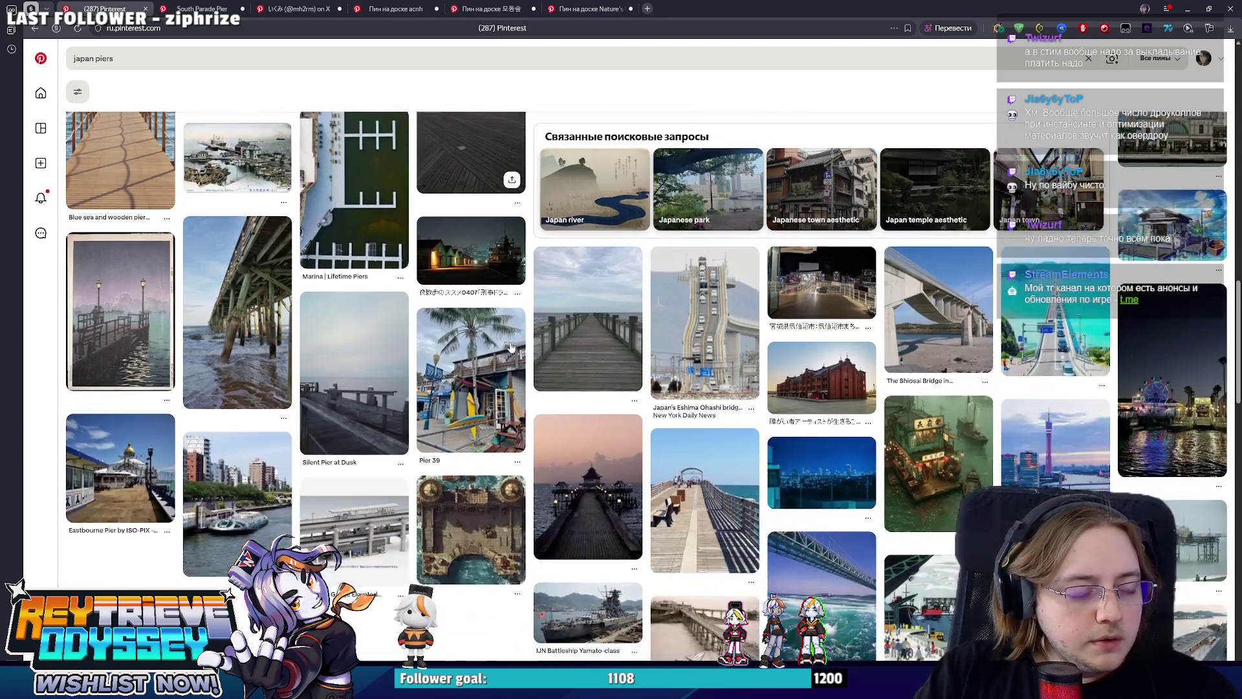
{"action": "scroll", "scroll_direction": "down", "scroll_amount": 3}
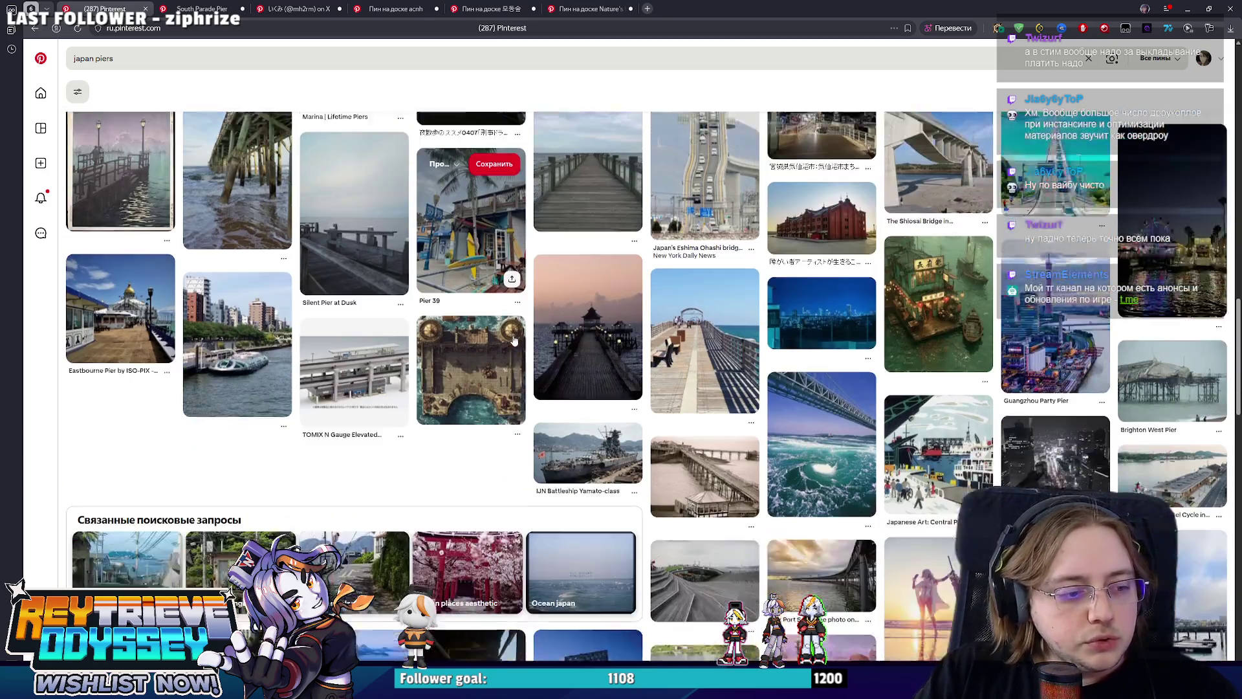
{"action": "left_click", "coordinate": [188, 67]}
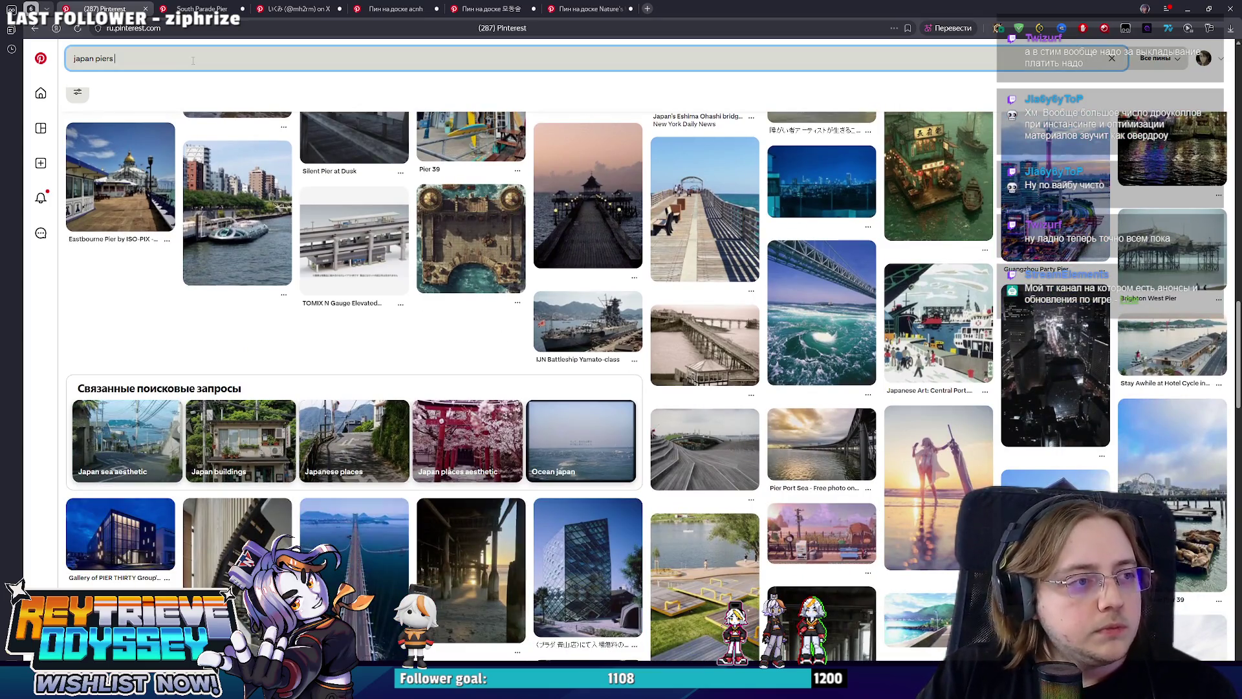
Refine the Pinterest search to 'japan piers stairs' and run it.
{"action": "type", "text": "sta"}
{"action": "type", "text": "irs"}
{"action": "key", "text": "Return"}
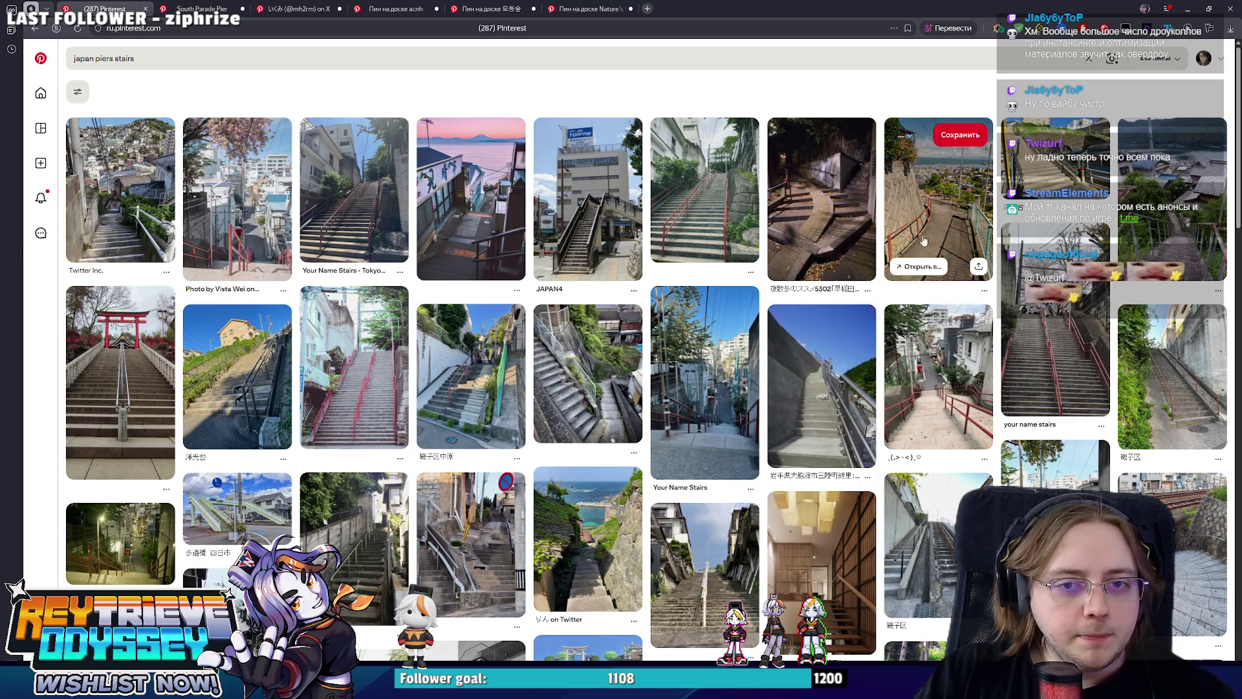
{"action": "scroll", "scroll_direction": "down", "scroll_amount": 3}
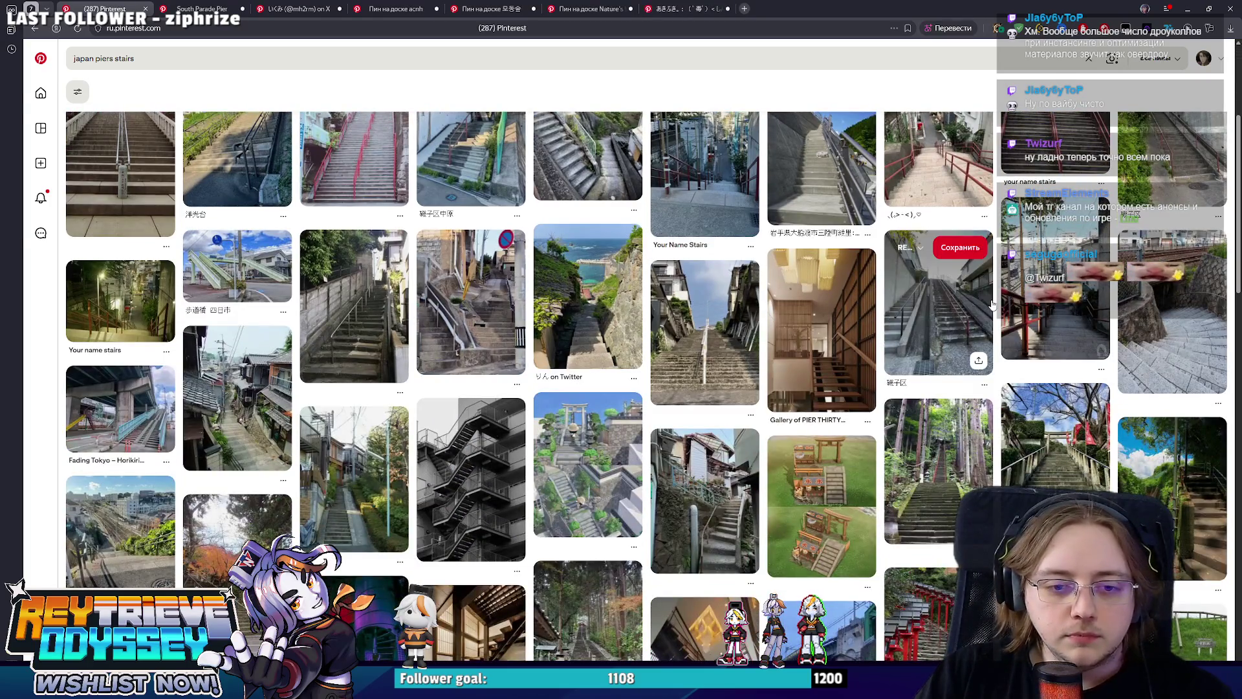
{"action": "scroll", "scroll_direction": "down", "scroll_amount": 3}
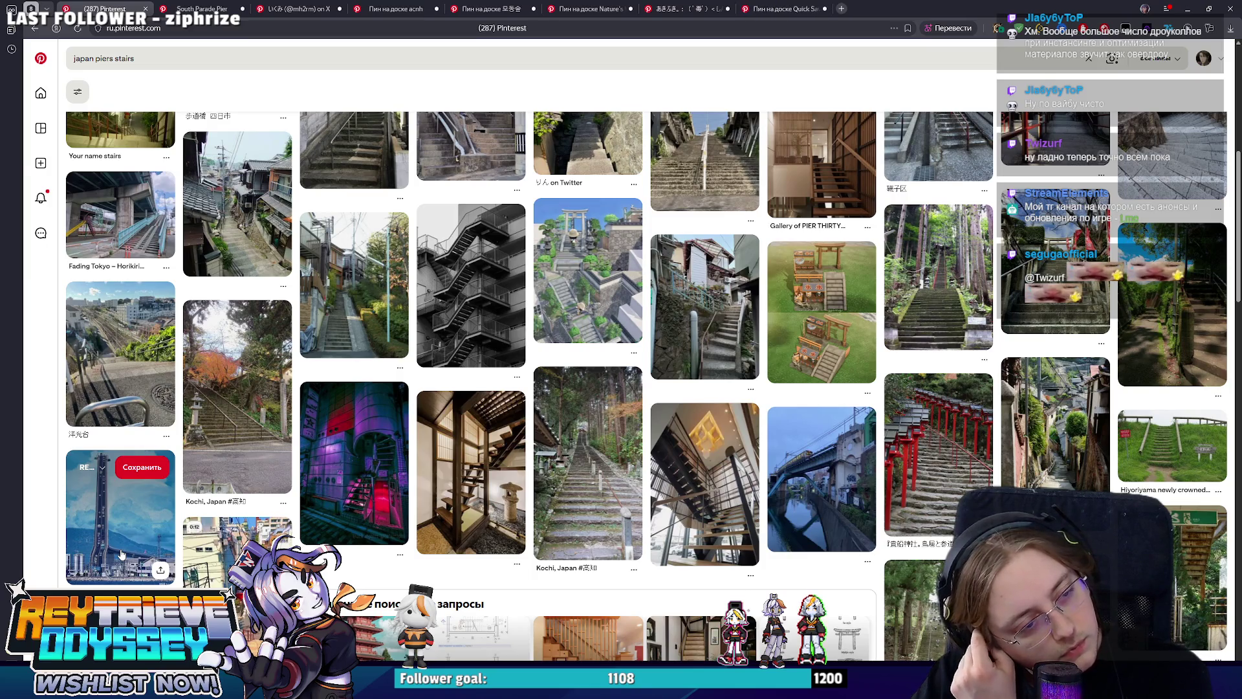
Scroll through the stair, pier and bridge reference pins in the results.
{"action": "scroll", "scroll_direction": "down", "scroll_amount": 3}
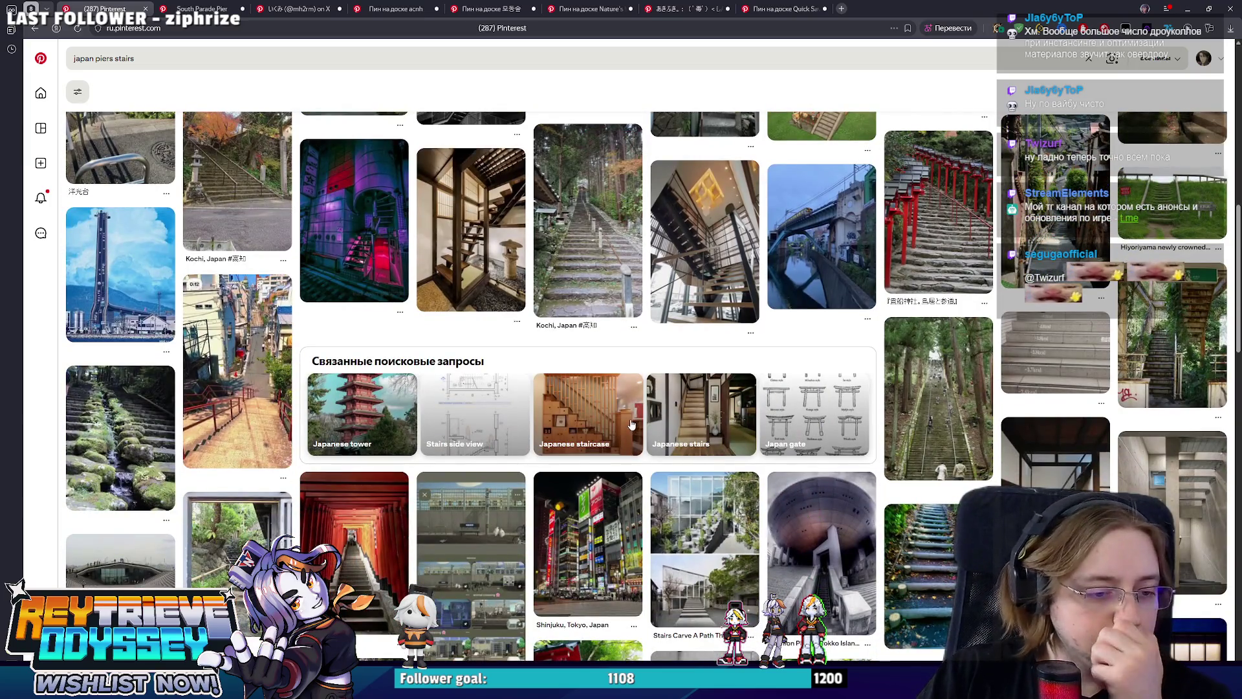
{"action": "scroll", "scroll_direction": "down", "scroll_amount": 3}
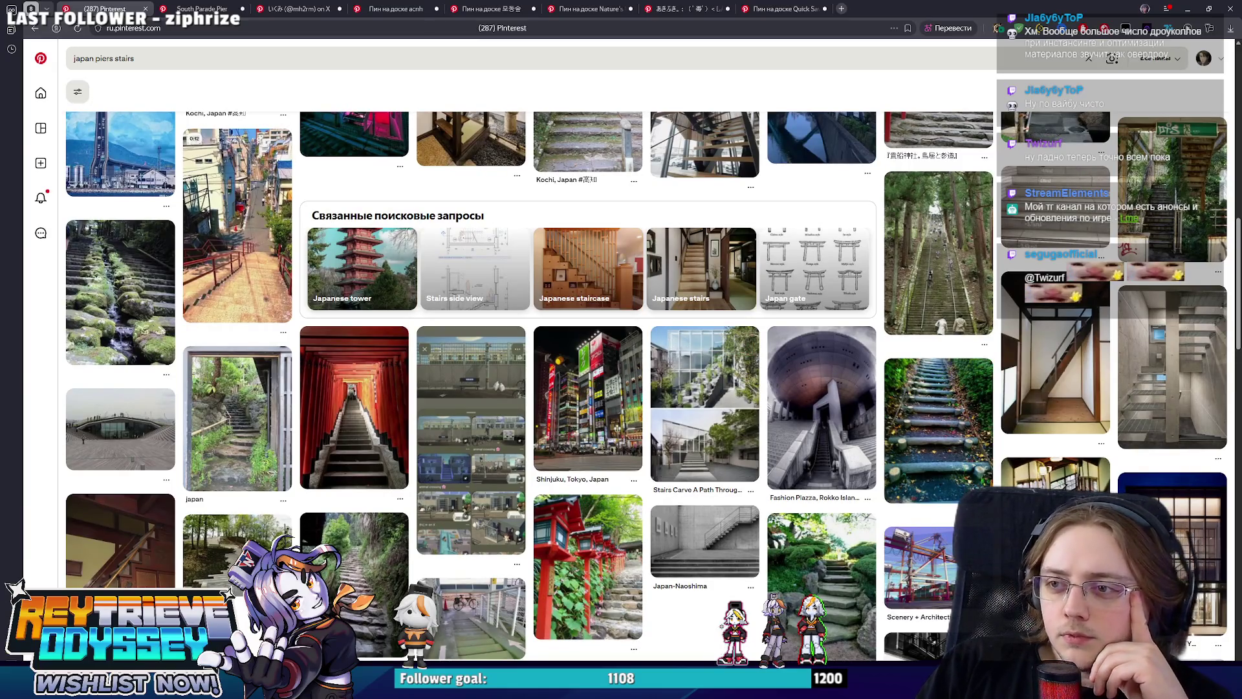
{"action": "scroll", "scroll_direction": "down", "scroll_amount": 3}
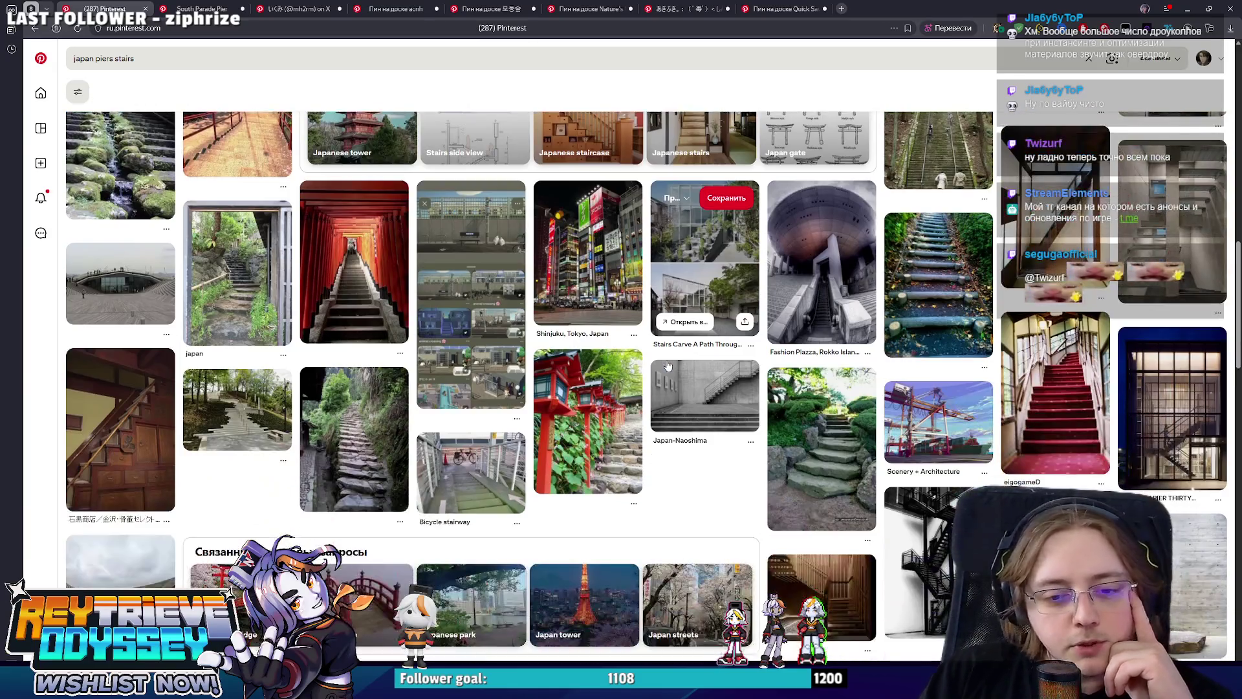
{"action": "scroll", "scroll_direction": "down", "scroll_amount": 3}
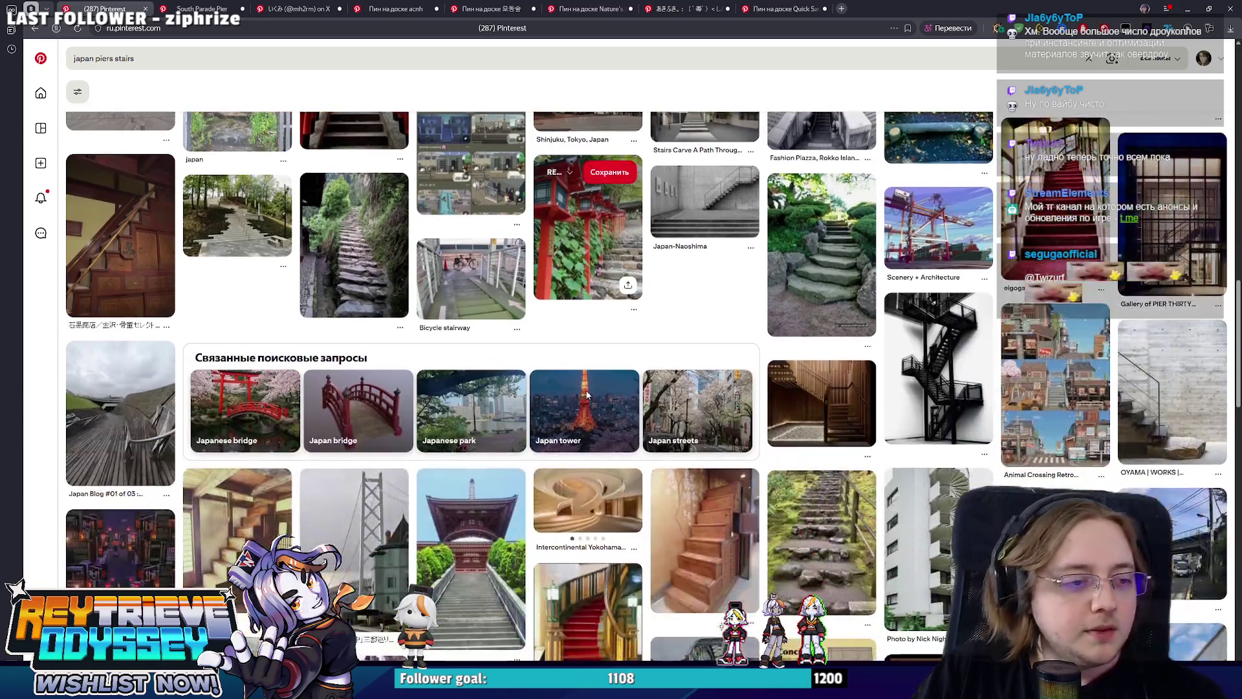
{"action": "scroll", "scroll_direction": "down", "scroll_amount": 3}
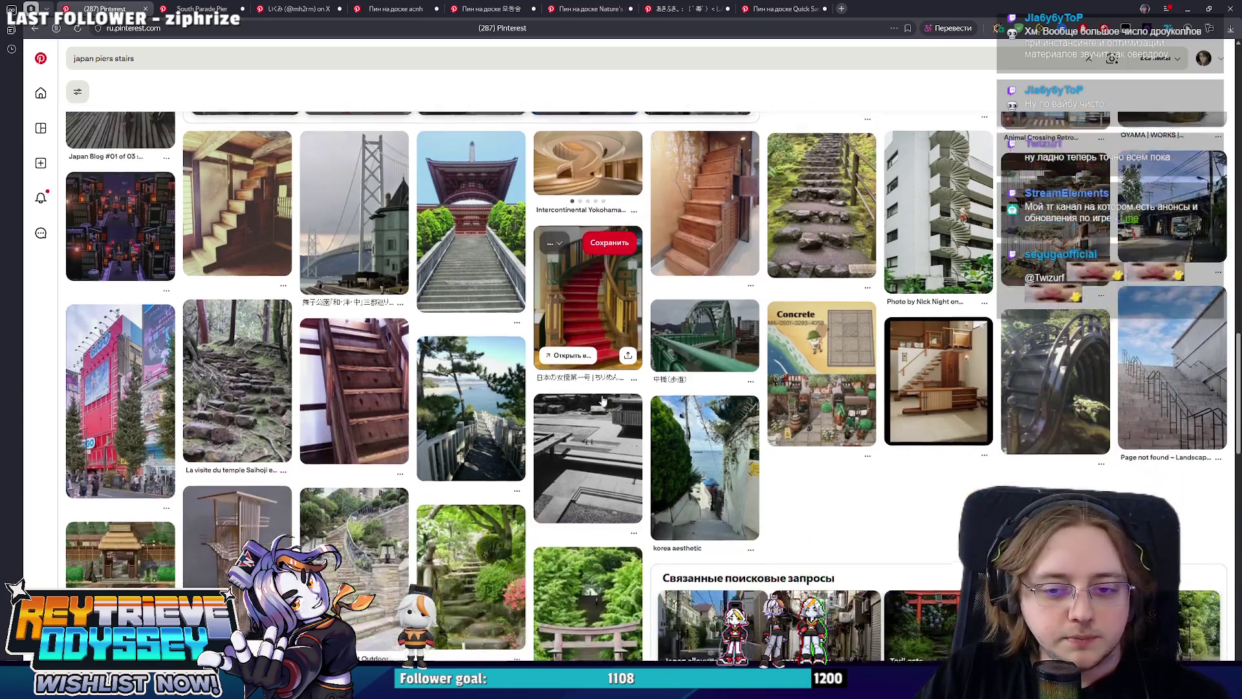
{"action": "scroll", "scroll_direction": "down", "scroll_amount": 3}
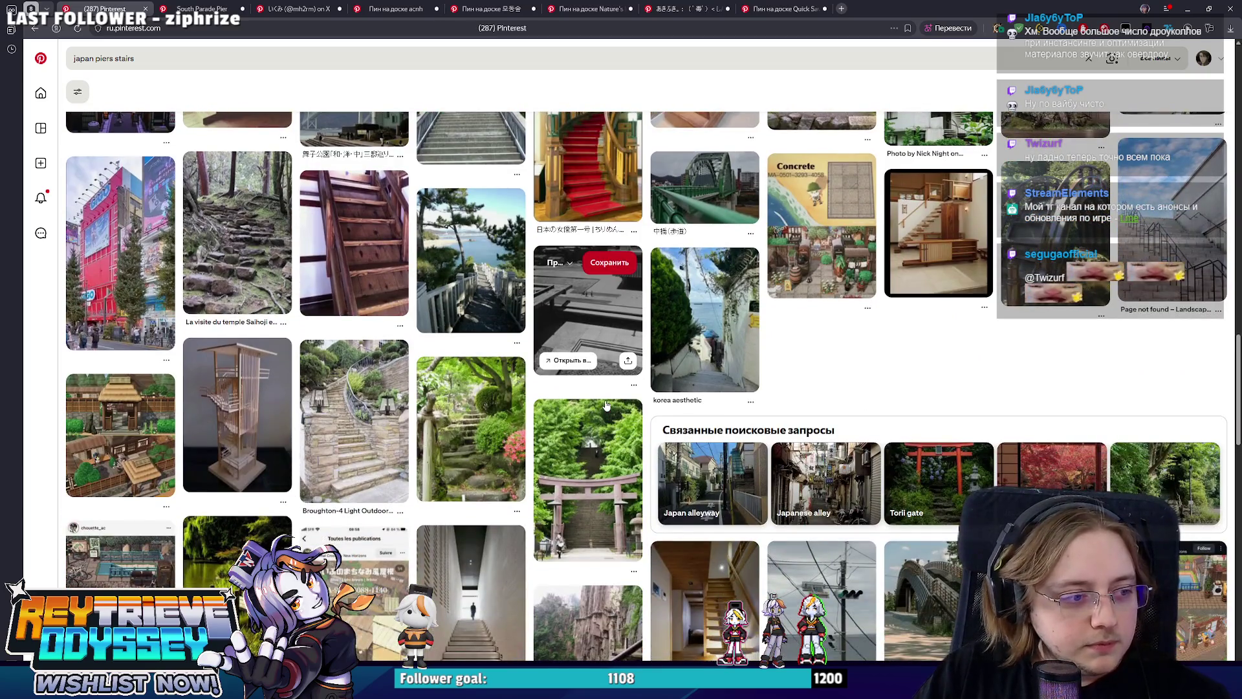
{"action": "scroll", "scroll_direction": "down", "scroll_amount": 3}
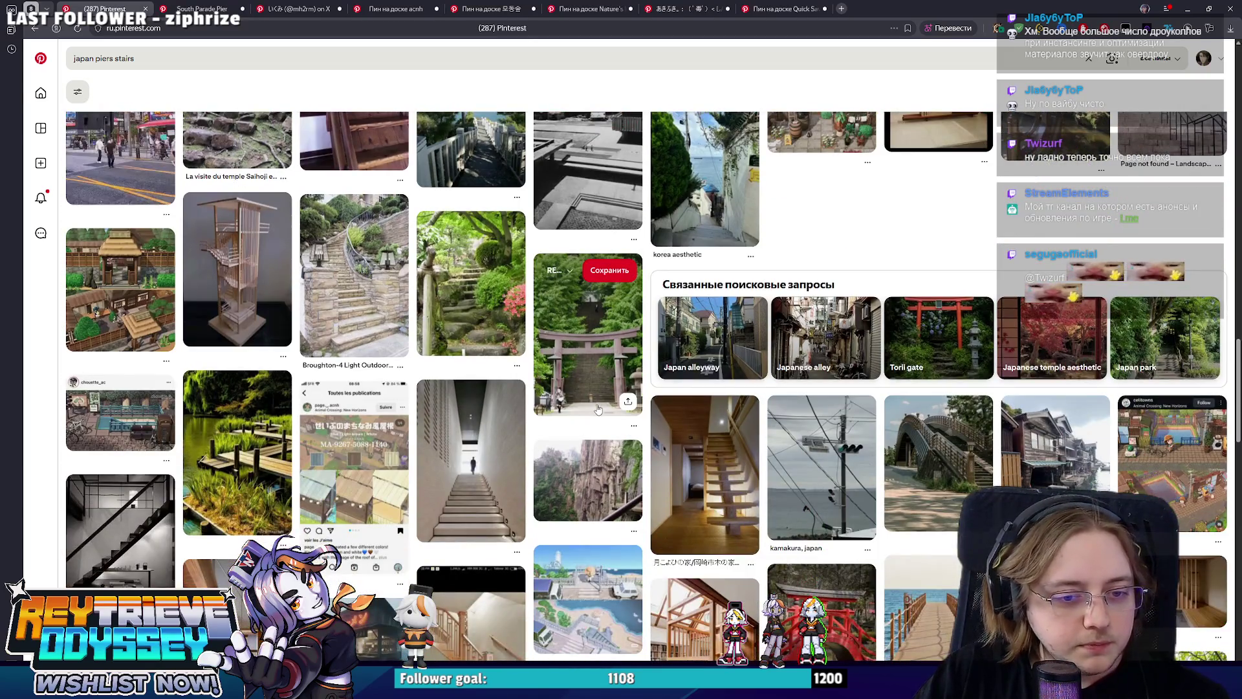
{"action": "scroll", "scroll_direction": "down", "scroll_amount": 3}
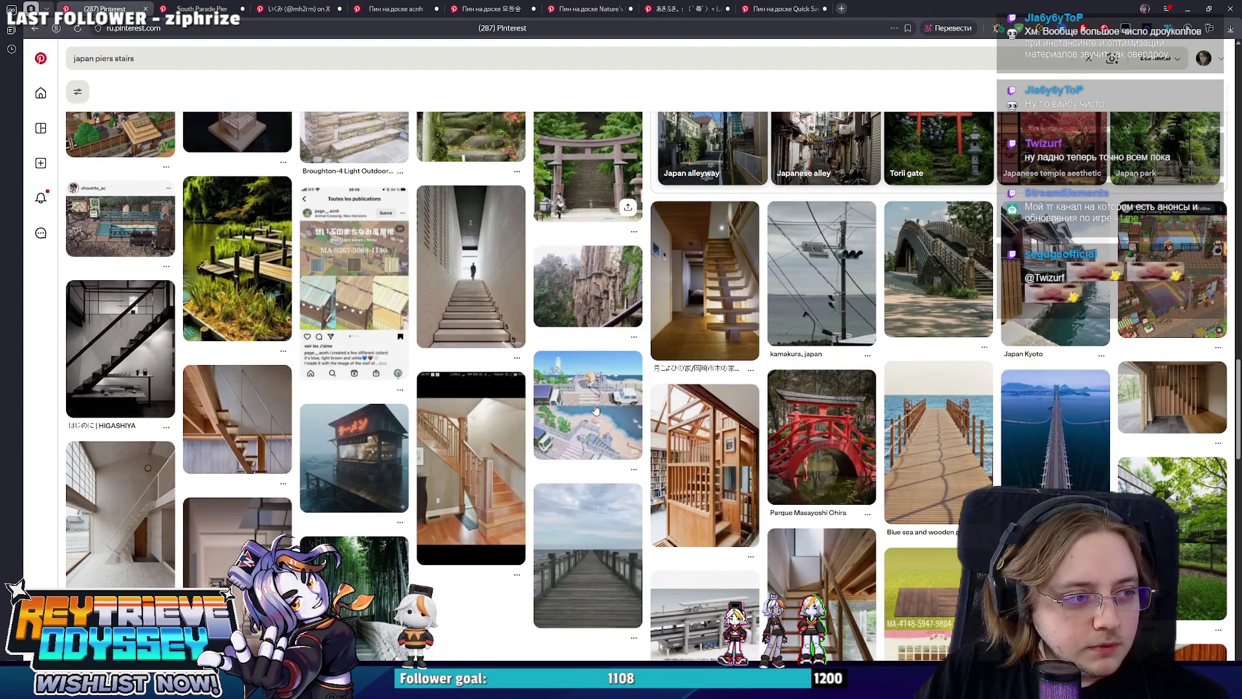
{"action": "scroll", "scroll_direction": "down", "scroll_amount": 3}
{"action": "scroll", "scroll_direction": "down", "scroll_amount": 3}
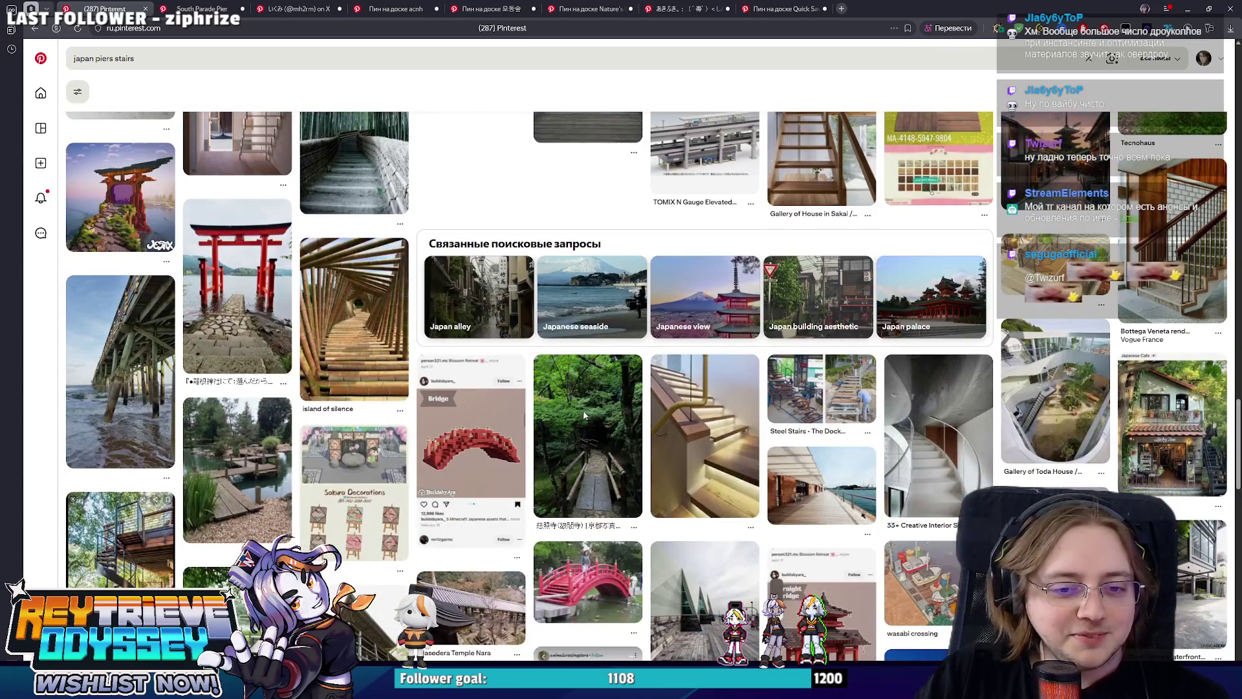
{"action": "scroll", "scroll_direction": "down", "scroll_amount": 3}
{"action": "scroll", "scroll_direction": "down", "scroll_amount": 3}
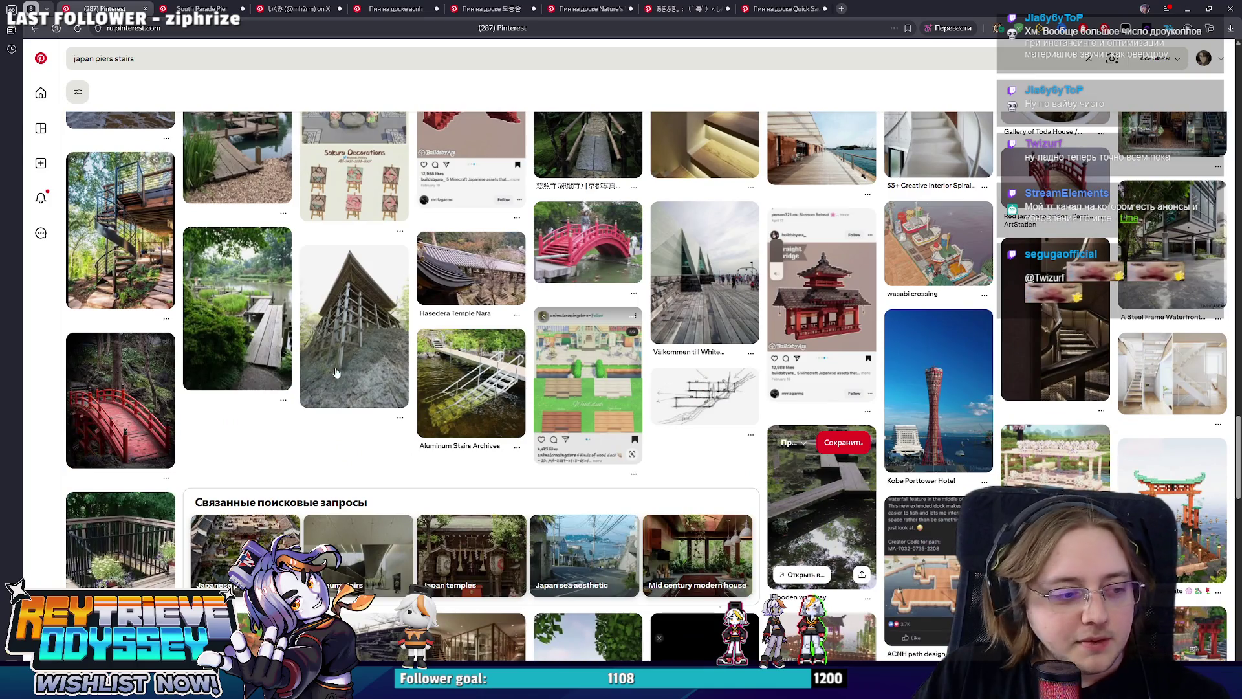
{"action": "scroll", "scroll_direction": "down", "scroll_amount": 3}
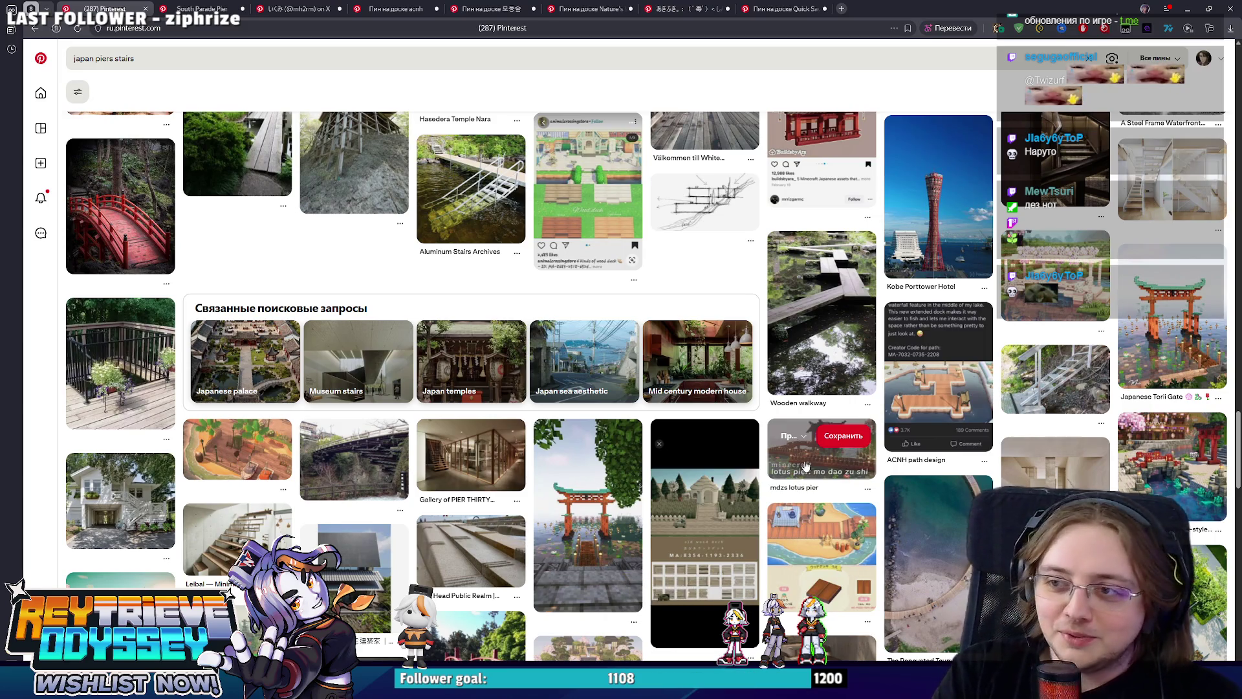
{"action": "scroll", "scroll_direction": "down", "scroll_amount": 3}
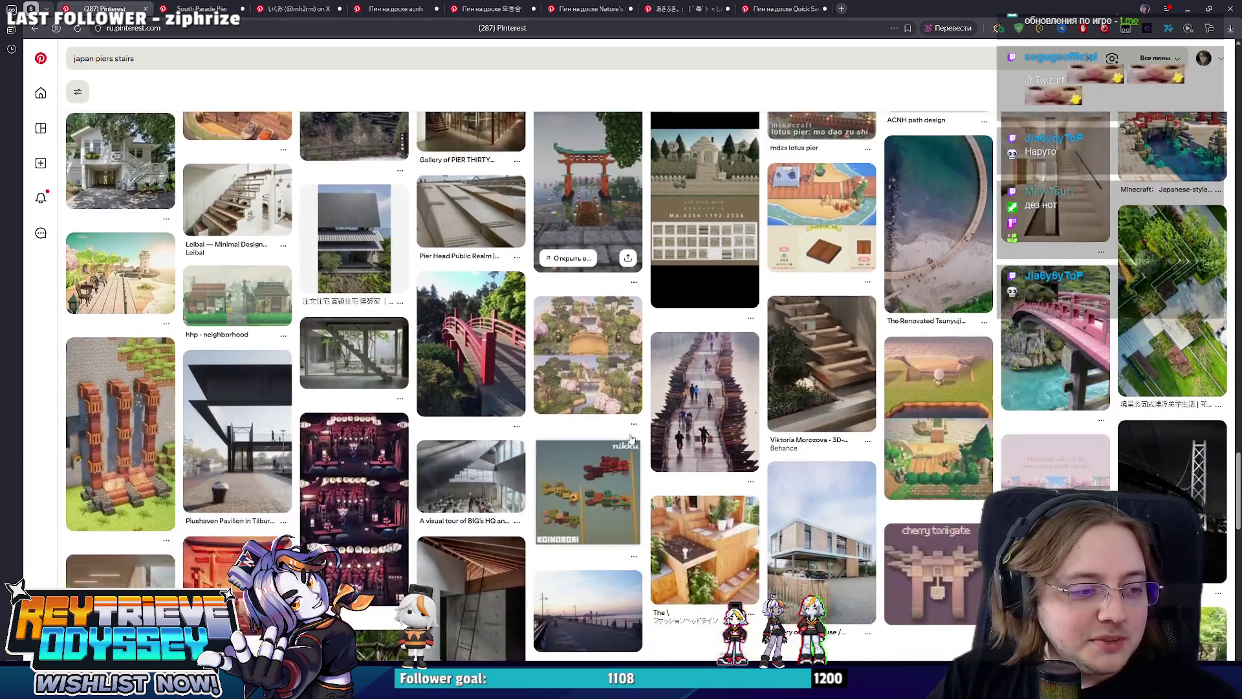